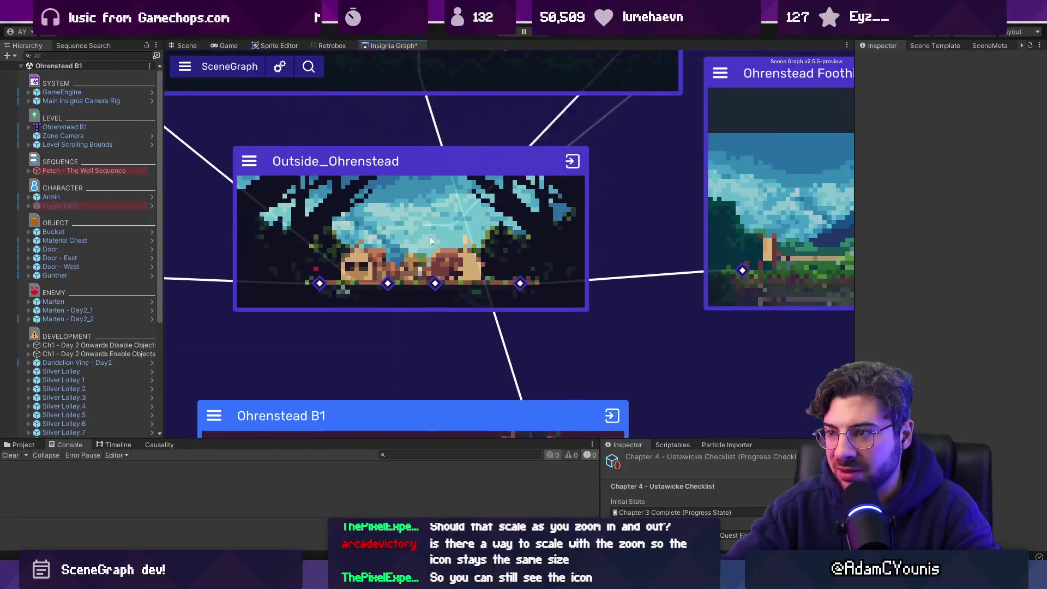
{"action": "scroll", "coordinate": [477, 361], "scroll_direction": "down", "scroll_amount": 3}
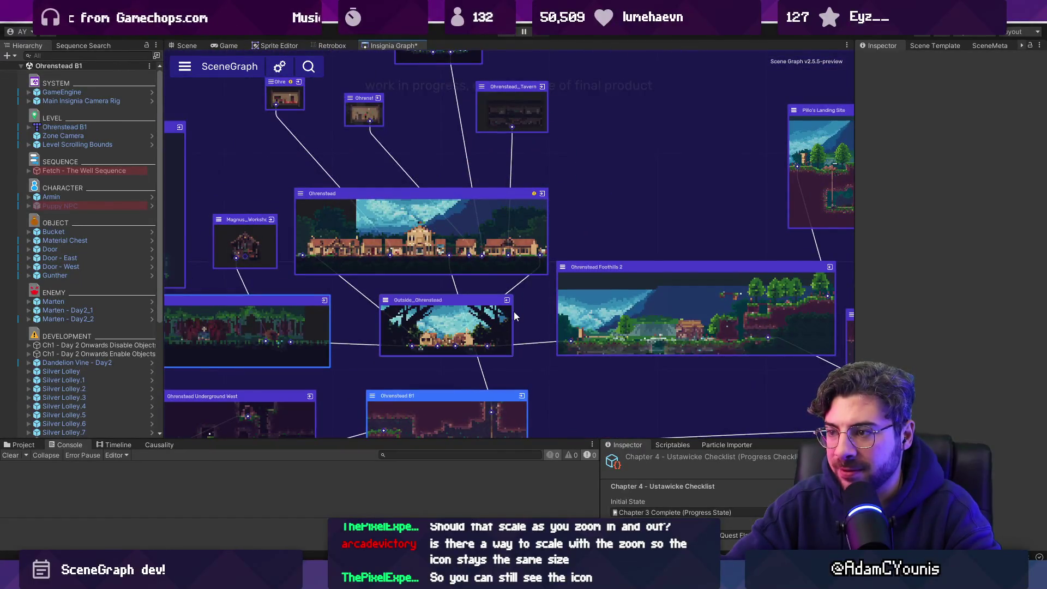
Save the SceneGraph in Unity, then switch via Fork to the Figma onboarding mockups
{"action": "key", "text": "ctrl+s"}
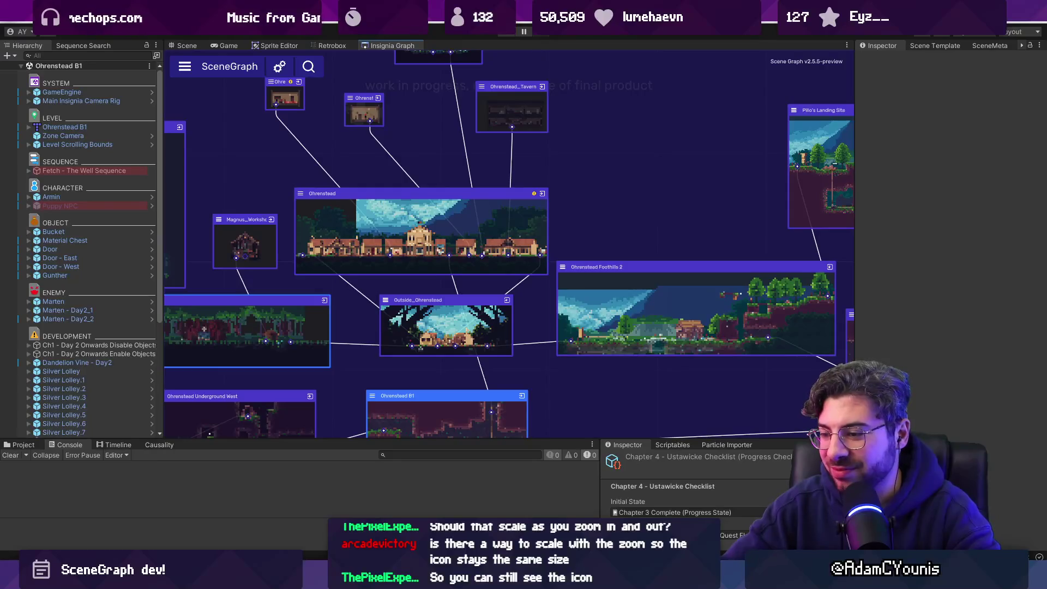
{"action": "key", "text": "alt+Tab"}
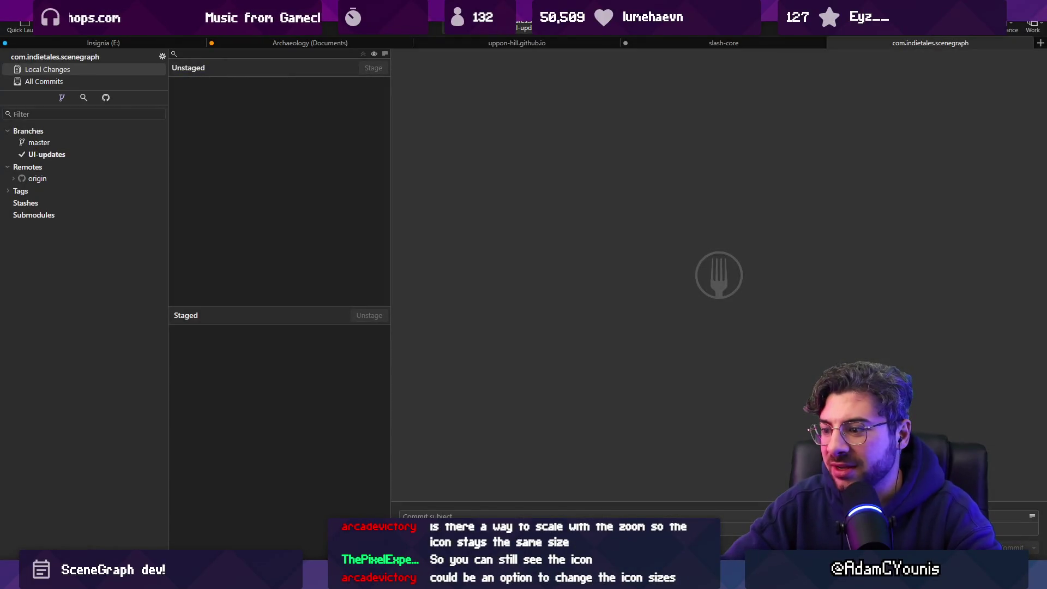
{"action": "key", "text": "alt+Tab"}
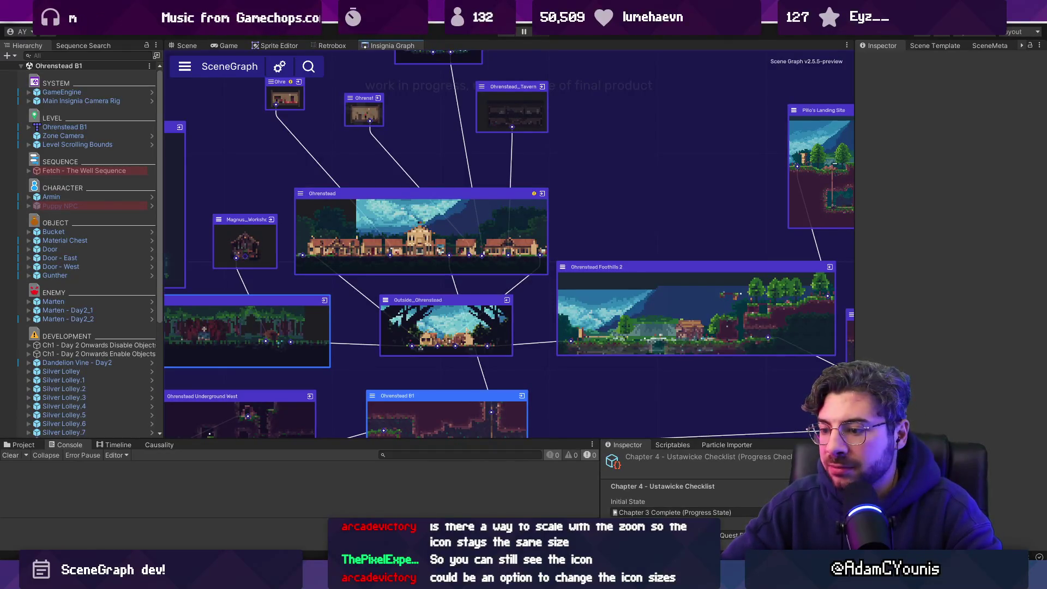
{"action": "key", "text": "alt+Tab"}
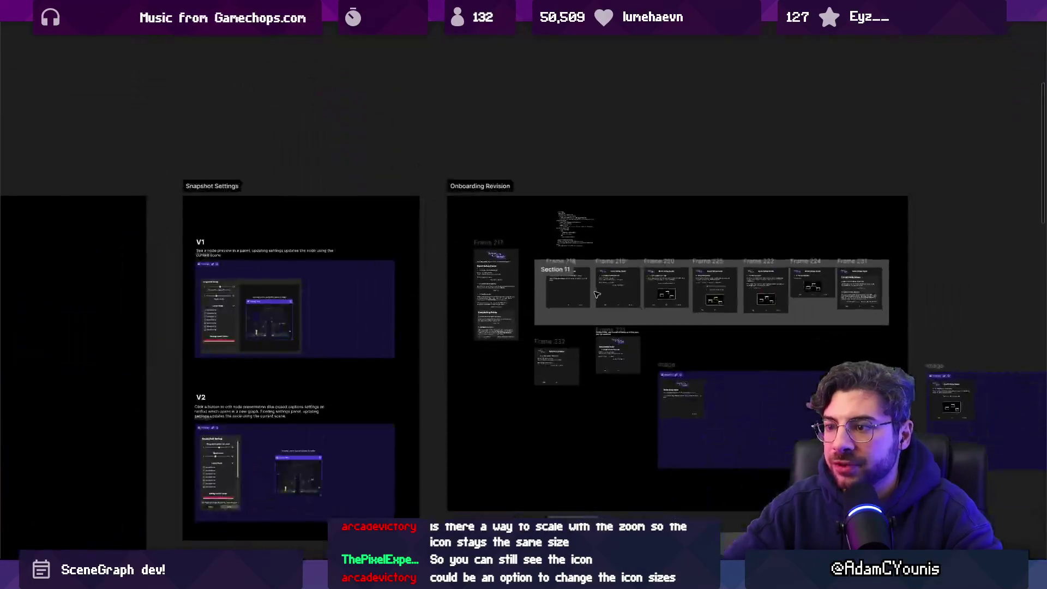
Zoom to the tall single-page setup guide frame, then pan toward Section 11's paged frames
{"action": "scroll", "coordinate": [387, 277], "scroll_direction": "up", "scroll_amount": 5, "text": "ctrl"}
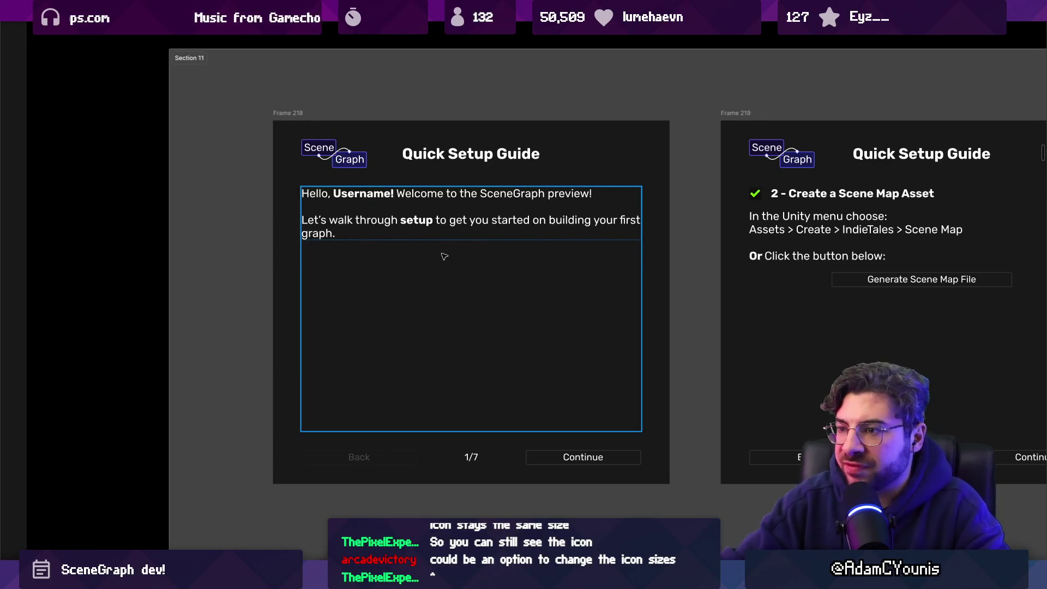
{"action": "key", "text": "shift+2"}
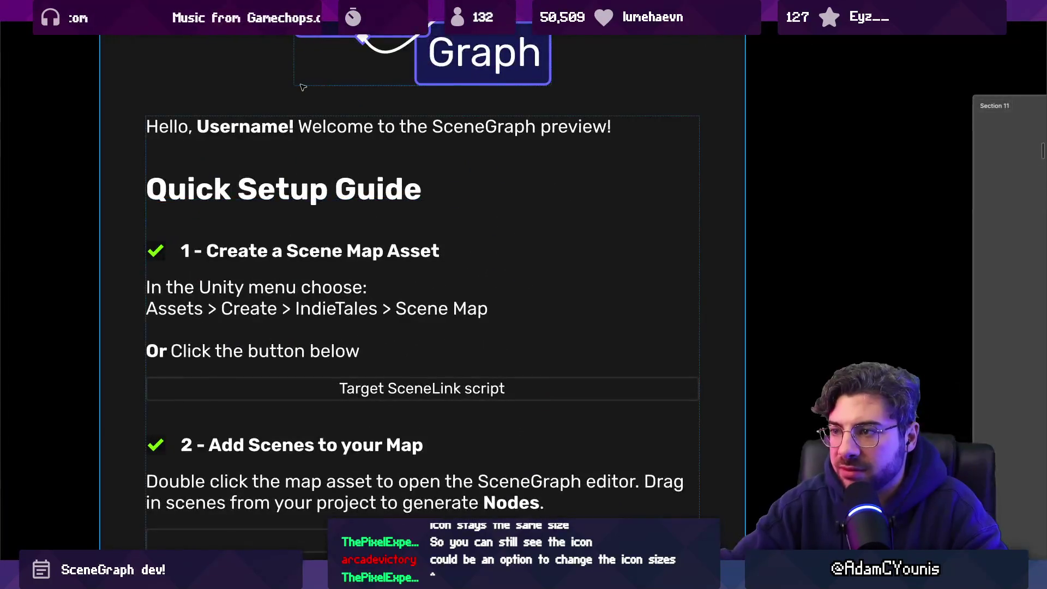
{"action": "scroll", "coordinate": [338, 153], "scroll_direction": "down", "scroll_amount": 1}
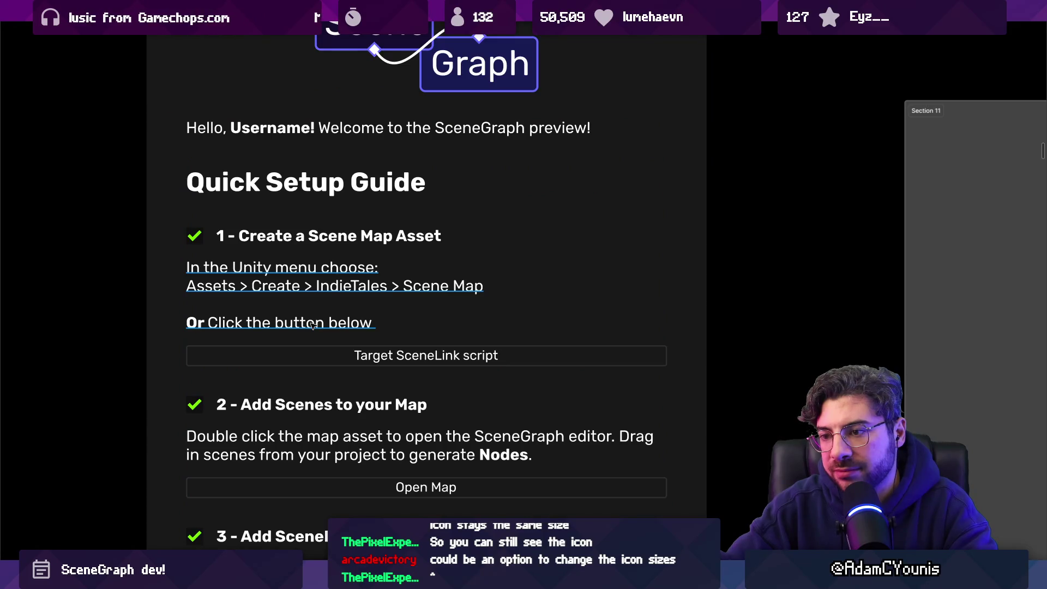
{"action": "scroll", "coordinate": [312, 326], "scroll_direction": "down", "scroll_amount": 3}
{"action": "scroll", "coordinate": [408, 299], "scroll_direction": "right", "scroll_amount": 10}
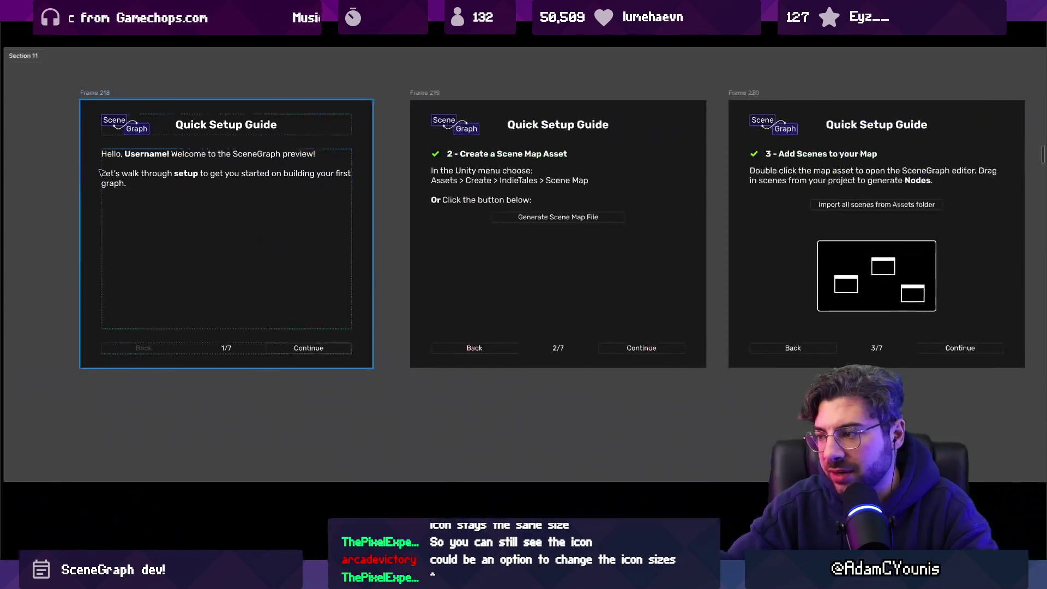
{"action": "left_click", "coordinate": [406, 273]}
{"action": "scroll", "coordinate": [404, 242], "scroll_direction": "up", "scroll_amount": 5}
{"action": "double_click", "coordinate": [404, 241]}
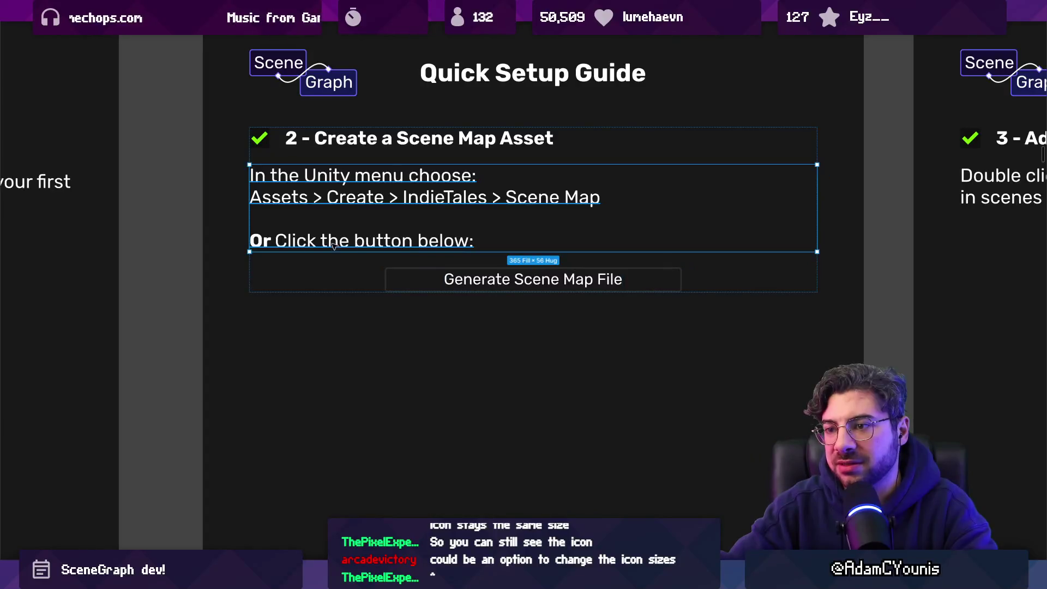
{"action": "double_click", "coordinate": [276, 241]}
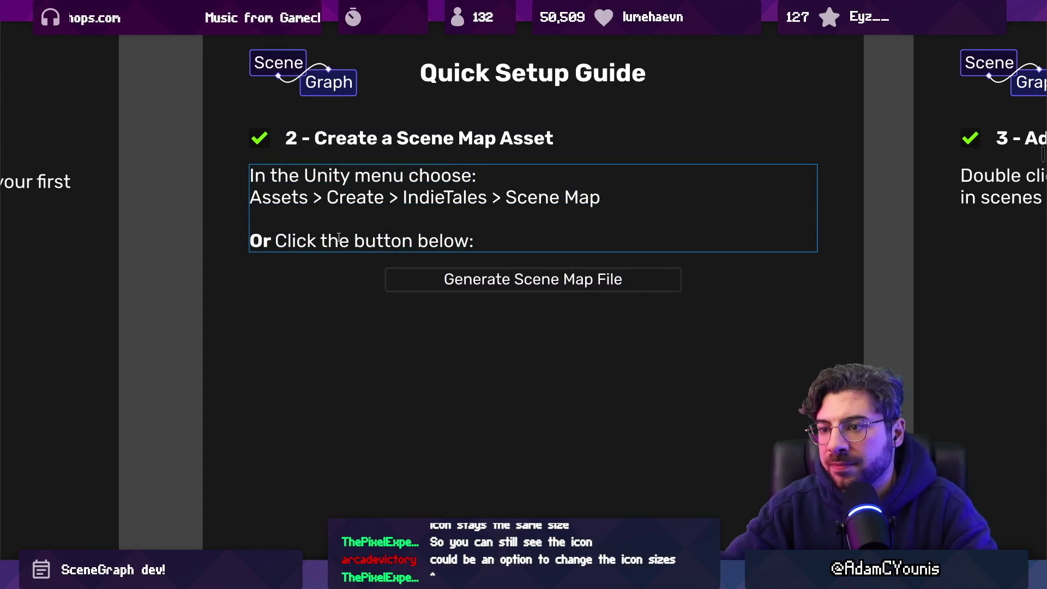
{"action": "key", "text": "shift+Home"}
{"action": "key", "text": "End"}
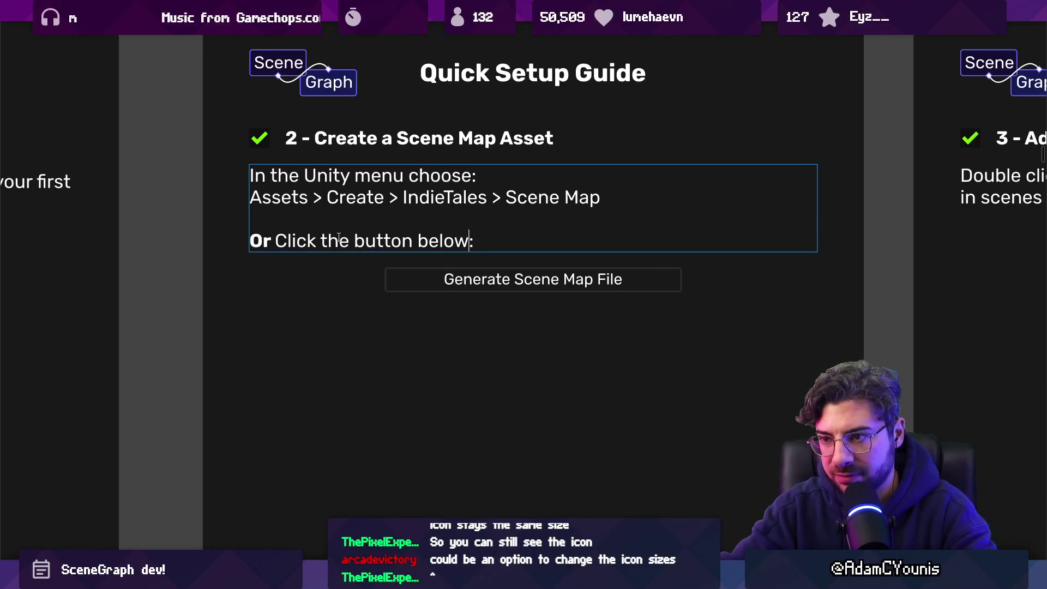
{"action": "type", "text": "for"}
{"action": "key", "text": "BackSpace"}
{"action": "key", "text": "BackSpace"}
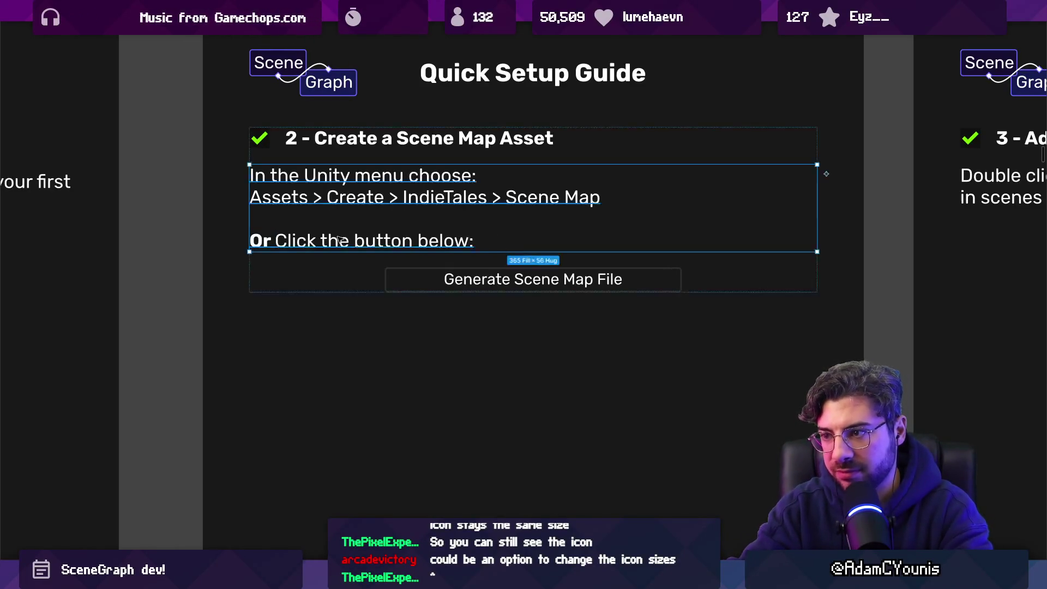
{"action": "left_click", "coordinate": [338, 239]}
{"action": "left_click", "coordinate": [277, 242]}
{"action": "left_click_drag", "start_coordinate": [276, 241], "coordinate": [214, 241]}
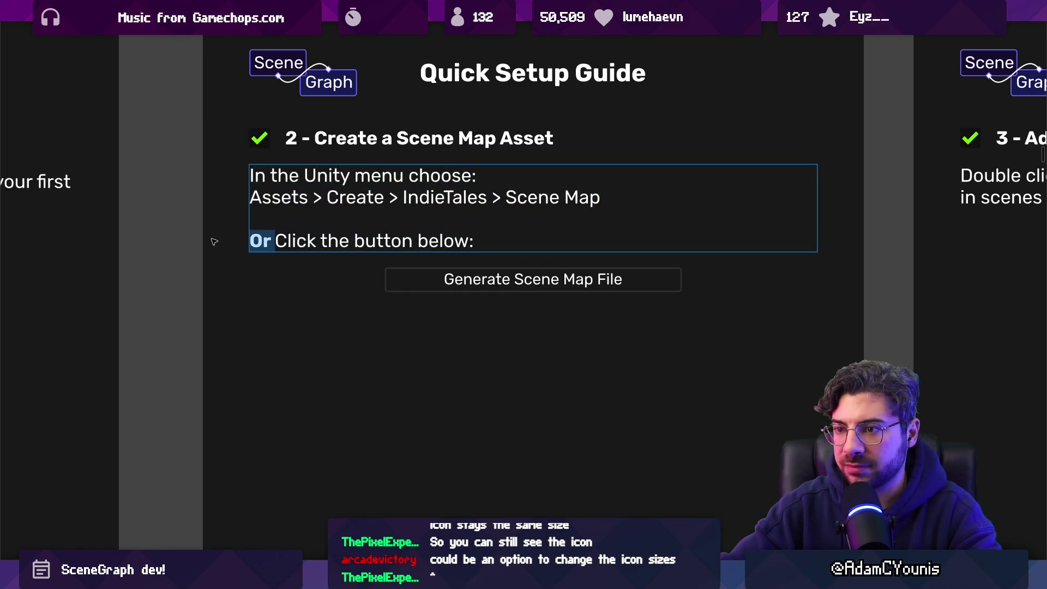
{"action": "key", "text": "BackSpace"}
{"action": "type", "text": "Yo"}
{"action": "key", "text": "BackSpace"}
{"action": "key", "text": "BackSpace"}
{"action": "type", "text": "You may also"}
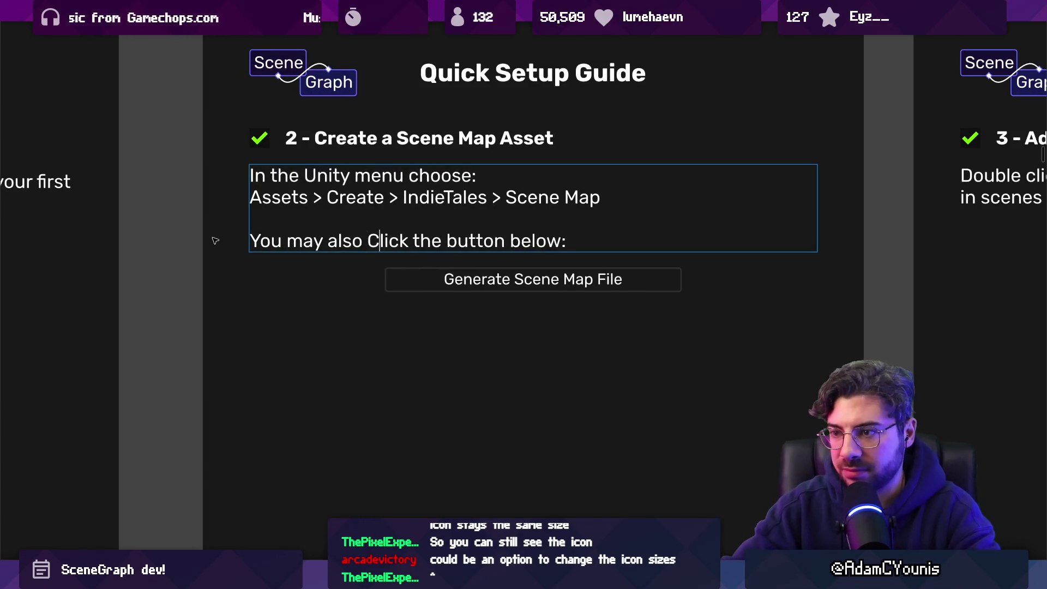
{"action": "key", "text": "BackSpace"}
{"action": "key", "text": "BackSpace"}
{"action": "key", "text": "BackSpace"}
{"action": "type", "text": "For now, you can"}
{"action": "key", "text": "Delete"}
{"action": "type", "text": "c"}
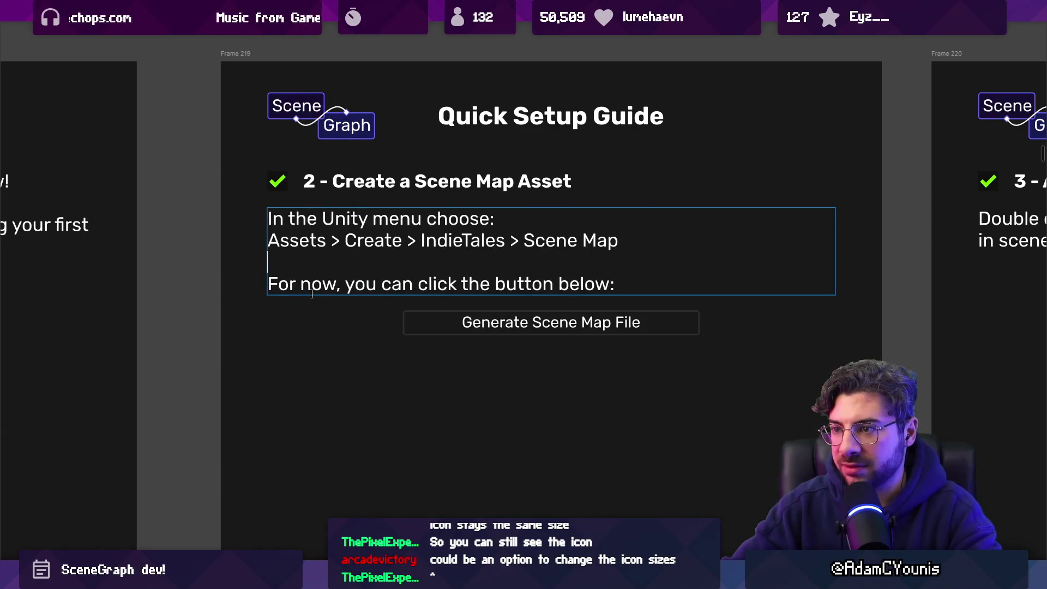
{"action": "scroll", "coordinate": [312, 294], "scroll_direction": "down", "scroll_amount": 5}
{"action": "scroll", "coordinate": [412, 272], "scroll_direction": "up", "scroll_amount": 5}
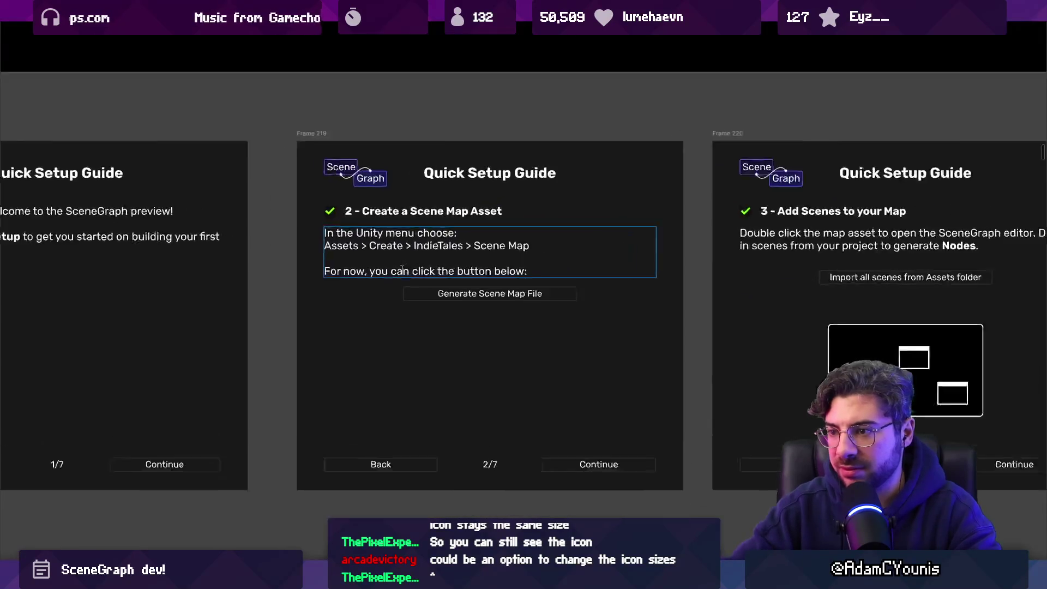
{"action": "type", "text": "al;so"}
{"action": "key", "text": "BackSpace"}
{"action": "key", "text": "BackSpace"}
{"action": "key", "text": "BackSpace"}
{"action": "type", "text": "so"}
{"action": "key", "text": "Escape"}
{"action": "scroll", "coordinate": [421, 269], "scroll_direction": "down", "scroll_amount": 5}
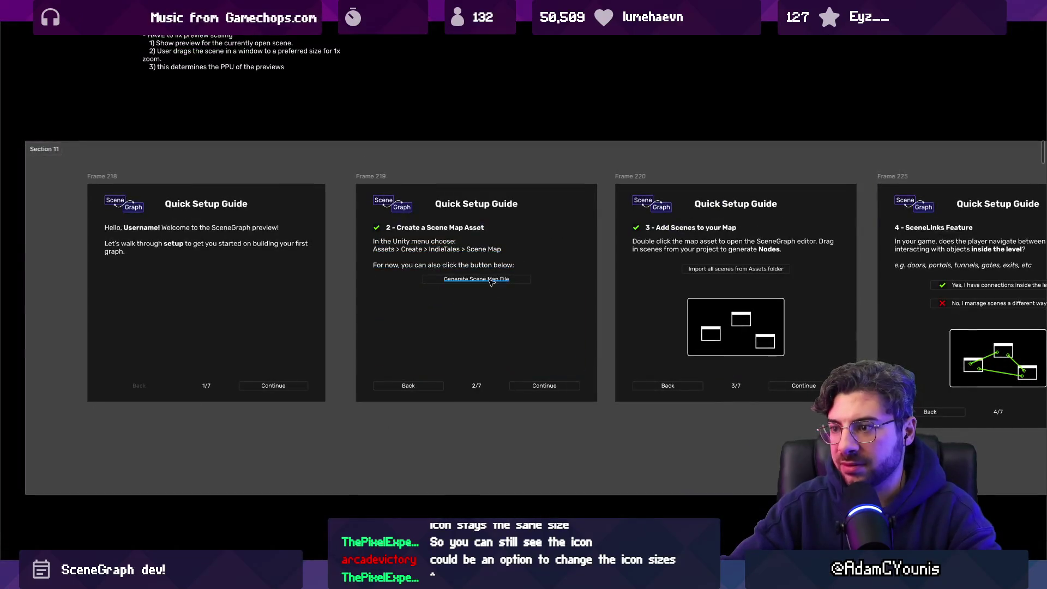
{"action": "scroll", "coordinate": [484, 283], "scroll_direction": "up", "scroll_amount": 2}
{"action": "scroll", "coordinate": [458, 251], "scroll_direction": "up", "scroll_amount": 3}
{"action": "double_click", "coordinate": [423, 261]}
{"action": "left_click", "coordinate": [343, 273]}
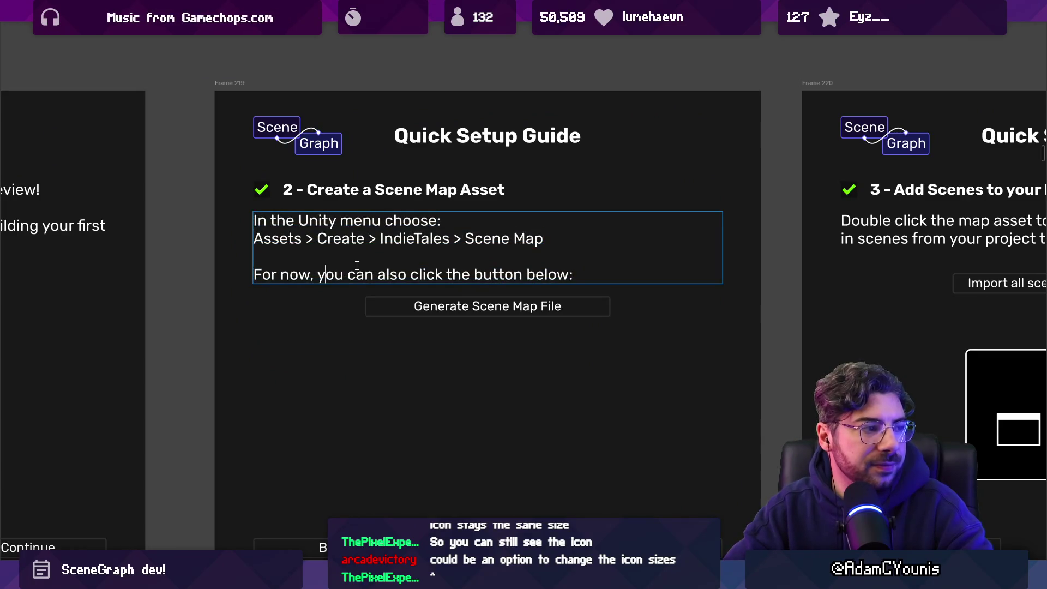
{"action": "key", "text": "ctrl+Right"}
{"action": "key", "text": "ctrl+Right"}
{"action": "key", "text": "ctrl+Right"}
{"action": "key", "text": "BackSpace"}
{"action": "key", "text": "BackSpace"}
{"action": "key", "text": "BackSpace"}
{"action": "key", "text": "Delete"}
{"action": "type", "text": "C"}
{"action": "key", "text": "shift+Home"}
{"action": "type", "text": "Yo"}
{"action": "key", "text": "BackSpace"}
{"action": "key", "text": "BackSpace"}
{"action": "type", "text": "Or"}
{"action": "key", "text": "BackSpace"}
{"action": "key", "text": "BackSpace"}
{"action": "key", "text": "Escape"}
{"action": "key", "text": "ctrl+z"}
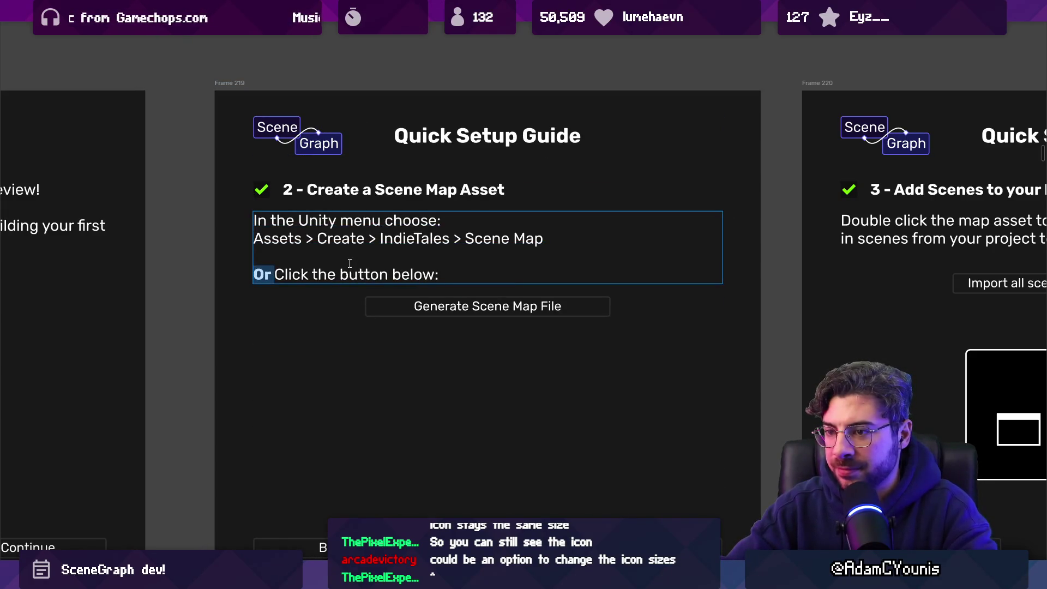
{"action": "scroll", "coordinate": [429, 277], "scroll_direction": "down", "scroll_amount": 5}
{"action": "scroll", "coordinate": [429, 277], "scroll_direction": "up", "scroll_amount": 1}
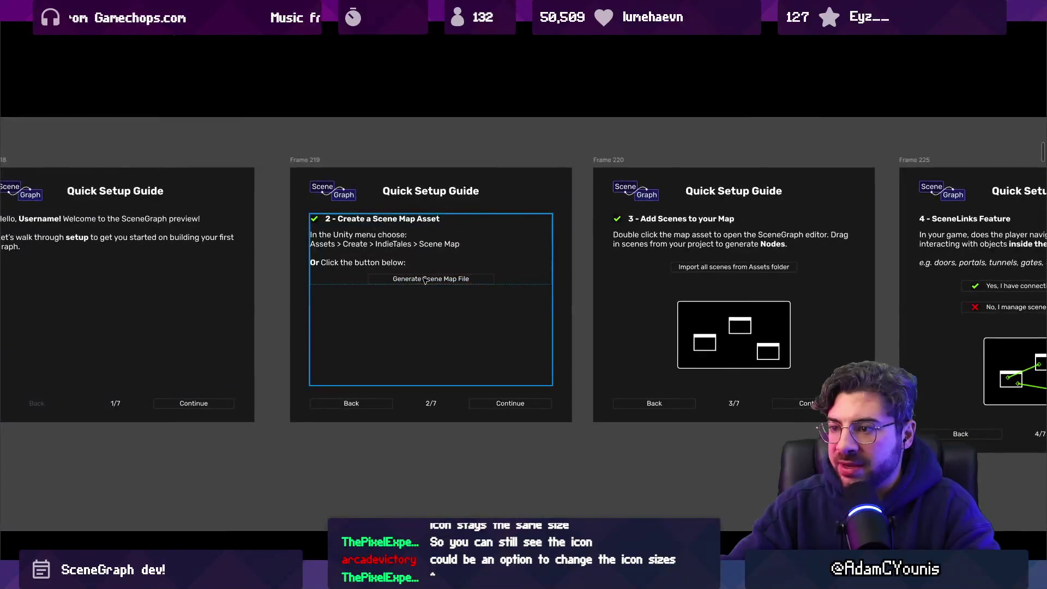
Scroll around Frame 217 to review the step 3 screen
{"action": "scroll", "coordinate": [430, 279], "scroll_direction": "down", "scroll_amount": 3}
{"action": "scroll", "coordinate": [434, 281], "scroll_direction": "up", "scroll_amount": 1}
{"action": "scroll", "coordinate": [381, 267], "scroll_direction": "left", "scroll_amount": 5}
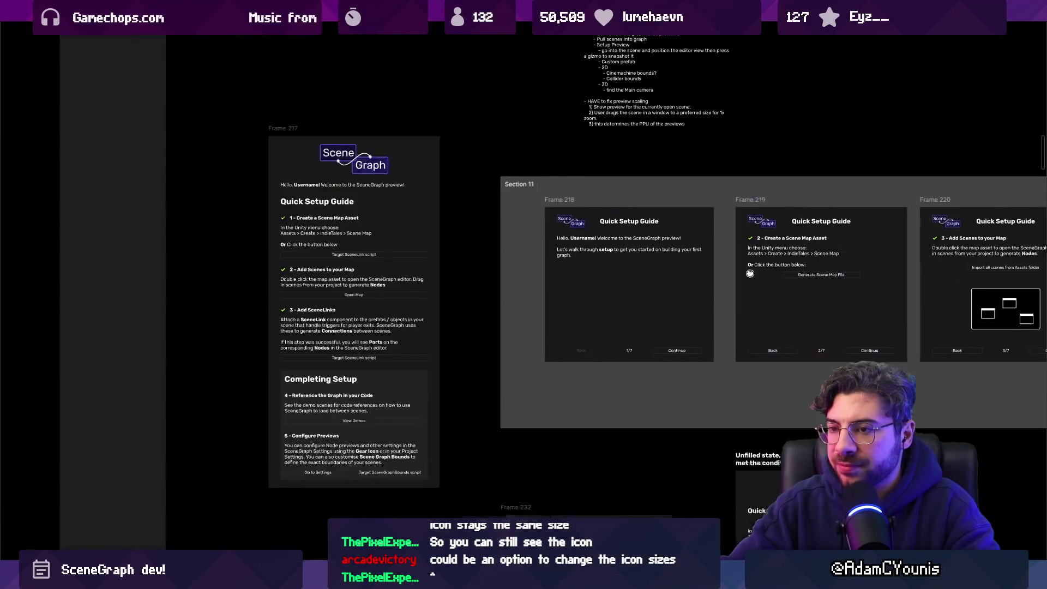
{"action": "scroll", "coordinate": [328, 257], "scroll_direction": "up", "scroll_amount": 3}
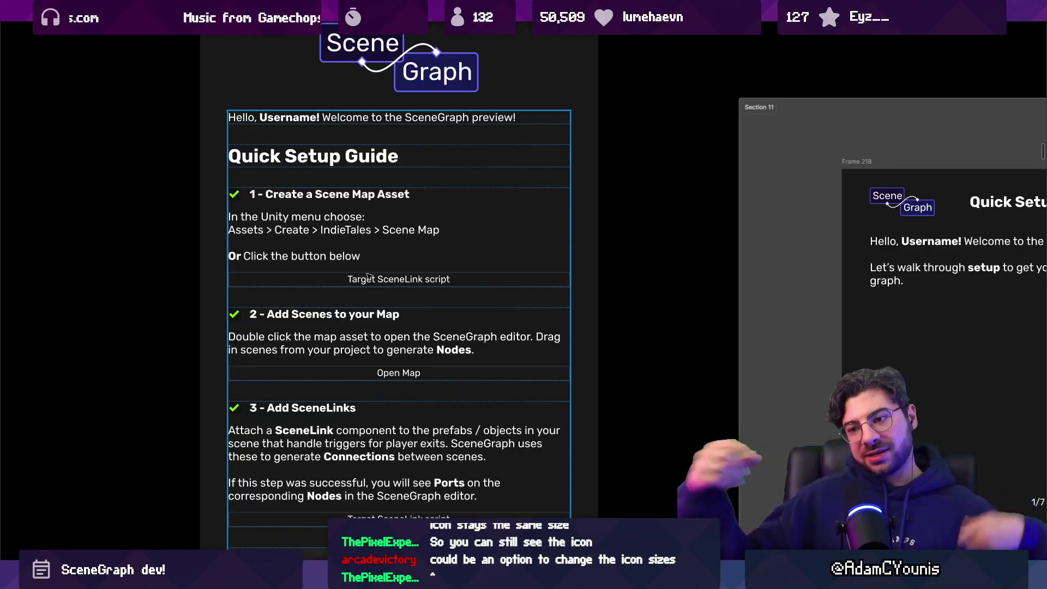
{"action": "scroll", "coordinate": [401, 221], "scroll_direction": "down", "scroll_amount": 2}
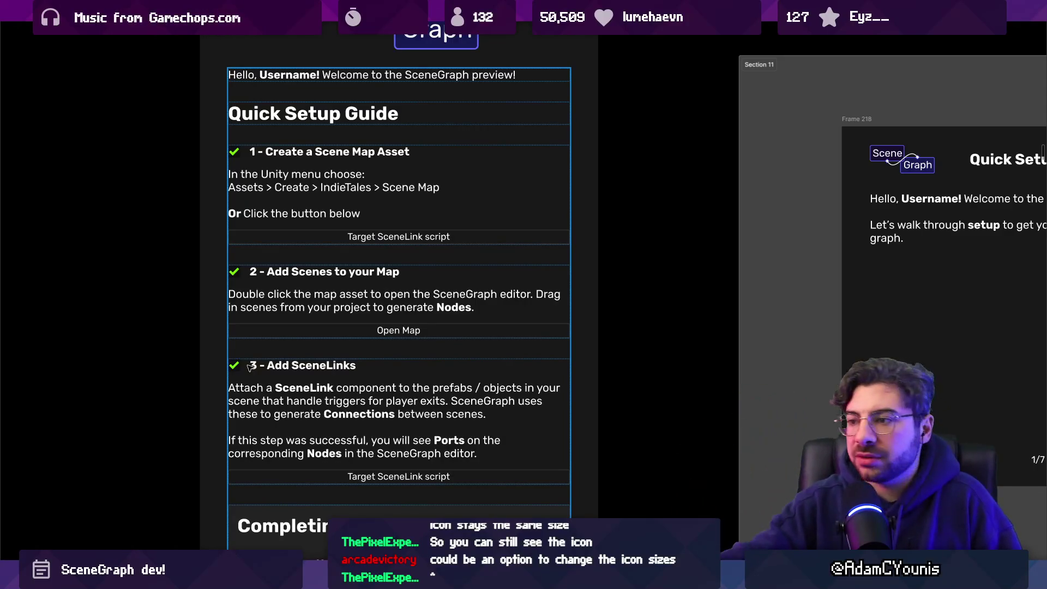
Pan right across Section 11 to Frames 220 and 225, the 4/7 SceneLinks Feature screen
{"action": "left_click", "coordinate": [579, 287]}
{"action": "scroll", "coordinate": [579, 287], "scroll_direction": "right", "scroll_amount": 10}
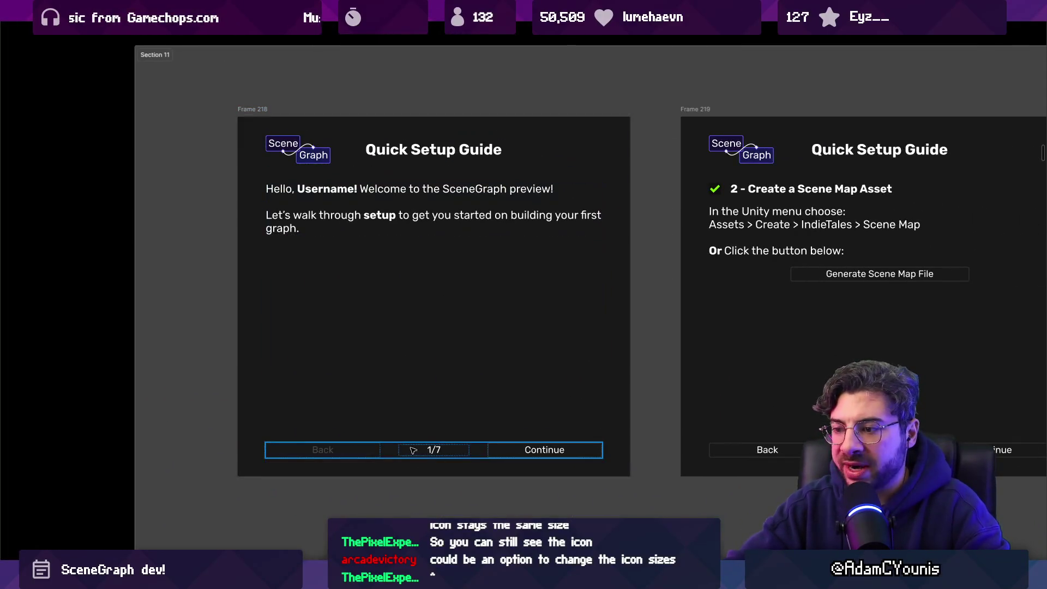
{"action": "scroll", "coordinate": [510, 338], "scroll_direction": "right", "scroll_amount": 5}
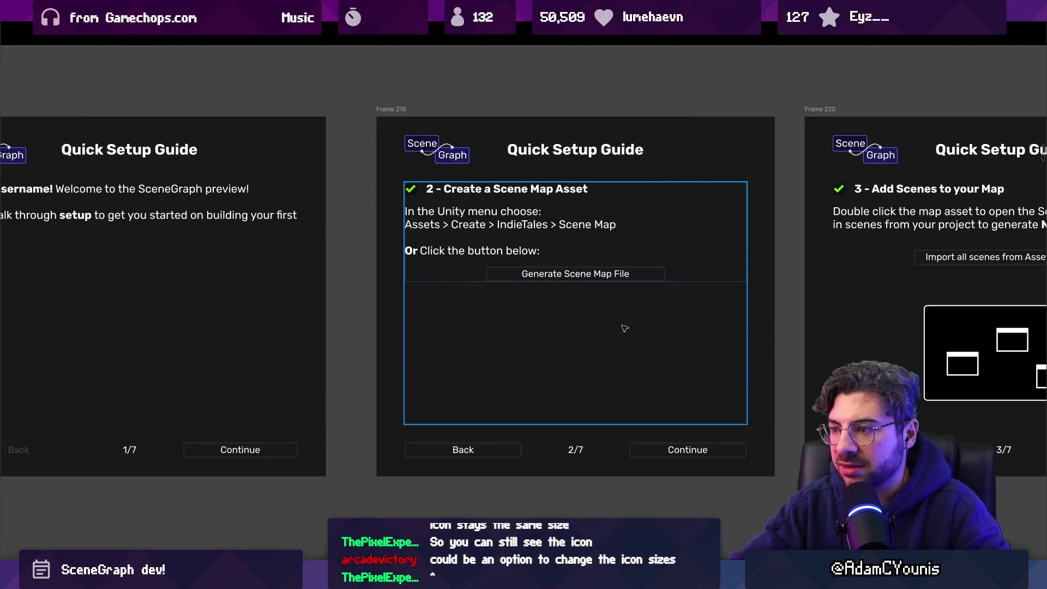
{"action": "scroll", "coordinate": [625, 328], "scroll_direction": "right", "scroll_amount": 6}
{"action": "scroll", "coordinate": [640, 340], "scroll_direction": "right", "scroll_amount": 4}
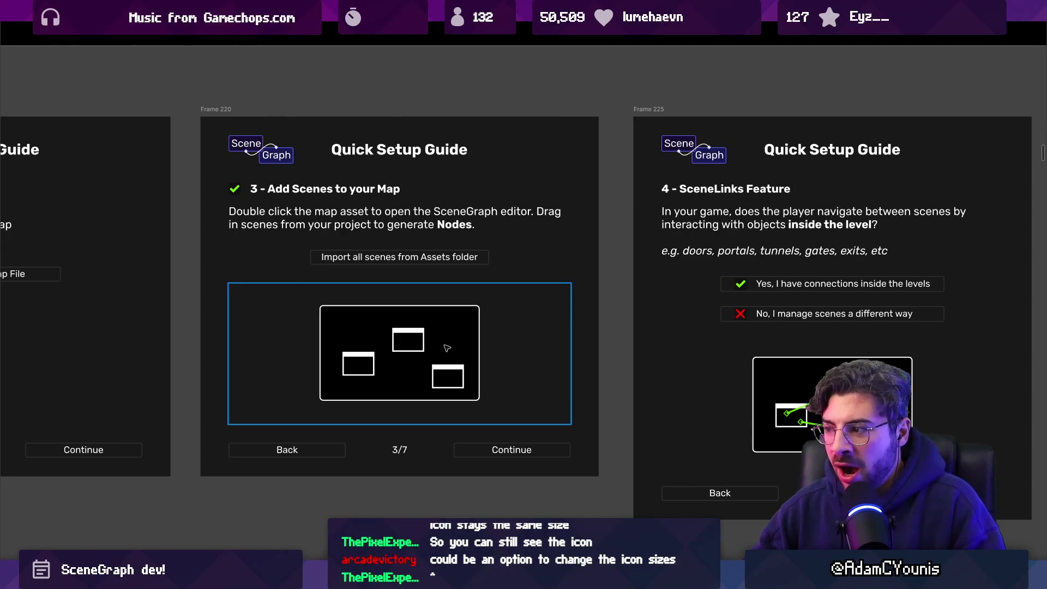
{"action": "scroll", "coordinate": [447, 348], "scroll_direction": "left", "scroll_amount": 5}
{"action": "scroll", "coordinate": [447, 348], "scroll_direction": "down", "scroll_amount": 3}
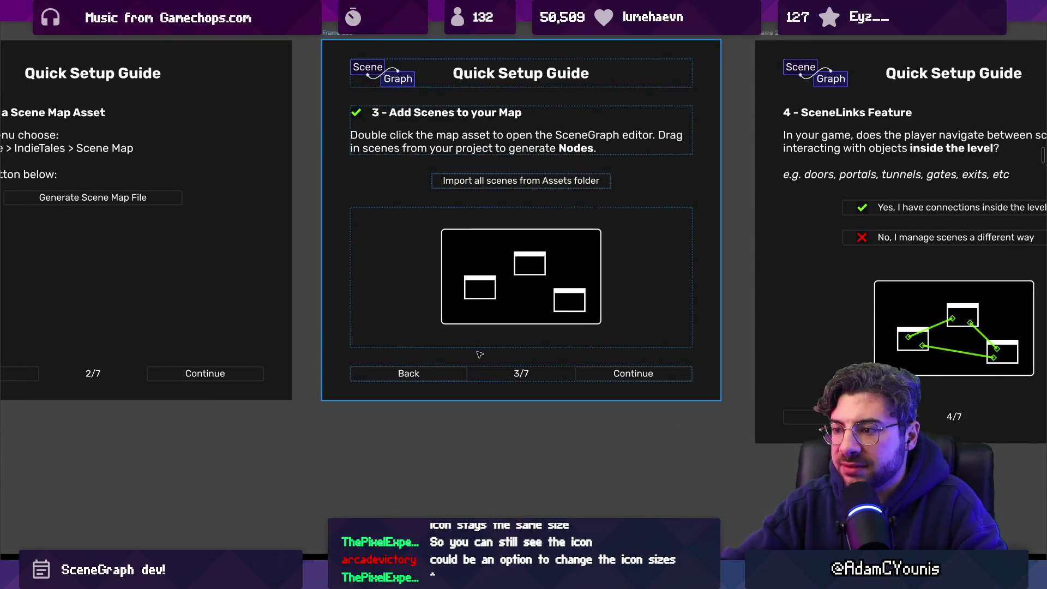
{"action": "key", "text": "shift+1"}
{"action": "scroll", "coordinate": [179, 267], "scroll_direction": "up", "scroll_amount": 5}
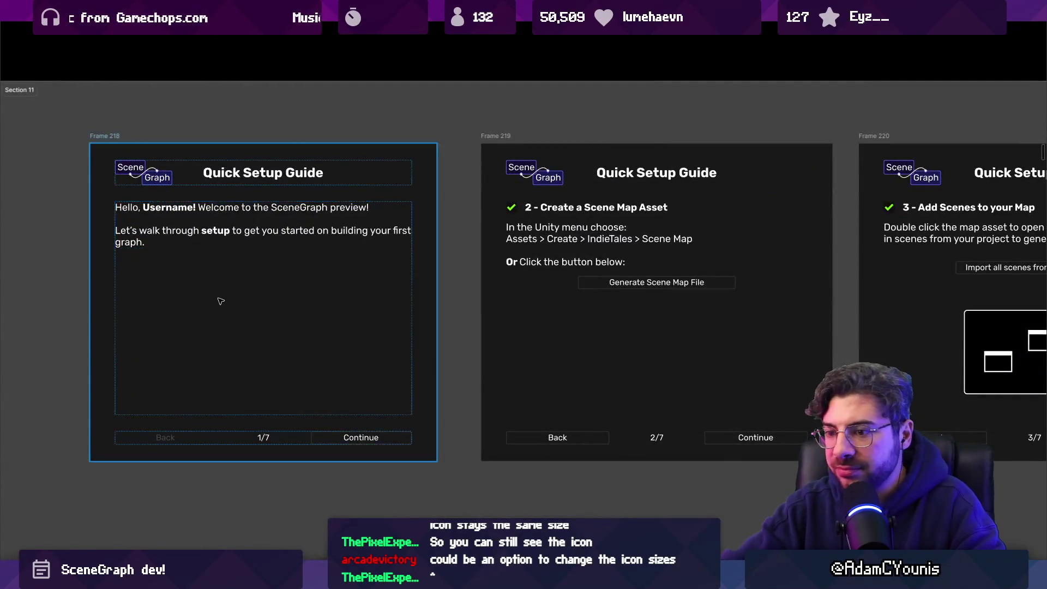
{"action": "scroll", "coordinate": [220, 300], "scroll_direction": "down", "scroll_amount": 2}
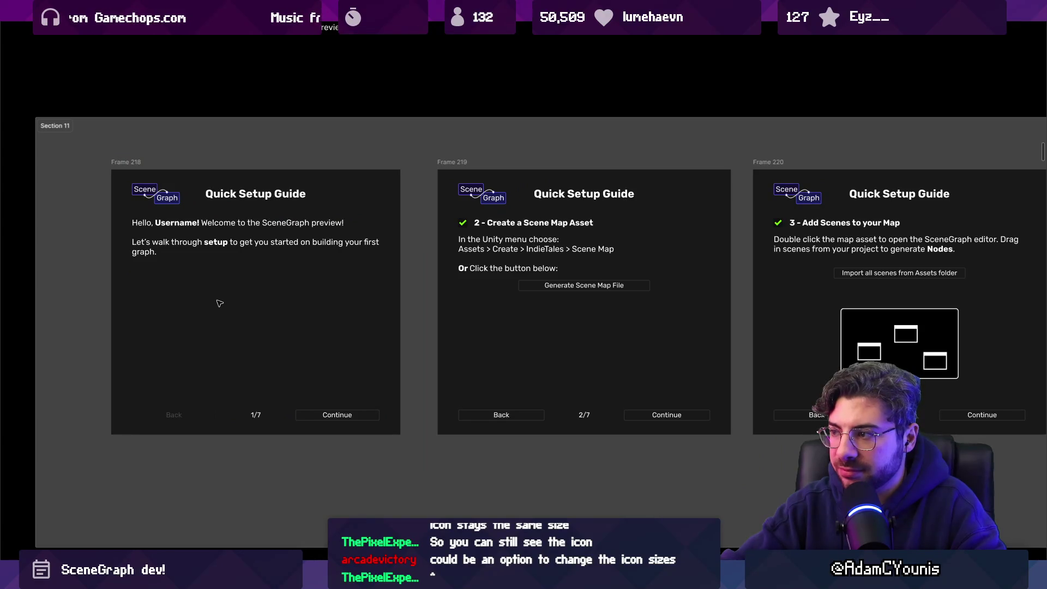
{"action": "scroll", "coordinate": [220, 303], "scroll_direction": "down", "scroll_amount": 2}
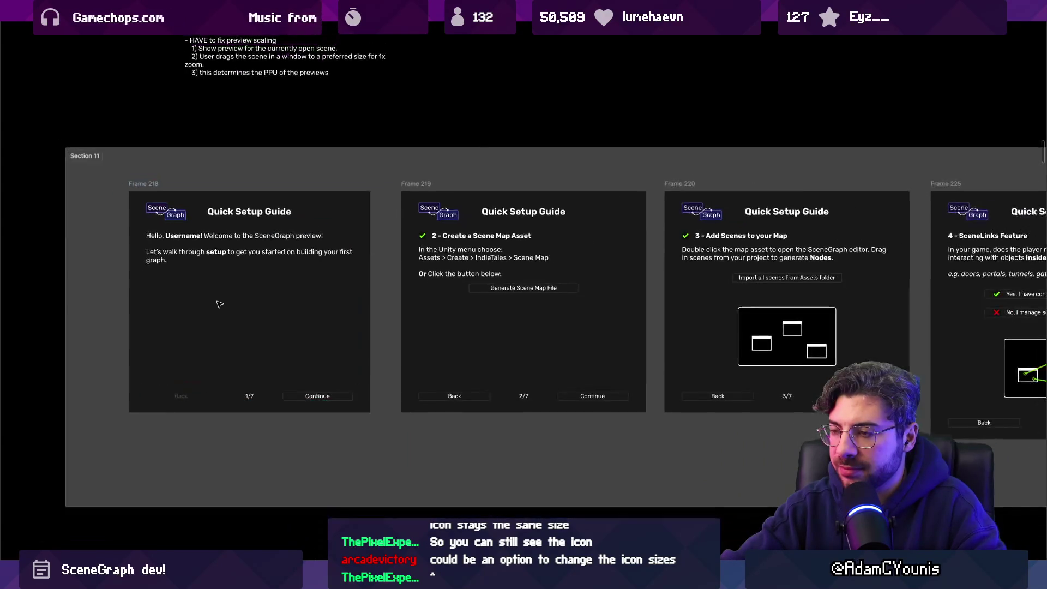
{"action": "scroll", "coordinate": [449, 294], "scroll_direction": "right", "scroll_amount": 4}
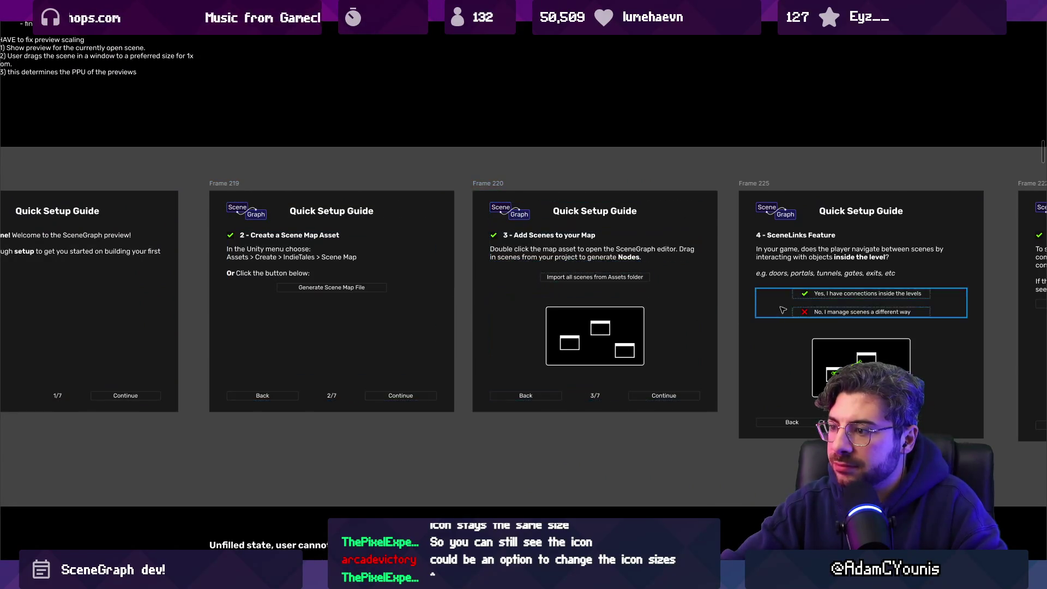
{"action": "scroll", "coordinate": [480, 295], "scroll_direction": "right", "scroll_amount": 8}
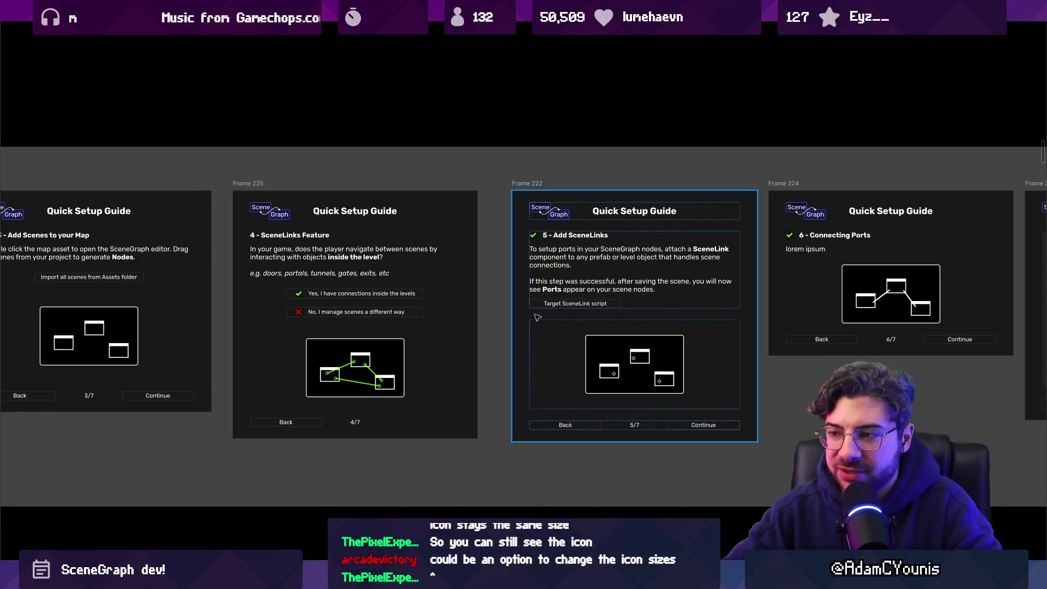
{"action": "scroll", "coordinate": [453, 330], "scroll_direction": "left", "scroll_amount": 2}
{"action": "scroll", "coordinate": [453, 331], "scroll_direction": "up", "scroll_amount": 3, "text": "ctrl"}
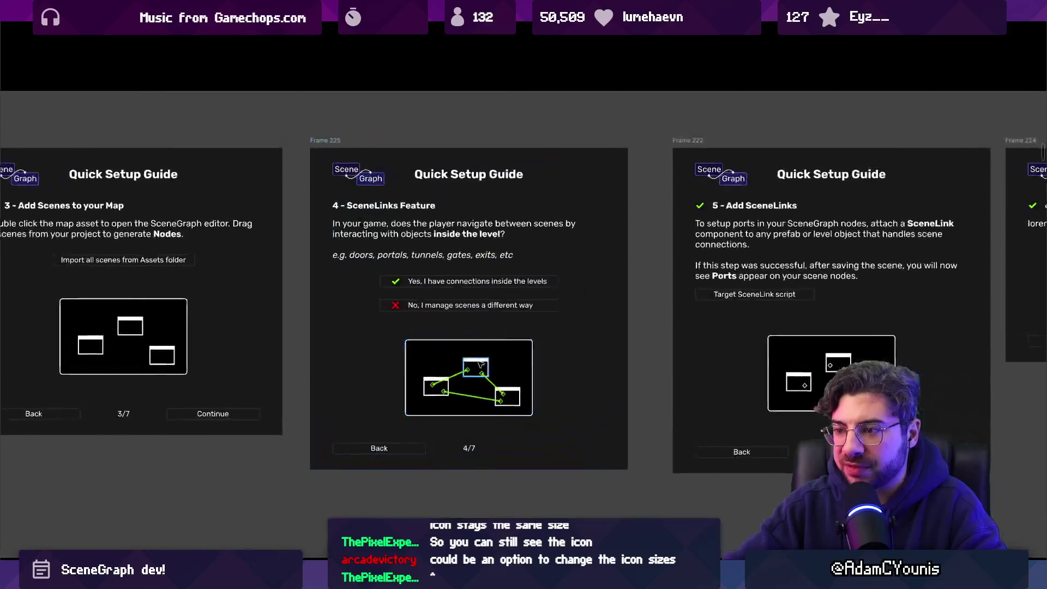
{"action": "scroll", "coordinate": [446, 345], "scroll_direction": "left", "scroll_amount": 10}
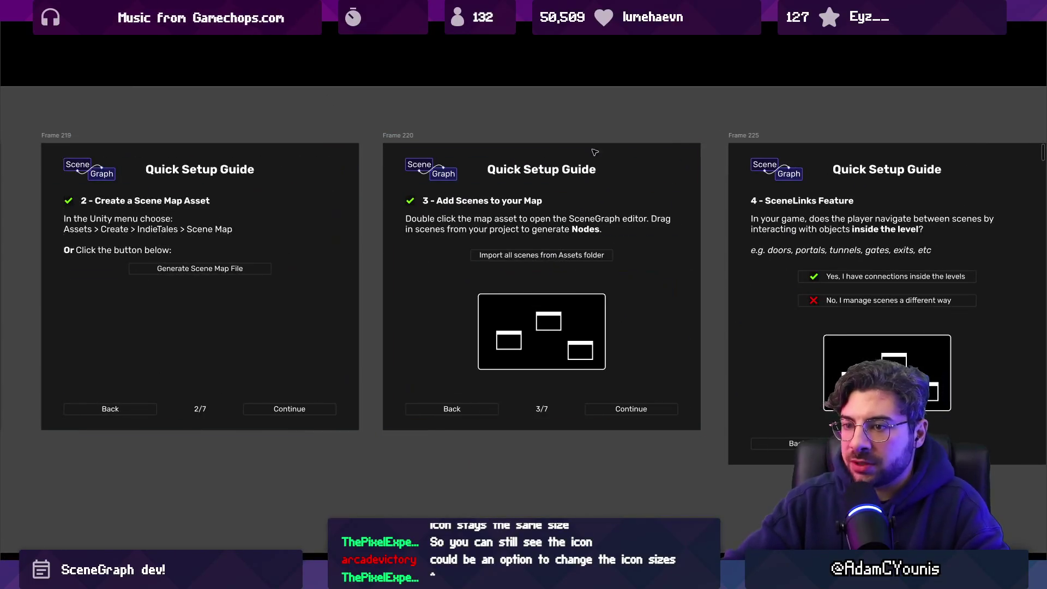
{"action": "scroll", "coordinate": [153, 265], "scroll_direction": "up", "scroll_amount": 3, "text": "ctrl"}
{"action": "scroll", "coordinate": [262, 219], "scroll_direction": "left", "scroll_amount": 4}
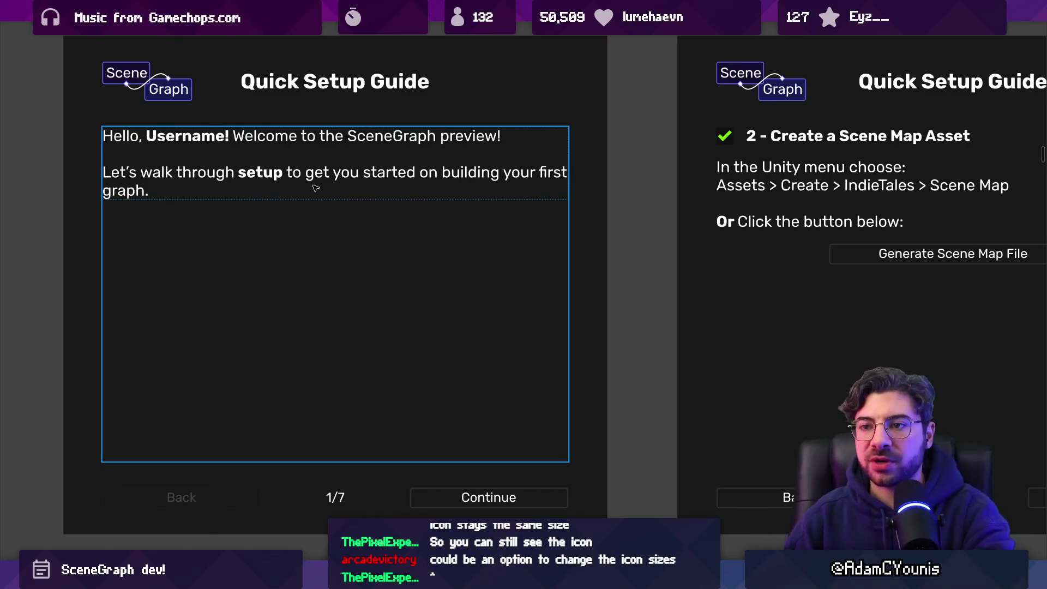
{"action": "scroll", "coordinate": [299, 148], "scroll_direction": "down", "scroll_amount": 3, "text": "ctrl"}
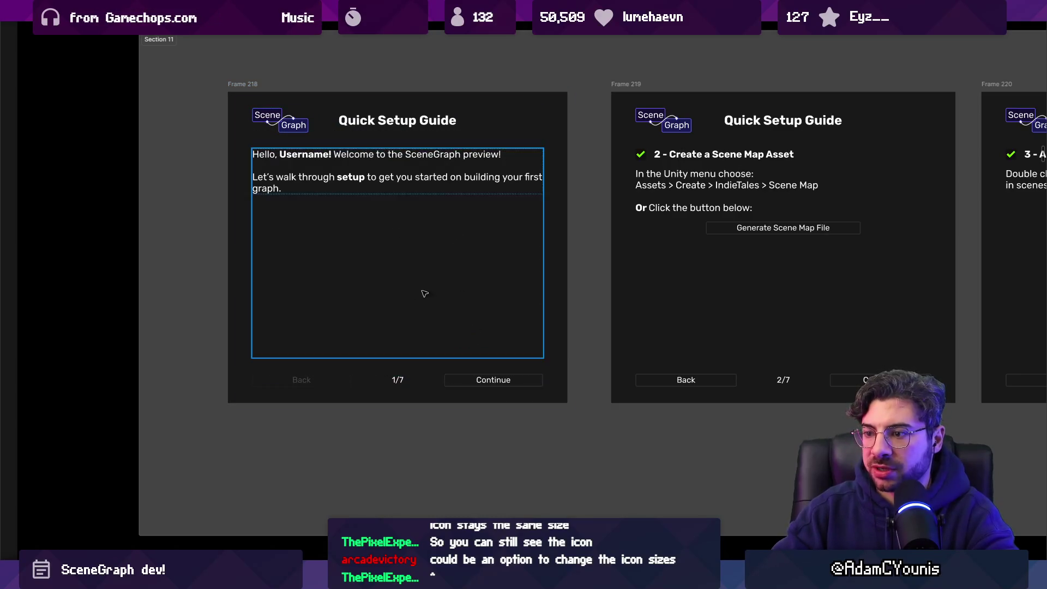
{"action": "scroll", "coordinate": [517, 266], "scroll_direction": "right", "scroll_amount": 5}
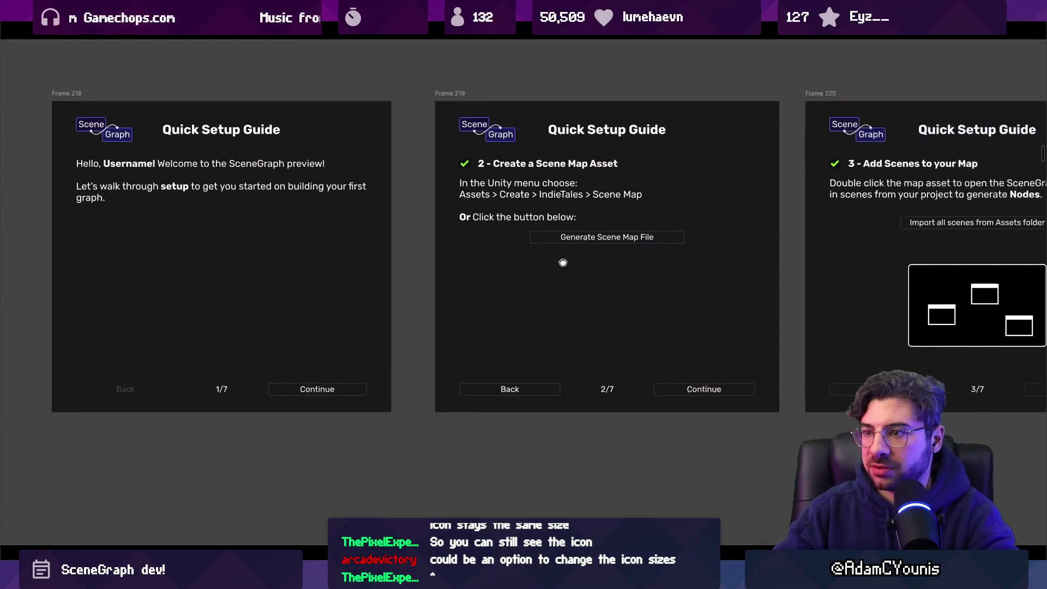
Change the 1/7 frame's Continue button label to Begin
{"action": "double_click", "coordinate": [241, 388]}
{"action": "type", "text": "Bewgin"}
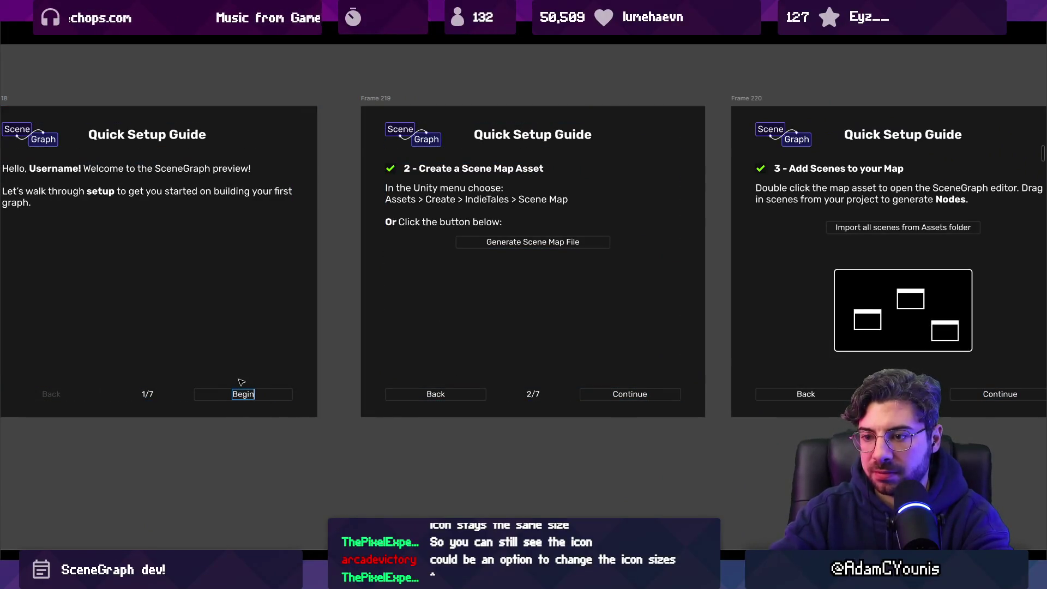
{"action": "scroll", "coordinate": [334, 320], "scroll_direction": "left", "scroll_amount": 3}
{"action": "left_click", "coordinate": [231, 280]}
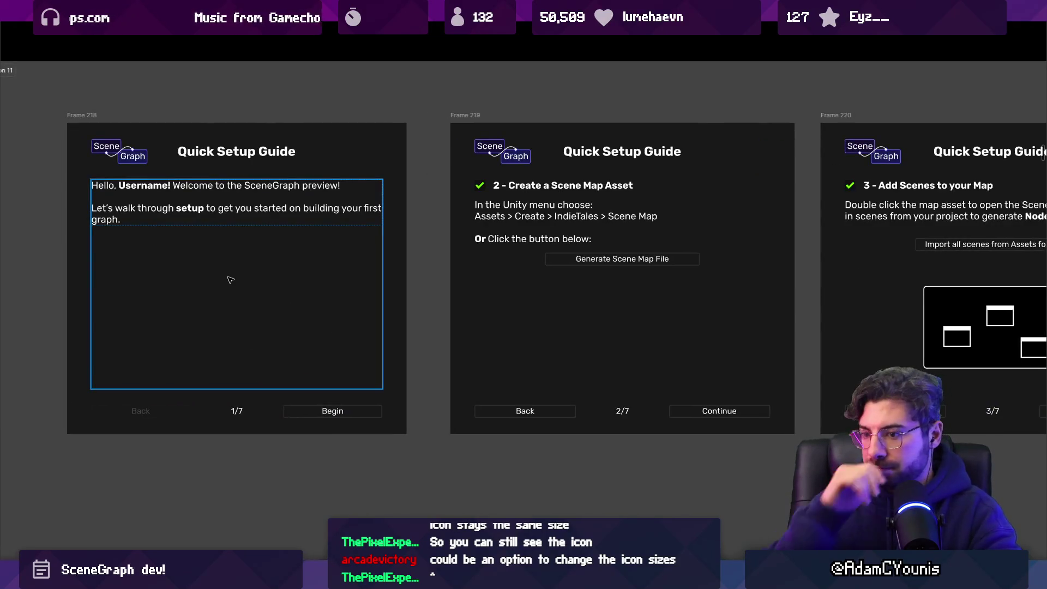
{"action": "key", "text": "Escape"}
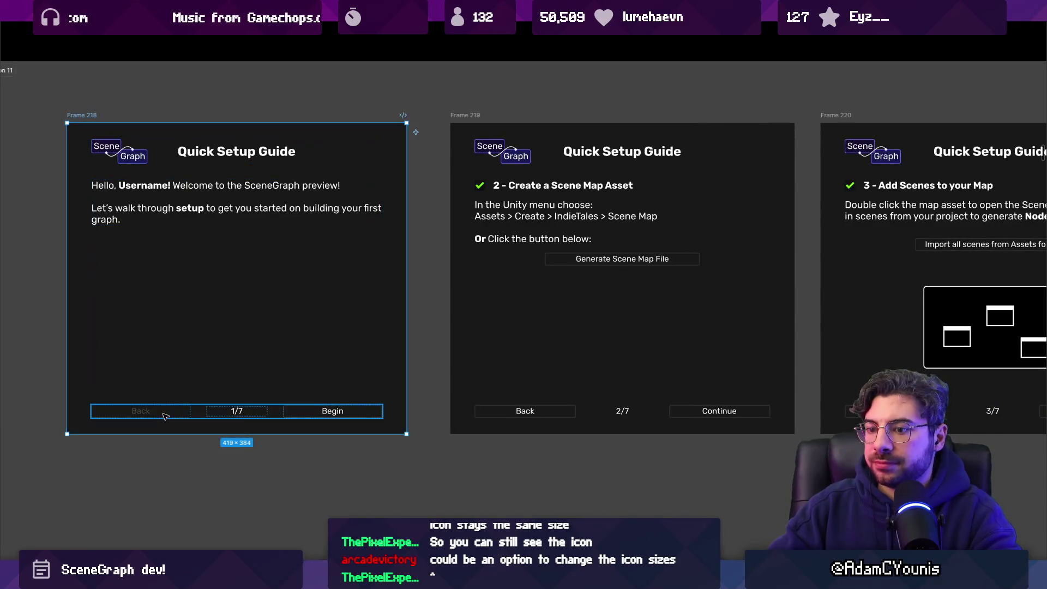
Pan over to the step 3 screen and put the caret in its paragraph text
{"action": "scroll", "coordinate": [316, 174], "scroll_direction": "right", "scroll_amount": 5}
{"action": "scroll", "coordinate": [319, 163], "scroll_direction": "up", "scroll_amount": 2, "text": "ctrl"}
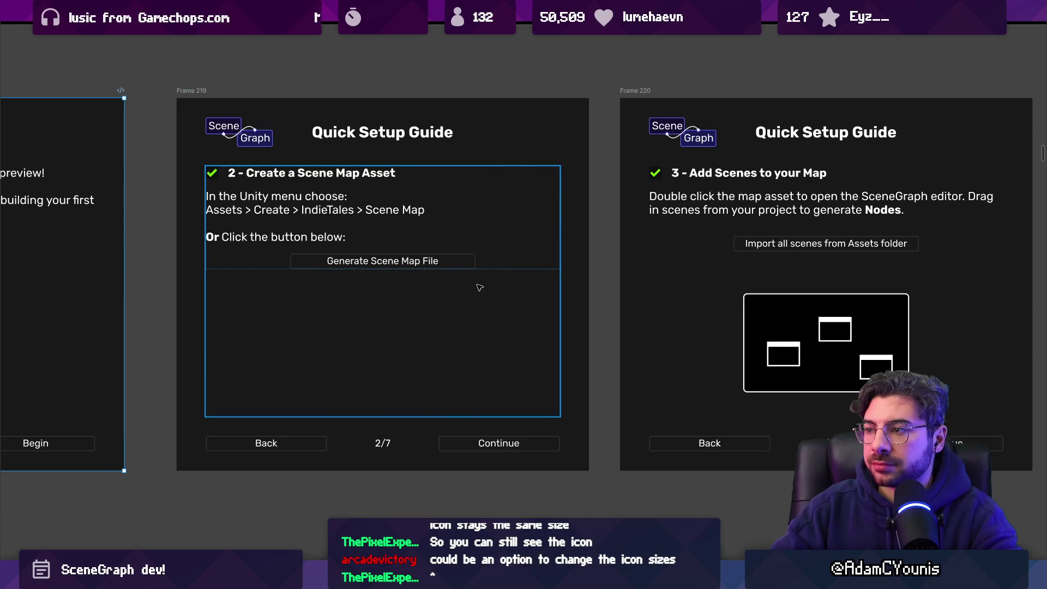
{"action": "scroll", "coordinate": [479, 284], "scroll_direction": "down", "scroll_amount": 5}
{"action": "scroll", "coordinate": [477, 275], "scroll_direction": "up", "scroll_amount": 3}
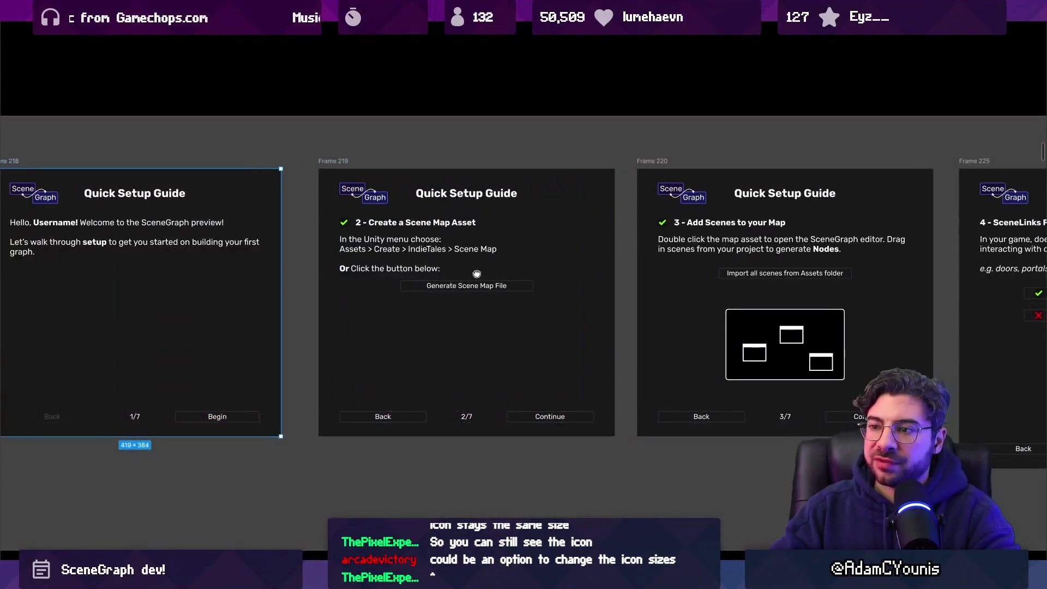
{"action": "left_click_drag", "start_coordinate": [476, 274], "coordinate": [507, 266]}
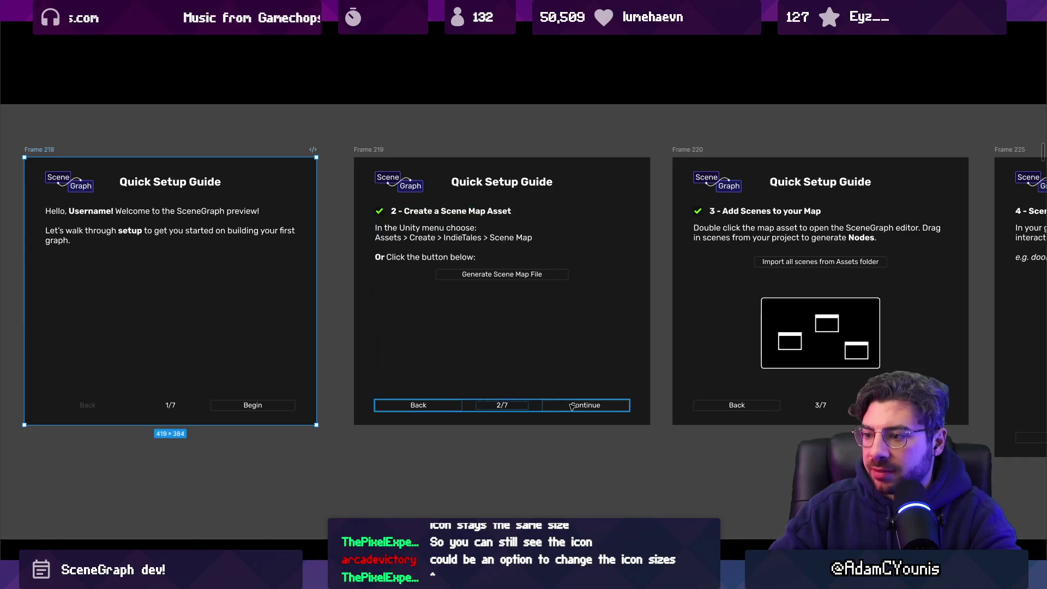
{"action": "scroll", "coordinate": [491, 246], "scroll_direction": "right", "scroll_amount": 5}
{"action": "scroll", "coordinate": [479, 250], "scroll_direction": "up", "scroll_amount": 2}
{"action": "scroll", "coordinate": [479, 250], "scroll_direction": "up", "scroll_amount": 3}
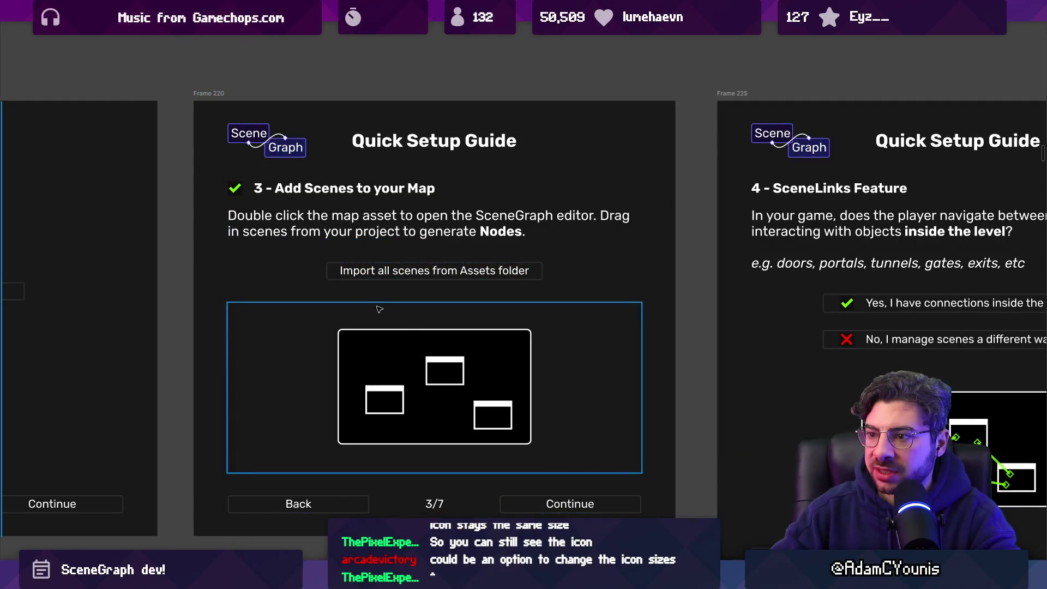
{"action": "double_click", "coordinate": [423, 233]}
{"action": "left_click", "coordinate": [577, 215]}
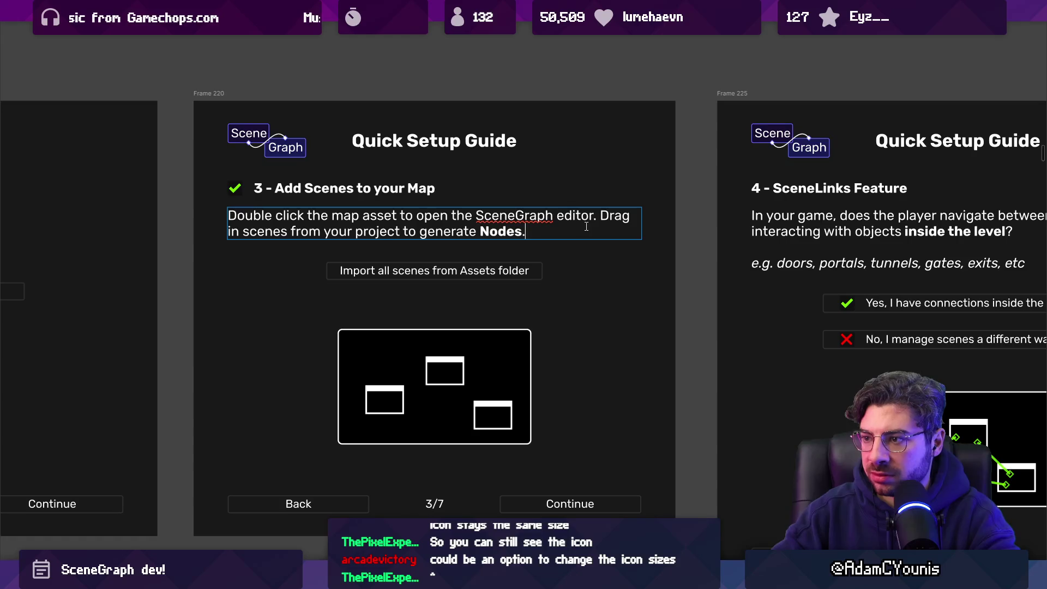
Replace the paragraph's final period with ', or import all below.'
{"action": "key", "text": "BackSpace"}
{"action": "type", "text": "or"}
{"action": "key", "text": "ctrl+shift+Left"}
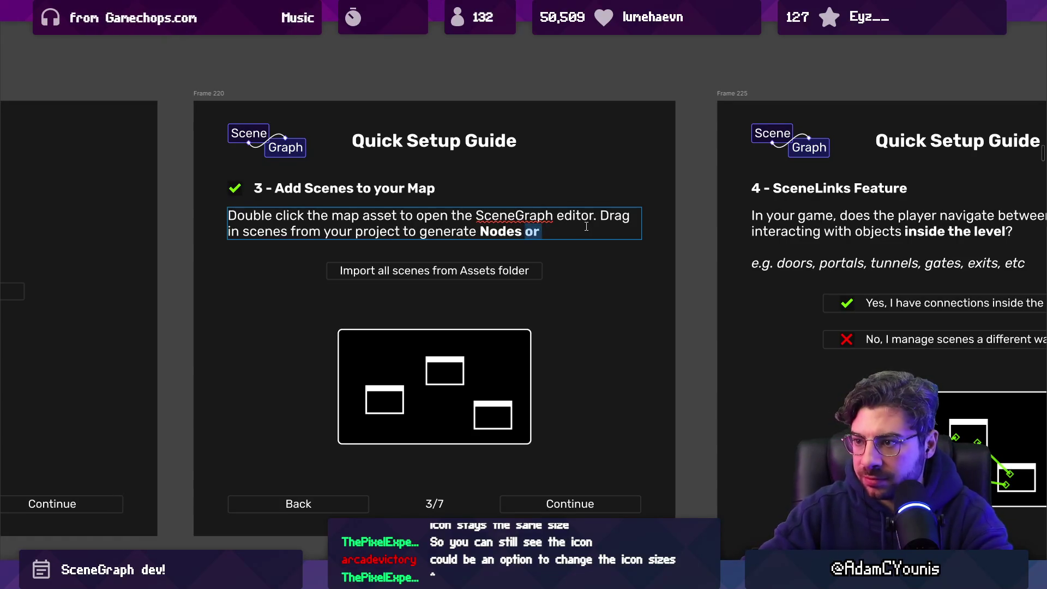
{"action": "key", "text": "BackSpace"}
{"action": "type", "text": "or "}
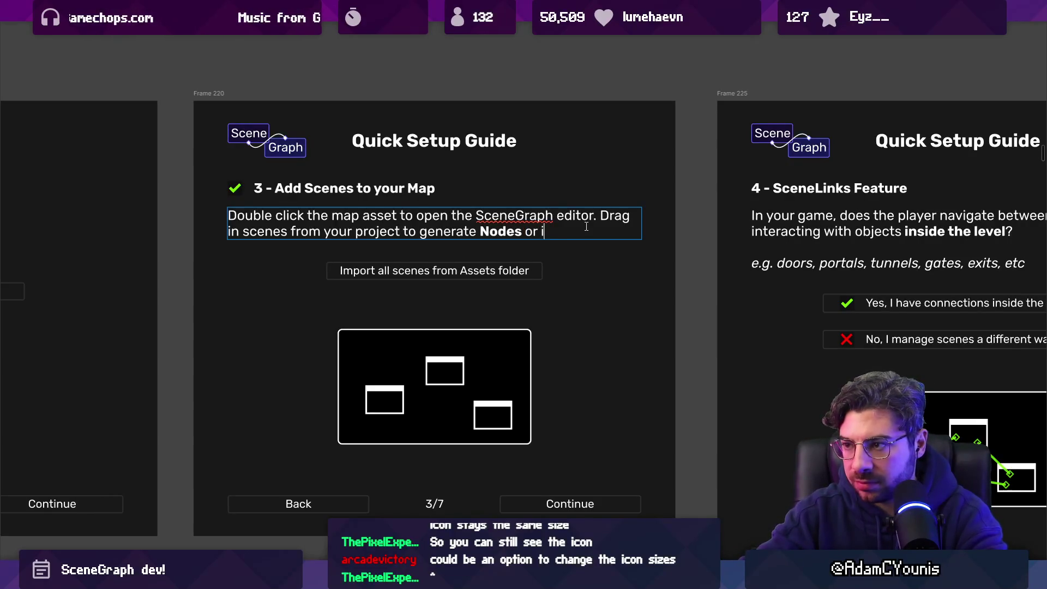
{"action": "type", "text": "import all below."}
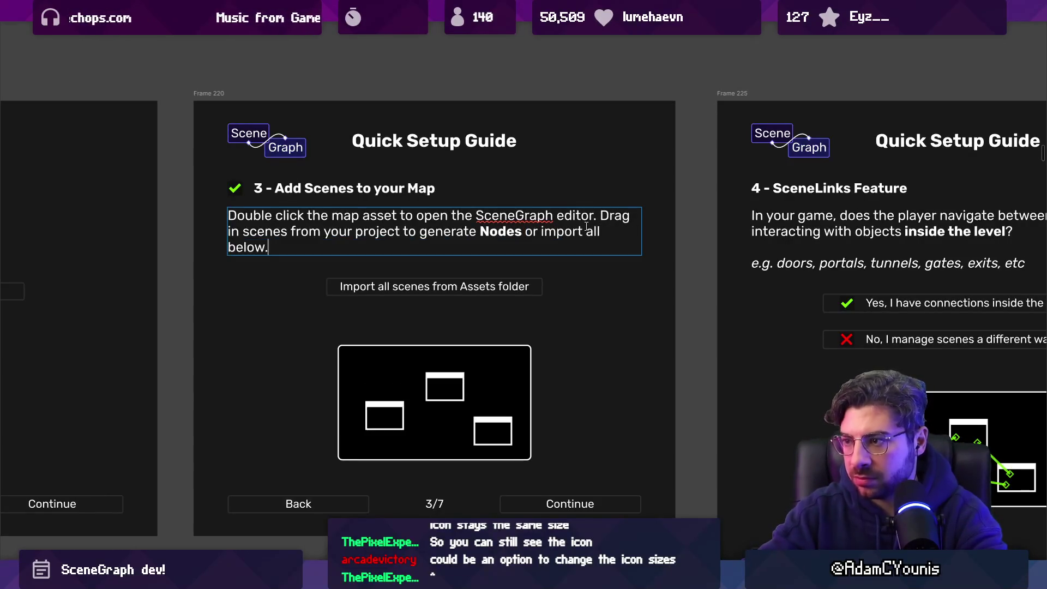
{"action": "key", "text": "ctrl+shift+Left"}
{"action": "key", "text": "ctrl+shift+Left"}
{"action": "key", "text": "ctrl+shift+Left"}
{"action": "key", "text": "Left"}
{"action": "type", "text": ","}
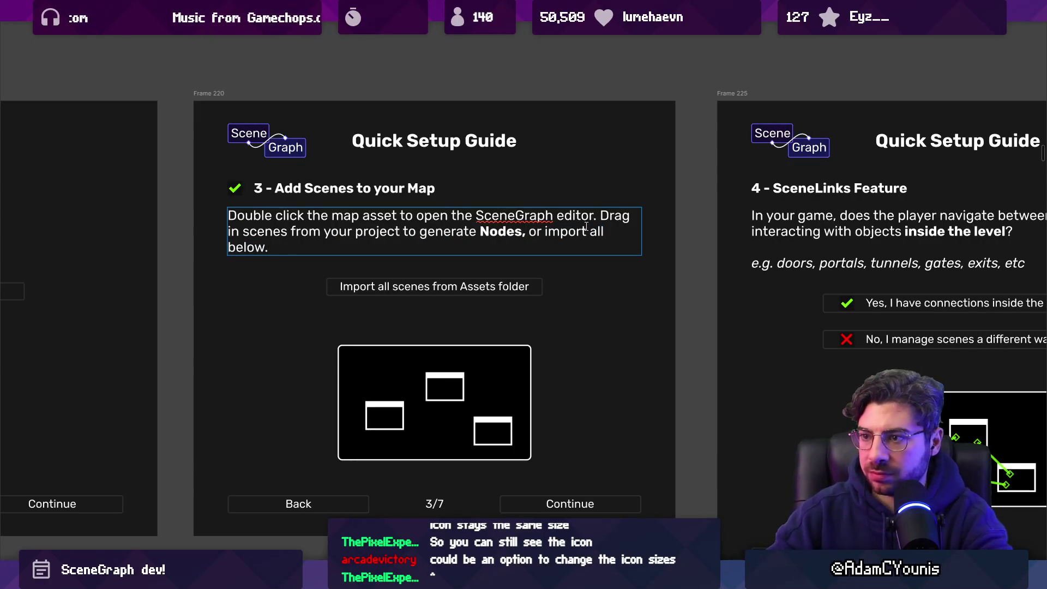
Insert the word 'Scene' before Nodes and make it bold
{"action": "scroll", "coordinate": [561, 220], "scroll_direction": "down", "scroll_amount": 2}
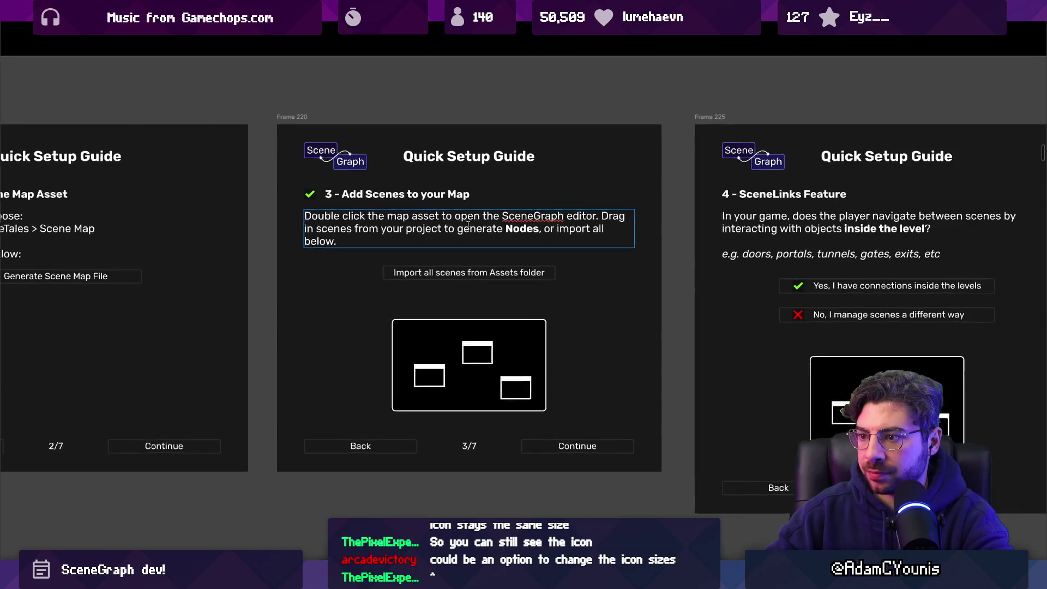
{"action": "scroll", "coordinate": [467, 226], "scroll_direction": "up", "scroll_amount": 3}
{"action": "left_click", "coordinate": [522, 228]}
{"action": "type", "text": "Scene"}
{"action": "key", "text": "shift+Down"}
{"action": "double_click", "coordinate": [525, 229]}
{"action": "key", "text": "ctrl+b"}
{"action": "key", "text": "Escape"}
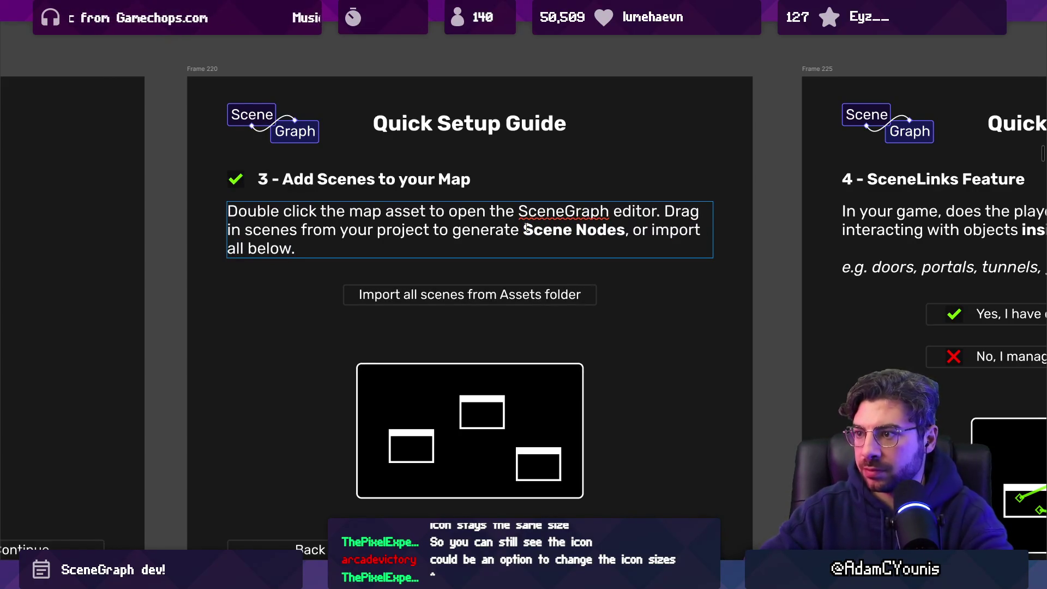
Try renaming SceneGraph to SceneMap, then undo it and exit the paragraph
{"action": "key", "text": "Up"}
{"action": "key", "text": "ctrl+shift+Left"}
{"action": "type", "text": "SceneMpa"}
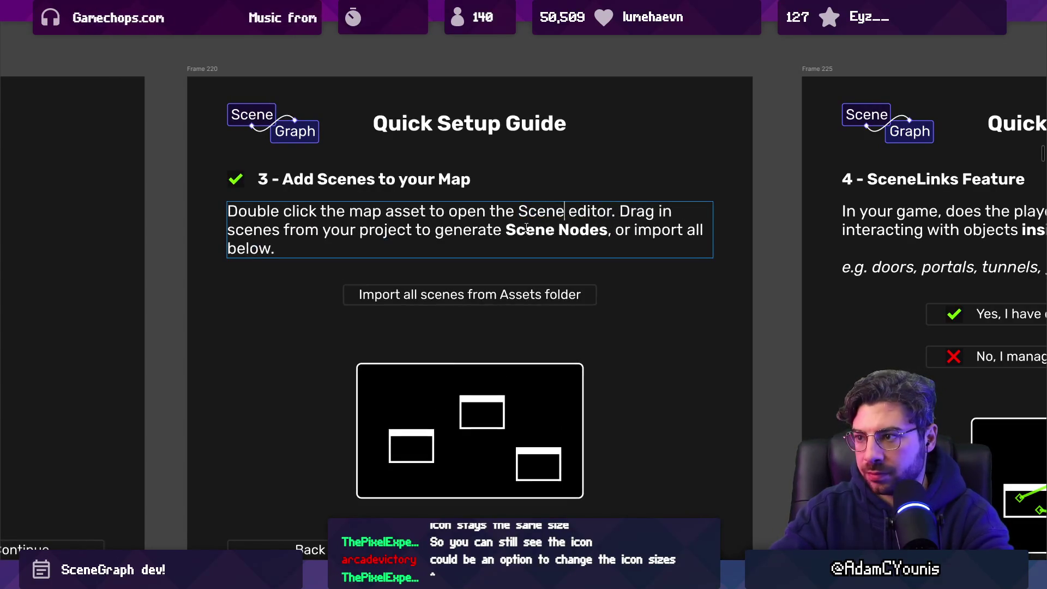
{"action": "key", "text": "BackSpace"}
{"action": "key", "text": "BackSpace"}
{"action": "type", "text": "ap"}
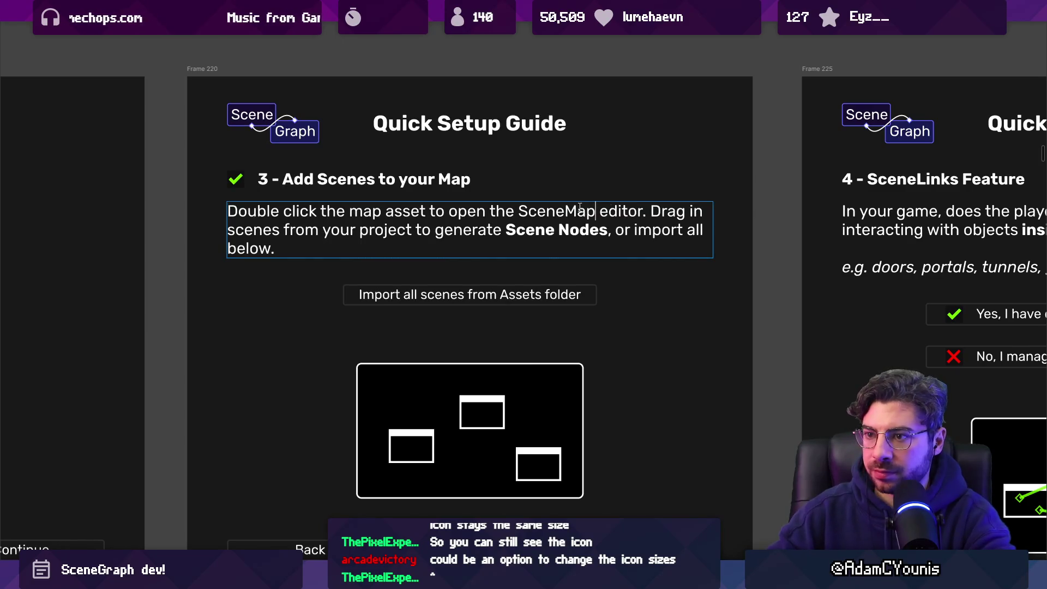
{"action": "key", "text": "ctrl+minus"}
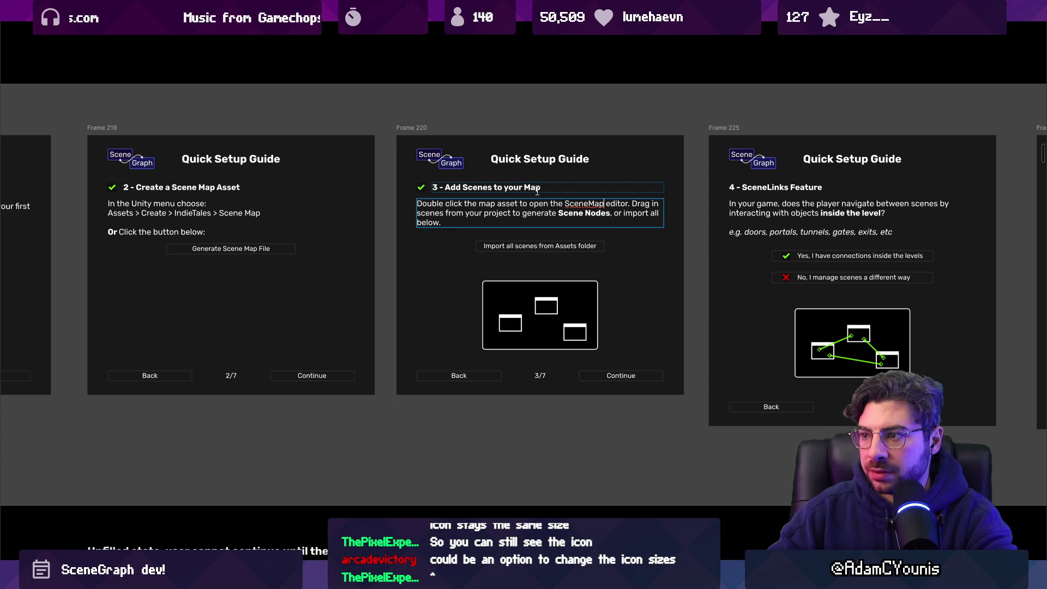
{"action": "key", "text": "ctrl+z"}
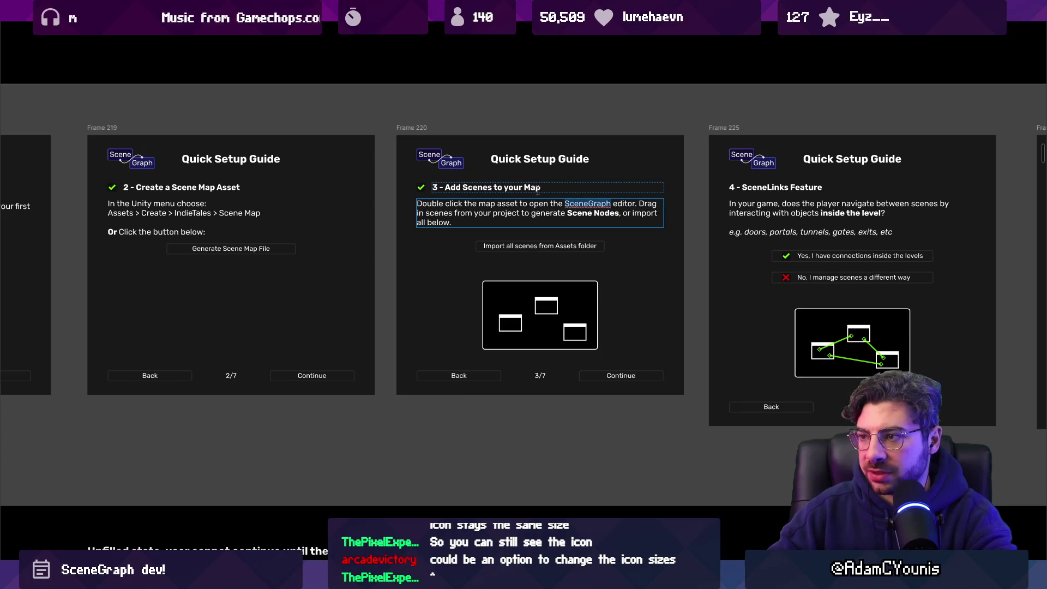
{"action": "key", "text": "Escape"}
{"action": "scroll", "coordinate": [547, 192], "scroll_direction": "up", "scroll_amount": 3}
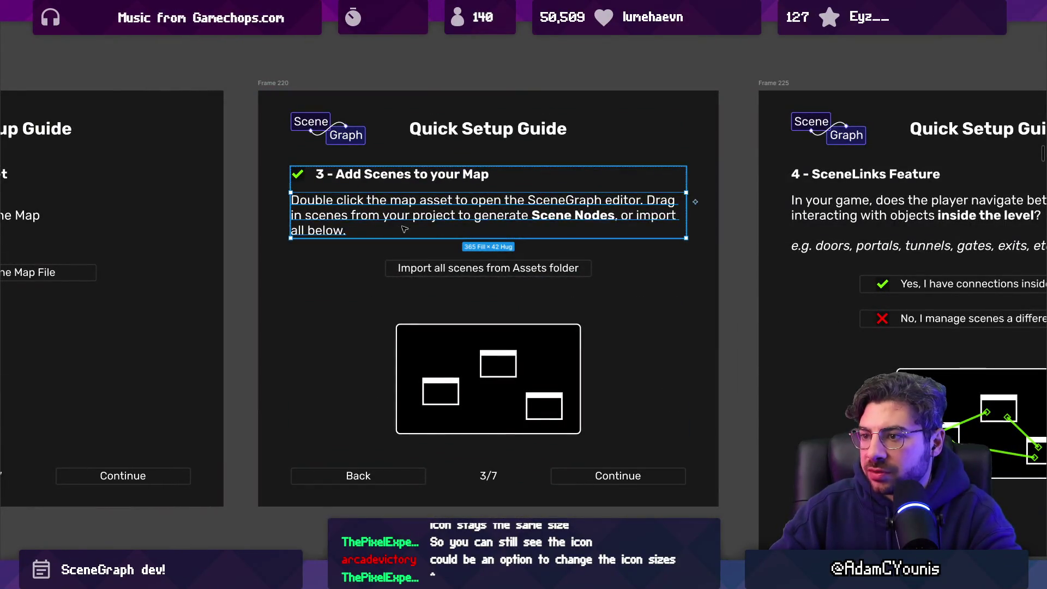
Add an unbolded '(windows into your scenes)' note beside Scene Nodes in the step 3 paragraph
{"action": "double_click", "coordinate": [590, 215]}
{"action": "left_click", "coordinate": [529, 215]}
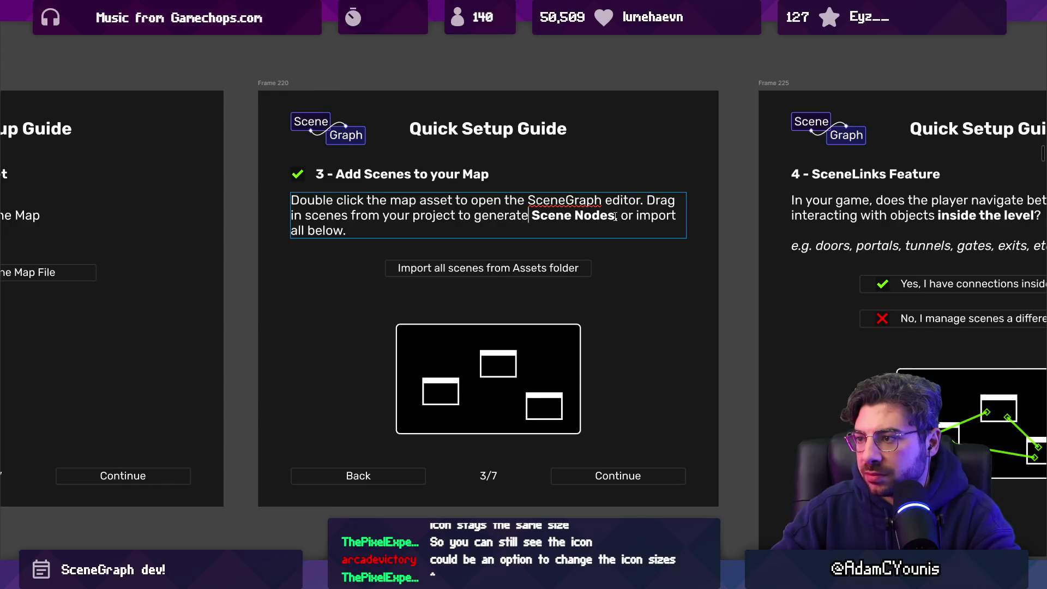
{"action": "type", "text": "(windows)"}
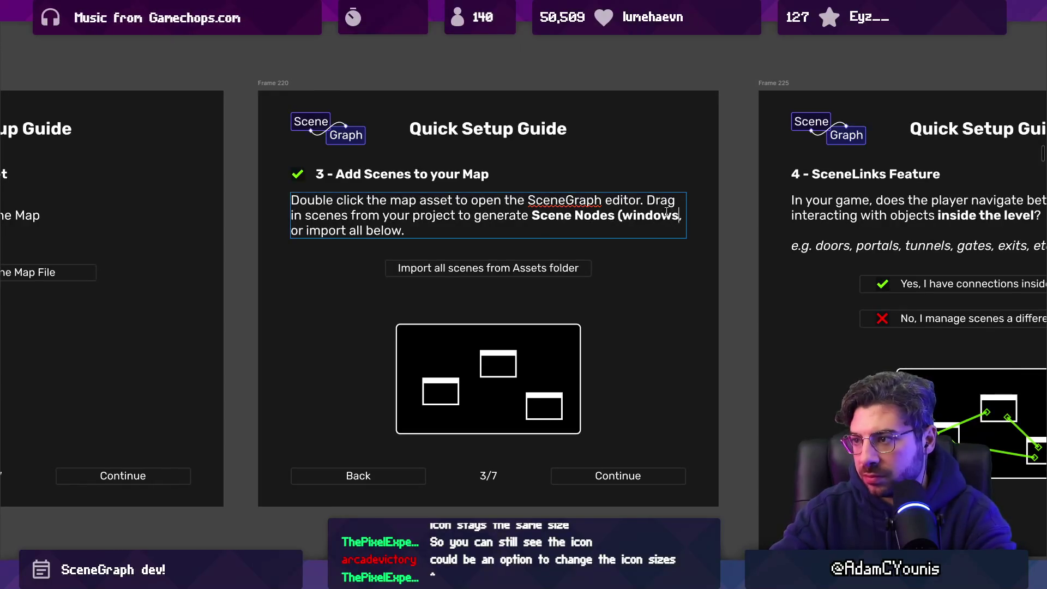
{"action": "key", "text": "shift+Left"}
{"action": "key", "text": "shift+Left"}
{"action": "key", "text": "shift+Left"}
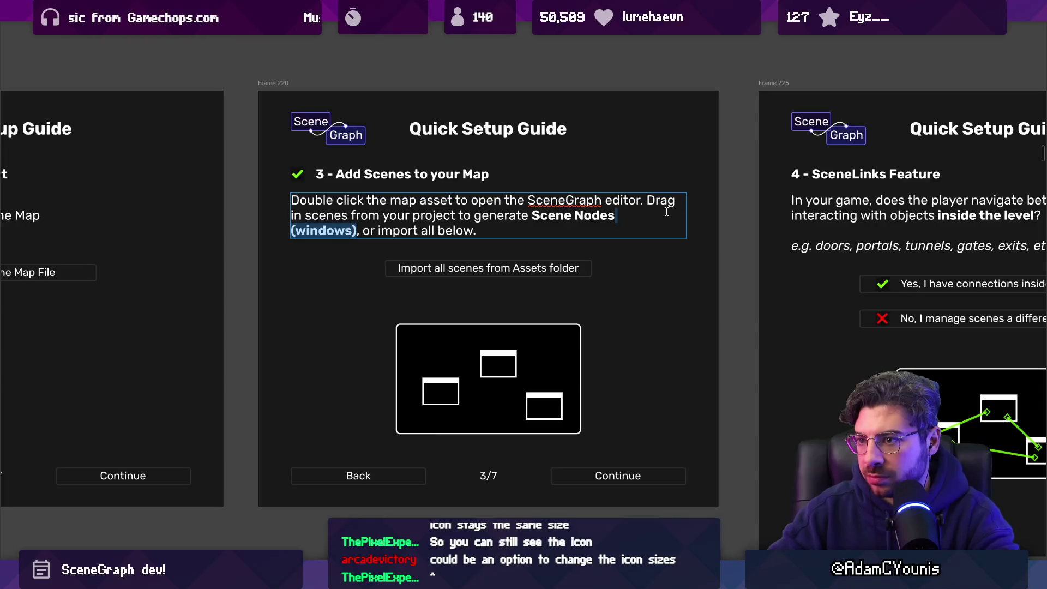
{"action": "key", "text": "ctrl+b"}
{"action": "key", "text": "Right"}
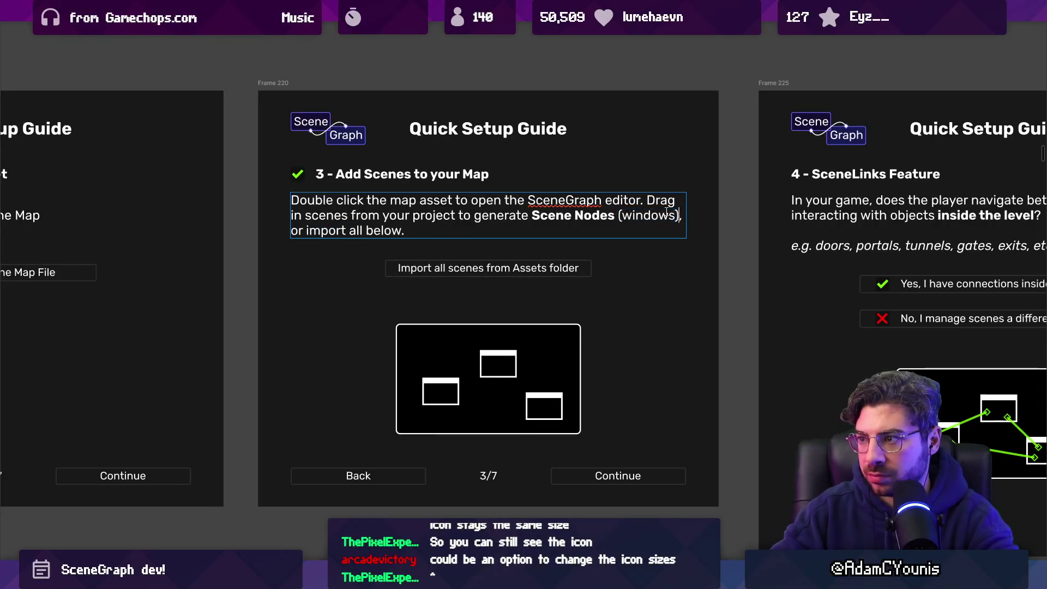
{"action": "type", "text": "inot"}
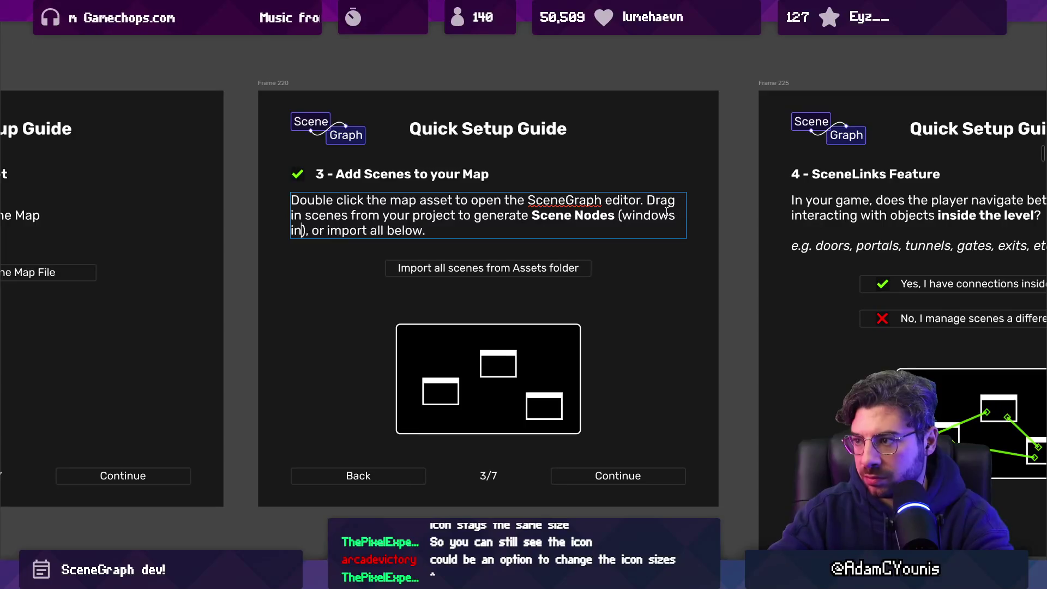
{"action": "key", "text": "BackSpace"}
{"action": "key", "text": "BackSpace"}
{"action": "key", "text": "BackSpace"}
{"action": "type", "text": "to youre"}
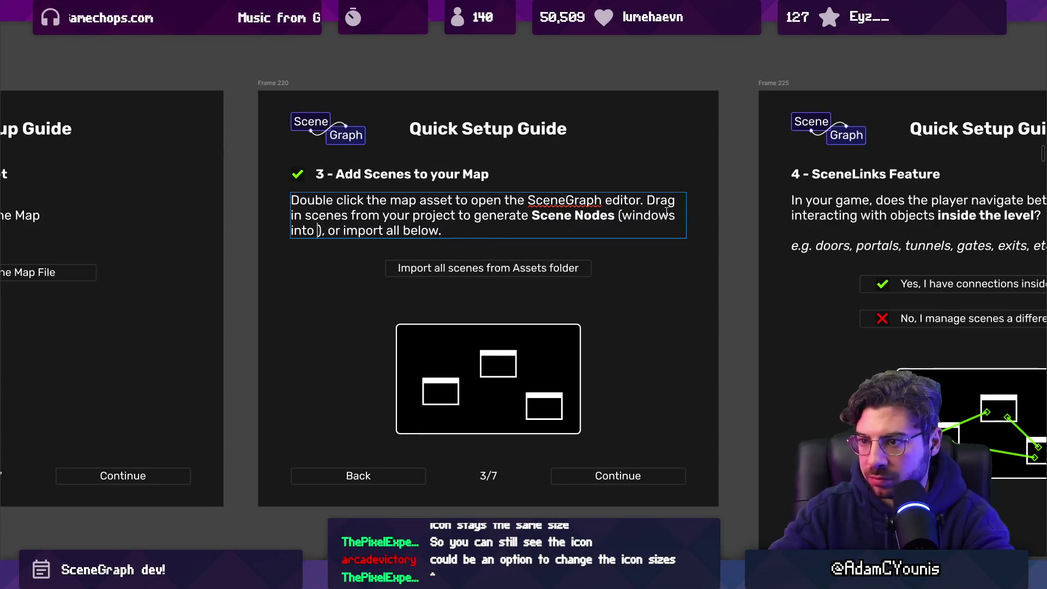
{"action": "key", "text": "BackSpace"}
{"action": "key", "text": "BackSpace"}
{"action": "type", "text": "scenes"}
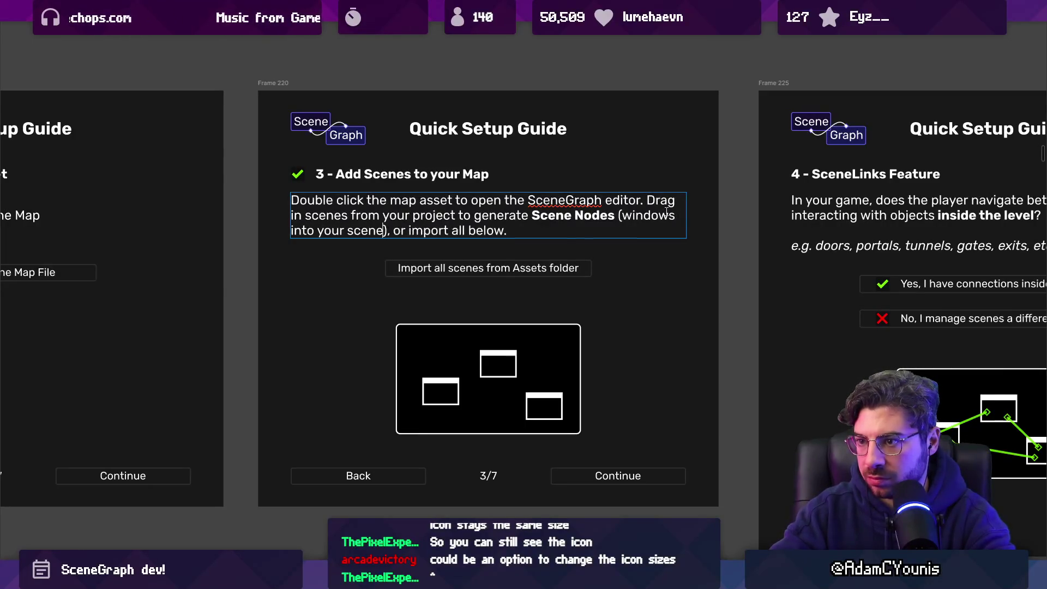
Delete the '(windows into your scenes)' note and finish editing the paragraph
{"action": "key", "text": "ctrl+shift+Left"}
{"action": "key", "text": "ctrl+shift+Left"}
{"action": "key", "text": "ctrl+shift+Left"}
{"action": "key", "text": "ctrl+shift+Left"}
{"action": "key", "text": "Left"}
{"action": "key", "text": "shift+Down"}
{"action": "key", "text": "ctrl+shift+Left"}
{"action": "key", "text": "ctrl+shift+Left"}
{"action": "key", "text": "ctrl+shift+Left"}
{"action": "key", "text": "ctrl+shift+Left"}
{"action": "key", "text": "ctrl+shift+Left"}
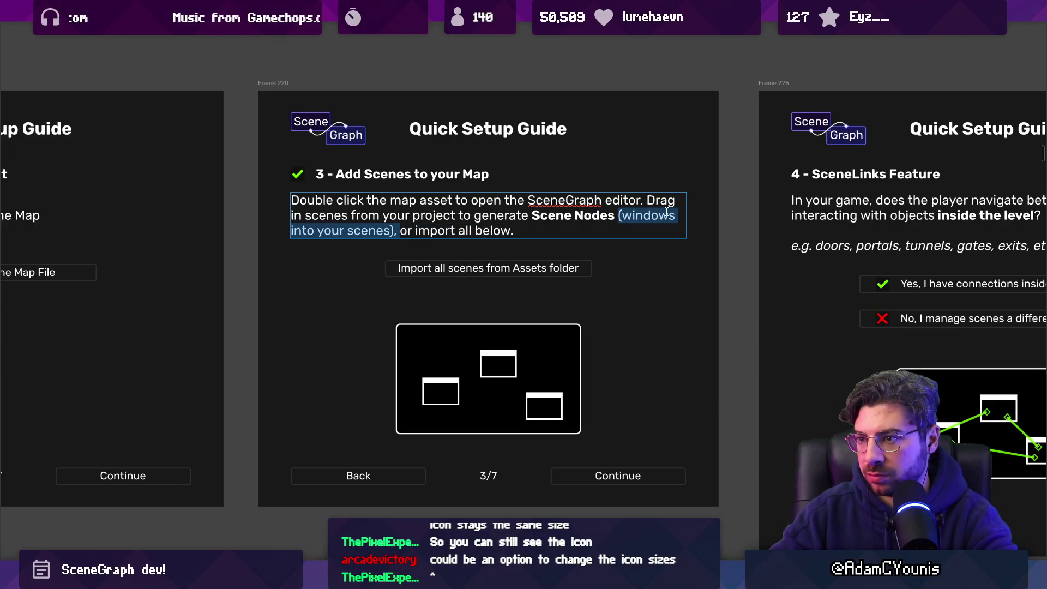
{"action": "key", "text": "BackSpace"}
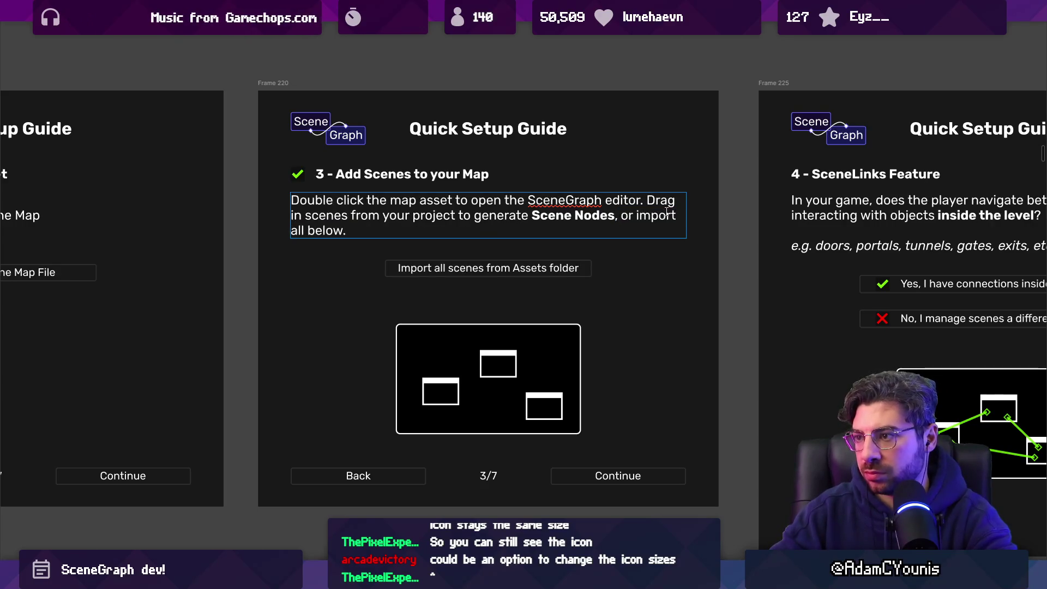
{"action": "key", "text": "Escape"}
{"action": "key", "text": "Escape"}
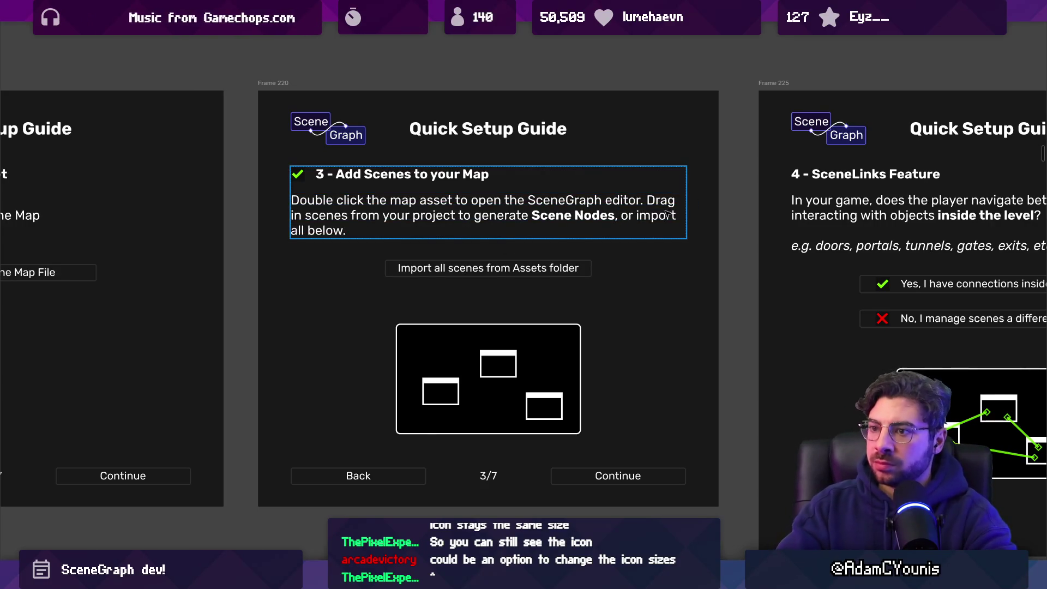
Deselect the step 3 frame, look over its map illustration, and restore the side panels
{"action": "scroll", "coordinate": [652, 174], "scroll_direction": "down", "scroll_amount": 5, "text": "ctrl"}
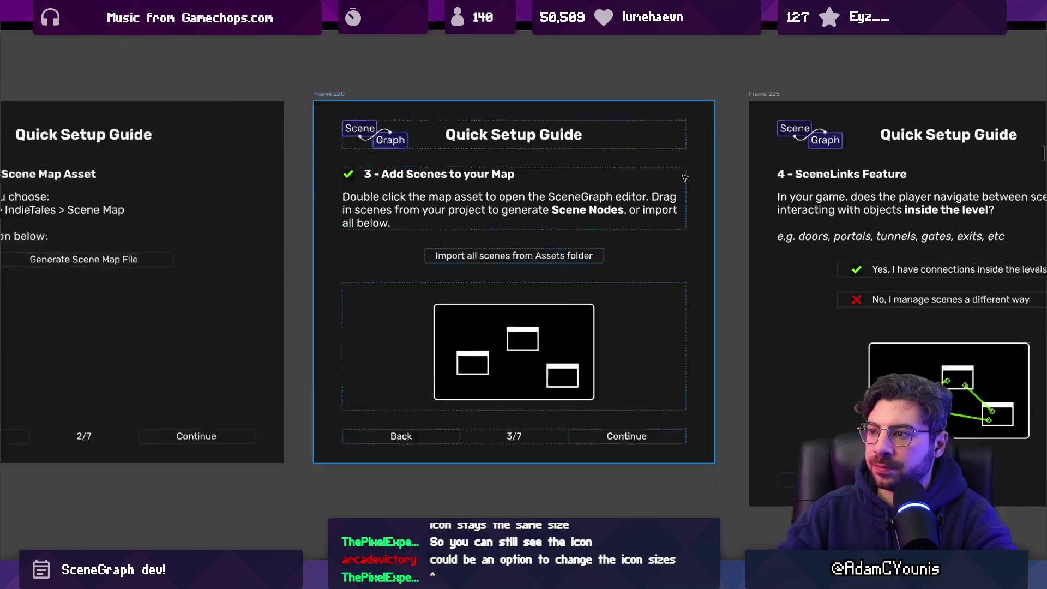
{"action": "key", "text": "Escape"}
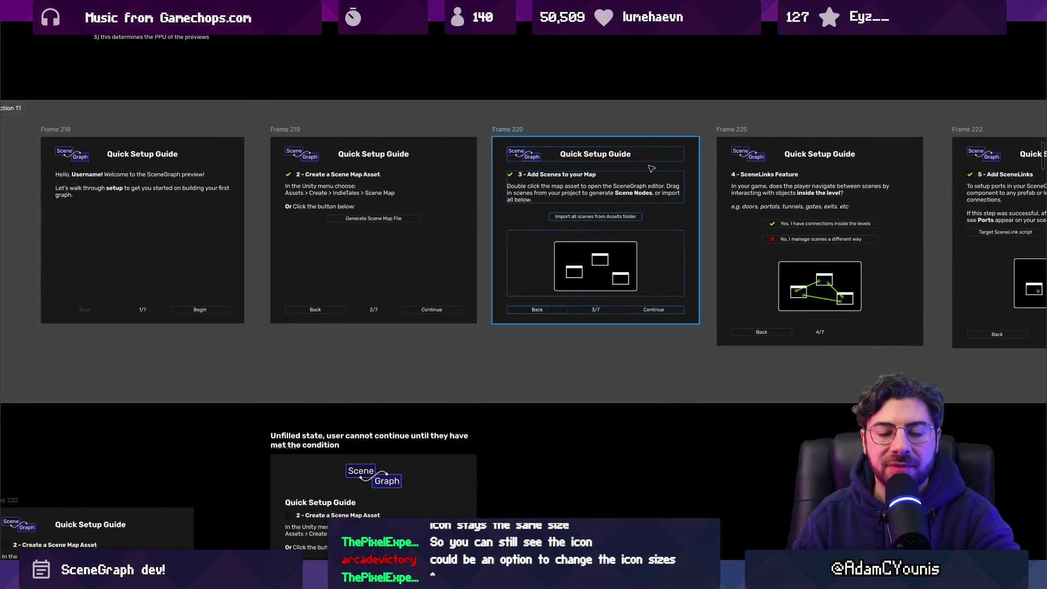
{"action": "key", "text": "Escape"}
{"action": "scroll", "coordinate": [617, 259], "scroll_direction": "up", "scroll_amount": 5, "text": "ctrl"}
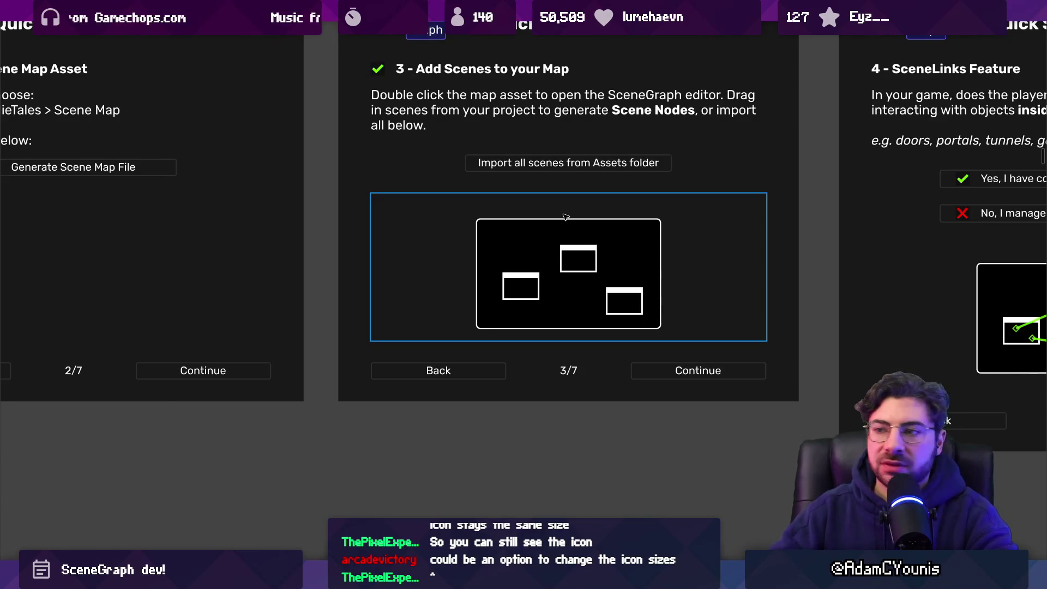
{"action": "scroll", "coordinate": [598, 168], "scroll_direction": "down", "scroll_amount": 3, "text": "ctrl"}
{"action": "scroll", "coordinate": [598, 168], "scroll_direction": "up", "scroll_amount": 3}
{"action": "scroll", "coordinate": [598, 168], "scroll_direction": "right", "scroll_amount": 2}
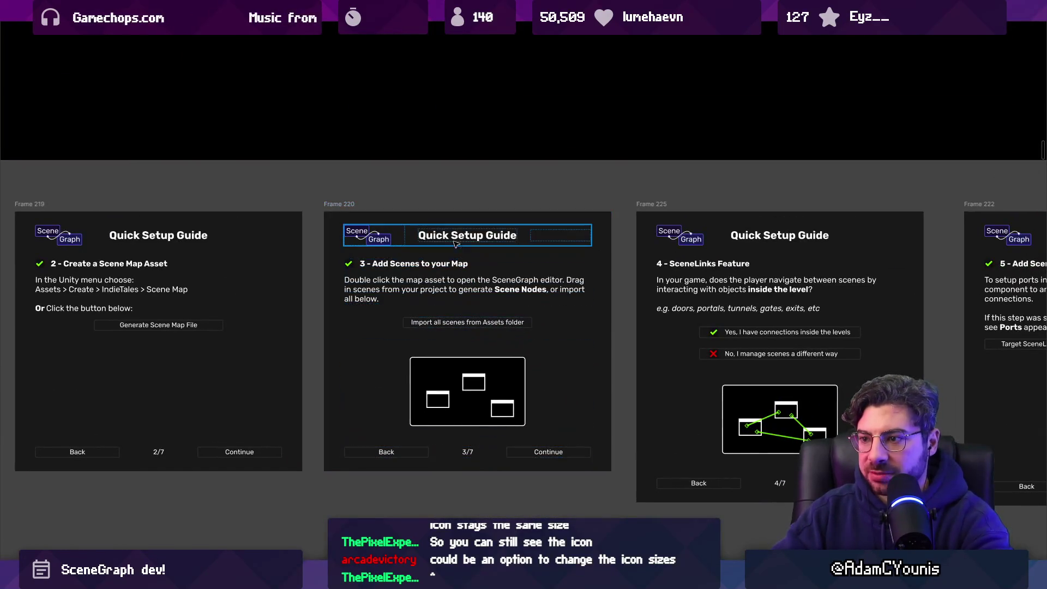
{"action": "key", "text": "ctrl+backslash"}
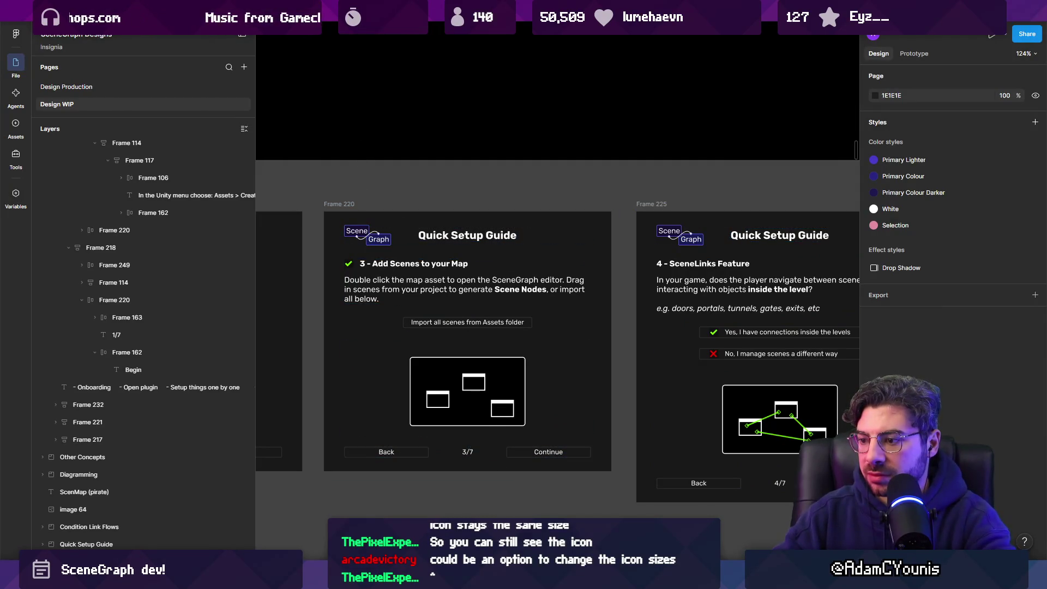
Post a comment near the step 3 heading suggesting flavour text, with a teleport bullet
{"action": "key", "text": "c"}
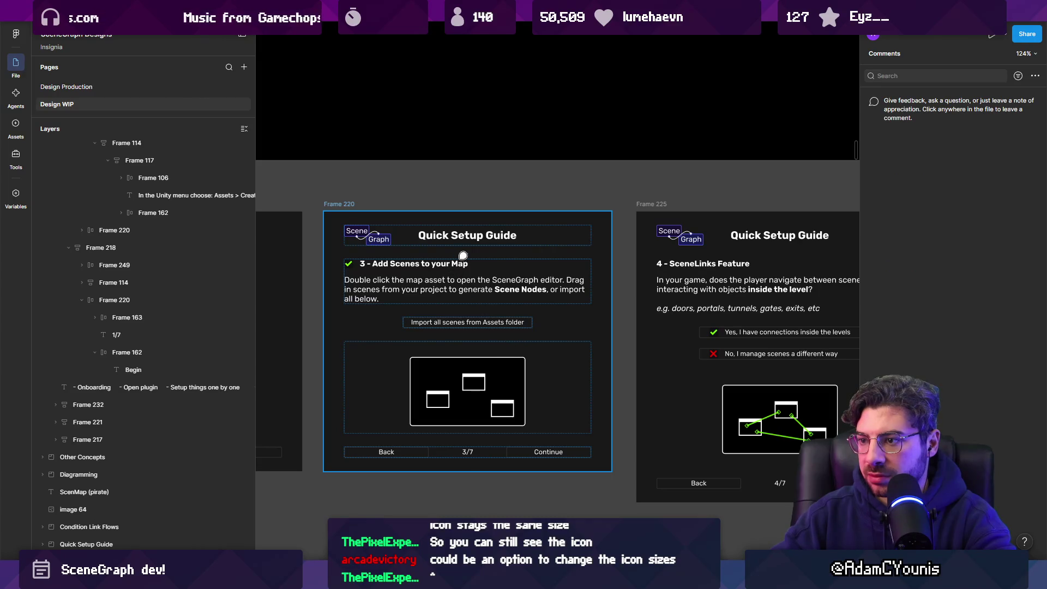
{"action": "left_click", "coordinate": [463, 257]}
{"action": "type", "text": "Cou"}
{"action": "type", "text": "ut some"}
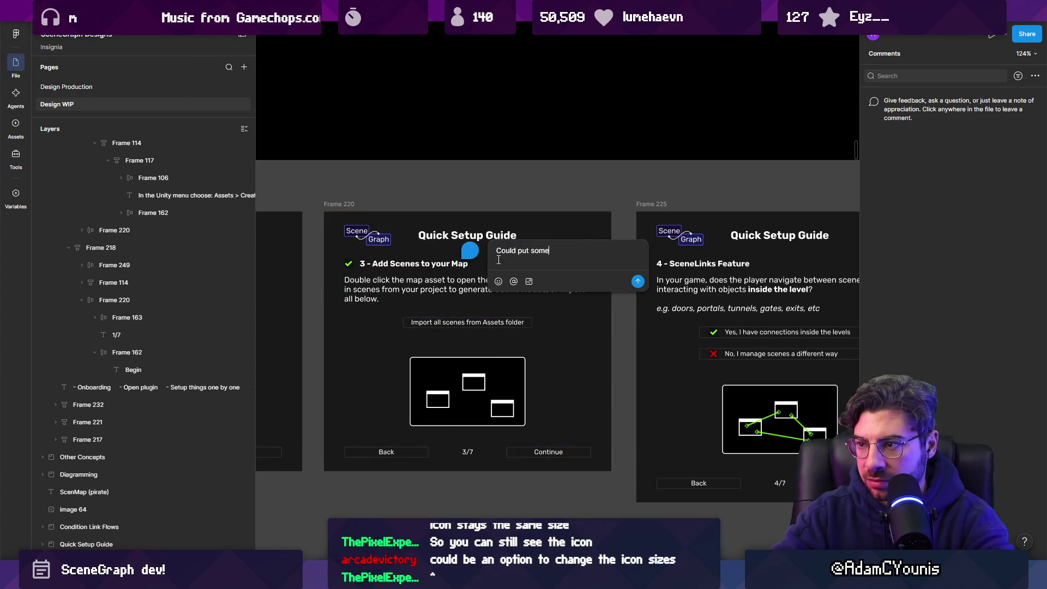
{"action": "type", "text": " flavour text here to"}
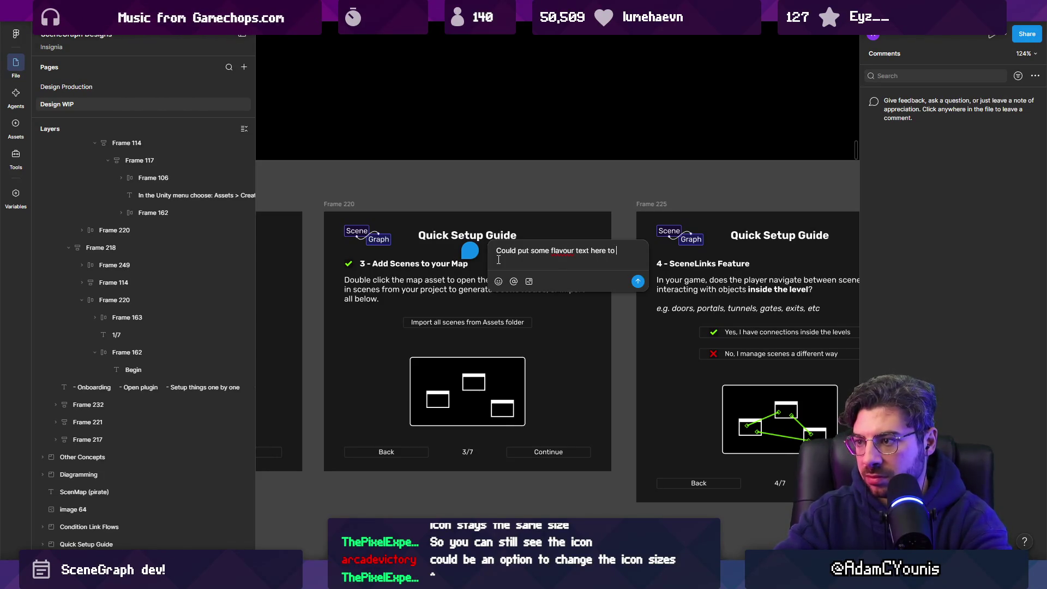
{"action": "type", "text": "what Scene Nodes do"}
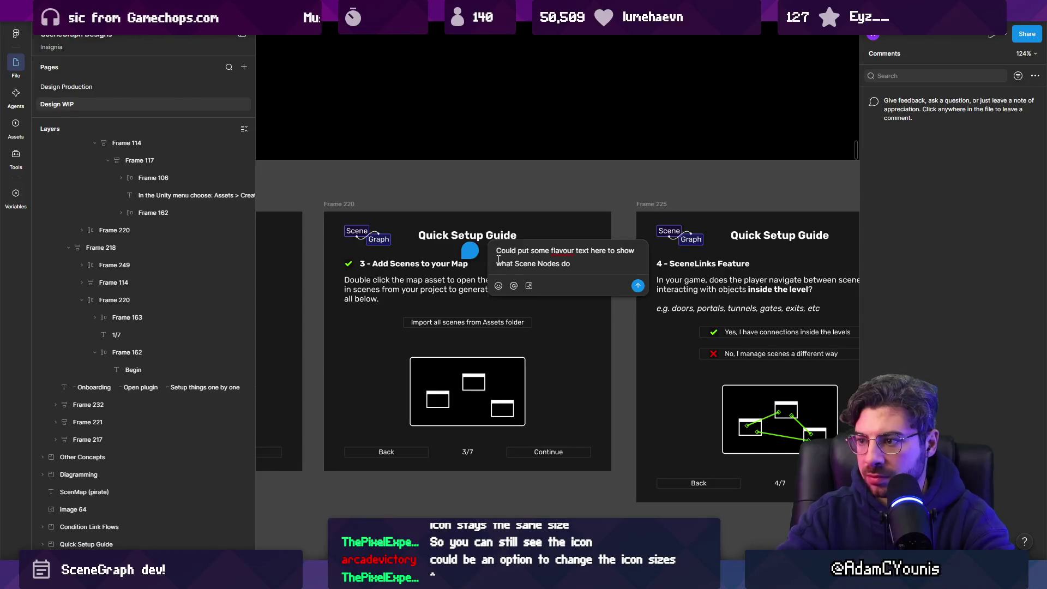
{"action": "key", "text": "shift+Return"}
{"action": "key", "text": "BackSpace"}
{"action": "key", "text": "BackSpace"}
{"action": "key", "text": "BackSpace"}
{"action": "key", "text": "BackSpace"}
{"action": "type", "text": "Double click to"}
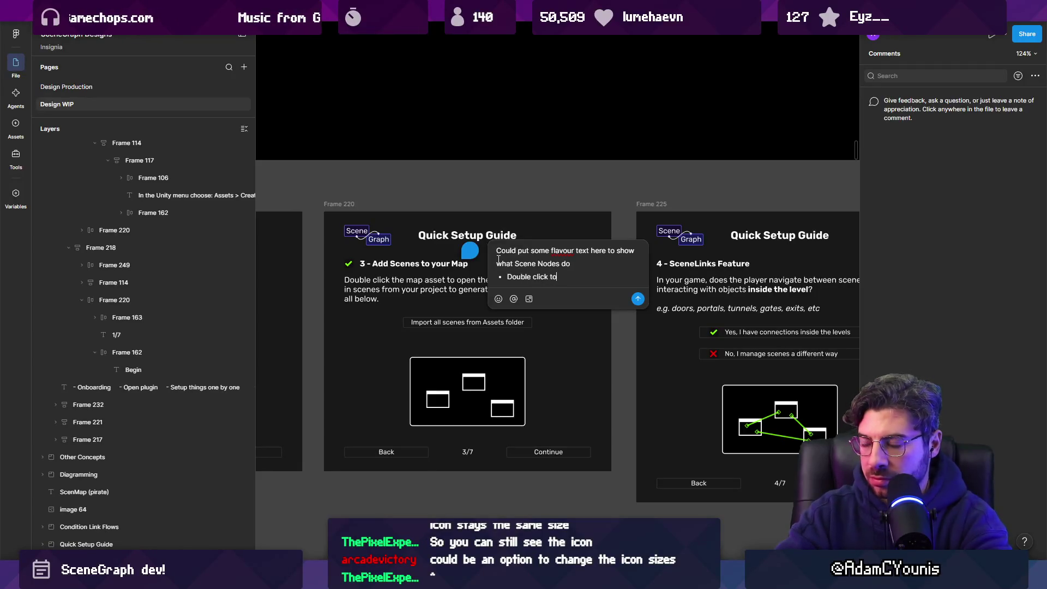
{"action": "type", "text": " teleport in"}
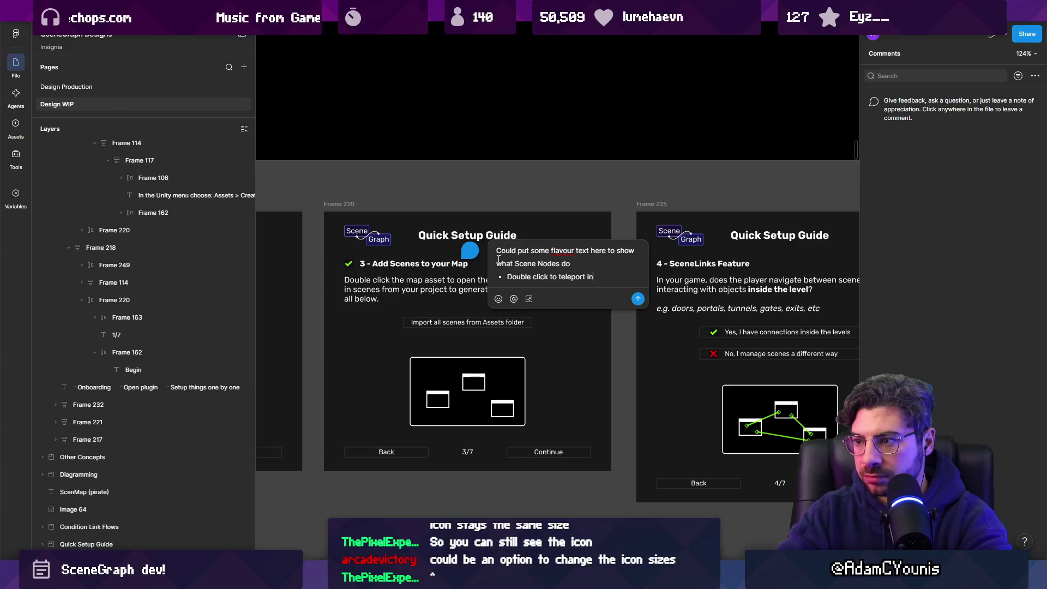
{"action": "key", "text": "Return"}
{"action": "key", "text": "Escape"}
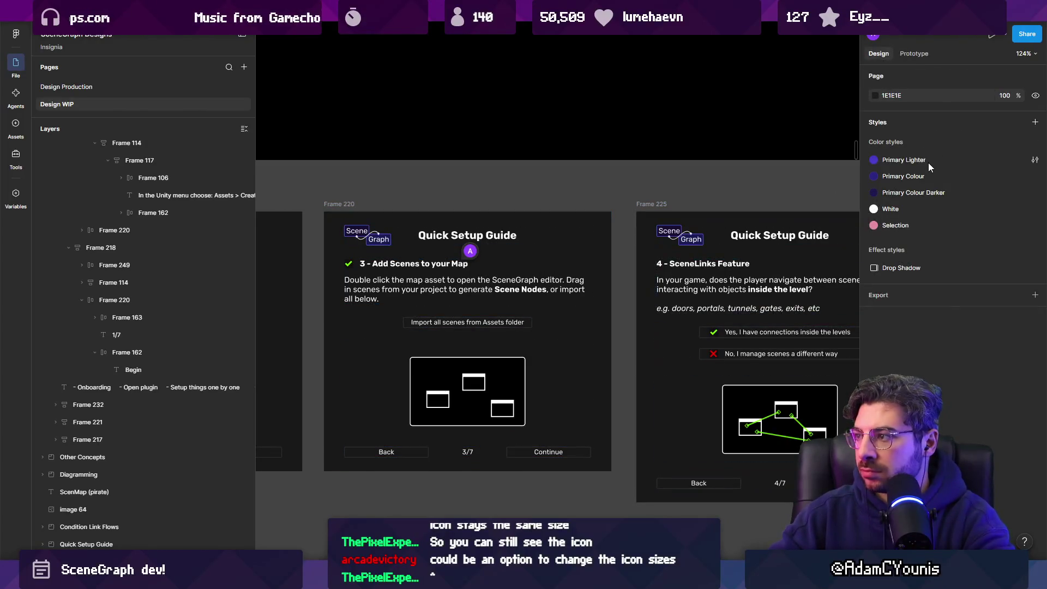
Edit the comment to add bullets about scene previews and adding ports
{"action": "left_click", "coordinate": [469, 251]}
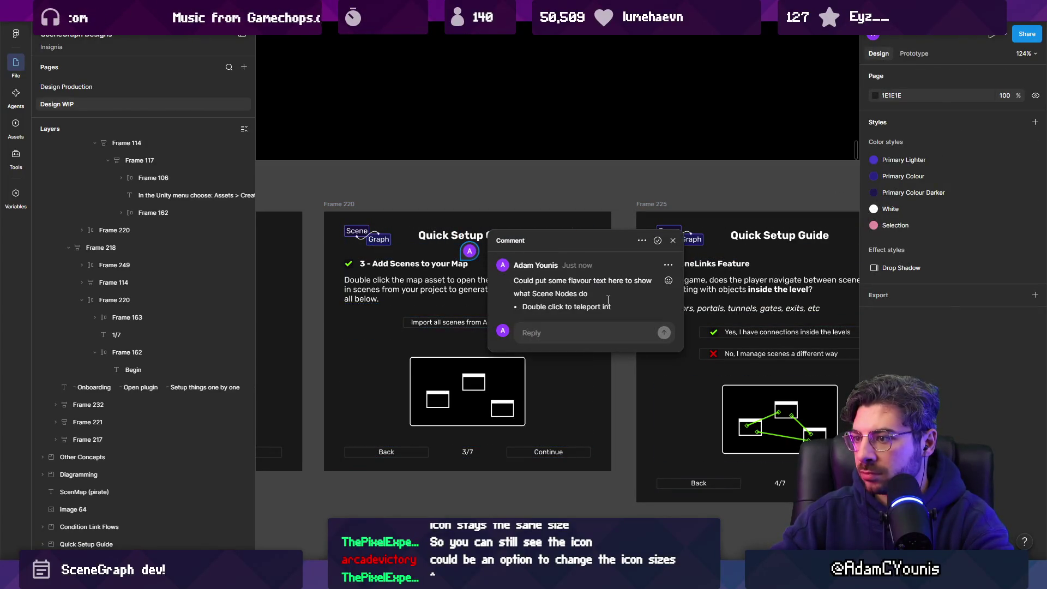
{"action": "left_click", "coordinate": [668, 265]}
{"action": "left_click", "coordinate": [681, 284]}
{"action": "key", "text": "BackSpace"}
{"action": "key", "text": "Return"}
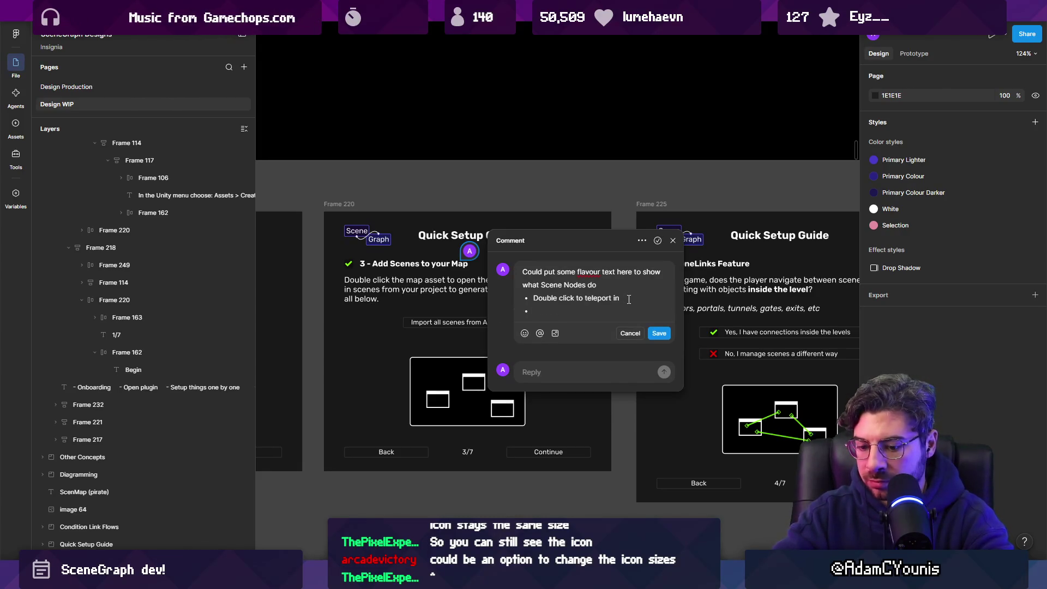
{"action": "type", "text": "Get Previews of your "}
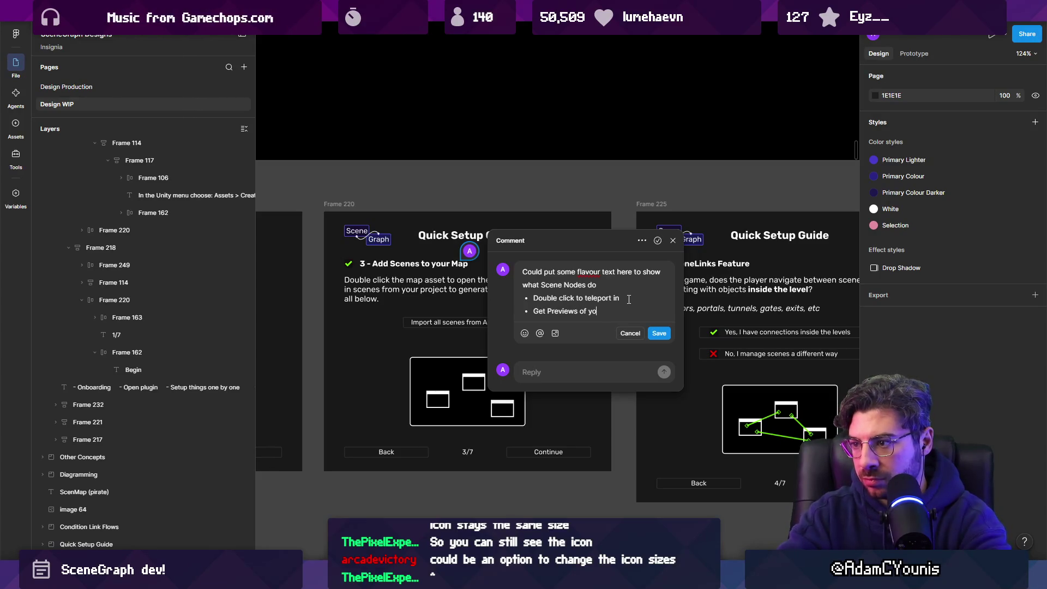
{"action": "type", "text": "scene"}
{"action": "key", "text": "Return"}
{"action": "type", "text": "ater, add ports"}
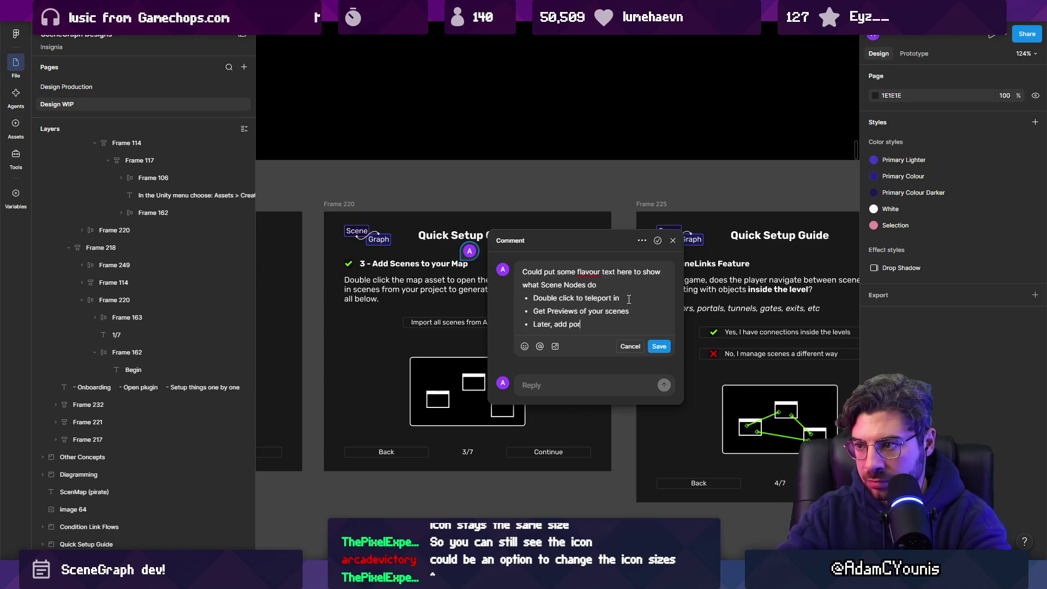
Reword the previews bullet to start 'Later, get previews', then save and close the comment
{"action": "key", "text": "Up"}
{"action": "key", "text": "ctrl+shift+Left"}
{"action": "key", "text": "ctrl+shift+Left"}
{"action": "key", "text": "Home"}
{"action": "type", "text": "Later,"}
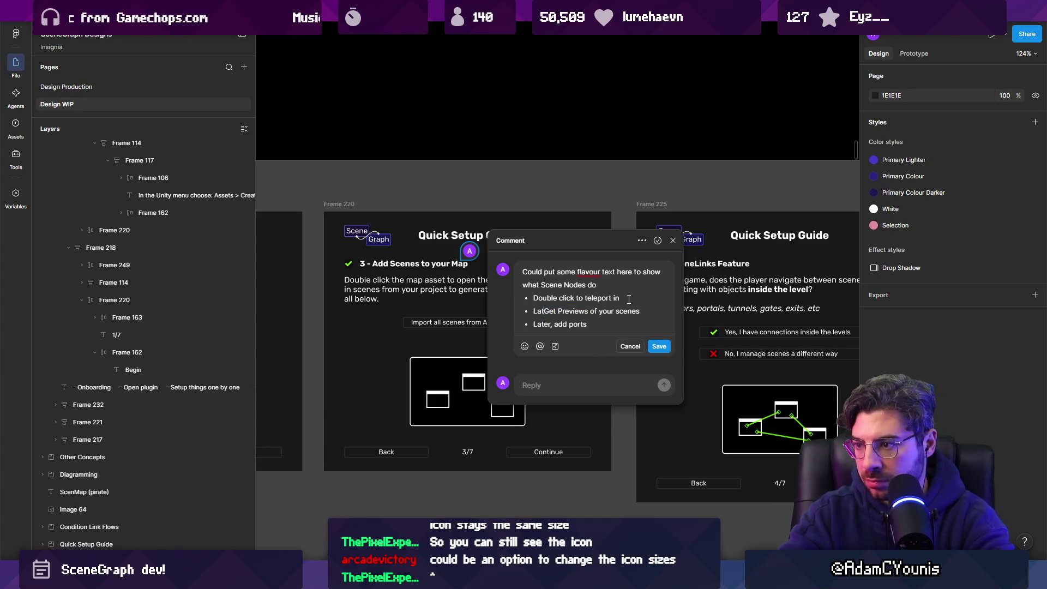
{"action": "key", "text": "Delete"}
{"action": "type", "text": "g"}
{"action": "key", "text": "BackSpace"}
{"action": "key", "text": "Delete"}
{"action": "type", "text": "p"}
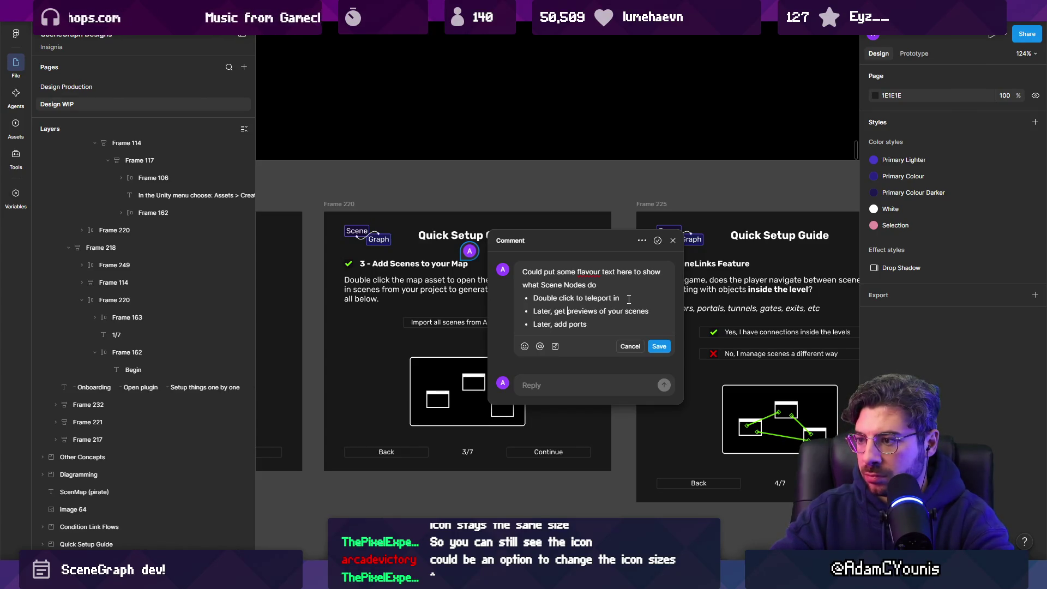
{"action": "key", "text": "Return"}
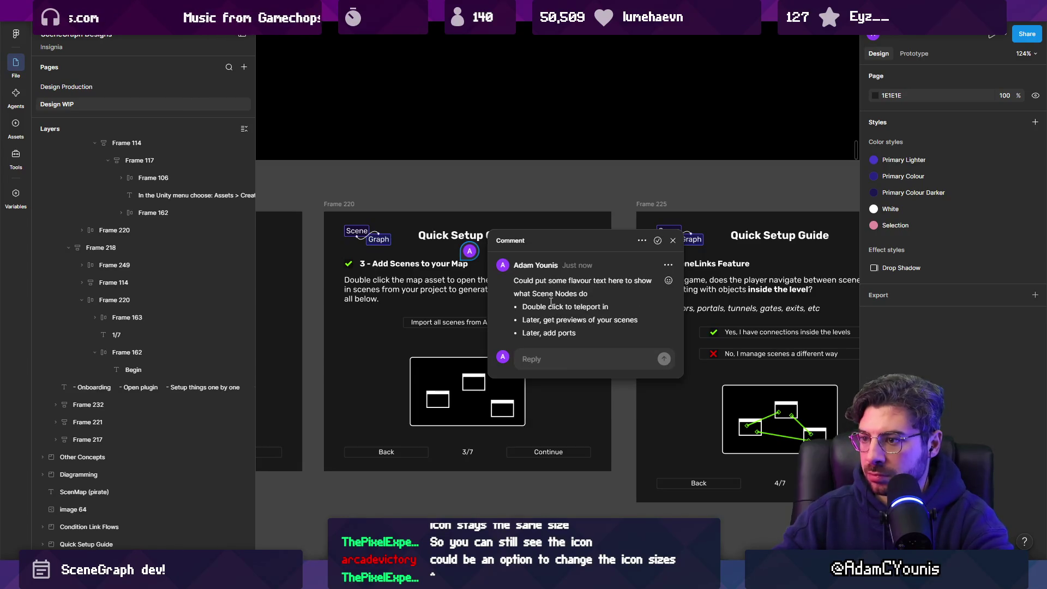
{"action": "key", "text": "Escape"}
{"action": "key", "text": "n"}
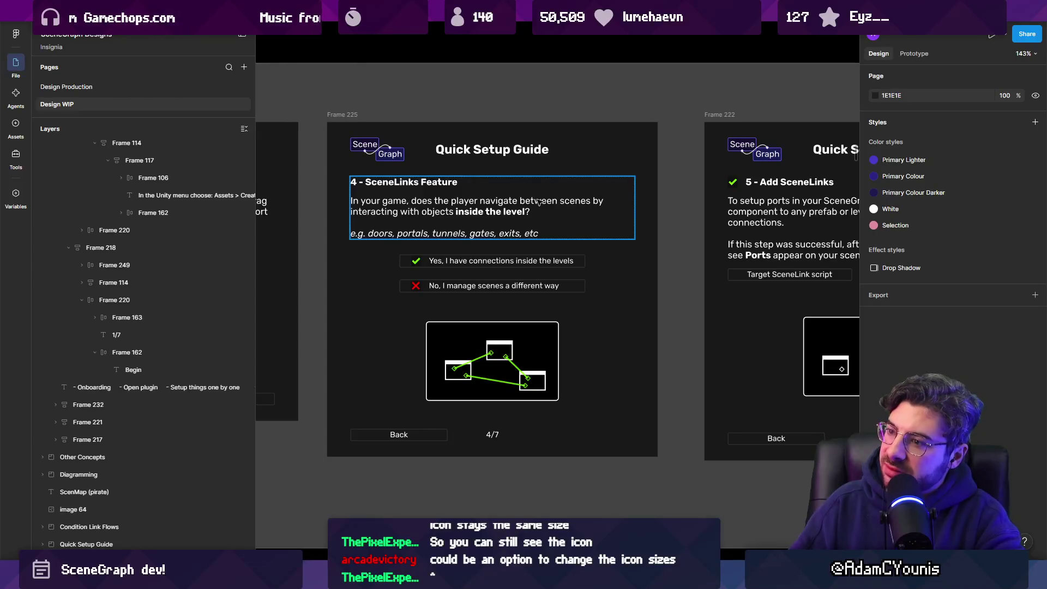
Pan along Section 11, hide the UI with Ctrl+\, and select the step 3 guide frame
{"action": "scroll", "coordinate": [538, 202], "scroll_direction": "down", "scroll_amount": 3, "text": "ctrl"}
{"action": "scroll", "coordinate": [445, 205], "scroll_direction": "right", "scroll_amount": 5}
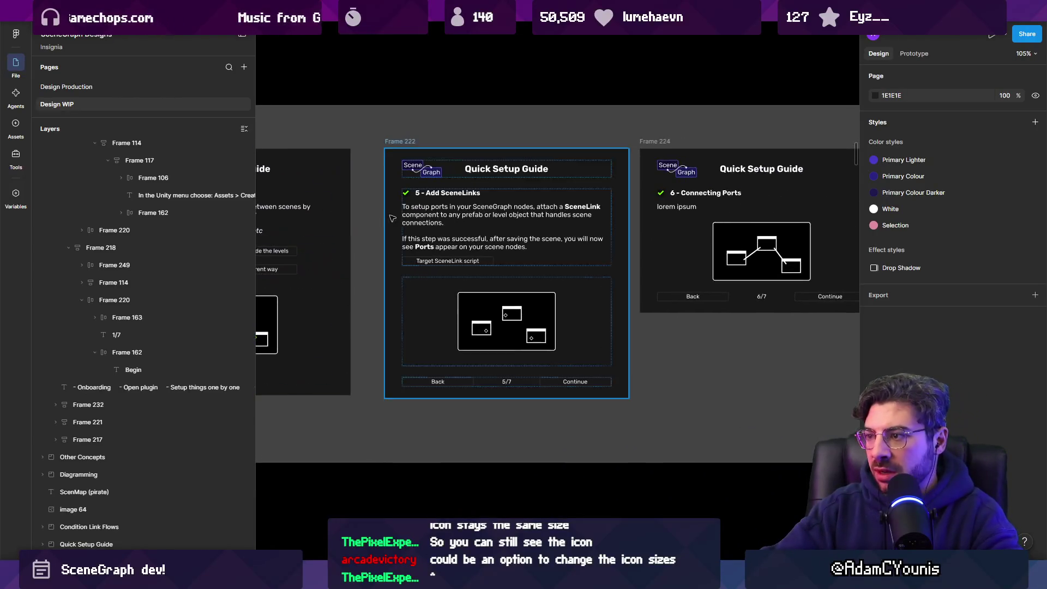
{"action": "scroll", "coordinate": [445, 205], "scroll_direction": "right", "scroll_amount": 3}
{"action": "scroll", "coordinate": [545, 186], "scroll_direction": "down", "scroll_amount": 2, "text": "ctrl"}
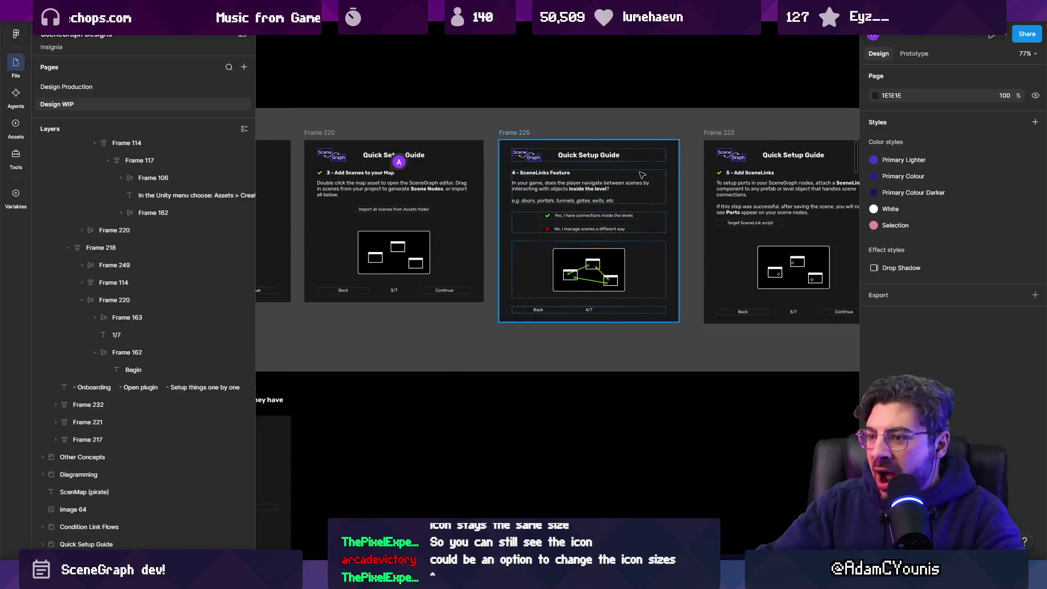
{"action": "key", "text": "ctrl+backslash"}
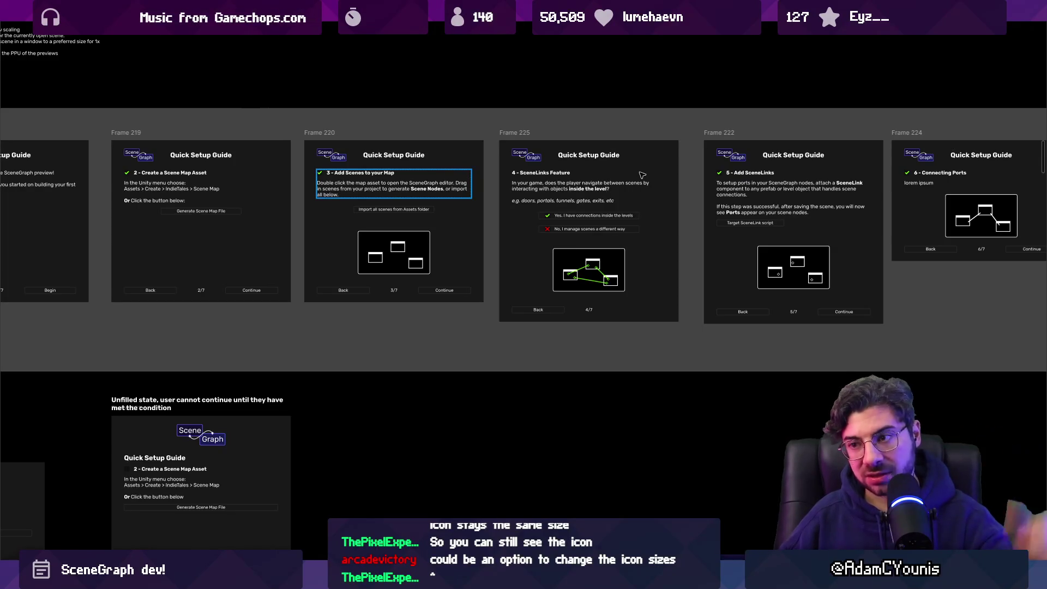
{"action": "scroll", "coordinate": [535, 185], "scroll_direction": "up", "scroll_amount": 5, "text": "ctrl"}
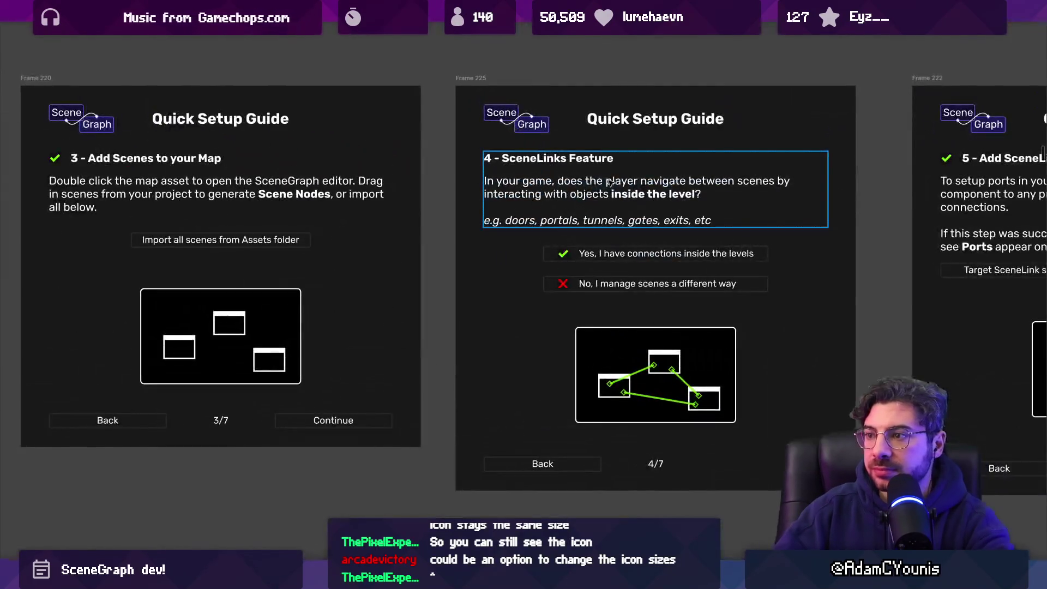
{"action": "left_click", "coordinate": [370, 150]}
{"action": "scroll", "coordinate": [371, 158], "scroll_direction": "down", "scroll_amount": 8, "text": "ctrl"}
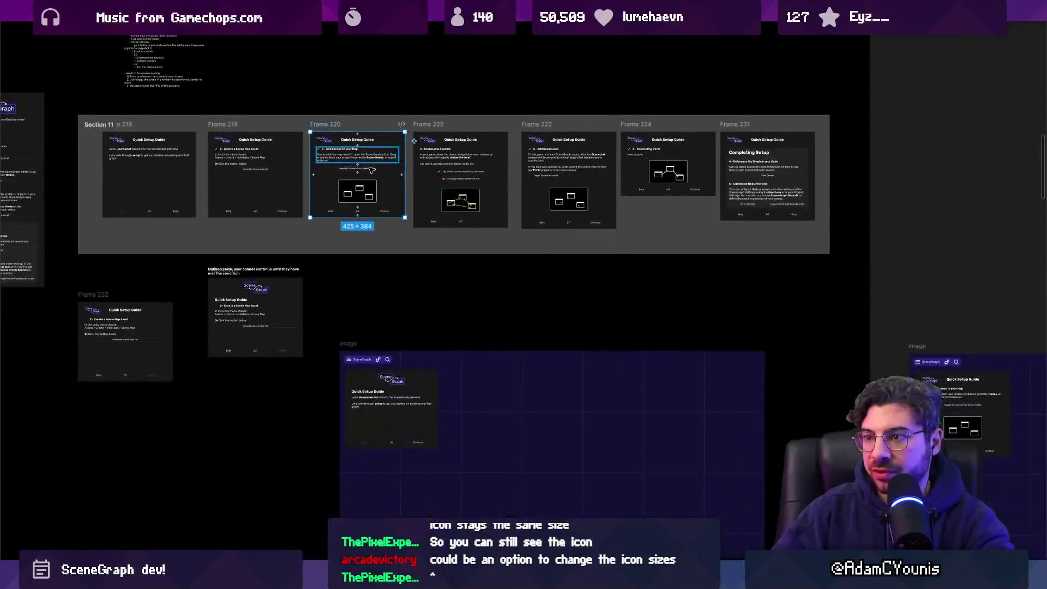
Wrap all seven guide frames in an auto layout row and duplicate the step 3 frame
{"action": "key", "text": "ctrl+a"}
{"action": "key", "text": "shift+a"}
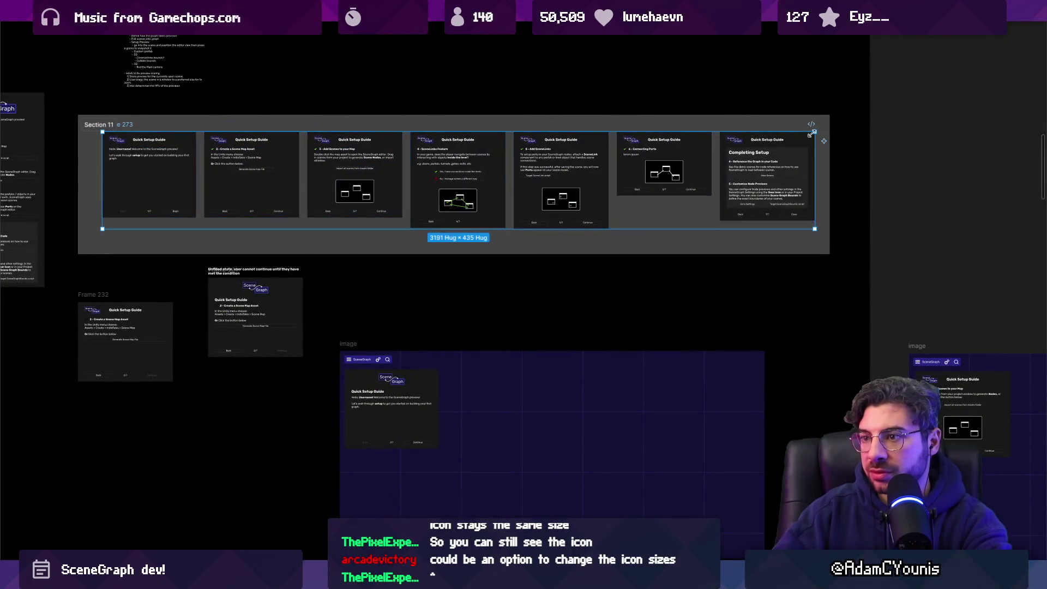
{"action": "left_click", "coordinate": [382, 158]}
{"action": "scroll", "coordinate": [387, 158], "scroll_direction": "up", "scroll_amount": 5, "text": "ctrl"}
{"action": "key", "text": "ctrl+d"}
{"action": "scroll", "coordinate": [510, 149], "scroll_direction": "up", "scroll_amount": 4, "text": "ctrl"}
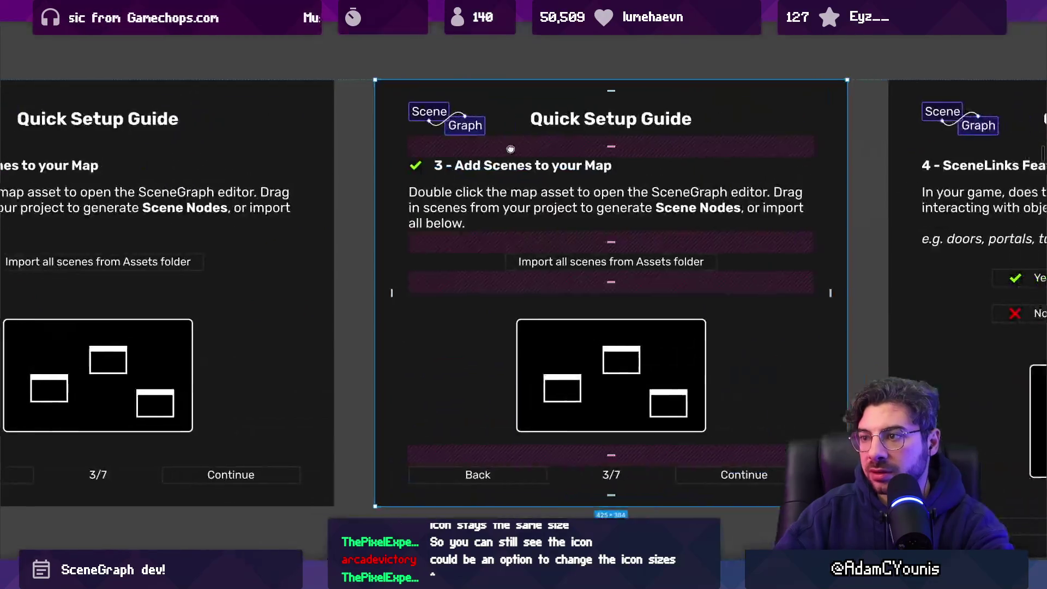
{"action": "scroll", "coordinate": [511, 149], "scroll_direction": "down", "scroll_amount": 2}
Retitle the copied frame '4 - Configure Previews'
{"action": "double_click", "coordinate": [542, 153]}
{"action": "key", "text": "BackSpace"}
{"action": "key", "text": "BackSpace"}
{"action": "key", "text": "BackSpace"}
{"action": "type", "text": "Configure Previews"}
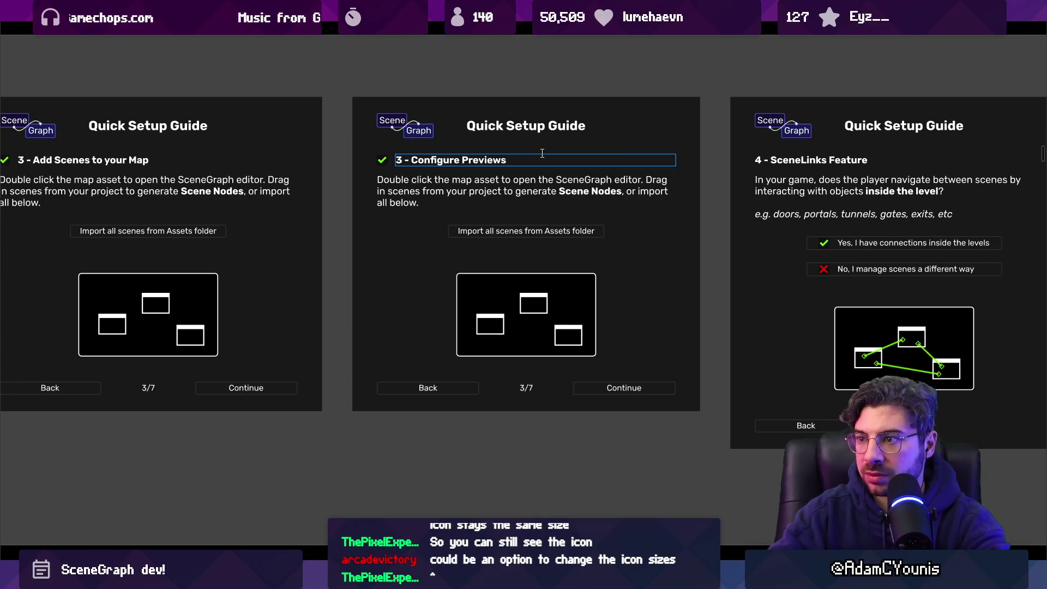
{"action": "scroll", "coordinate": [457, 152], "scroll_direction": "up", "scroll_amount": 2}
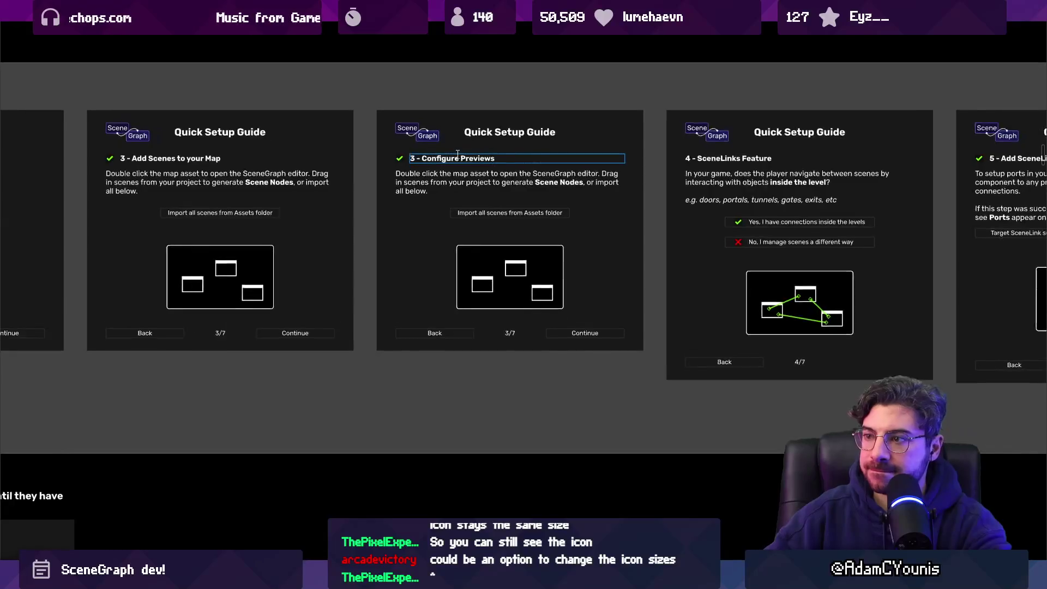
{"action": "key", "text": "BackSpace"}
{"action": "type", "text": "4"}
Replace the copy's description and button label with '---' placeholders
{"action": "left_click", "coordinate": [492, 188]}
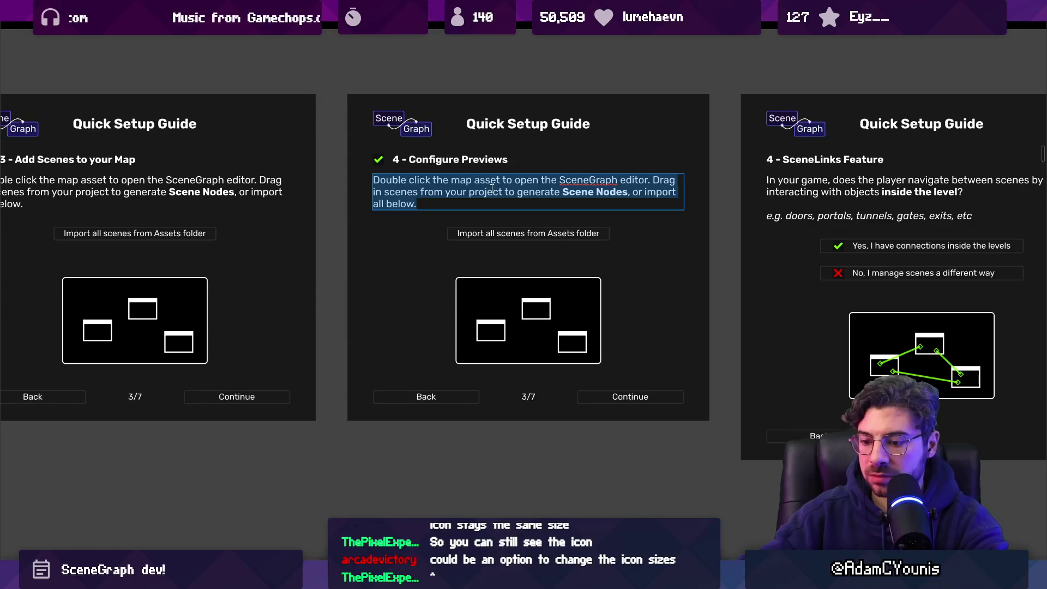
{"action": "key", "text": "BackSpace"}
{"action": "left_click", "coordinate": [500, 212]}
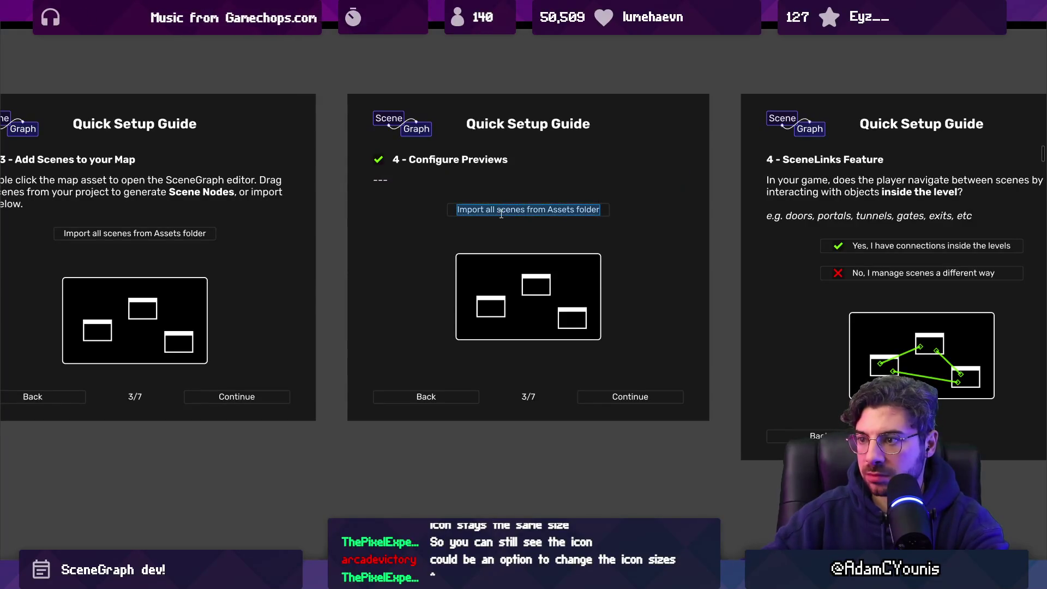
{"action": "type", "text": "---"}
{"action": "left_click", "coordinate": [502, 216]}
{"action": "scroll", "coordinate": [497, 292], "scroll_direction": "down", "scroll_amount": 1}
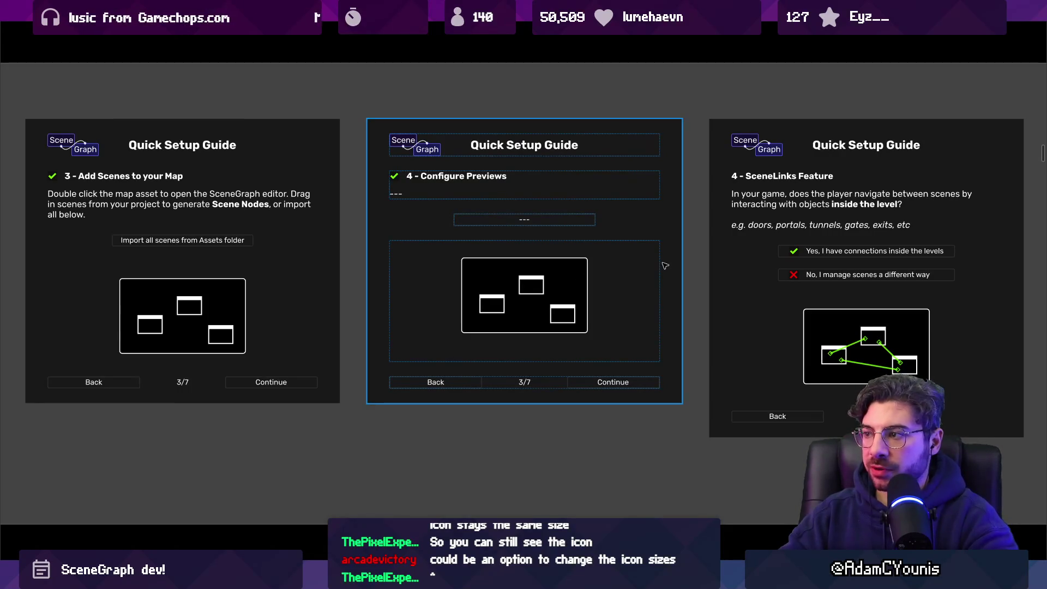
Select the 4 - Configure Previews header block, then switch to the Unity SceneGraph window
{"action": "left_click_drag", "start_coordinate": [665, 265], "coordinate": [652, 263]}
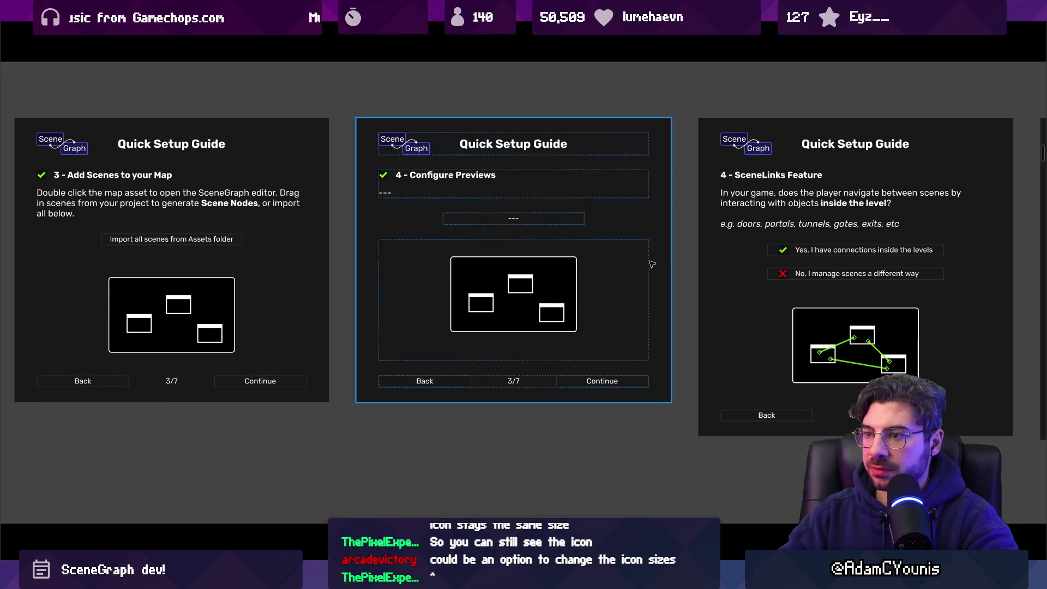
{"action": "left_click", "coordinate": [383, 177]}
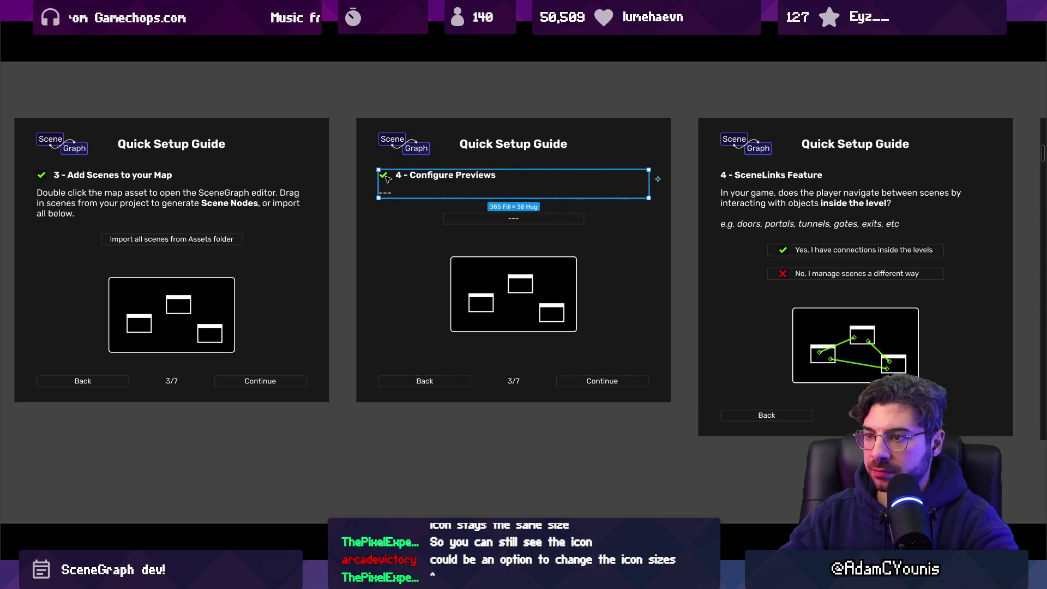
{"action": "scroll", "coordinate": [636, 231], "scroll_direction": "down", "scroll_amount": 3}
{"action": "scroll", "coordinate": [636, 230], "scroll_direction": "right", "scroll_amount": 3}
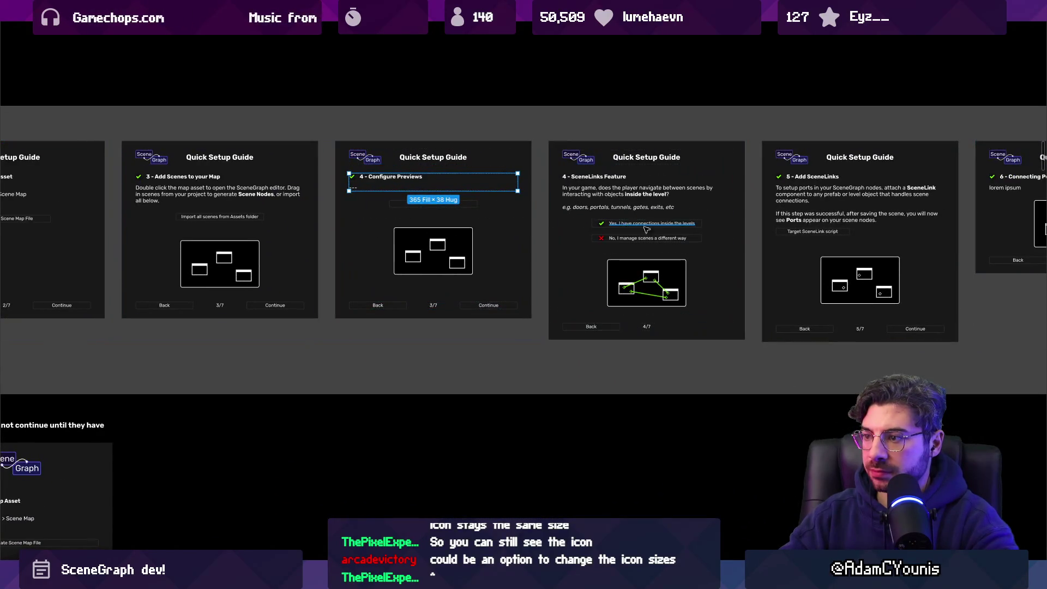
{"action": "scroll", "coordinate": [712, 241], "scroll_direction": "up", "scroll_amount": 2}
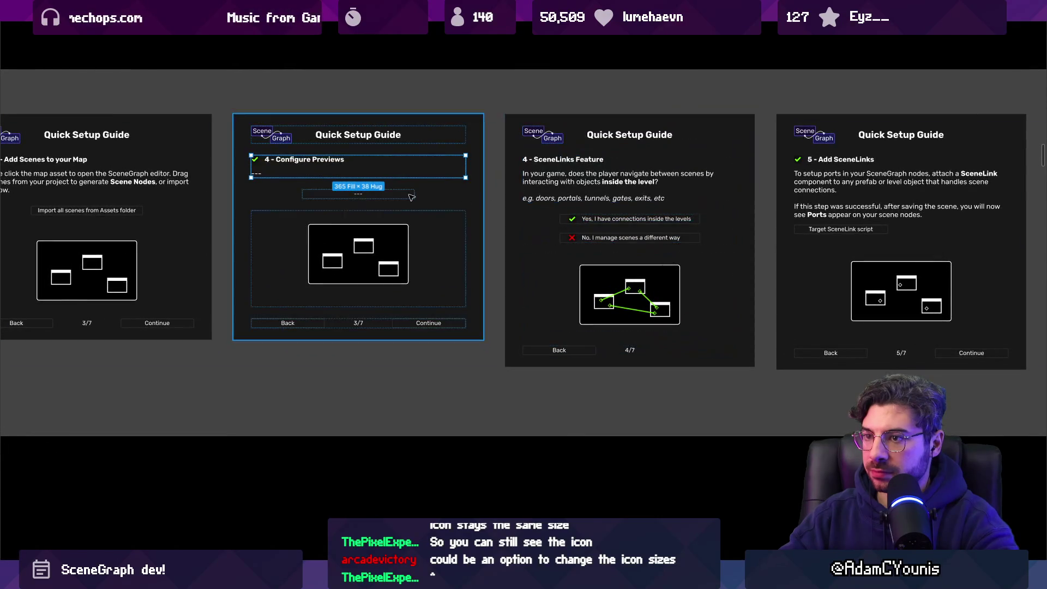
{"action": "scroll", "coordinate": [360, 250], "scroll_direction": "up", "scroll_amount": 3}
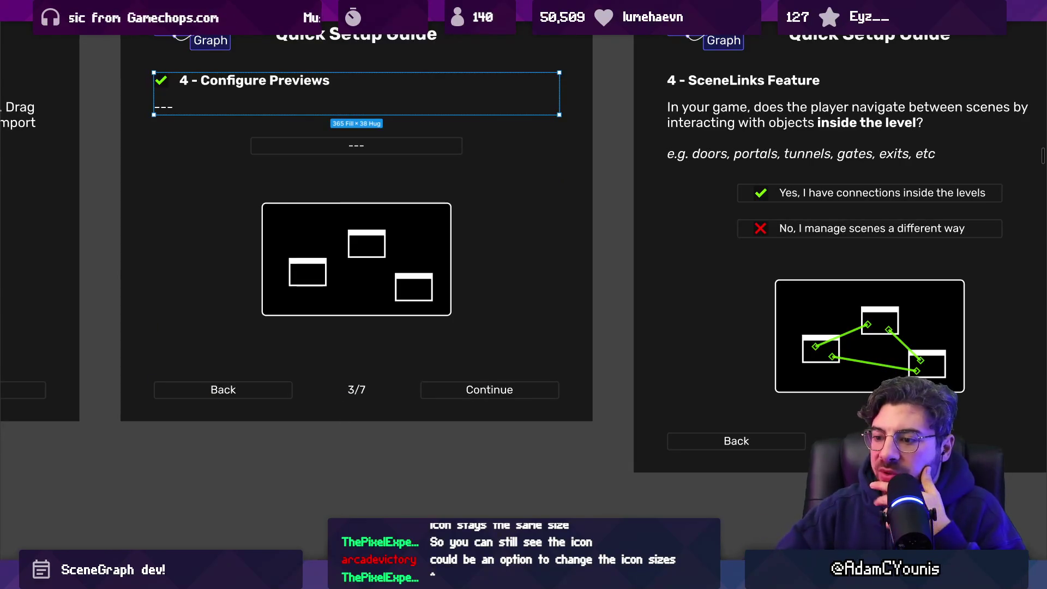
{"action": "key", "text": "alt+Tab"}
{"action": "scroll", "coordinate": [436, 304], "scroll_direction": "down", "scroll_amount": 5}
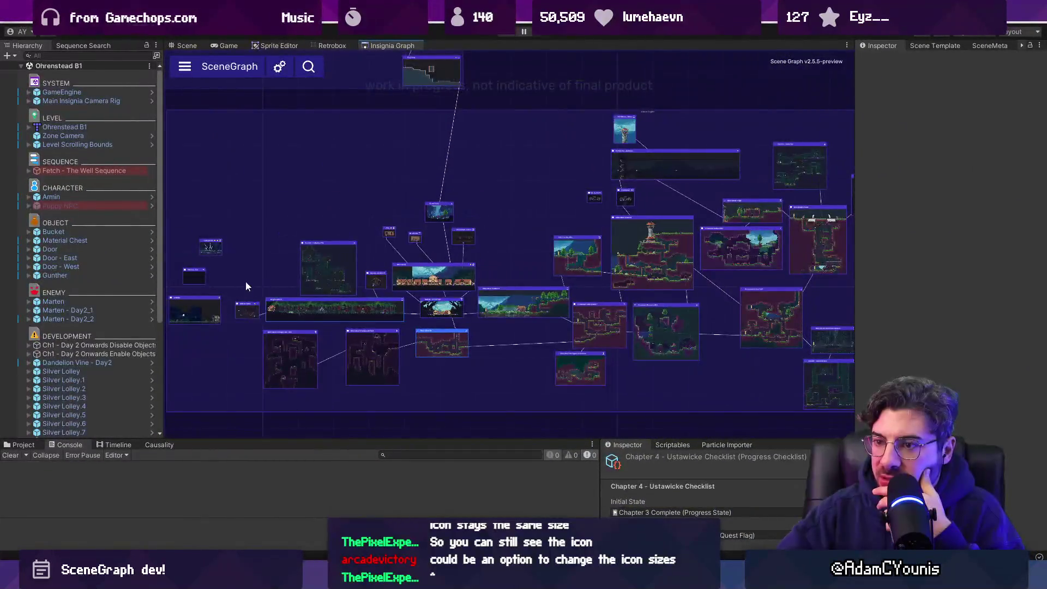
Zoom and pan around the Insignia Graph window to survey the scene nodes
{"action": "scroll", "coordinate": [473, 244], "scroll_direction": "up", "scroll_amount": 5}
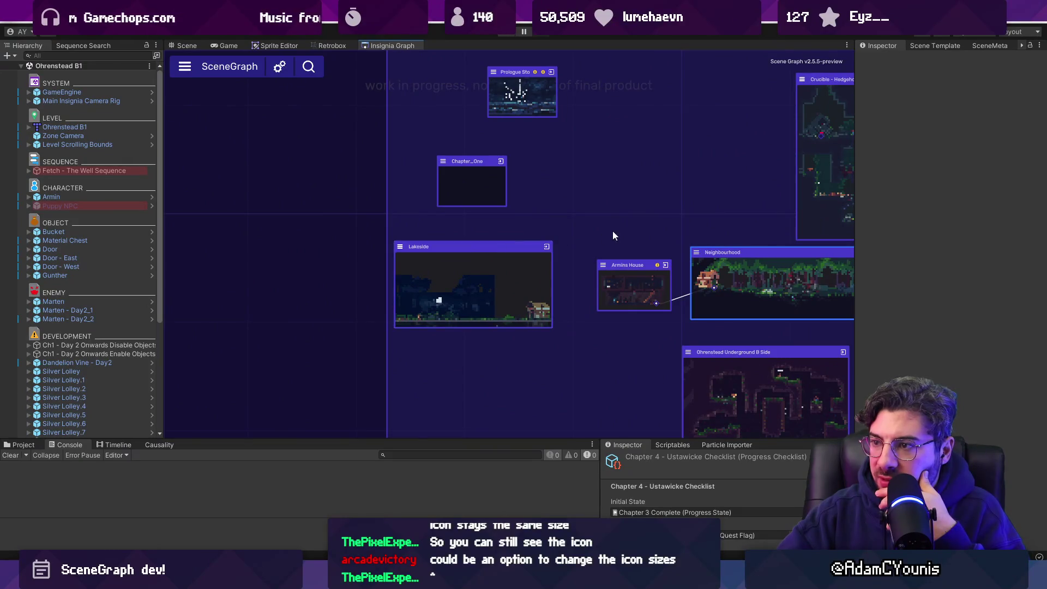
{"action": "scroll", "coordinate": [608, 239], "scroll_direction": "down", "scroll_amount": 3}
{"action": "scroll", "coordinate": [405, 245], "scroll_direction": "up", "scroll_amount": 5}
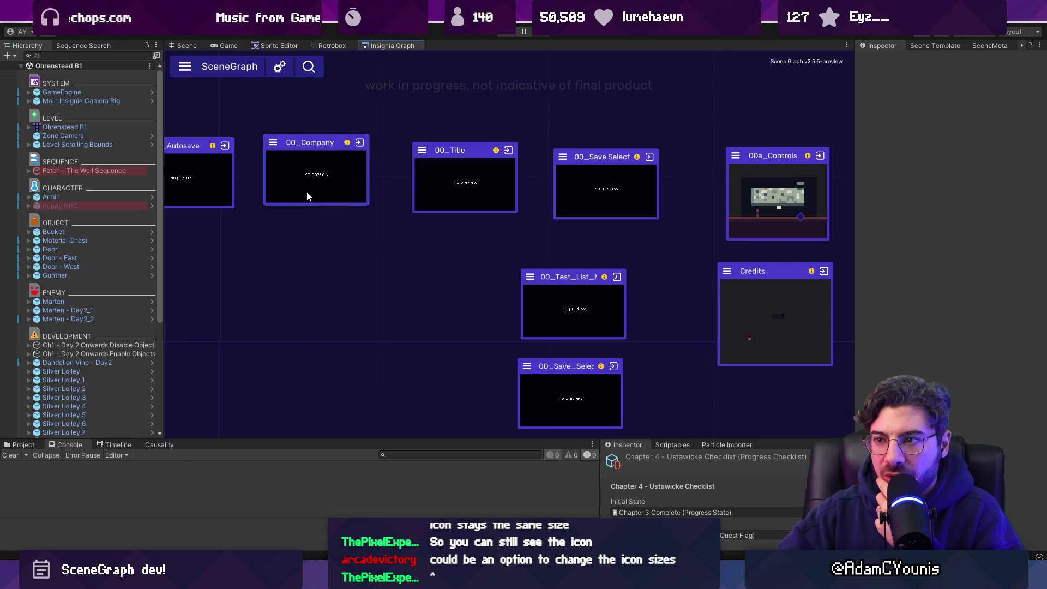
{"action": "scroll", "coordinate": [466, 190], "scroll_direction": "up", "scroll_amount": 3}
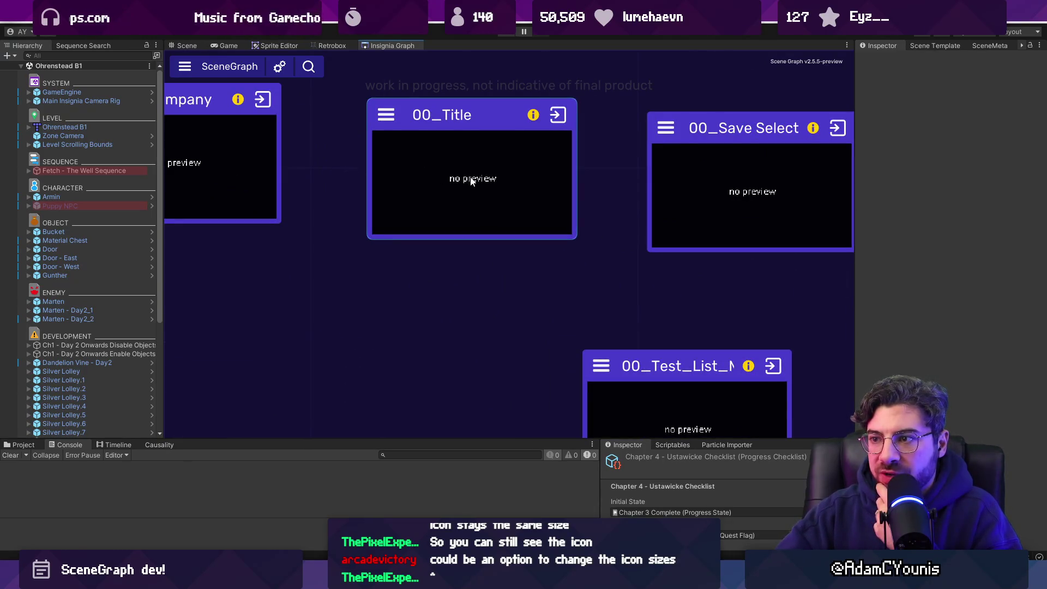
{"action": "scroll", "coordinate": [550, 209], "scroll_direction": "down", "scroll_amount": 3}
{"action": "mouse_move", "coordinate": [587, 235]}
{"action": "left_mouse_down"}
{"action": "mouse_move", "coordinate": [500, 129]}
{"action": "mouse_move", "coordinate": [765, 47]}
{"action": "mouse_move", "coordinate": [724, 276]}
{"action": "left_mouse_up"}
{"action": "scroll", "coordinate": [536, 263], "scroll_direction": "up", "scroll_amount": 5}
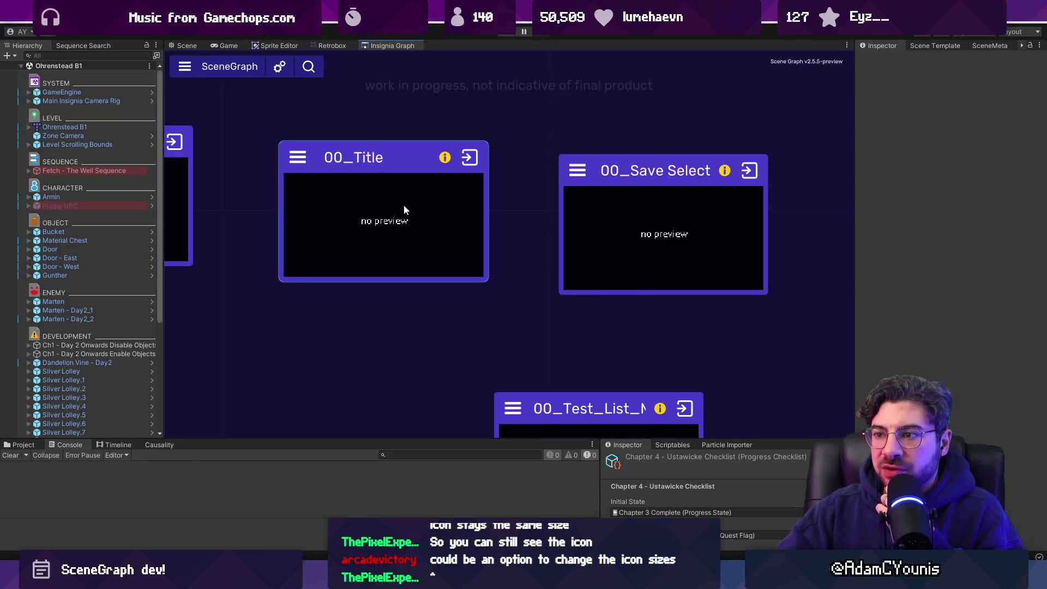
{"action": "scroll", "coordinate": [404, 210], "scroll_direction": "down", "scroll_amount": 3}
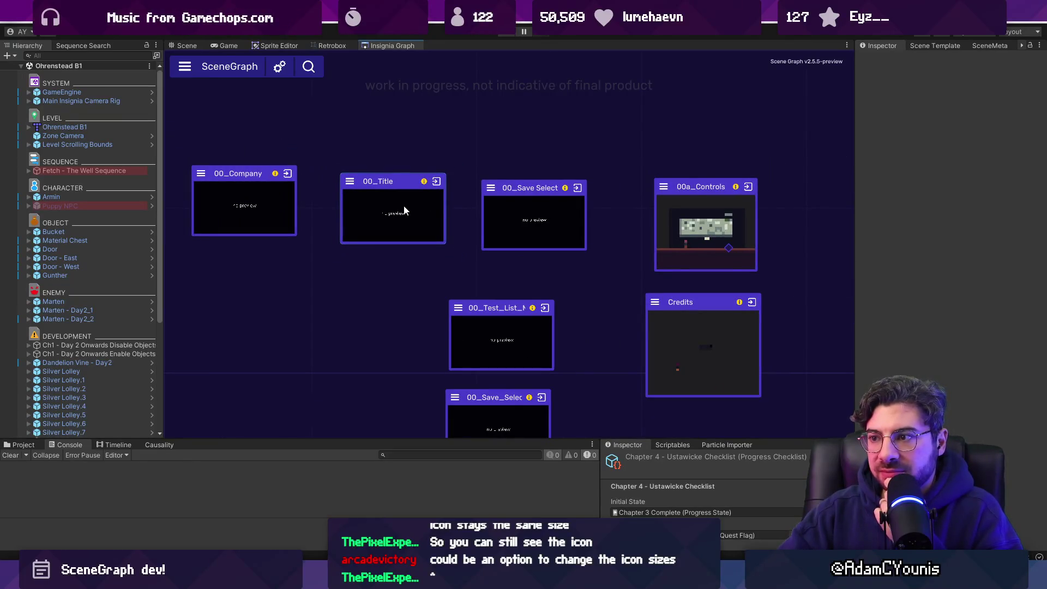
{"action": "scroll", "coordinate": [404, 210], "scroll_direction": "up", "scroll_amount": 3}
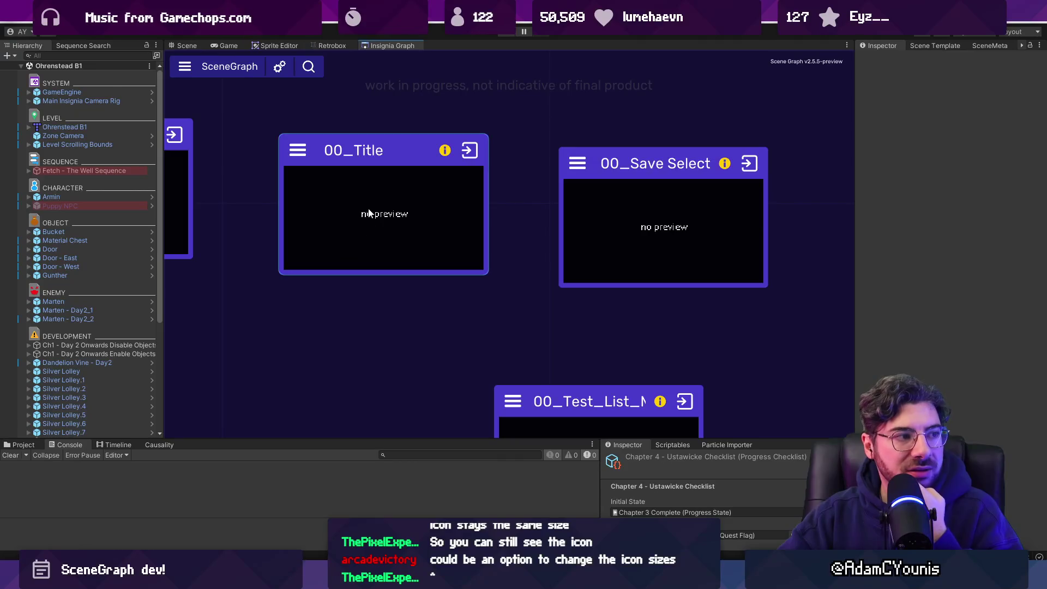
{"action": "scroll", "coordinate": [376, 216], "scroll_direction": "down", "scroll_amount": 3}
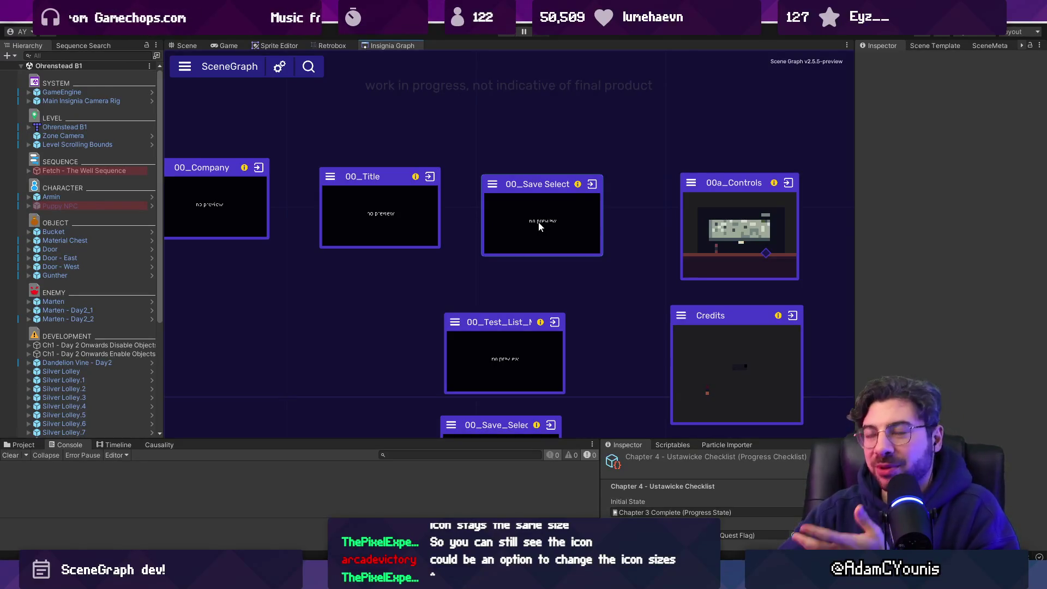
{"action": "scroll", "coordinate": [540, 226], "scroll_direction": "down", "scroll_amount": 4}
{"action": "scroll", "coordinate": [539, 228], "scroll_direction": "down", "scroll_amount": 5}
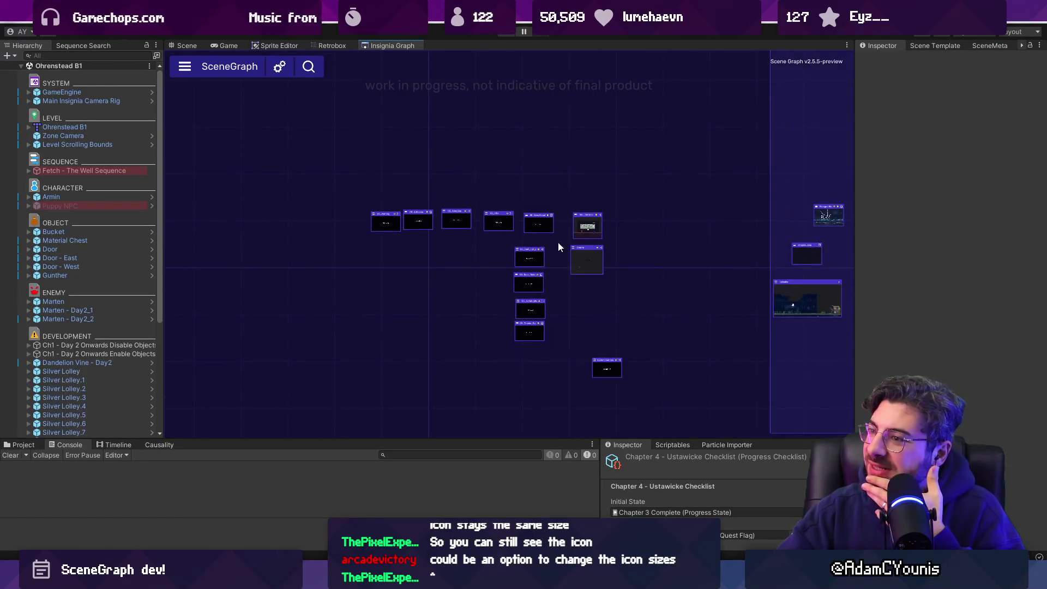
Bring the Lakeside and Neighbourhood nodes into view, then return to Figma
{"action": "mouse_move", "coordinate": [614, 262]}
{"action": "left_mouse_down"}
{"action": "mouse_move", "coordinate": [312, 204]}
{"action": "mouse_move", "coordinate": [610, 257]}
{"action": "mouse_move", "coordinate": [494, 231]}
{"action": "mouse_move", "coordinate": [358, 226]}
{"action": "left_mouse_up"}
{"action": "scroll", "coordinate": [355, 202], "scroll_direction": "up", "scroll_amount": 5}
{"action": "scroll", "coordinate": [610, 257], "scroll_direction": "down", "scroll_amount": 2}
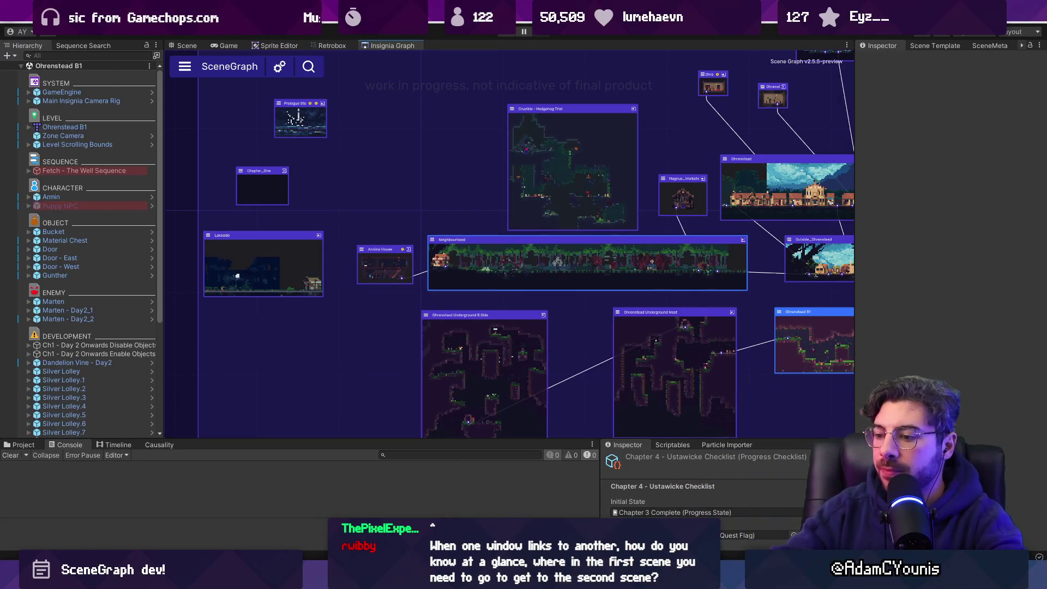
{"action": "key", "text": "alt+Tab"}
{"action": "scroll", "coordinate": [497, 266], "scroll_direction": "down", "scroll_amount": 3}
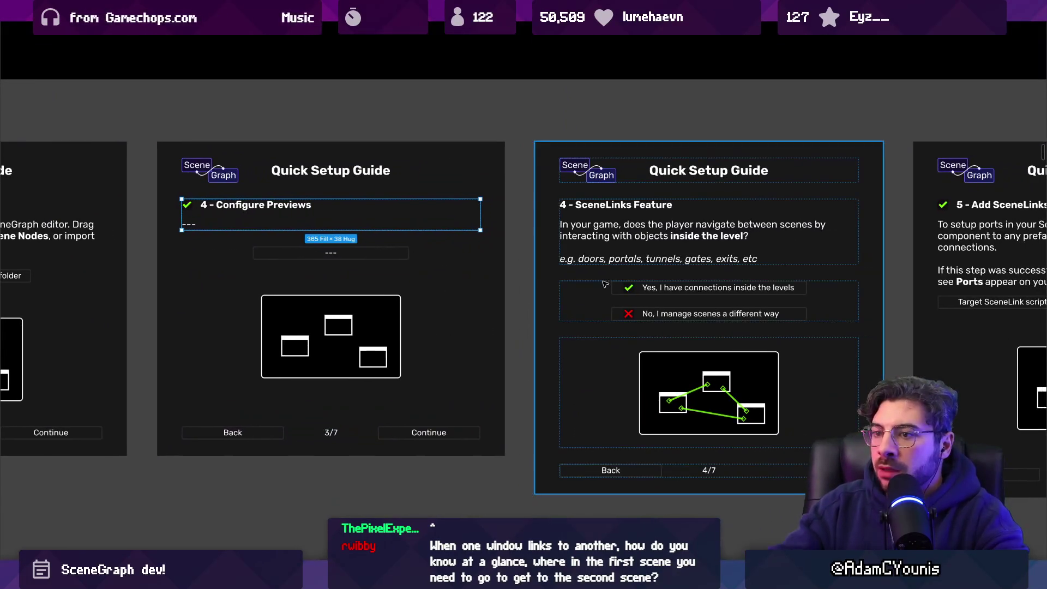
Check the 3/7, 4/7 and 6/7 guide frames in turn, then clear the selection
{"action": "key", "text": "Escape"}
{"action": "scroll", "coordinate": [561, 227], "scroll_direction": "right", "scroll_amount": 5}
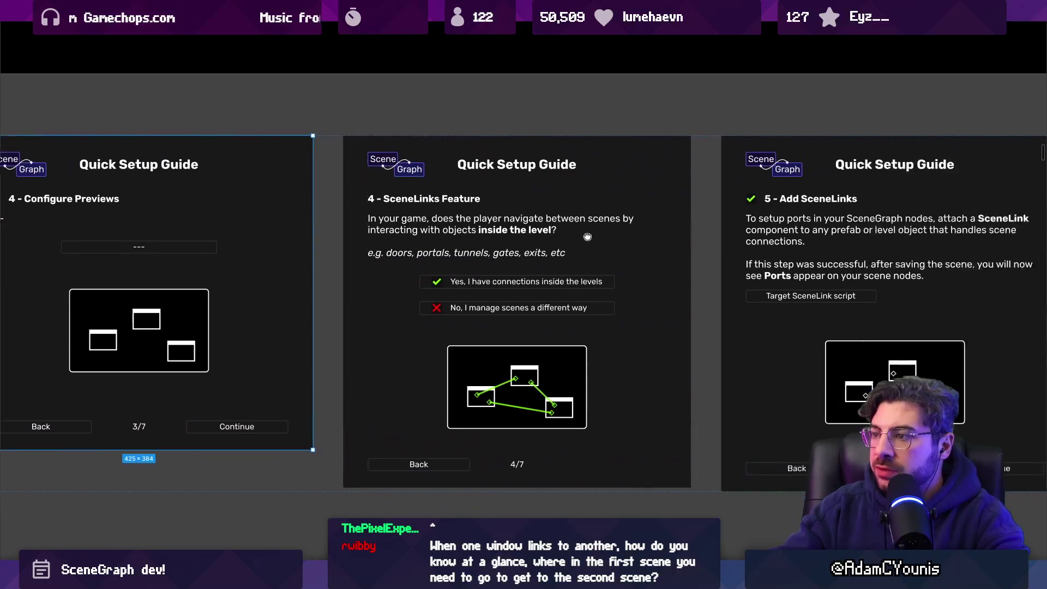
{"action": "left_click", "coordinate": [561, 228]}
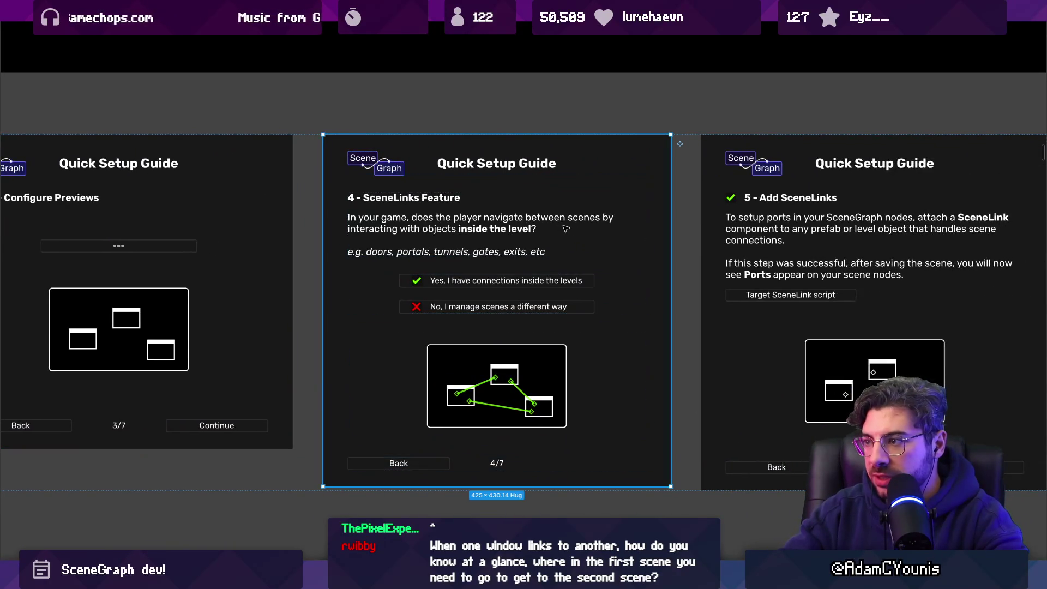
{"action": "scroll", "coordinate": [562, 228], "scroll_direction": "right", "scroll_amount": 5}
{"action": "left_click", "coordinate": [813, 239]}
{"action": "scroll", "coordinate": [814, 239], "scroll_direction": "right", "scroll_amount": 5}
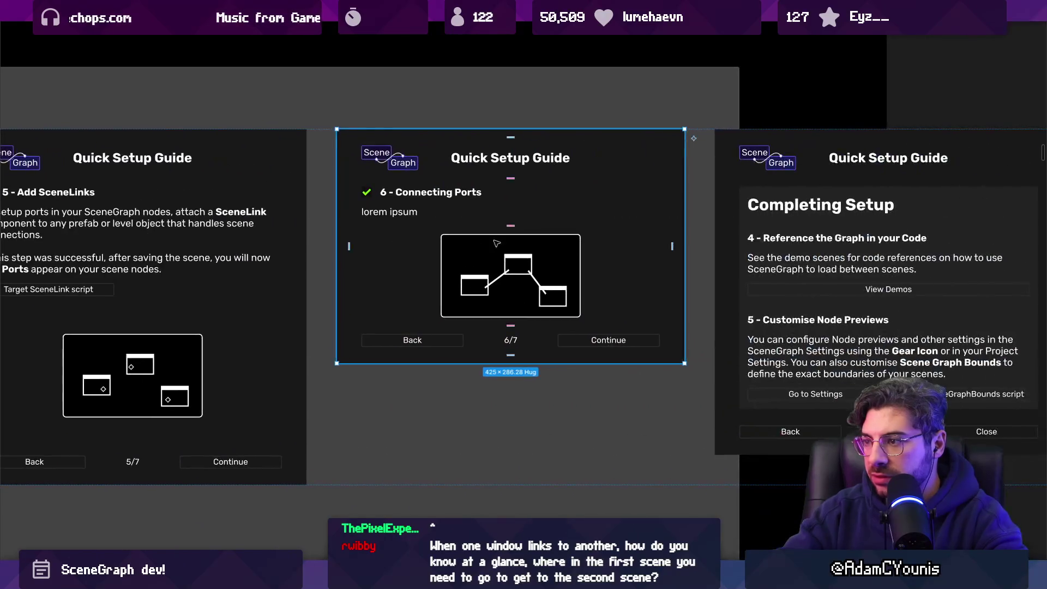
{"action": "scroll", "coordinate": [813, 239], "scroll_direction": "up", "scroll_amount": 2}
{"action": "scroll", "coordinate": [452, 176], "scroll_direction": "down", "scroll_amount": 5}
{"action": "left_click", "coordinate": [452, 176]}
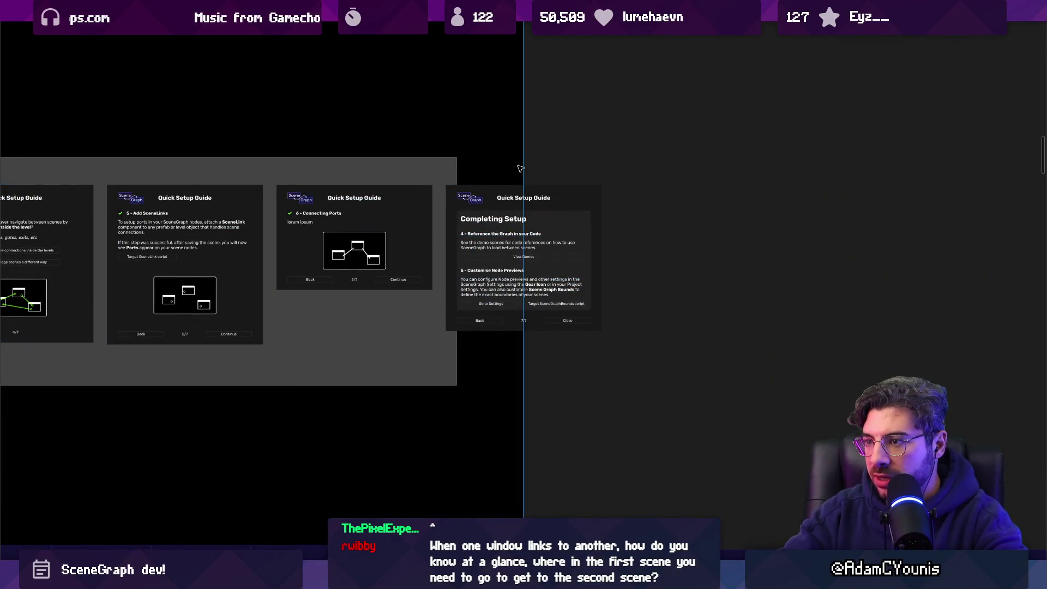
{"action": "scroll", "coordinate": [452, 175], "scroll_direction": "down", "scroll_amount": 3}
Shift the image frame right, widen the black board, and stretch Section 11 over Completing Setup
{"action": "left_click_drag", "start_coordinate": [550, 308], "coordinate": [769, 309]}
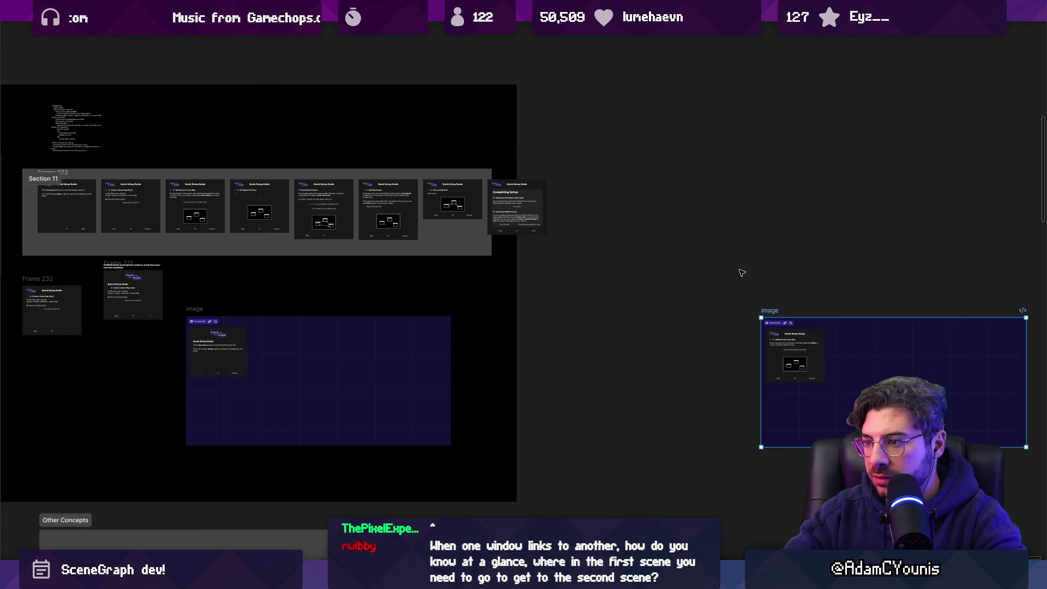
{"action": "left_click_drag", "start_coordinate": [518, 135], "coordinate": [694, 136]}
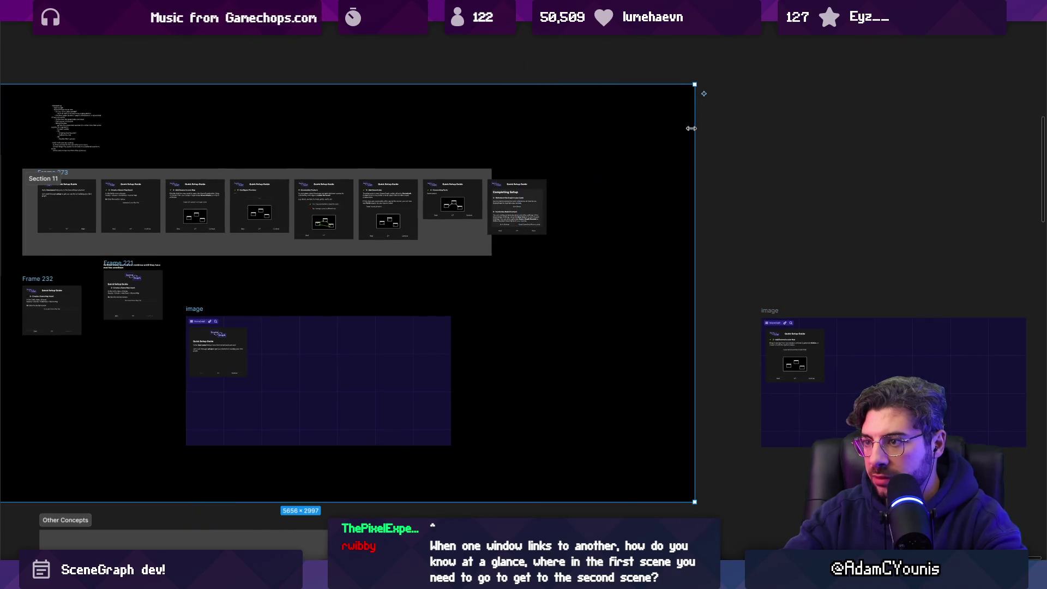
{"action": "left_click", "coordinate": [485, 180]}
{"action": "left_click_drag", "start_coordinate": [489, 179], "coordinate": [563, 179]}
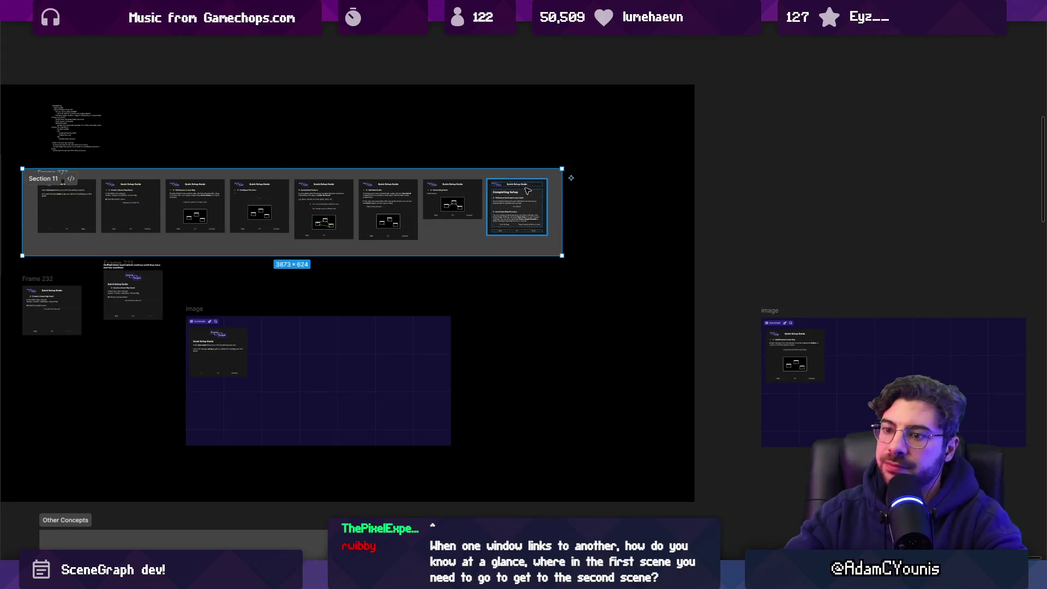
{"action": "scroll", "coordinate": [471, 203], "scroll_direction": "up", "scroll_amount": 5}
{"action": "scroll", "coordinate": [470, 204], "scroll_direction": "up", "scroll_amount": 3}
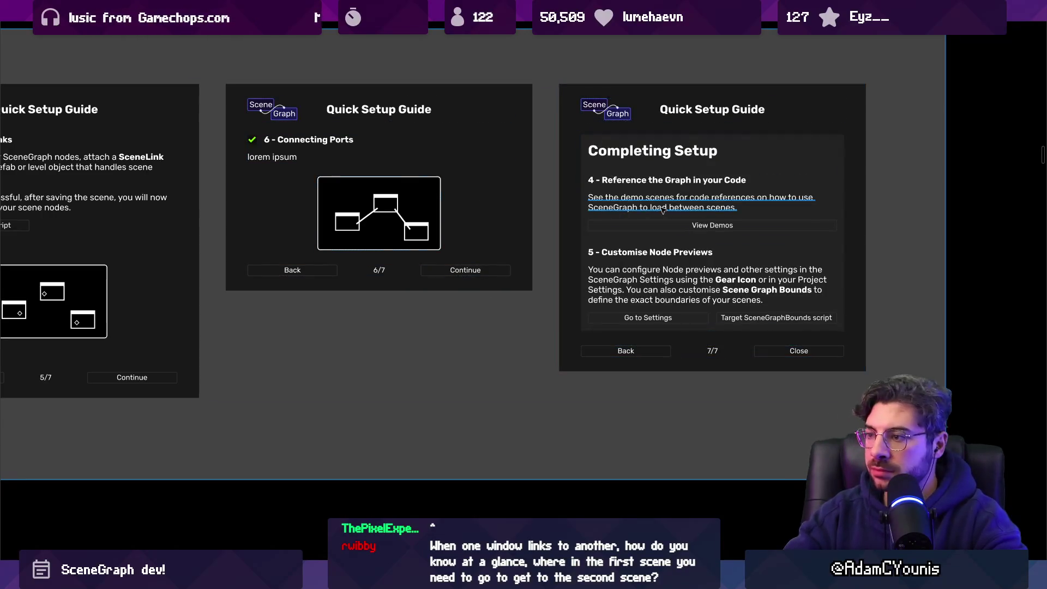
Zoom to the 7/7 Completing Setup frame, select its Customise Node Previews block, then switch to Unity
{"action": "double_click", "coordinate": [755, 213]}
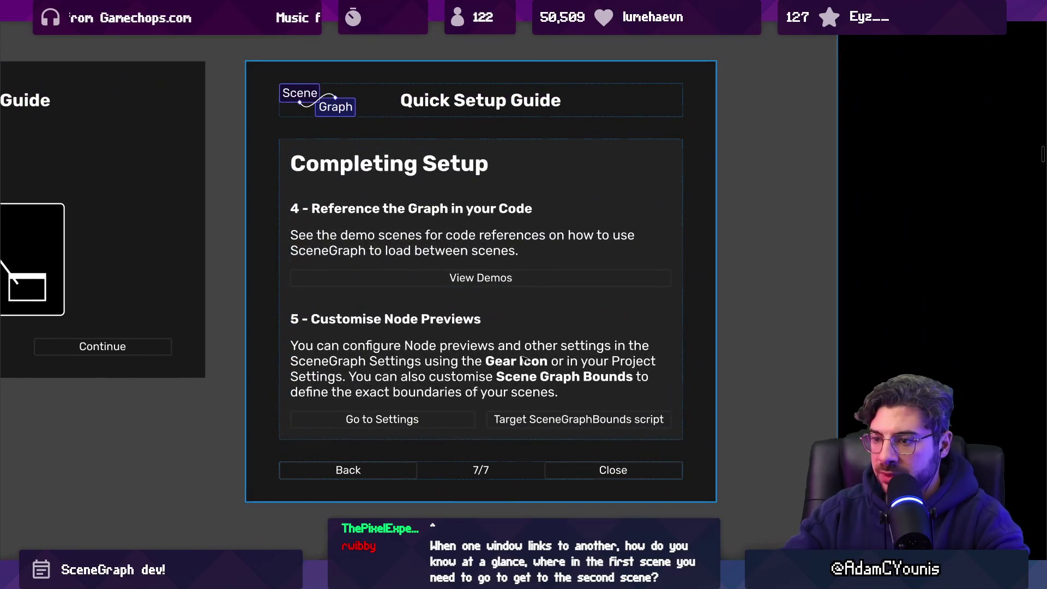
{"action": "left_click", "coordinate": [523, 359]}
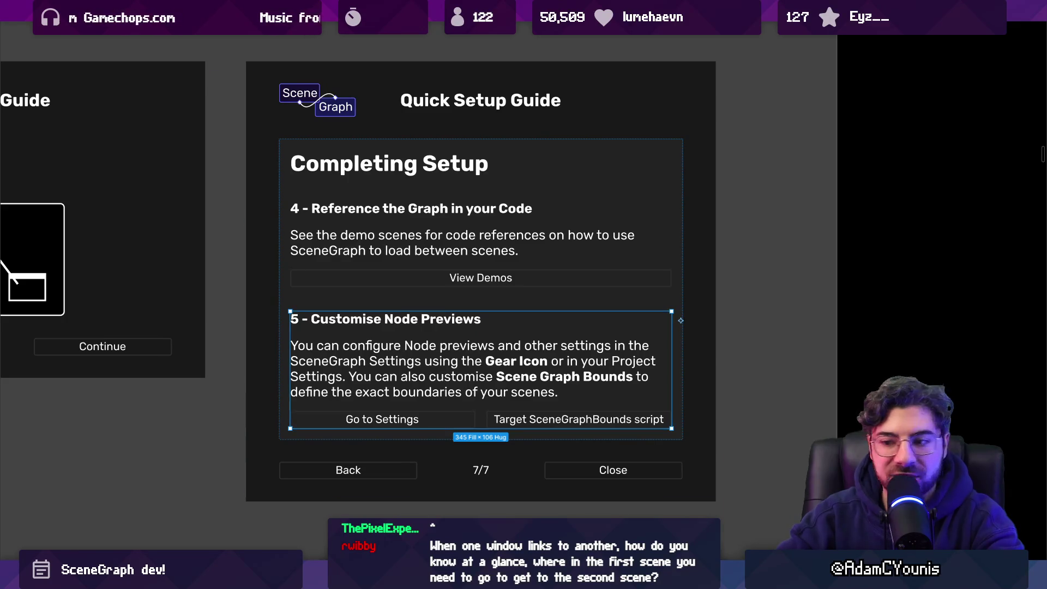
{"action": "key", "text": "alt+Tab"}
{"action": "scroll", "coordinate": [403, 327], "scroll_direction": "up", "scroll_amount": 5}
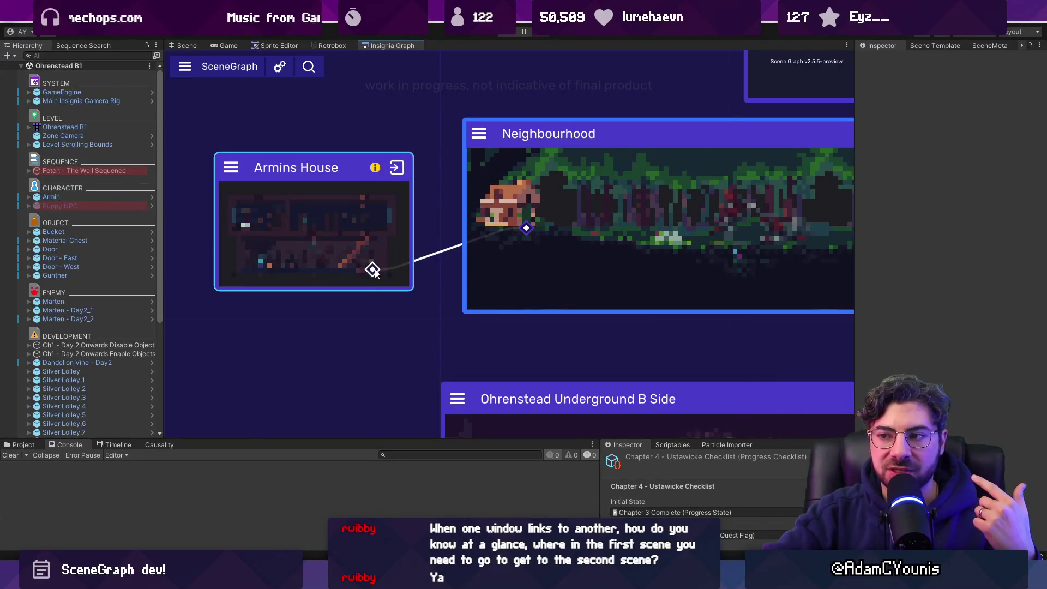
{"action": "mouse_move", "coordinate": [372, 271]}
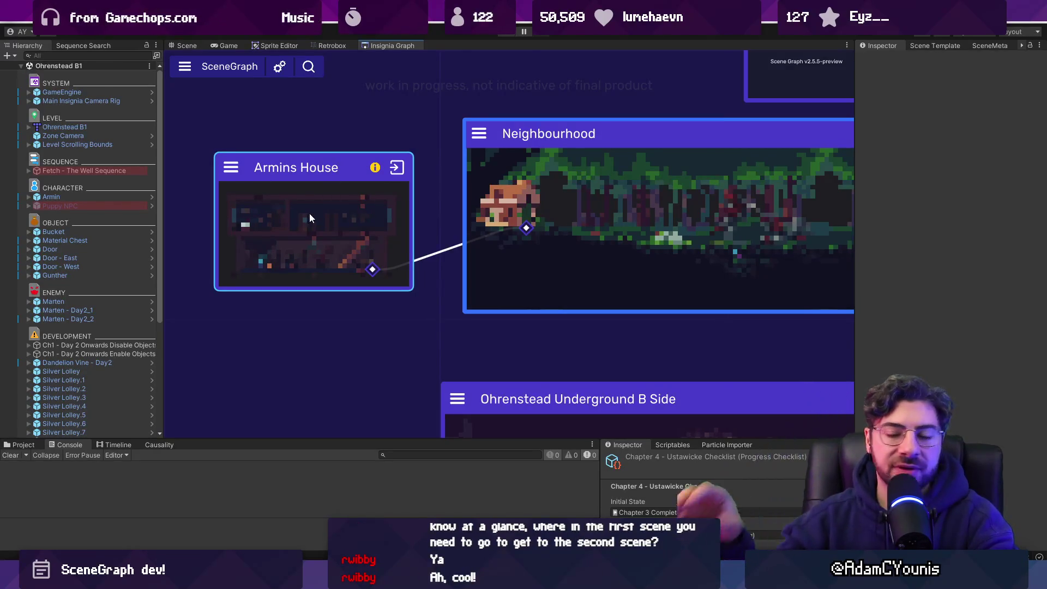
{"action": "scroll", "coordinate": [320, 217], "scroll_direction": "down", "scroll_amount": 3}
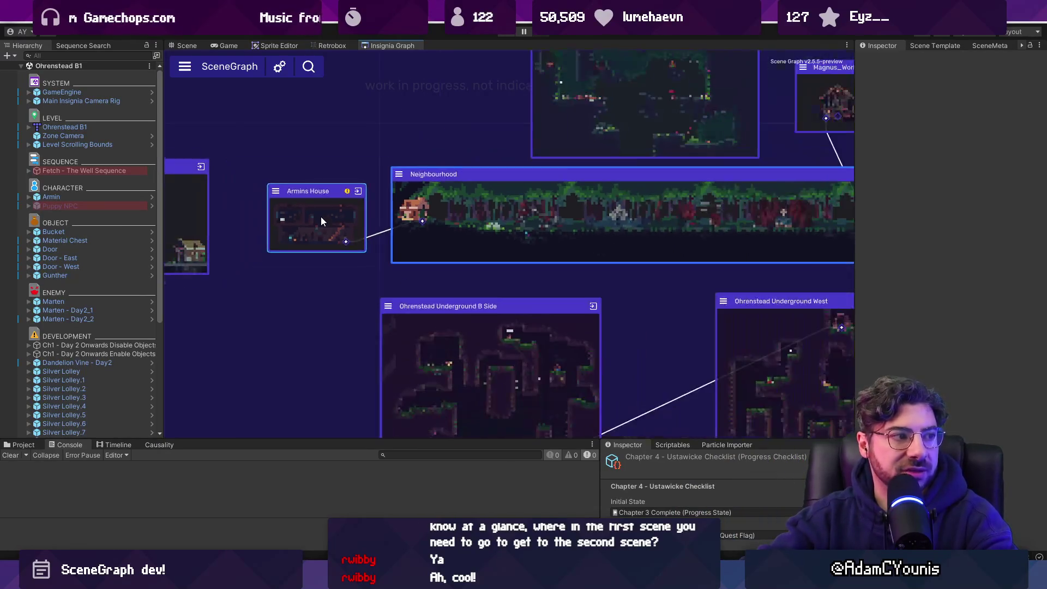
{"action": "scroll", "coordinate": [332, 216], "scroll_direction": "up", "scroll_amount": 2}
{"action": "left_click_drag", "start_coordinate": [333, 143], "coordinate": [382, 163]}
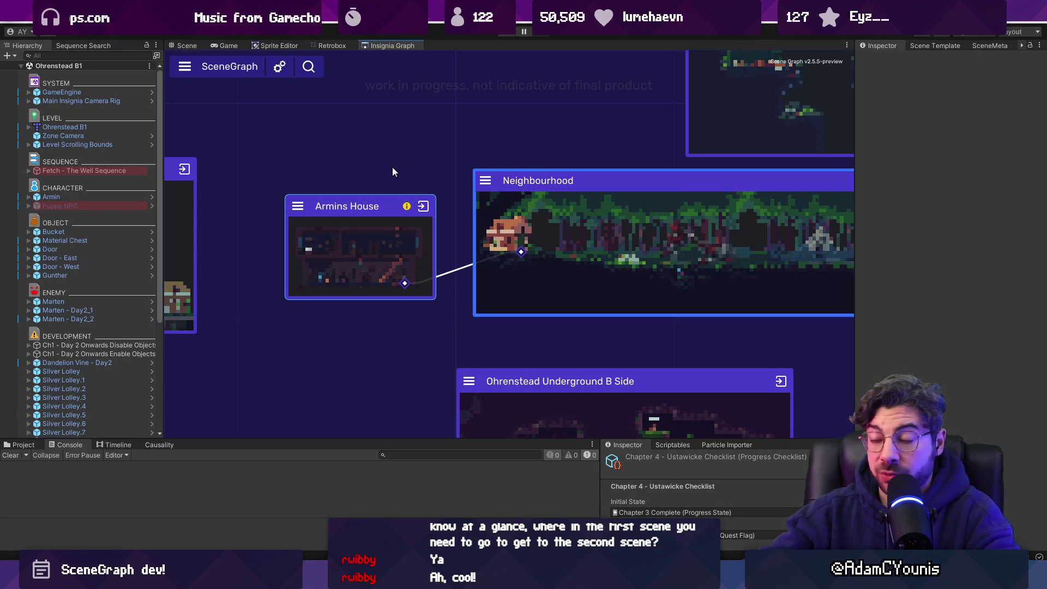
{"action": "scroll", "coordinate": [401, 179], "scroll_direction": "down", "scroll_amount": 3}
{"action": "scroll", "coordinate": [404, 171], "scroll_direction": "up", "scroll_amount": 2}
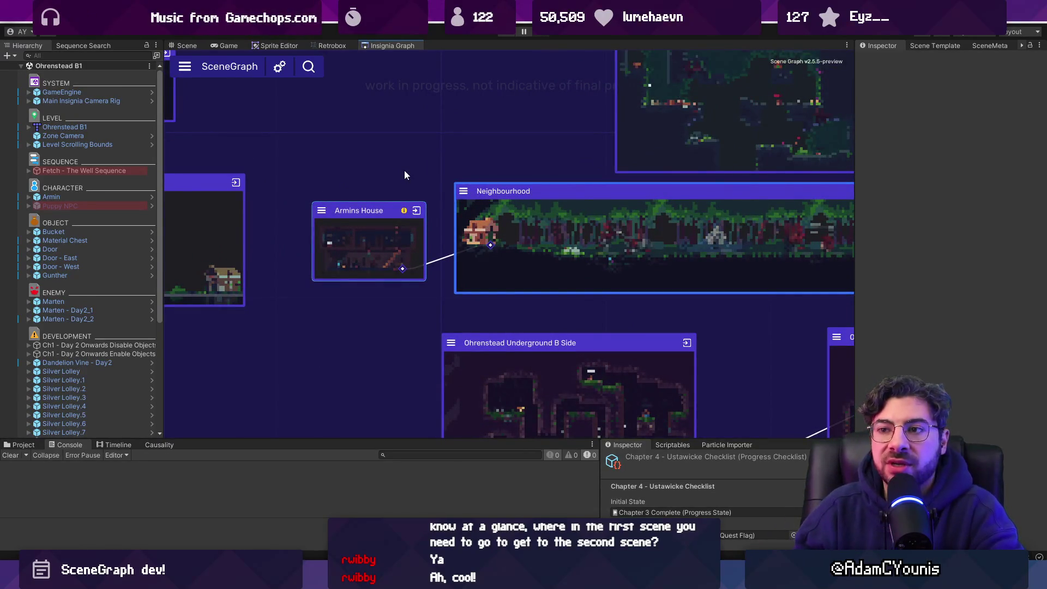
{"action": "scroll", "coordinate": [365, 250], "scroll_direction": "up", "scroll_amount": 3}
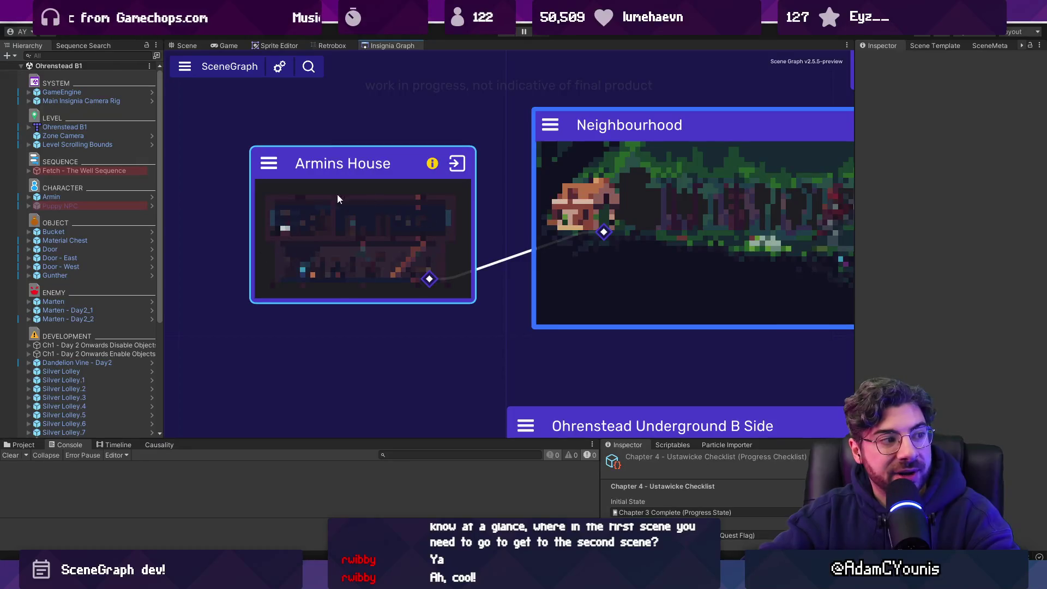
{"action": "scroll", "coordinate": [399, 320], "scroll_direction": "down", "scroll_amount": 5}
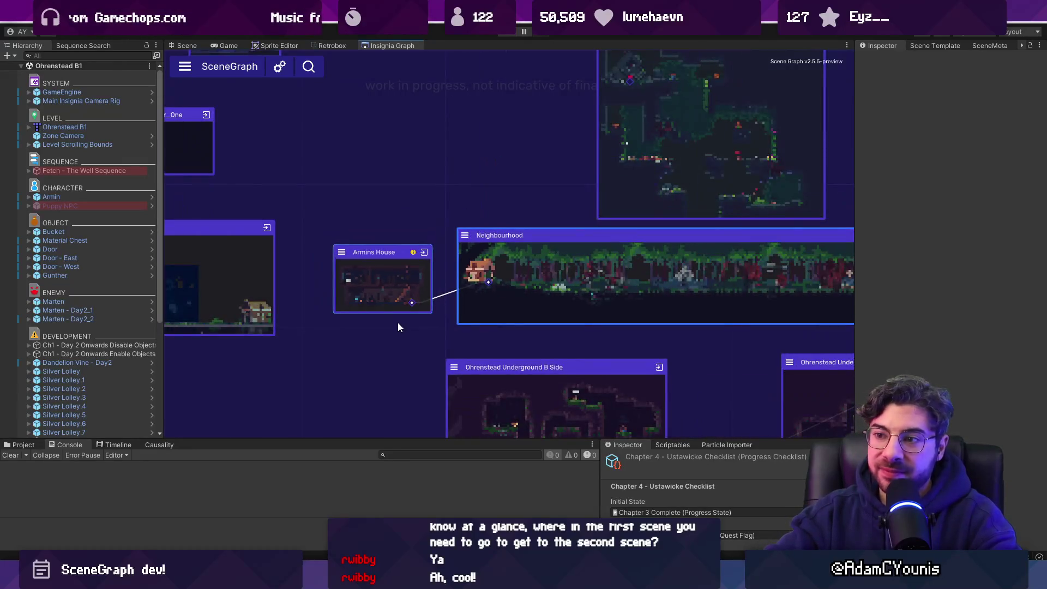
{"action": "left_click_drag", "start_coordinate": [398, 314], "coordinate": [388, 282]}
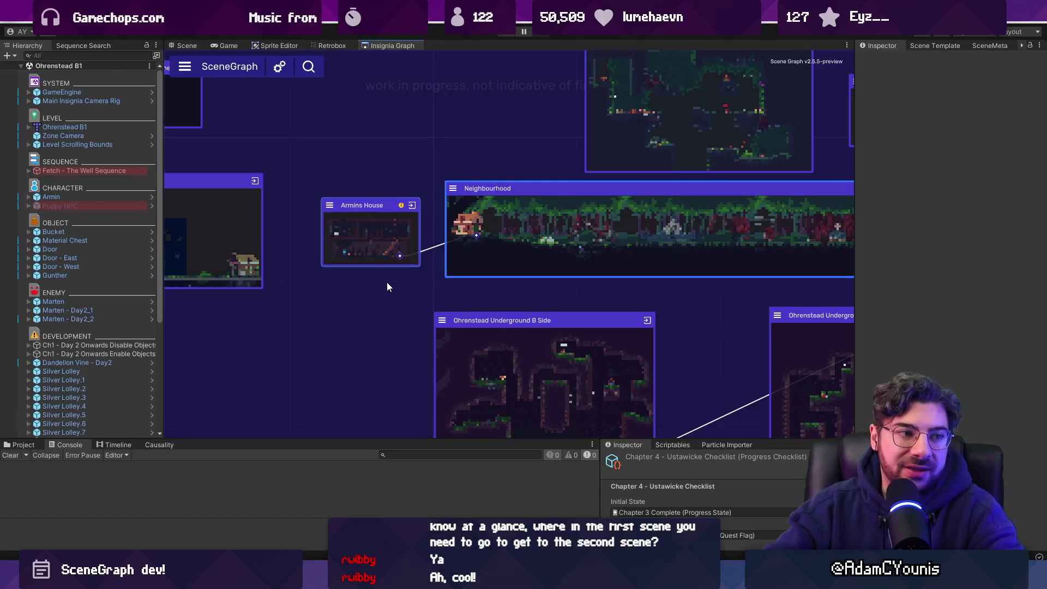
{"action": "scroll", "coordinate": [412, 278], "scroll_direction": "down", "scroll_amount": 3}
{"action": "mouse_move", "coordinate": [568, 286]}
{"action": "left_mouse_down"}
{"action": "mouse_move", "coordinate": [418, 260]}
{"action": "mouse_move", "coordinate": [466, 287]}
{"action": "left_mouse_up"}
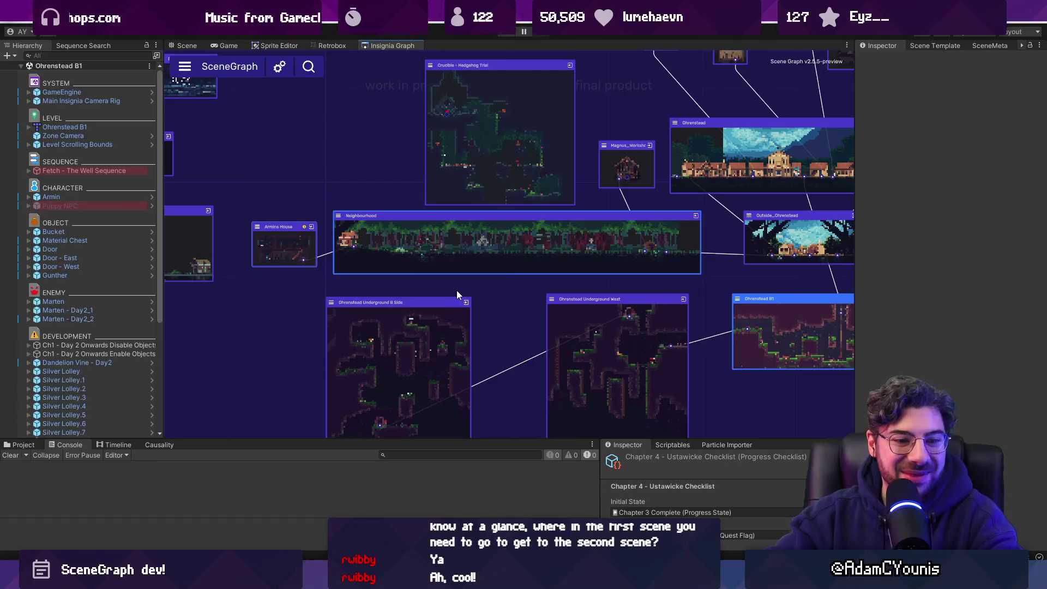
{"action": "scroll", "coordinate": [300, 188], "scroll_direction": "left", "scroll_amount": 2}
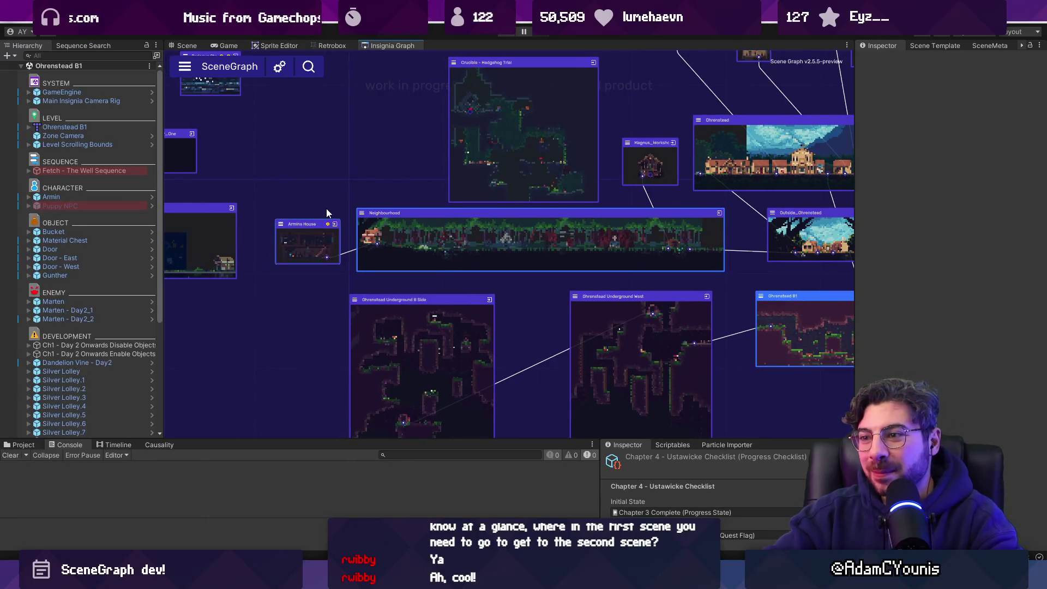
{"action": "scroll", "coordinate": [330, 205], "scroll_direction": "down", "scroll_amount": 3}
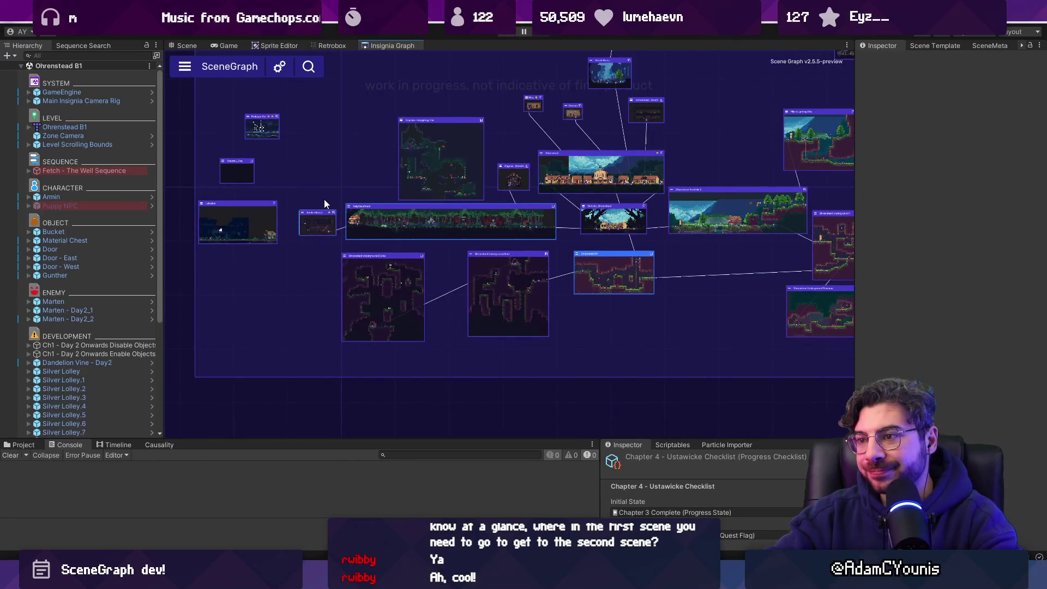
{"action": "scroll", "coordinate": [326, 202], "scroll_direction": "up", "scroll_amount": 5}
{"action": "scroll", "coordinate": [318, 247], "scroll_direction": "up", "scroll_amount": 5}
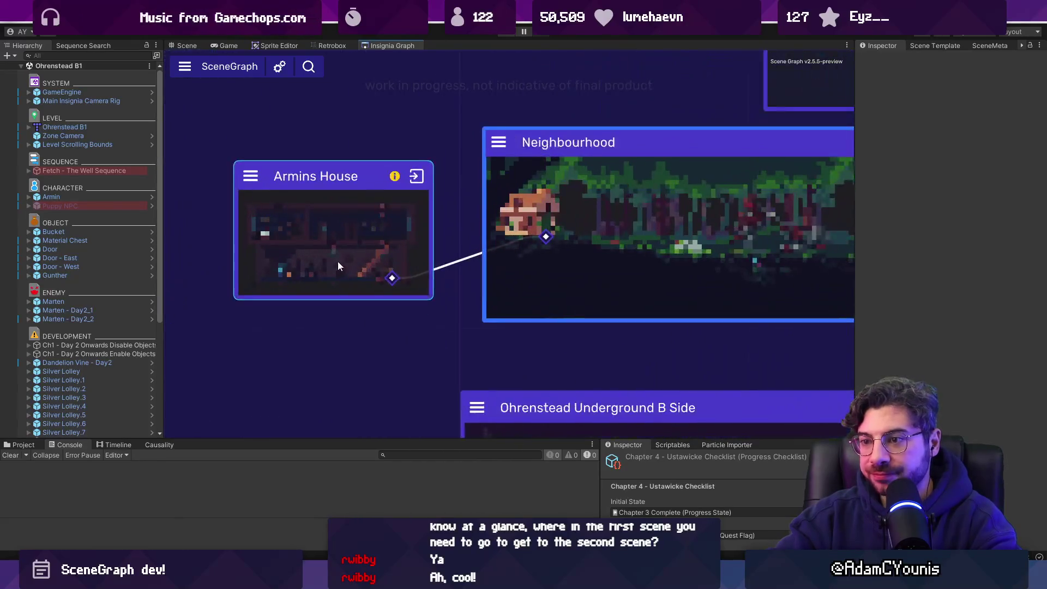
{"action": "key", "text": "alt+Tab"}
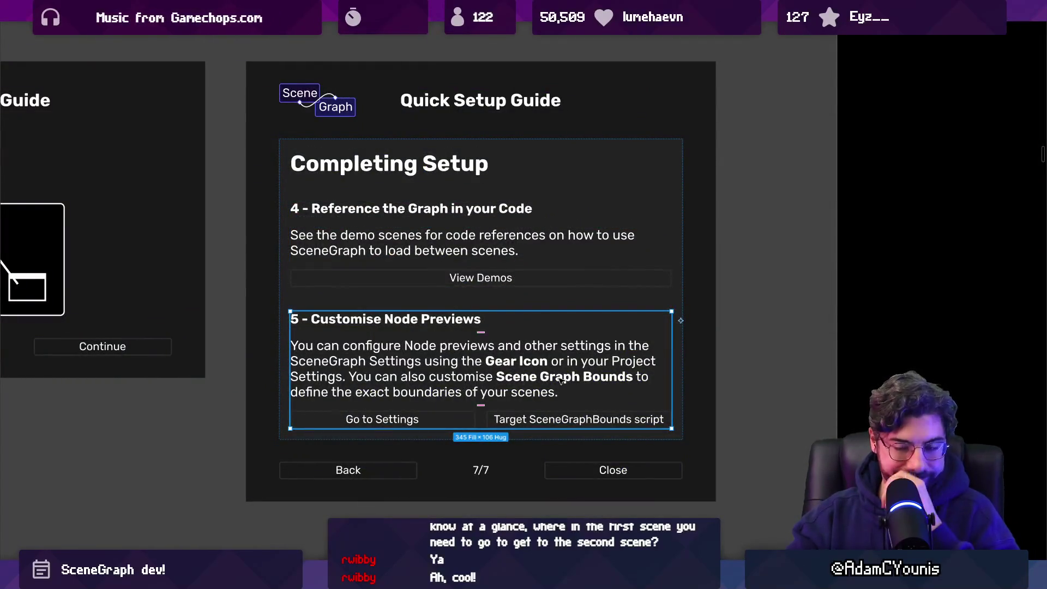
Pan the overview to the pasted onboarding notes block near Onboarding Revision and delete it
{"action": "scroll", "coordinate": [591, 312], "scroll_direction": "down", "scroll_amount": 5}
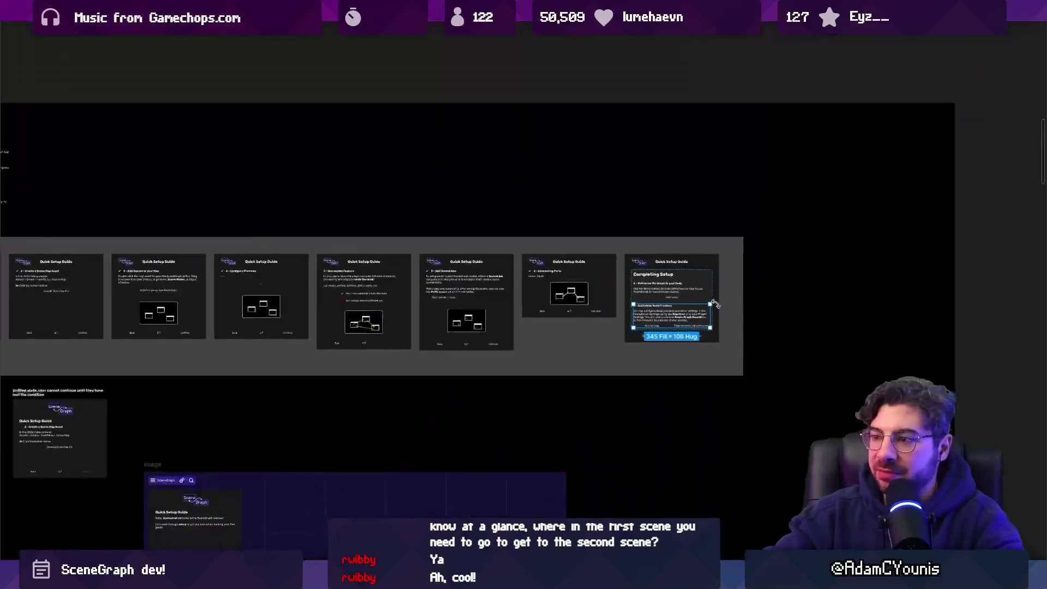
{"action": "scroll", "coordinate": [591, 312], "scroll_direction": "left", "scroll_amount": 3}
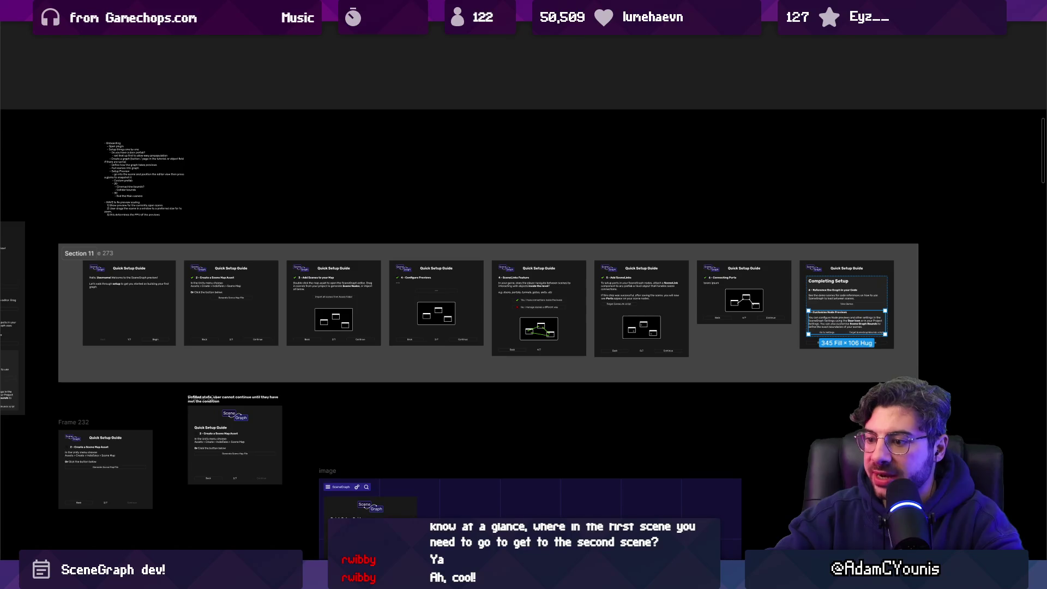
{"action": "scroll", "coordinate": [690, 270], "scroll_direction": "down", "scroll_amount": 10}
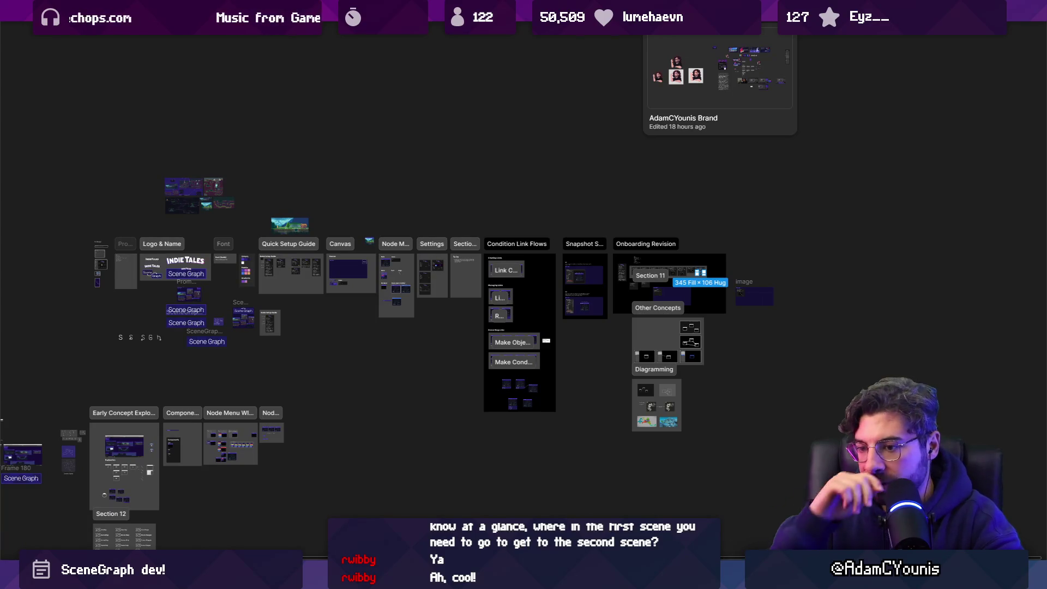
{"action": "left_click_drag", "start_coordinate": [187, 343], "coordinate": [249, 265]}
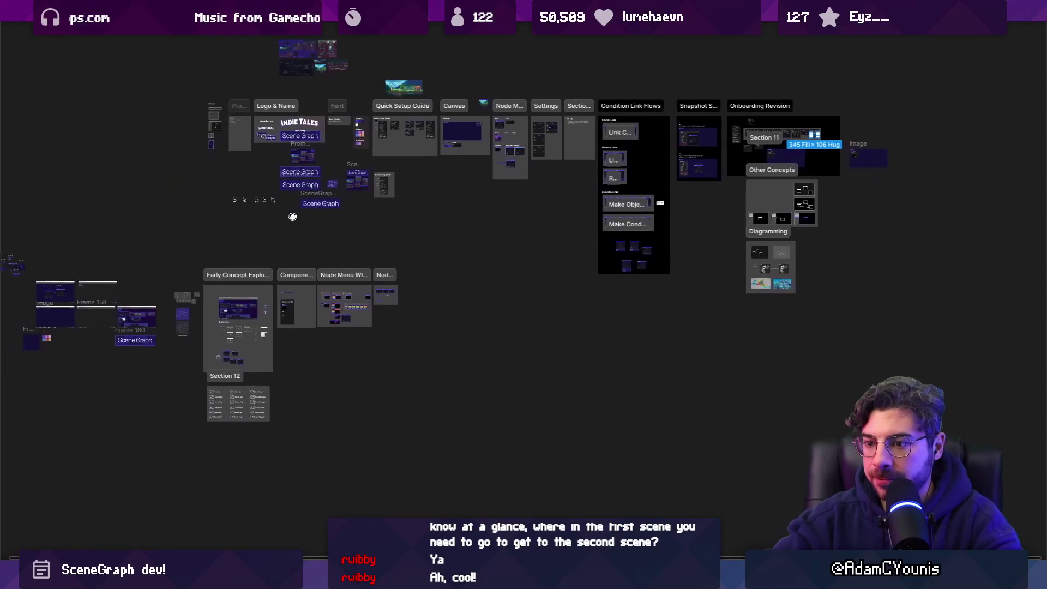
{"action": "scroll", "coordinate": [744, 179], "scroll_direction": "up", "scroll_amount": 5}
{"action": "scroll", "coordinate": [673, 158], "scroll_direction": "up", "scroll_amount": 10}
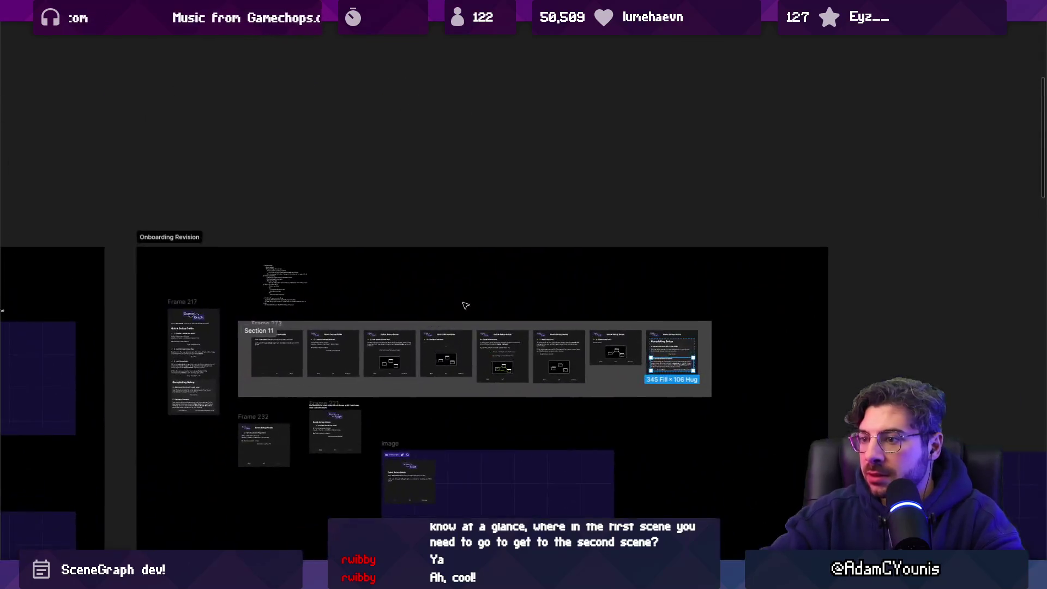
{"action": "scroll", "coordinate": [302, 242], "scroll_direction": "down", "scroll_amount": 3}
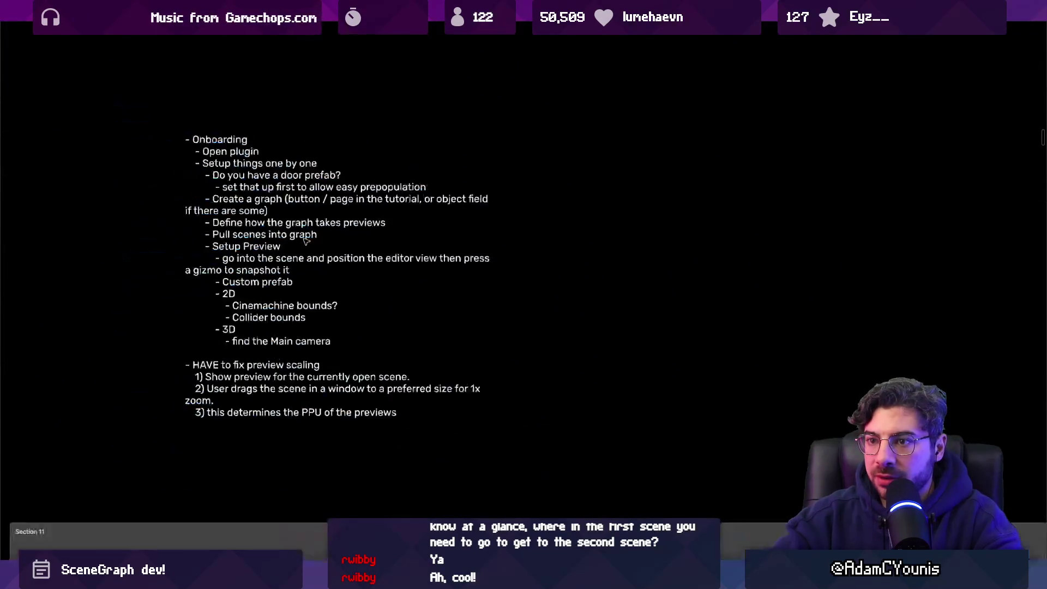
{"action": "scroll", "coordinate": [266, 250], "scroll_direction": "up", "scroll_amount": 5}
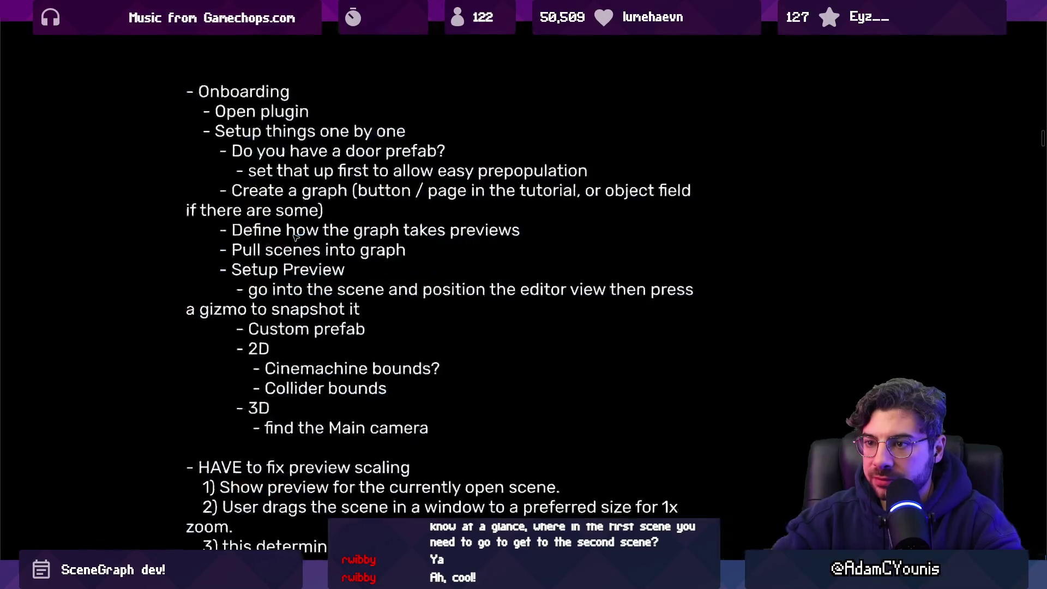
{"action": "scroll", "coordinate": [303, 344], "scroll_direction": "down", "scroll_amount": 10}
{"action": "left_click_drag", "start_coordinate": [303, 347], "coordinate": [388, 268]}
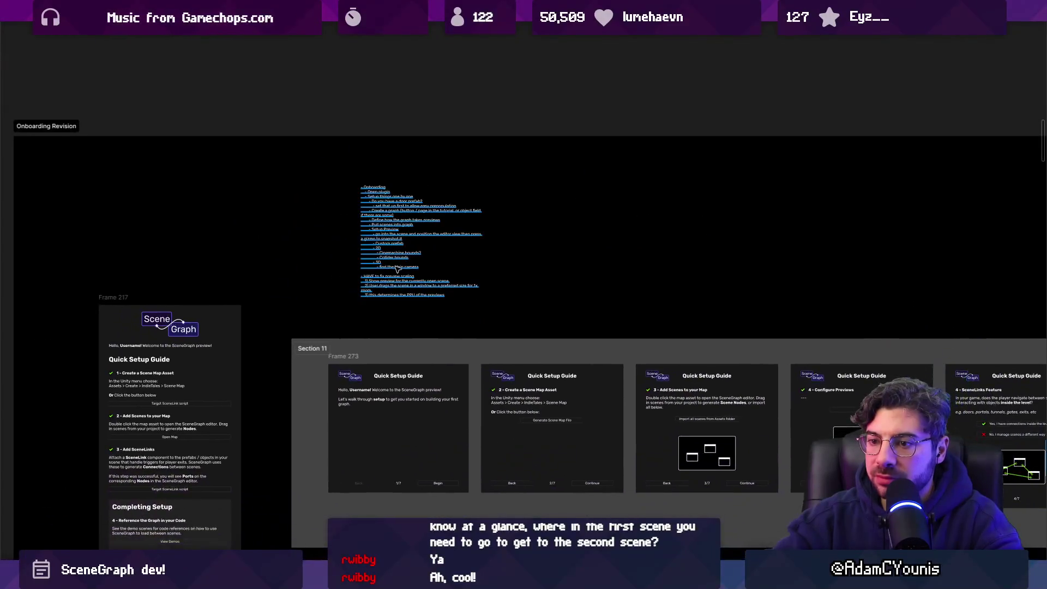
{"action": "left_click", "coordinate": [388, 268]}
{"action": "key", "text": "Delete"}
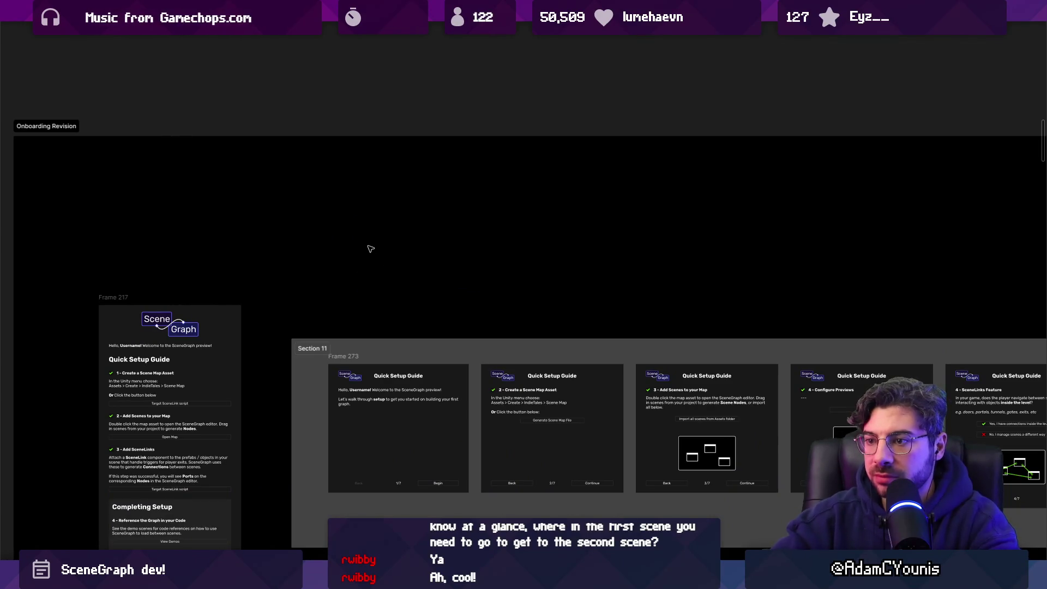
{"action": "scroll", "coordinate": [601, 337], "scroll_direction": "down", "scroll_amount": 5}
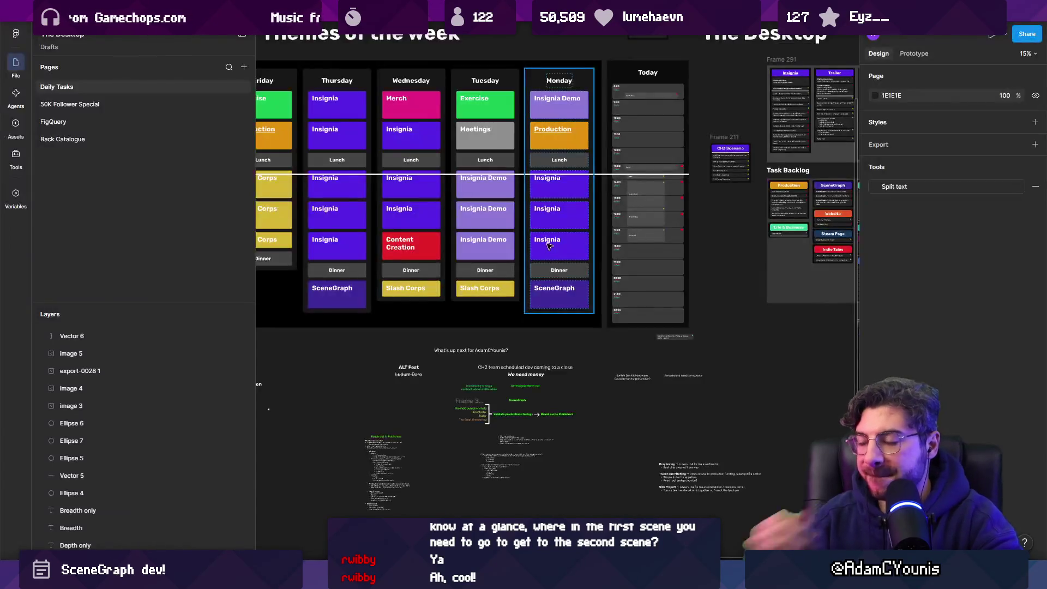
Take the Insignia task column from Daily Tasks and paste it into the SceneGraph design file
{"action": "scroll", "coordinate": [576, 234], "scroll_direction": "up", "scroll_amount": 5}
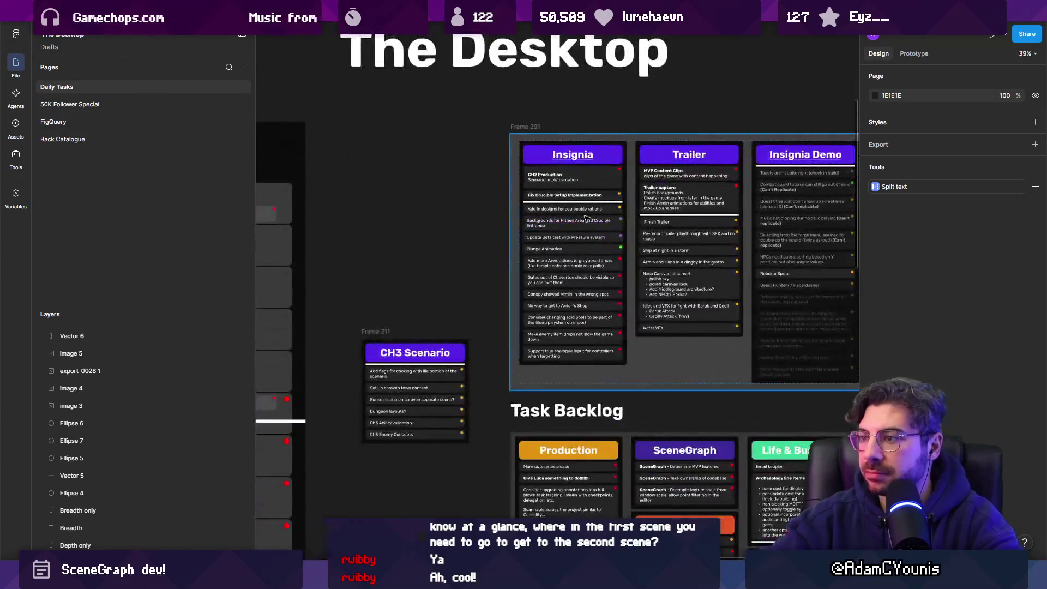
{"action": "left_click", "coordinate": [586, 218]}
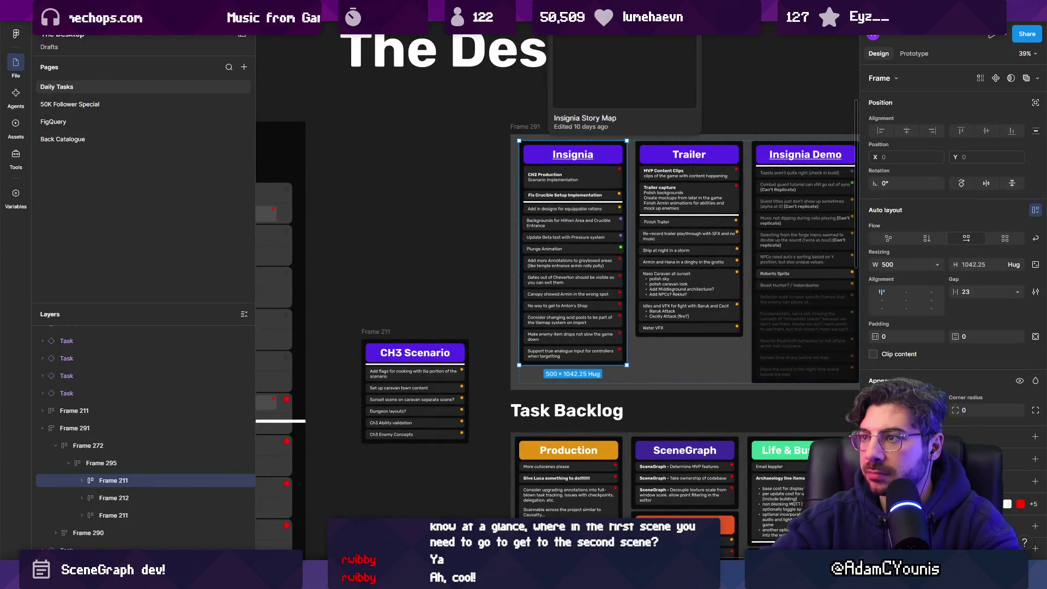
{"action": "left_click", "coordinate": [485, 11]}
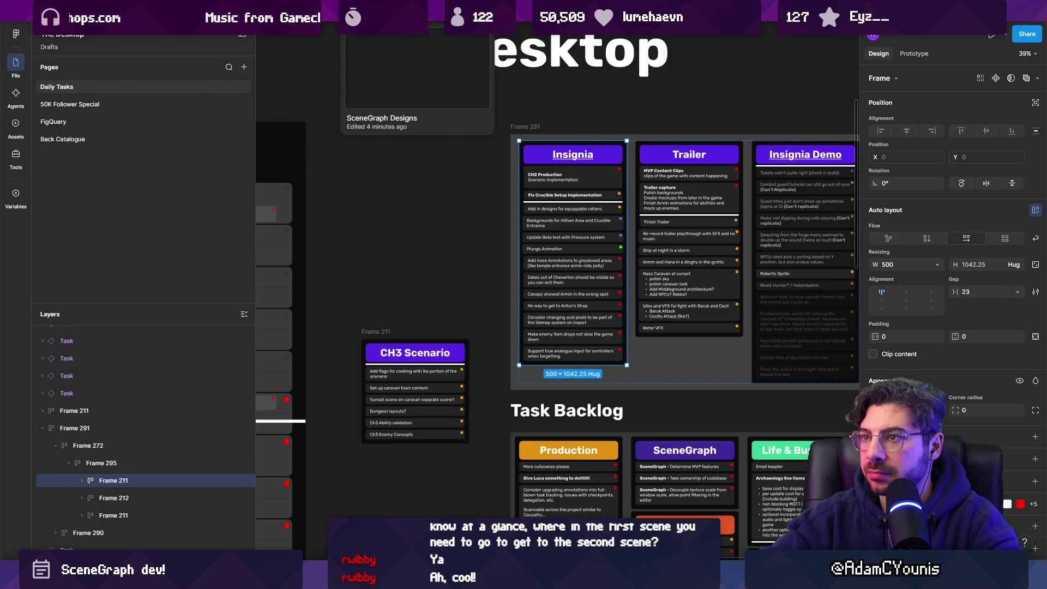
{"action": "scroll", "coordinate": [564, 268], "scroll_direction": "up", "scroll_amount": 3}
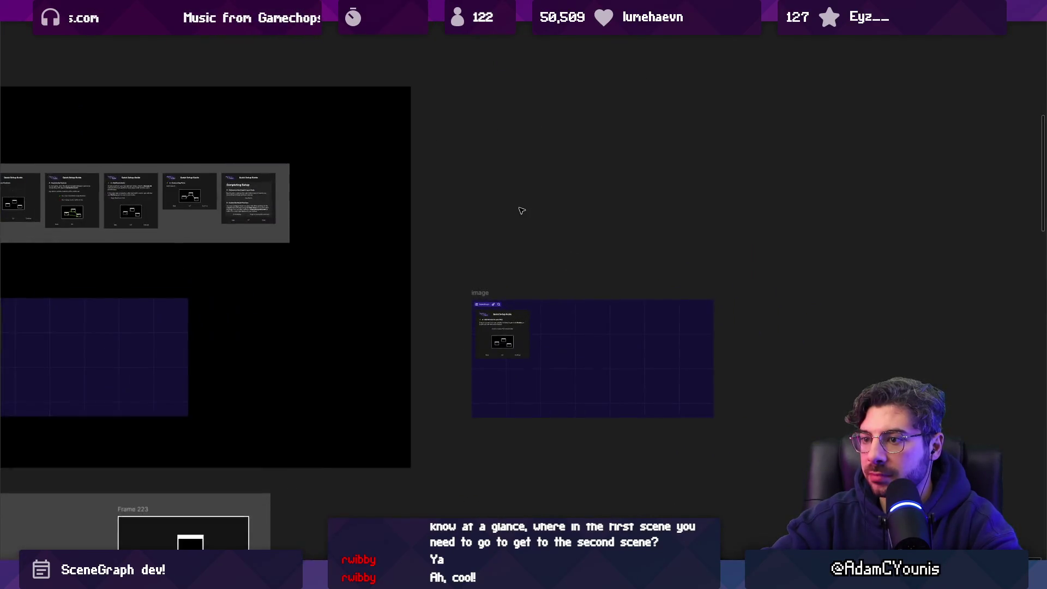
{"action": "scroll", "coordinate": [519, 208], "scroll_direction": "down", "scroll_amount": 5}
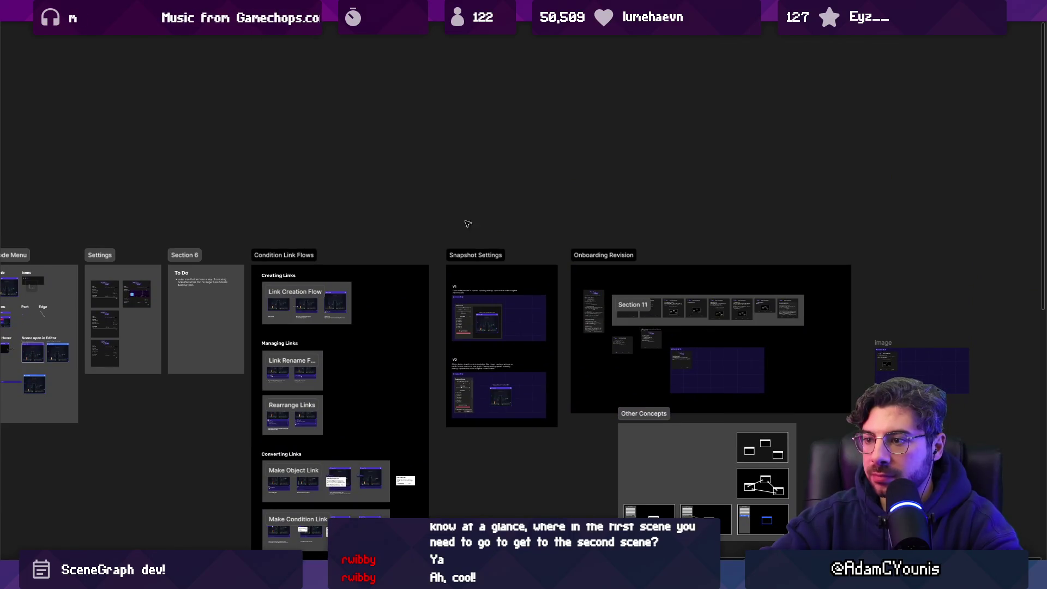
{"action": "scroll", "coordinate": [575, 239], "scroll_direction": "up", "scroll_amount": 5}
{"action": "key", "text": "ctrl+v"}
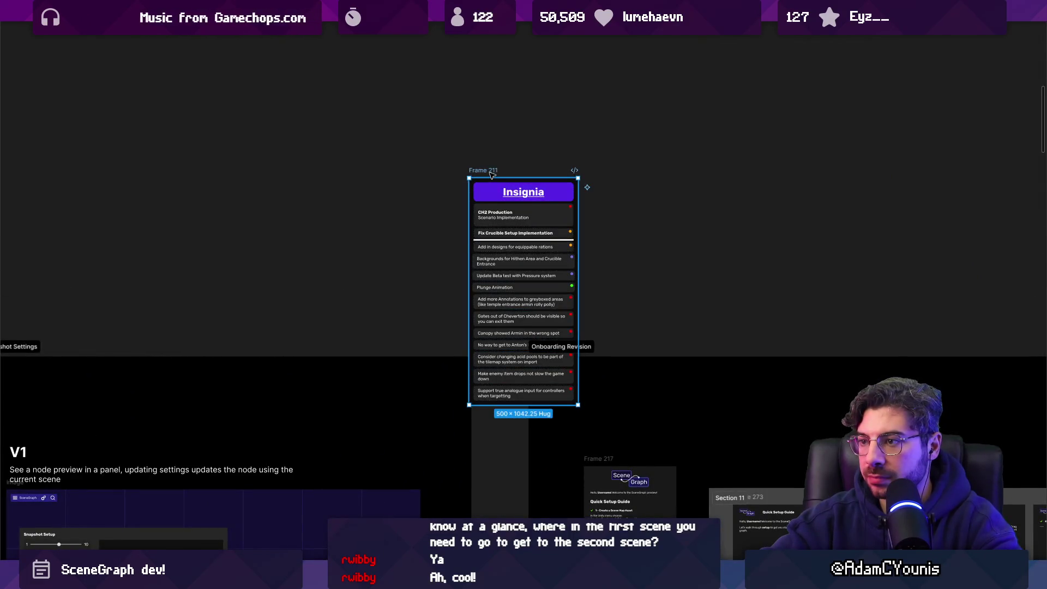
Place the pasted column above Onboarding Revision and rename its header 'To Do'
{"action": "left_click_drag", "start_coordinate": [495, 176], "coordinate": [619, 160]}
{"action": "scroll", "coordinate": [619, 160], "scroll_direction": "up", "scroll_amount": 2}
{"action": "double_click", "coordinate": [629, 145]}
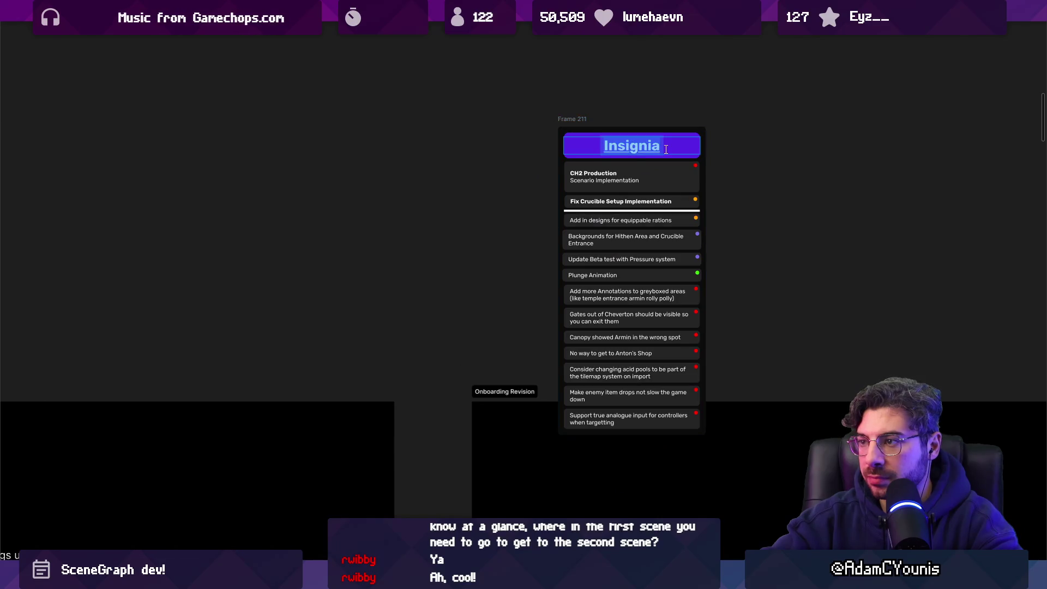
{"action": "type", "text": "To DO"}
{"action": "key", "text": "Escape"}
{"action": "scroll", "coordinate": [599, 144], "scroll_direction": "right", "scroll_amount": 2}
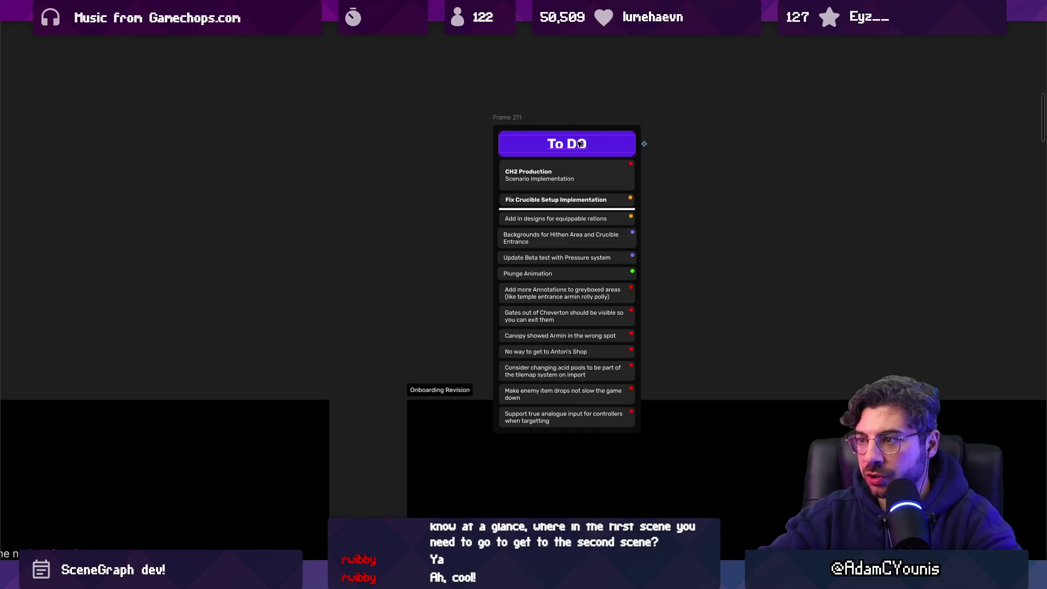
{"action": "double_click", "coordinate": [580, 144]}
{"action": "key", "text": "BackSpace"}
{"action": "type", "text": "o"}
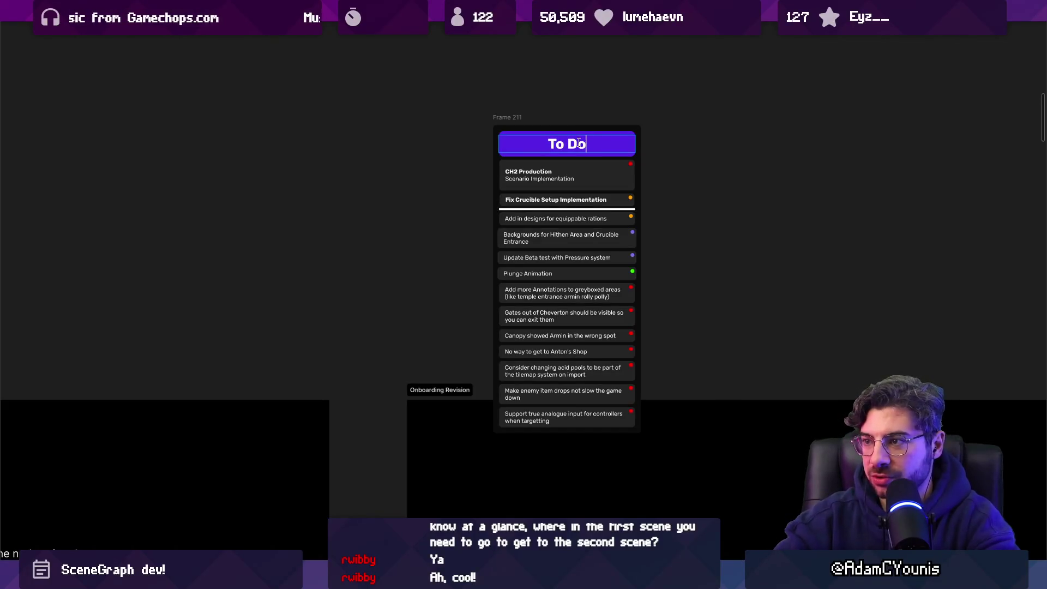
{"action": "key", "text": "Escape"}
Delete the extra task rows, including Backgrounds, from the To Do column
{"action": "left_click", "coordinate": [562, 189]}
{"action": "left_click", "coordinate": [570, 218]}
{"action": "left_click", "coordinate": [583, 238], "text": "shift"}
{"action": "left_click", "coordinate": [594, 259], "text": "shift"}
{"action": "left_click", "coordinate": [594, 274], "text": "shift"}
{"action": "left_click", "coordinate": [595, 293], "text": "shift"}
{"action": "left_click", "coordinate": [595, 316], "text": "shift"}
{"action": "left_click", "coordinate": [595, 336], "text": "shift"}
{"action": "left_click", "coordinate": [595, 352], "text": "shift"}
{"action": "left_click", "coordinate": [596, 371], "text": "shift"}
{"action": "left_click", "coordinate": [596, 390], "text": "shift"}
{"action": "left_click", "coordinate": [586, 417], "text": "shift"}
{"action": "key", "text": "Delete"}
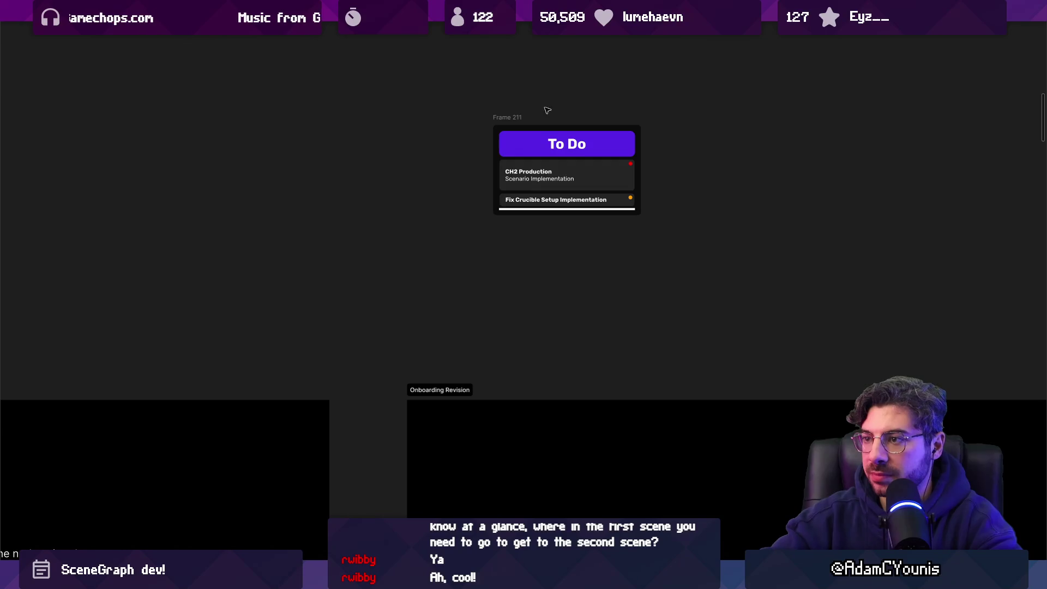
Zoom to the To Do column and remove the Fix Crucible Setup Implementation row
{"action": "left_click", "coordinate": [517, 117]}
{"action": "key", "text": "shift+2"}
{"action": "left_click", "coordinate": [484, 368]}
{"action": "double_click", "coordinate": [478, 367]}
{"action": "key", "text": "Delete"}
Rewrite the CH2 Production card as an Onboarding task about step order and critical path
{"action": "double_click", "coordinate": [444, 321]}
{"action": "key", "text": "Return"}
{"action": "type", "text": "Onb"}
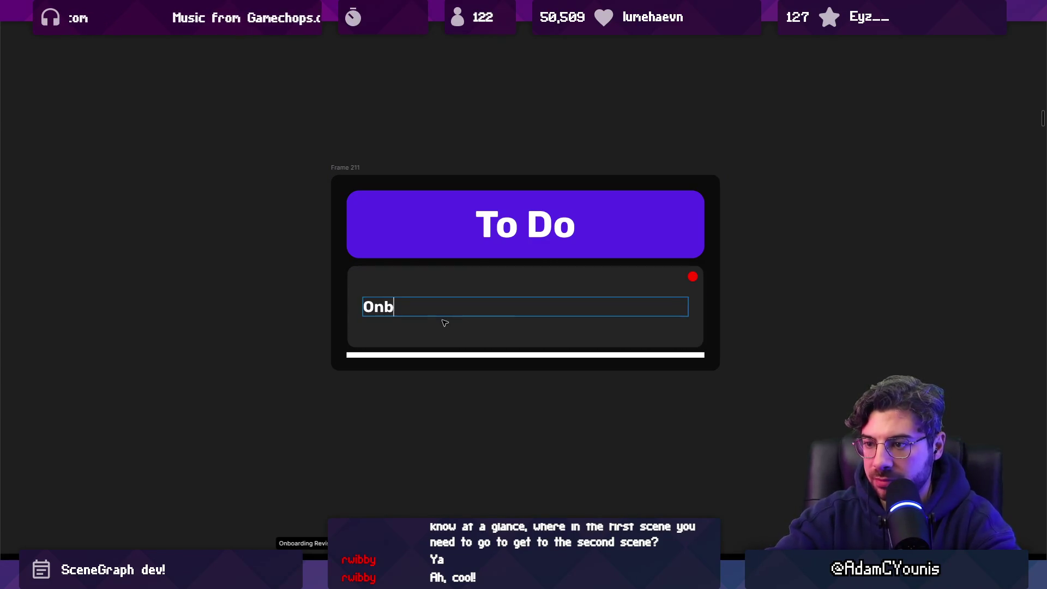
{"action": "type", "text": "oarding"}
{"action": "key", "text": "Return"}
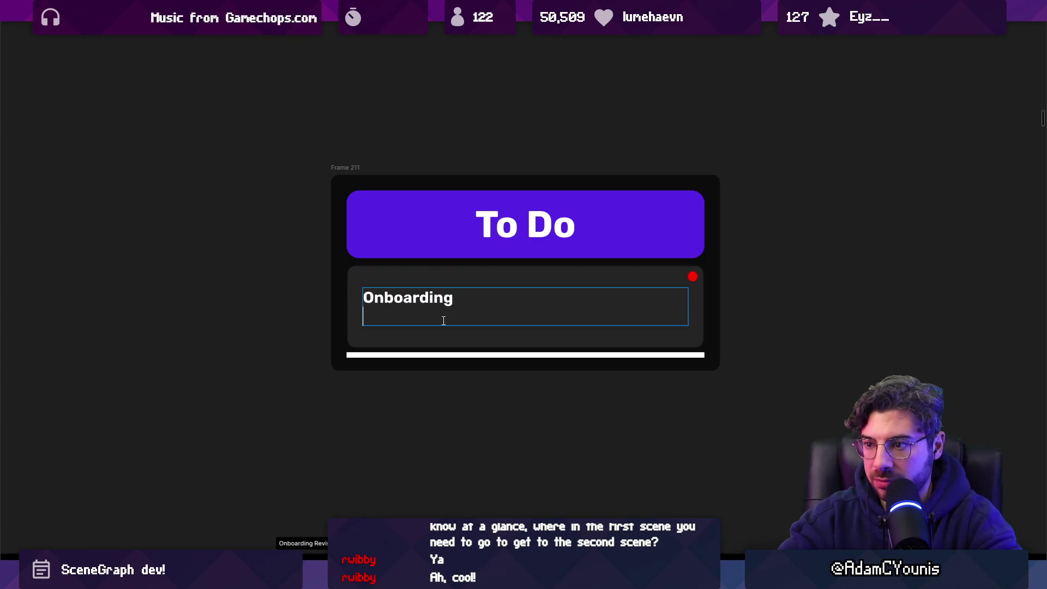
{"action": "type", "text": "Decide whether"}
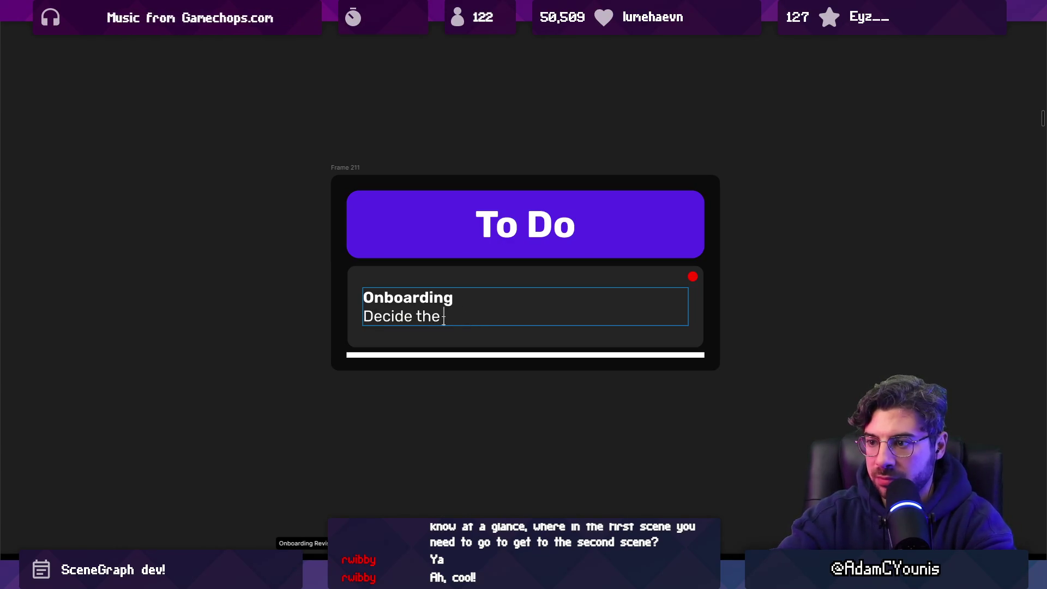
{"action": "type", "text": "exact order of"}
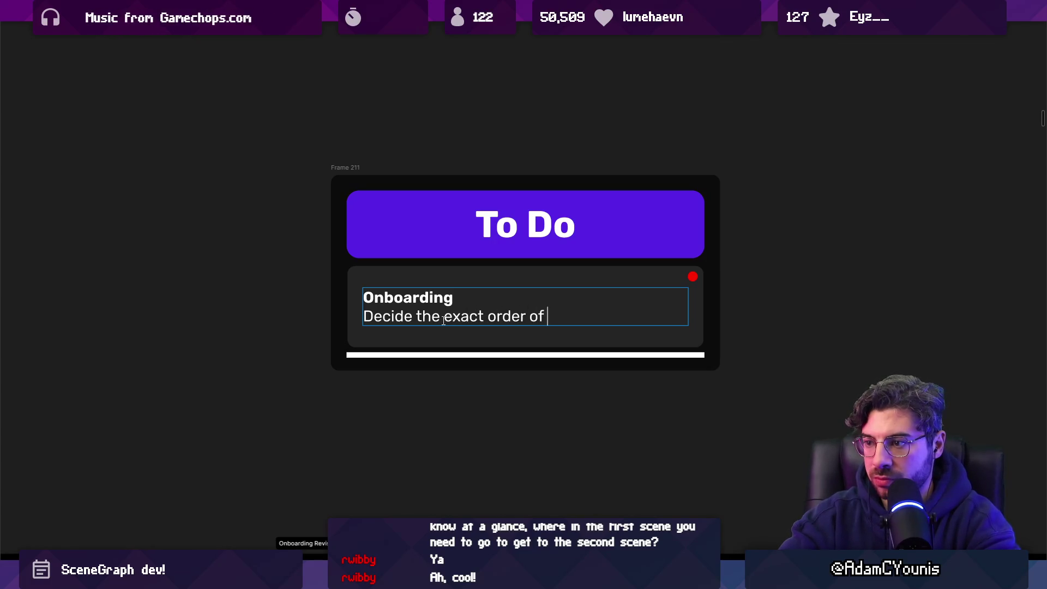
{"action": "type", "text": "ding steps, and which are critical path."}
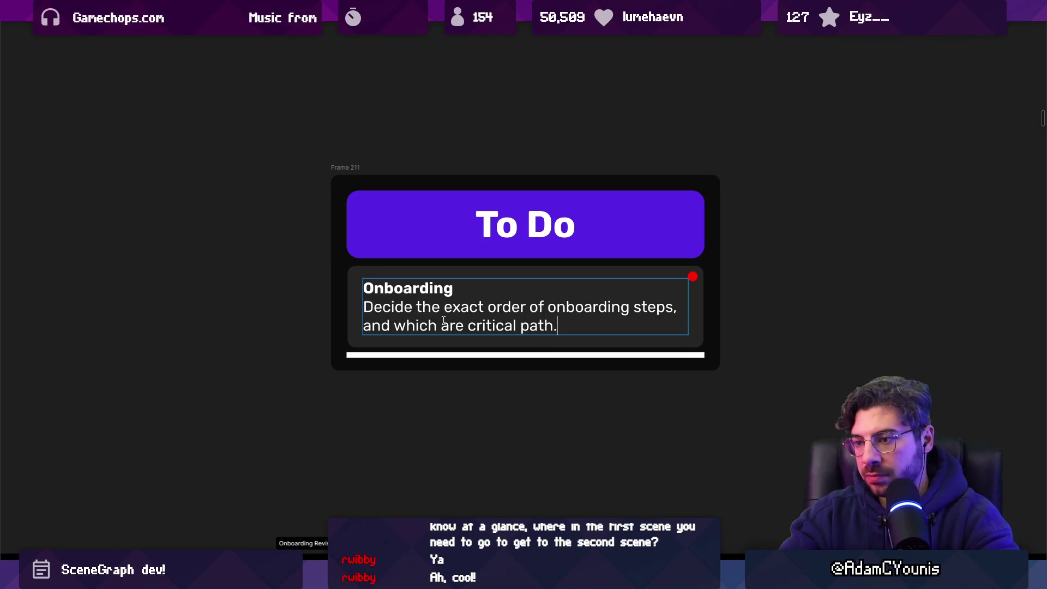
{"action": "key", "text": "Escape"}
{"action": "scroll", "coordinate": [443, 320], "scroll_direction": "down", "scroll_amount": 3}
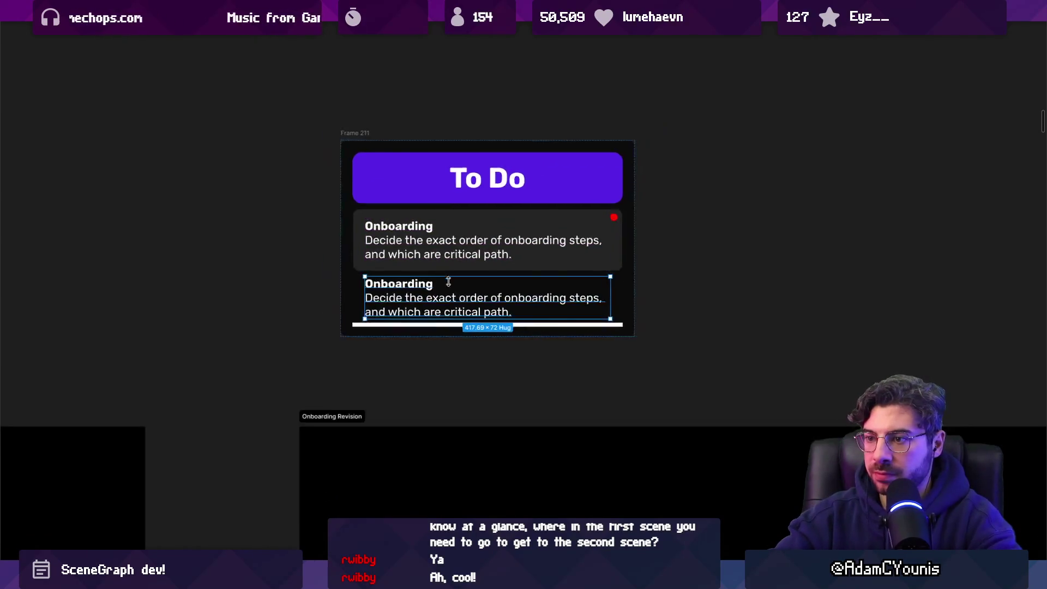
Duplicate the Onboarding card, then delete the copy so a single card remains
{"action": "left_click", "coordinate": [333, 206]}
{"action": "key", "text": "ctrl+d"}
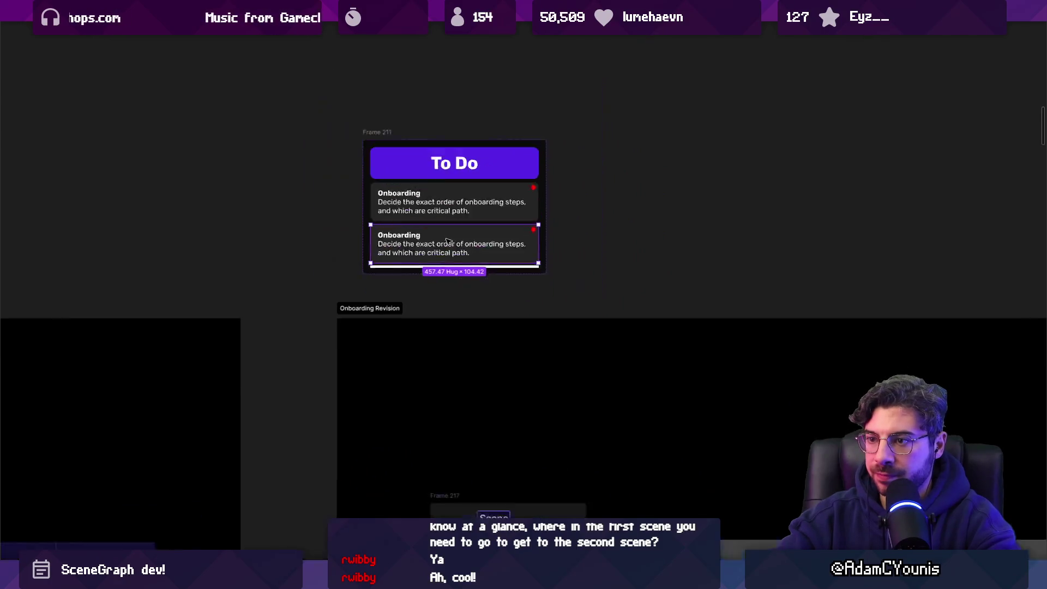
{"action": "scroll", "coordinate": [545, 136], "scroll_direction": "down", "scroll_amount": 5}
{"action": "scroll", "coordinate": [497, 209], "scroll_direction": "up", "scroll_amount": 5}
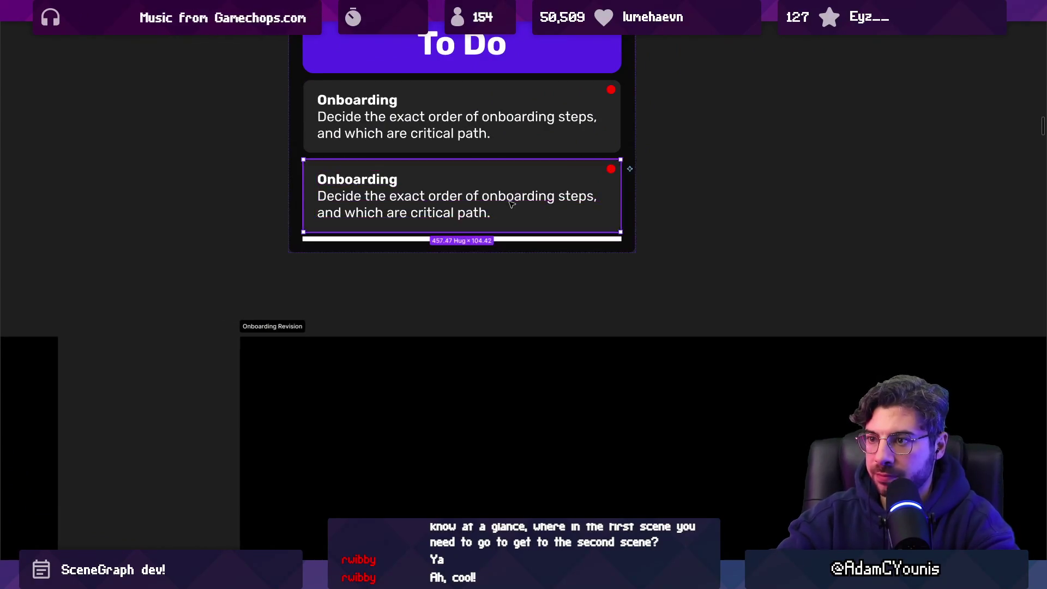
{"action": "key", "text": "Delete"}
{"action": "scroll", "coordinate": [493, 197], "scroll_direction": "down", "scroll_amount": 5}
{"action": "scroll", "coordinate": [489, 196], "scroll_direction": "down", "scroll_amount": 5}
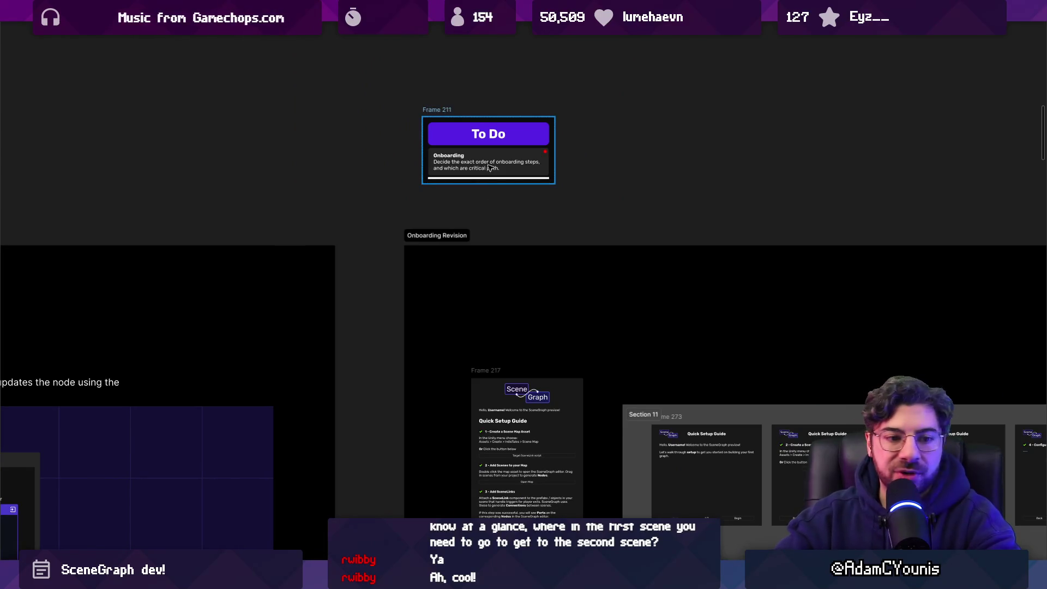
Scroll to the SceneLinks Feature card and select it, its diagram, and the Configure Previews card
{"action": "scroll", "coordinate": [490, 192], "scroll_direction": "down", "scroll_amount": 3}
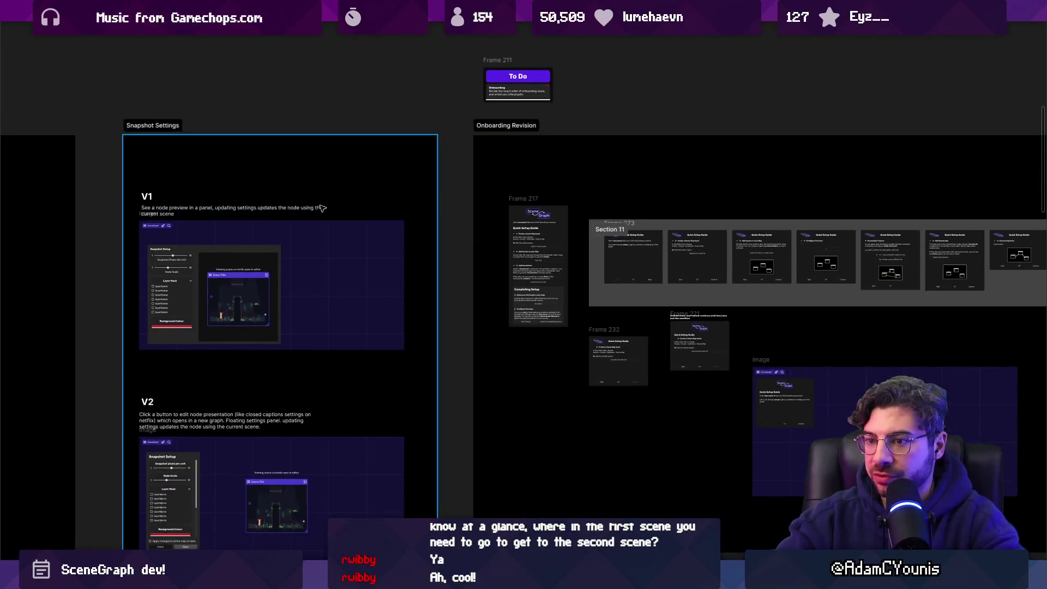
{"action": "scroll", "coordinate": [618, 205], "scroll_direction": "right", "scroll_amount": 5}
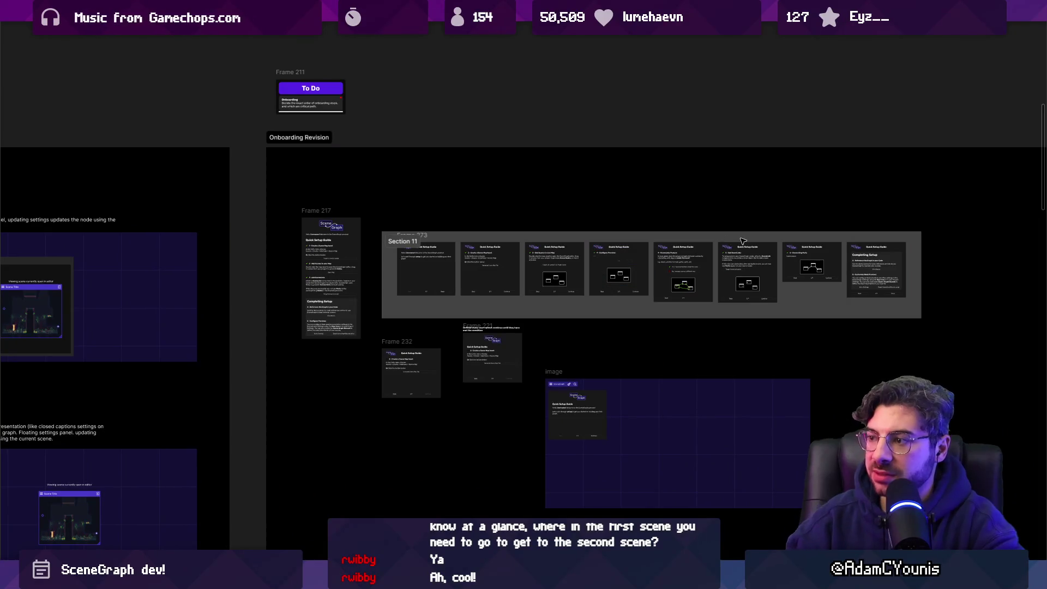
{"action": "scroll", "coordinate": [640, 267], "scroll_direction": "up", "scroll_amount": 10}
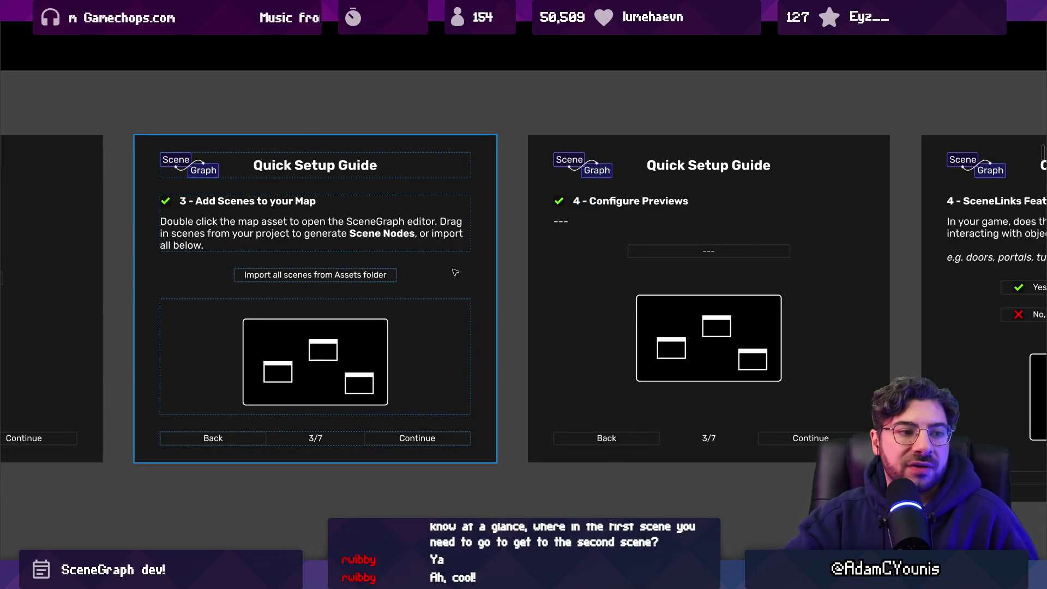
{"action": "scroll", "coordinate": [455, 272], "scroll_direction": "right", "scroll_amount": 8}
{"action": "left_click", "coordinate": [643, 392]}
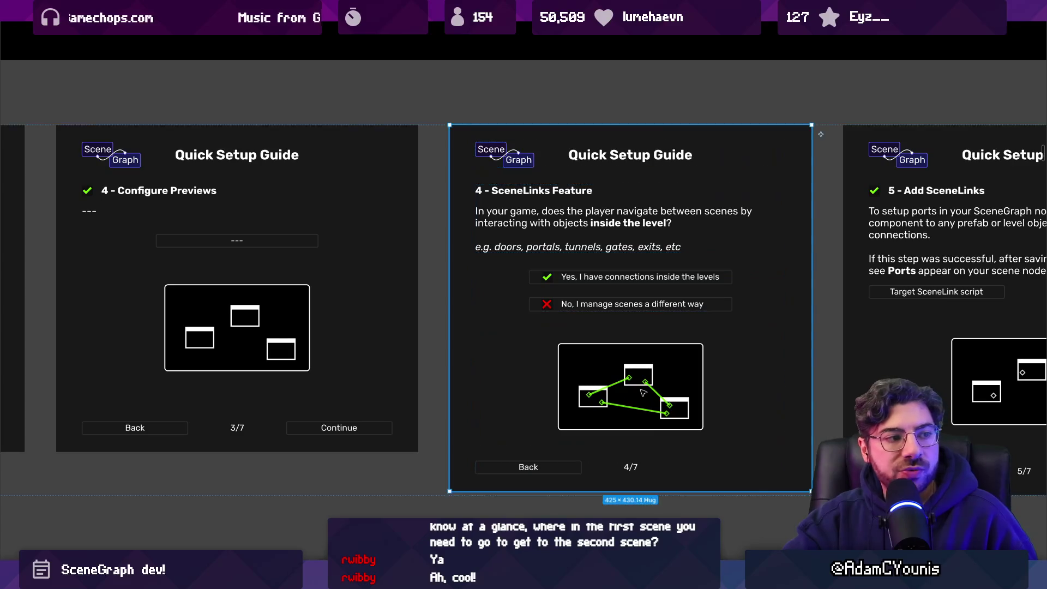
{"action": "left_click", "coordinate": [635, 408]}
{"action": "left_click", "coordinate": [685, 377]}
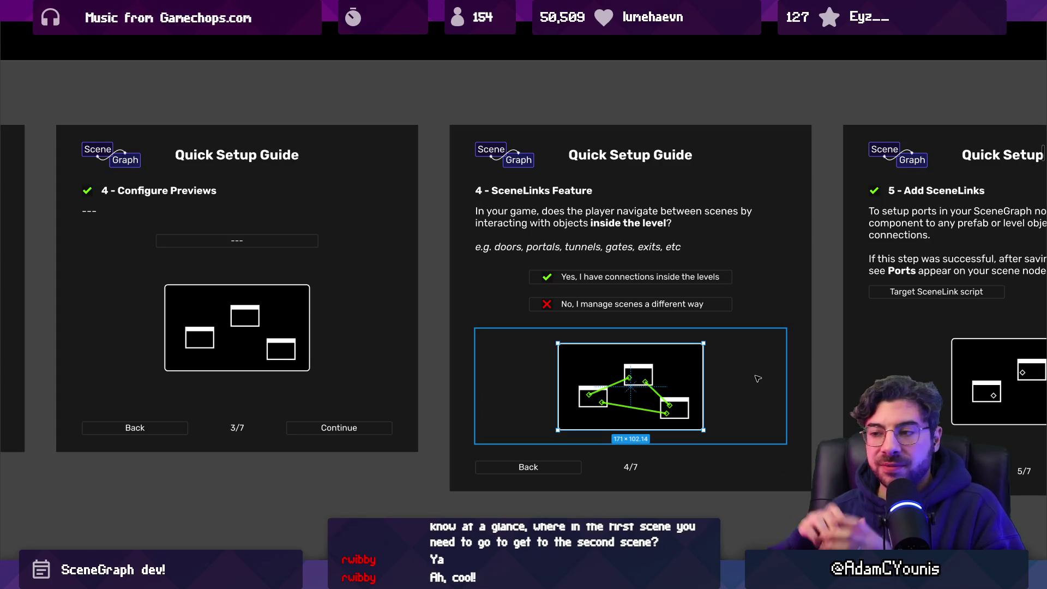
{"action": "left_click", "coordinate": [256, 344]}
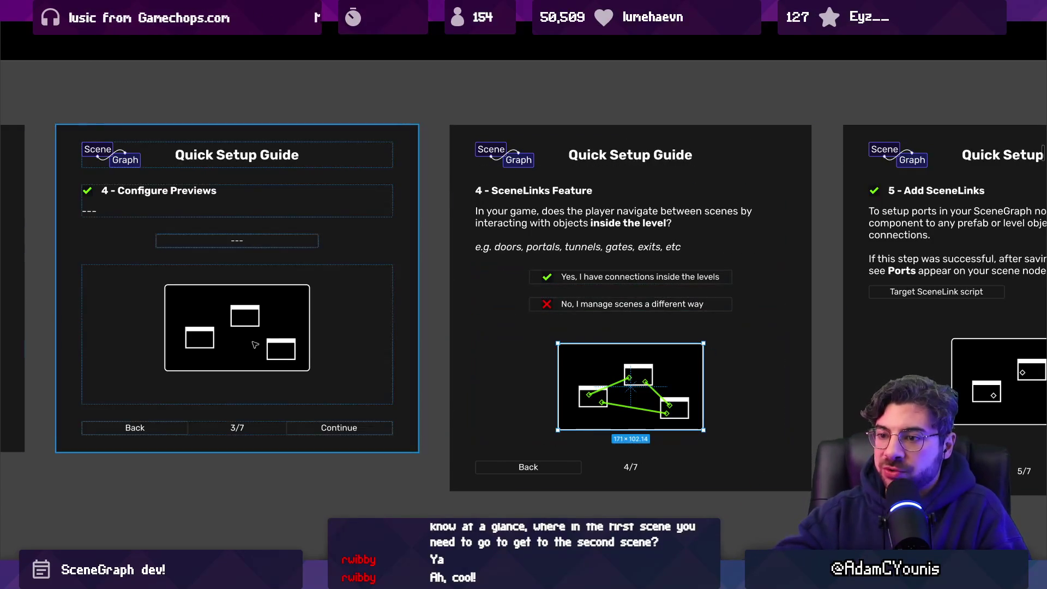
Select the step 4 card, show then hide the side panels, and click into its question text
{"action": "scroll", "coordinate": [446, 377], "scroll_direction": "right", "scroll_amount": 5}
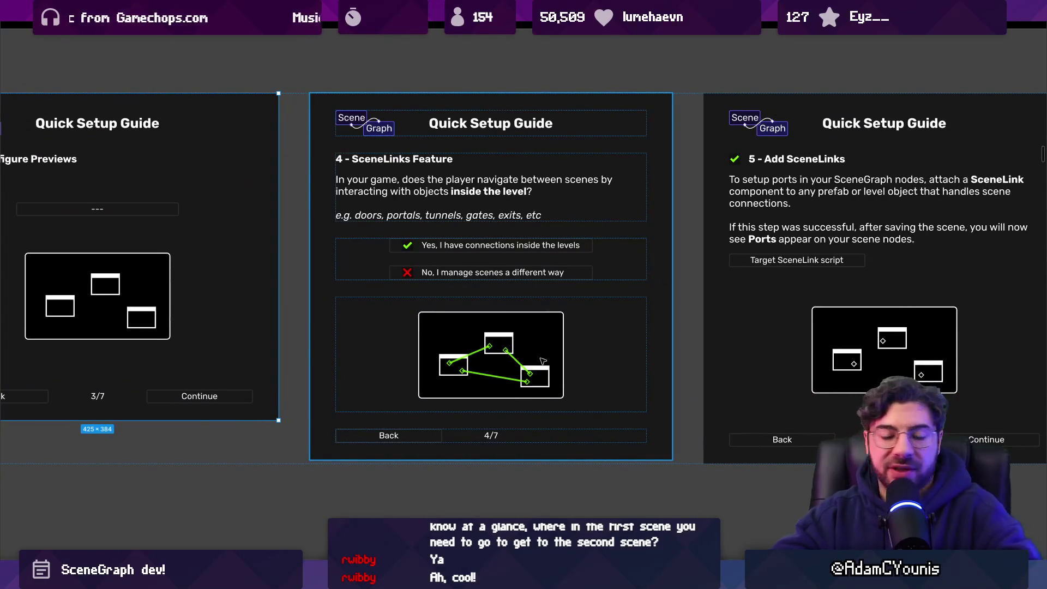
{"action": "scroll", "coordinate": [519, 395], "scroll_direction": "up", "scroll_amount": 3}
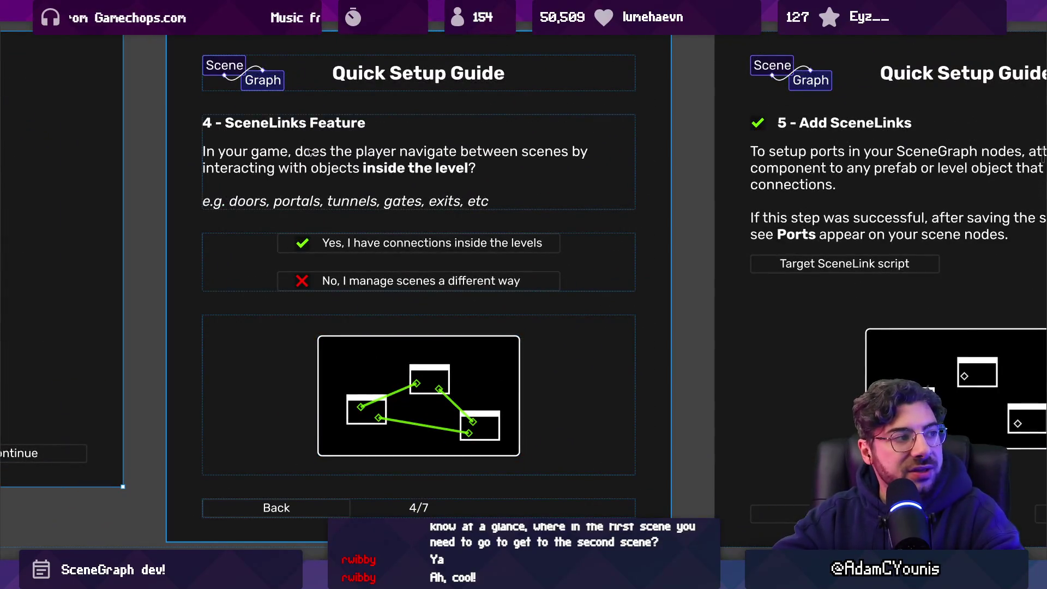
{"action": "scroll", "coordinate": [521, 146], "scroll_direction": "down", "scroll_amount": 1}
{"action": "left_click", "coordinate": [521, 147]}
{"action": "scroll", "coordinate": [520, 163], "scroll_direction": "up", "scroll_amount": 1}
{"action": "key", "text": "ctrl+backslash"}
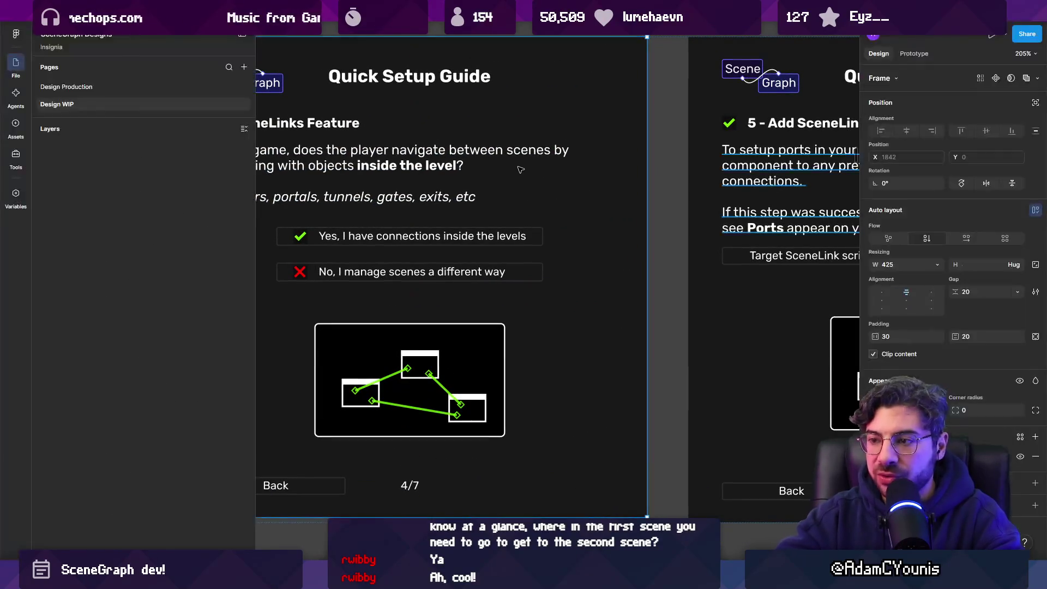
{"action": "key", "text": "ctrl+backslash"}
{"action": "left_click_drag", "start_coordinate": [506, 166], "coordinate": [512, 176]}
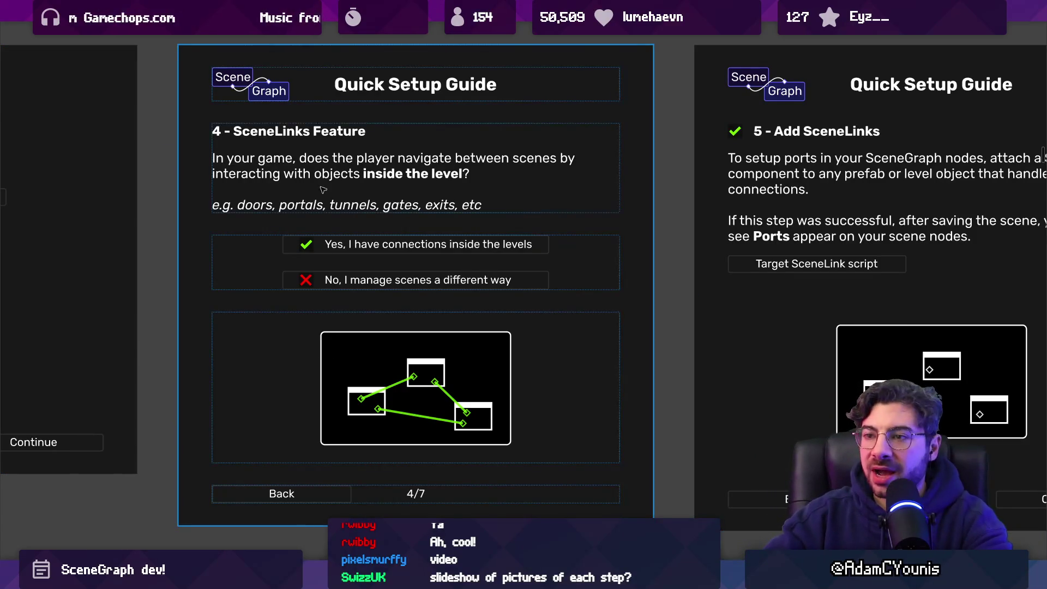
{"action": "left_click", "coordinate": [328, 151]}
Add blank lines above the question and begin the intro 'The SceneLink feature allows you to connect nodes in the editor'
{"action": "key", "text": "Return"}
{"action": "key", "text": "Return"}
{"action": "key", "text": "Return"}
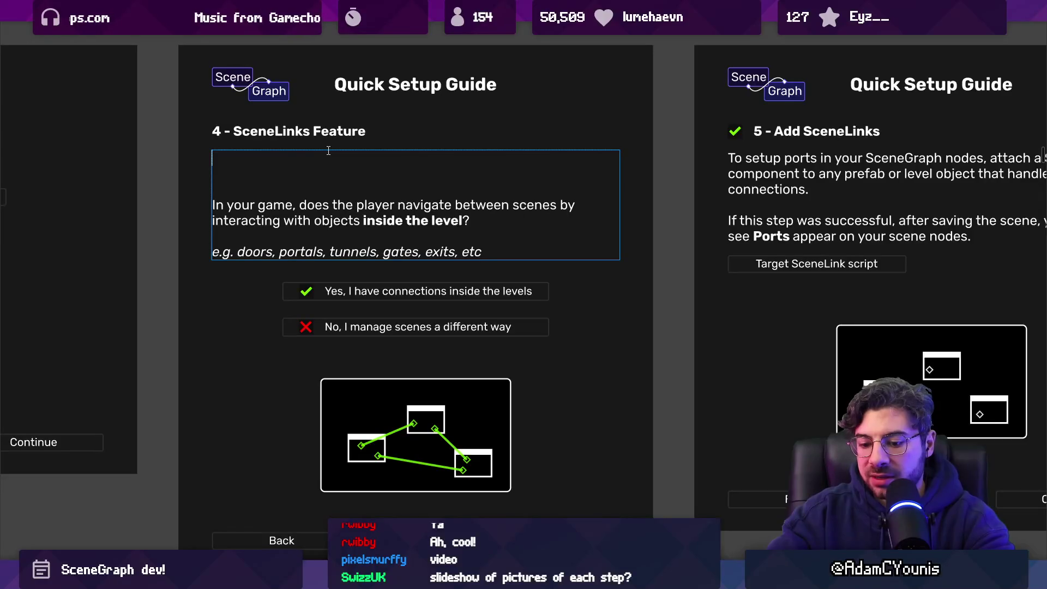
{"action": "type", "text": "SceneMaphas"}
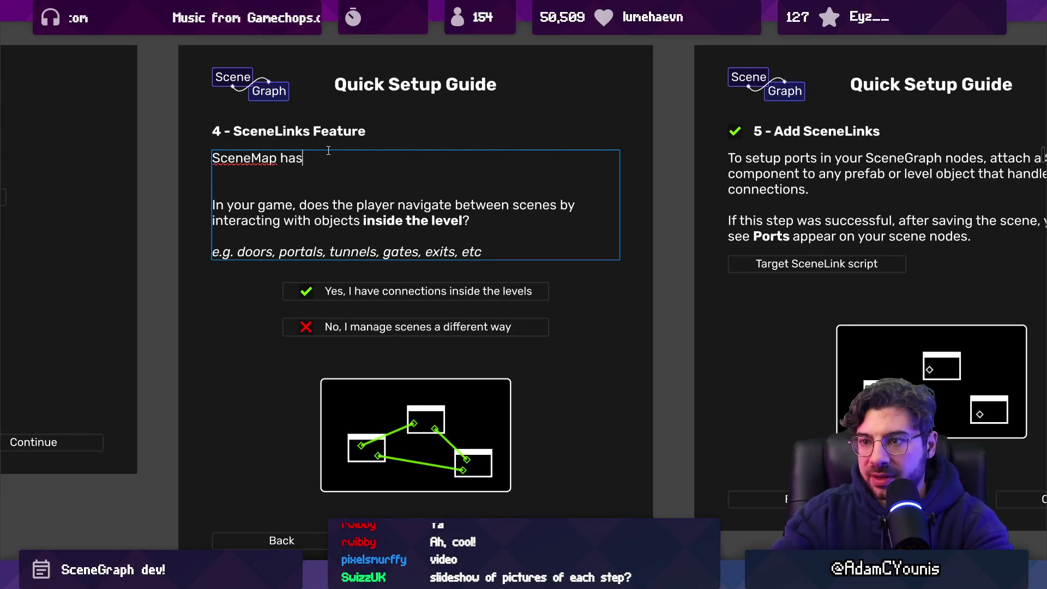
{"action": "key", "text": "shift+Home"}
{"action": "type", "text": "T"}
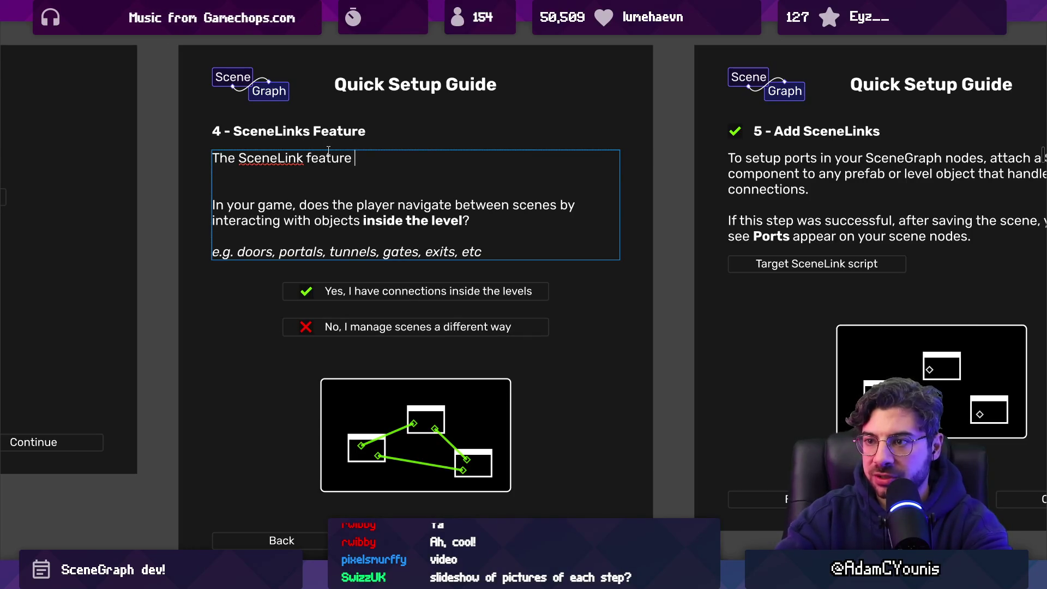
{"action": "type", "text": " you to da"}
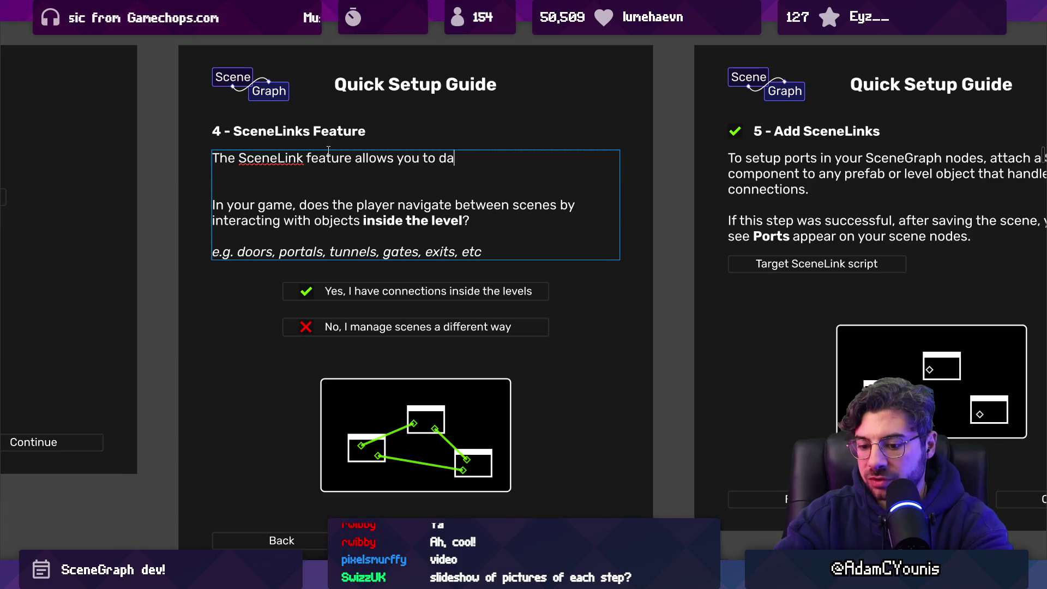
{"action": "key", "text": "BackSpace"}
{"action": "type", "text": "rag lines between"}
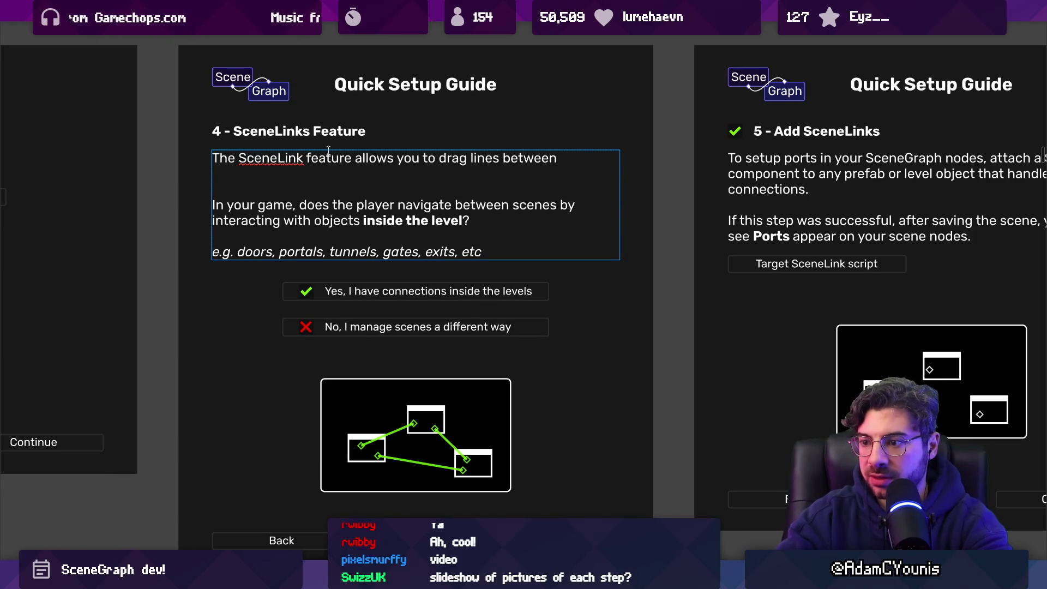
{"action": "key", "text": "ctrl+shift+Left"}
{"action": "key", "text": "ctrl+shift+Left"}
{"action": "key", "text": "ctrl+shift+Left"}
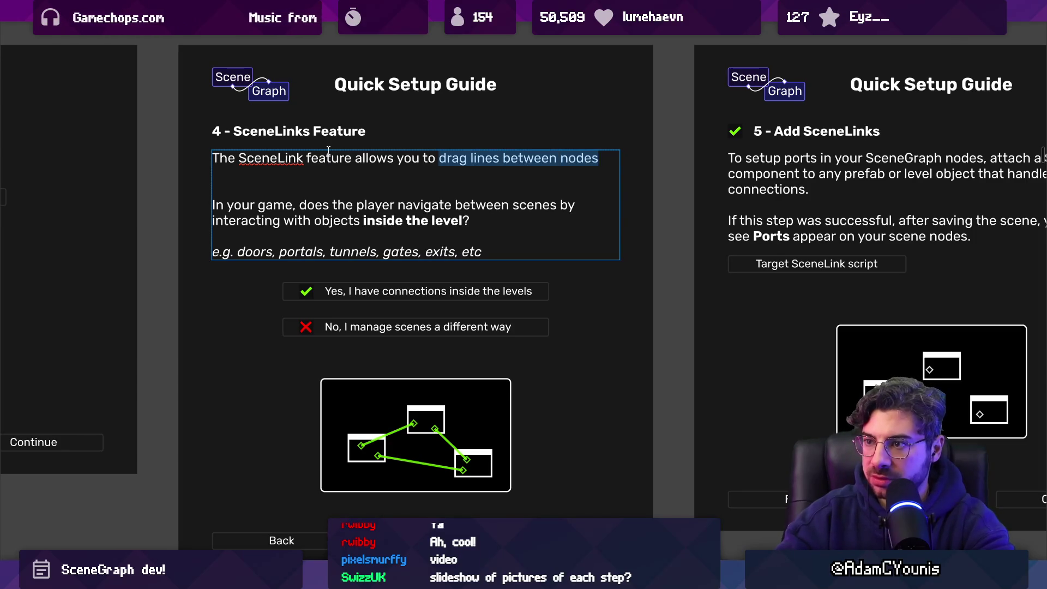
{"action": "type", "text": "co"}
{"action": "type", "text": "t nodes "}
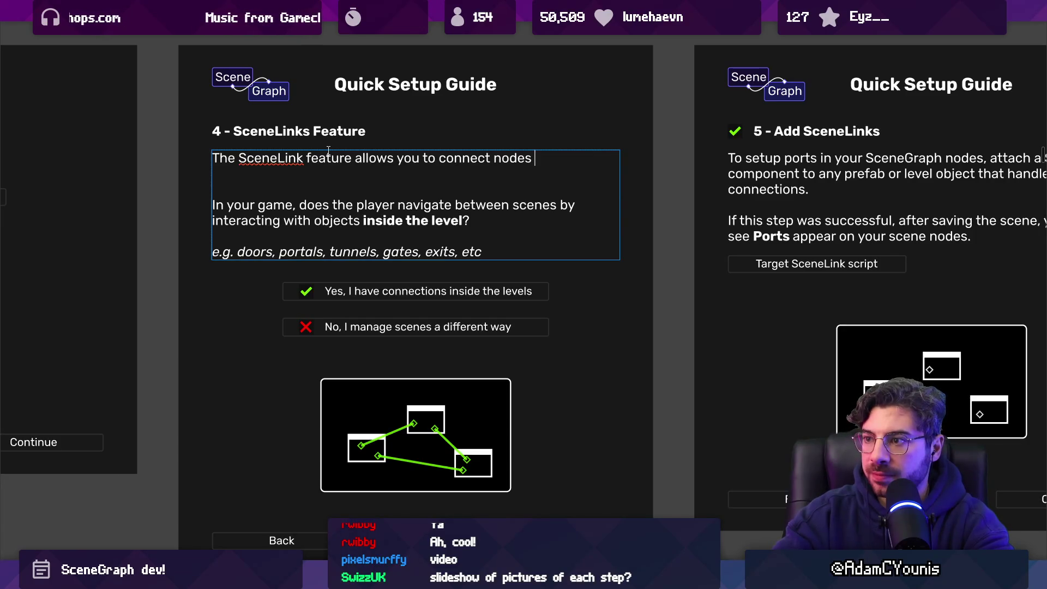
{"action": "type", "text": "in the ediotr"}
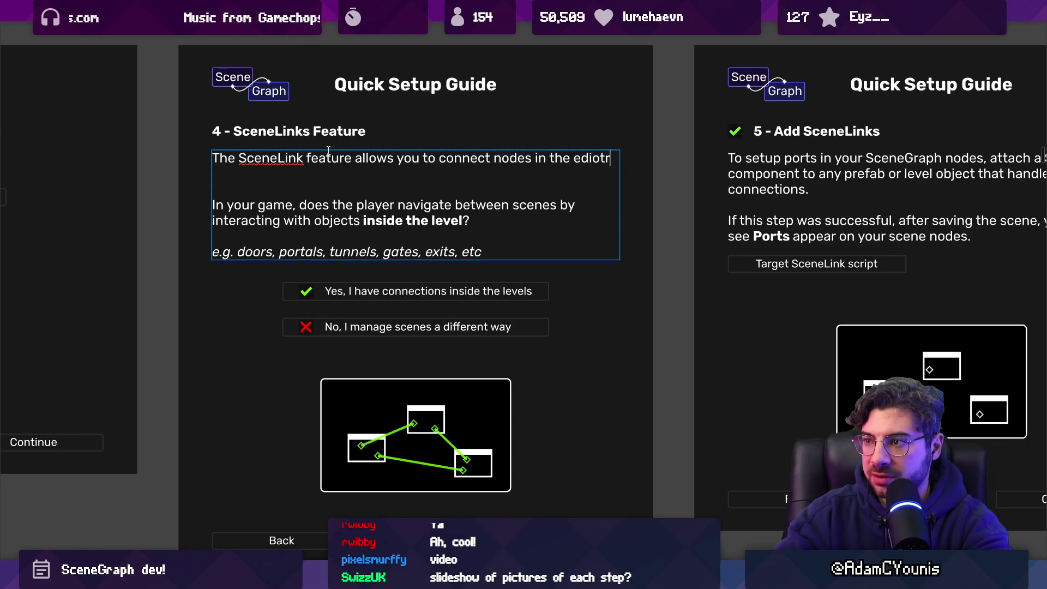
{"action": "key", "text": "BackSpace"}
{"action": "key", "text": "BackSpace"}
{"action": "key", "text": "BackSpace"}
{"action": "type", "text": "tor for "}
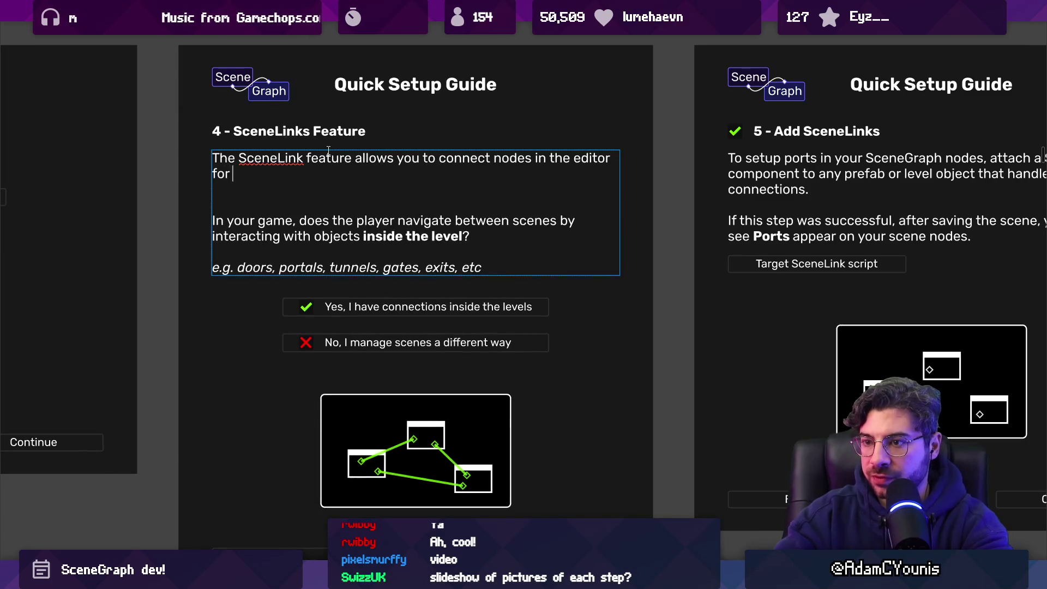
{"action": "type", "text": "ve"}
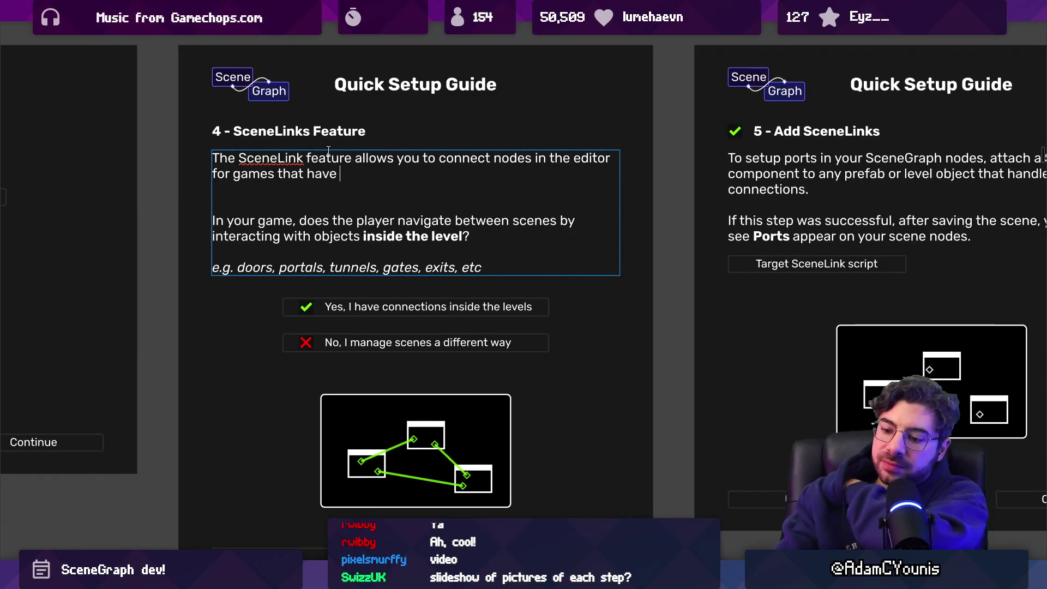
Finish the intro with 'based on objects inside the scene.', discarding the 'for games' and second-sentence drafts
{"action": "key", "text": "BackSpace"}
{"action": "key", "text": "BackSpace"}
{"action": "key", "text": "BackSpace"}
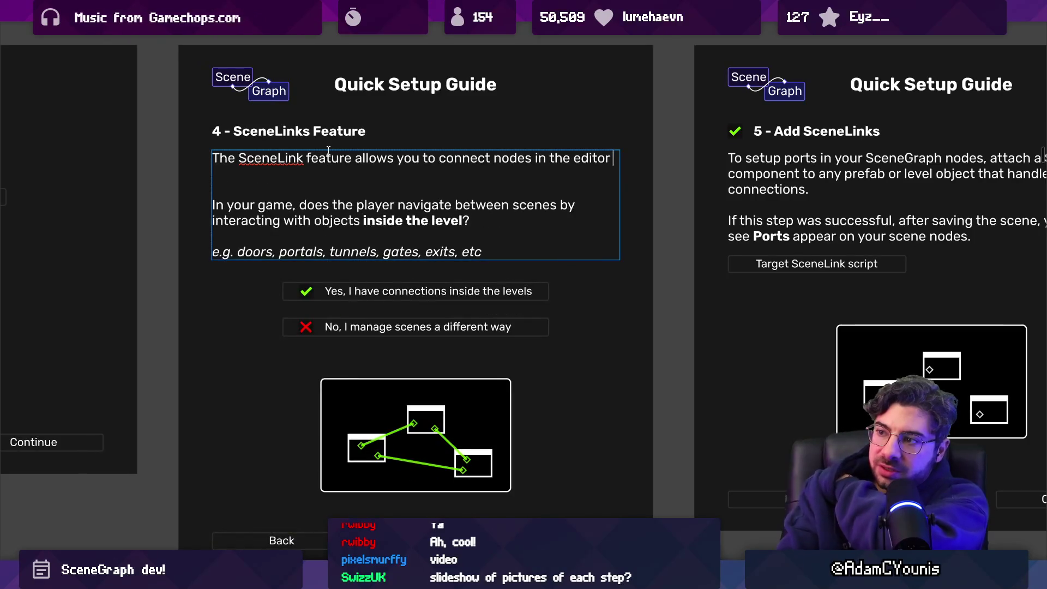
{"action": "type", "text": "based on"}
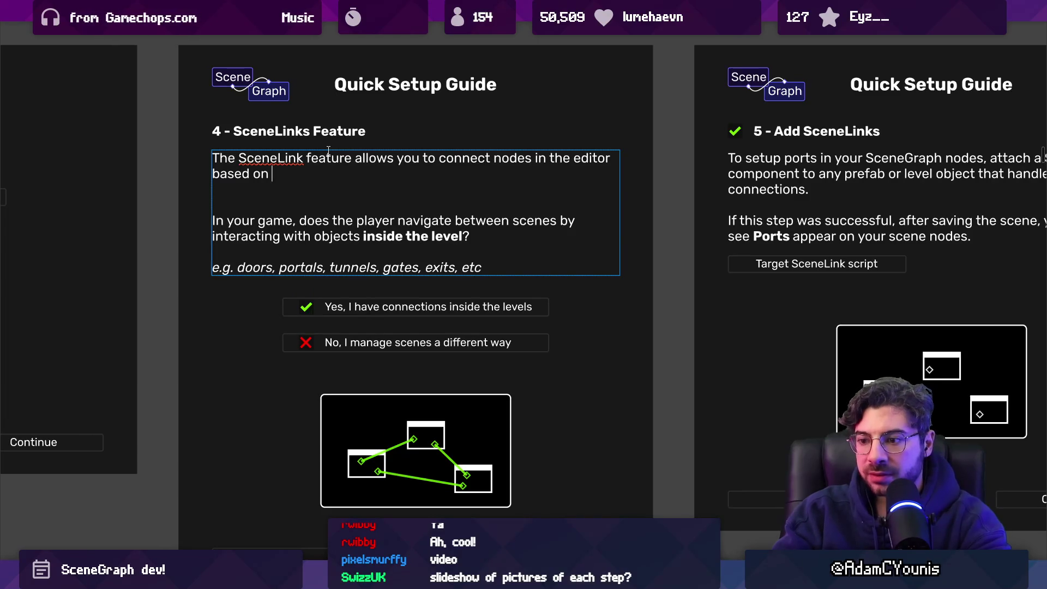
{"action": "key", "text": "BackSpace"}
{"action": "key", "text": "BackSpace"}
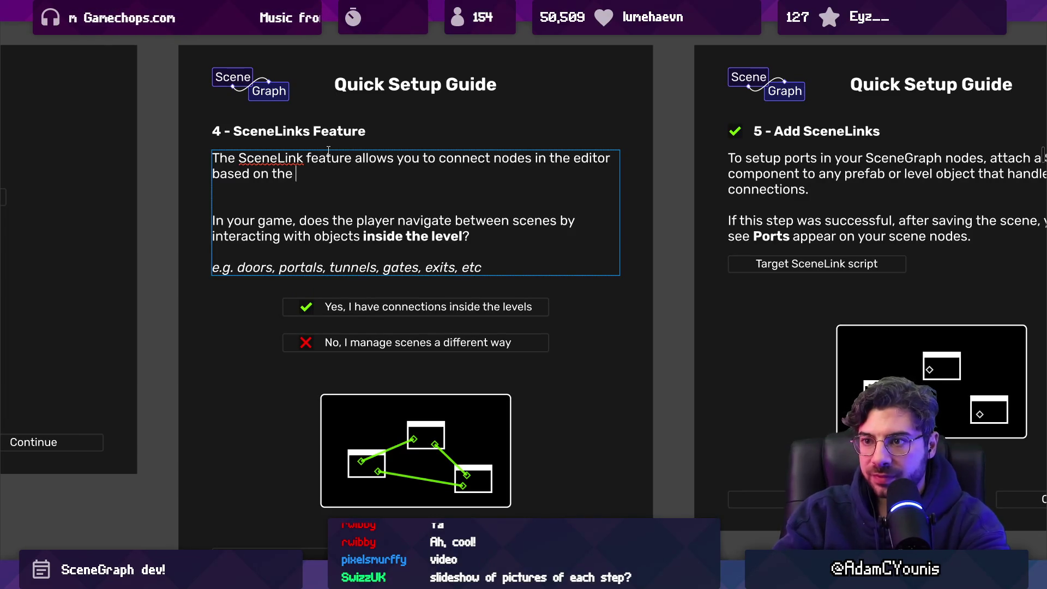
{"action": "type", "text": "-ga"}
{"action": "key", "text": "BackSpace"}
{"action": "key", "text": "BackSpace"}
{"action": "key", "text": "BackSpace"}
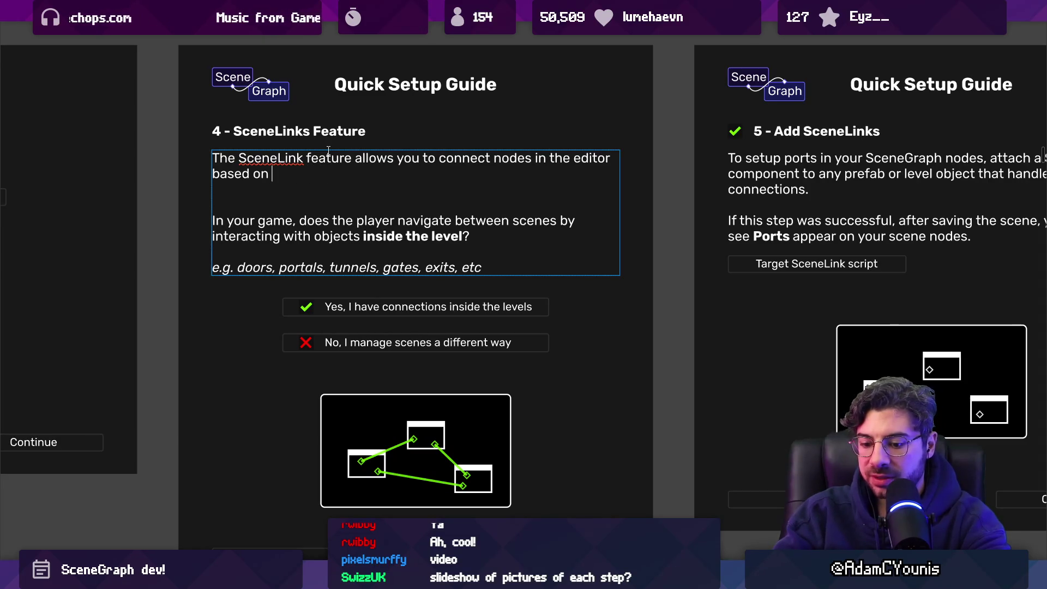
{"action": "key", "text": "ctrl+shift+Left"}
{"action": "key", "text": "ctrl+shift+Left"}
{"action": "type", "text": "for game"}
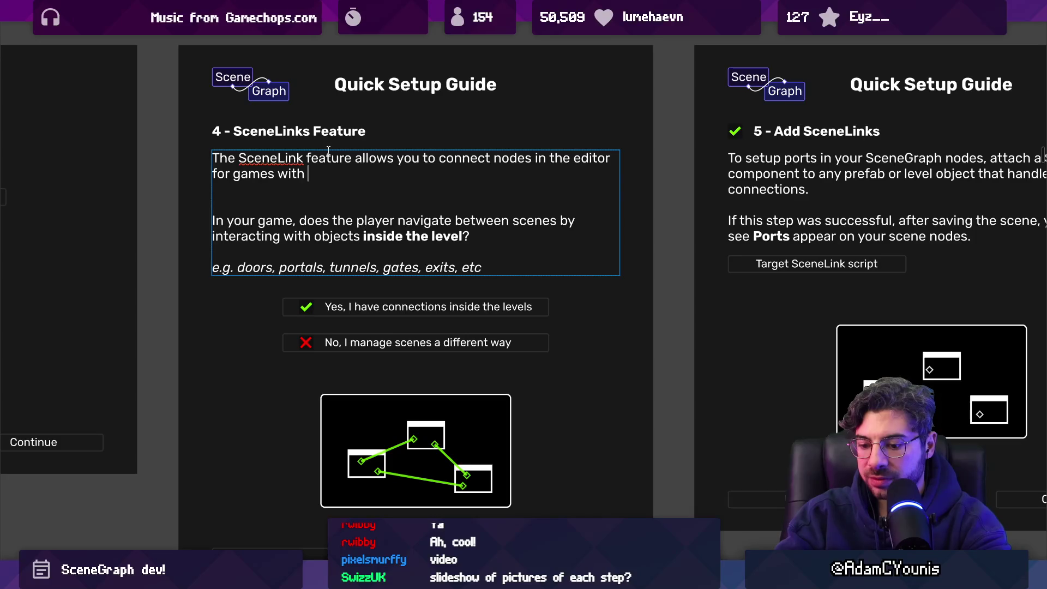
{"action": "key", "text": "ctrl+z"}
{"action": "key", "text": "ctrl+z"}
{"action": "type", "text": "based on o"}
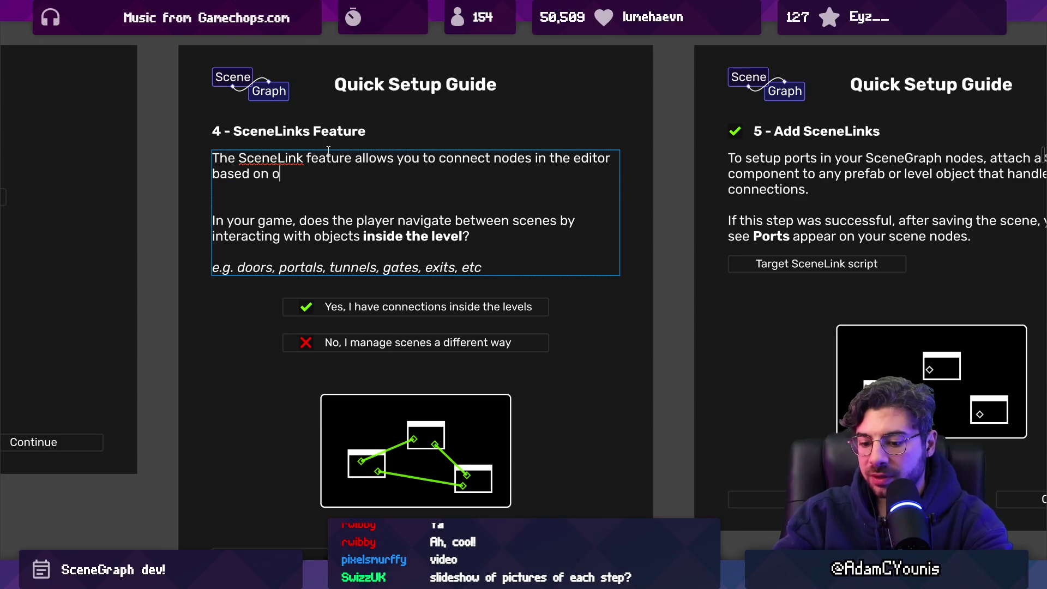
{"action": "type", "text": "bjects i"}
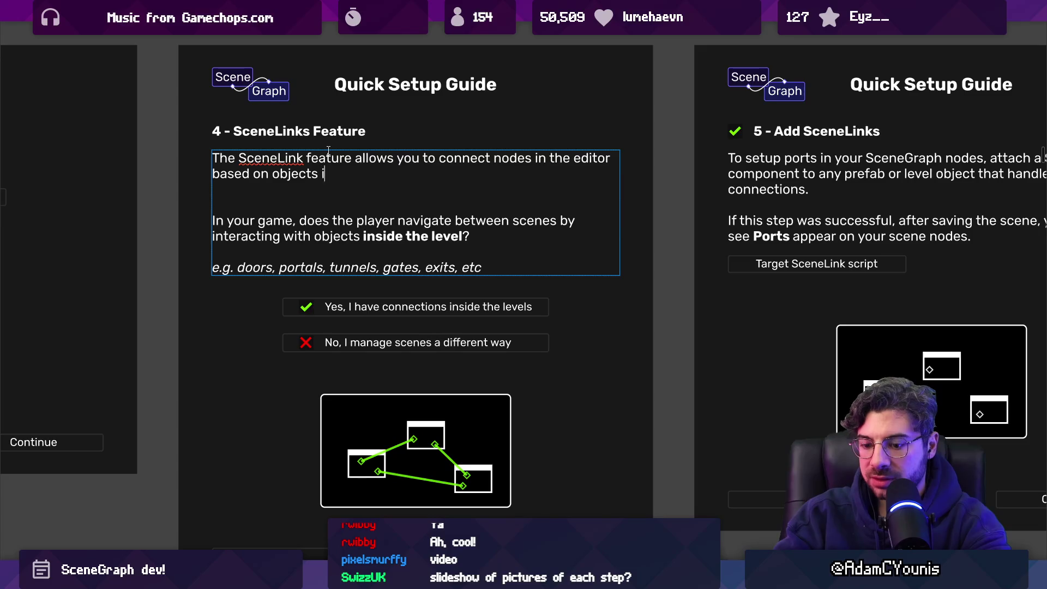
{"action": "type", "text": "nside the scene. "}
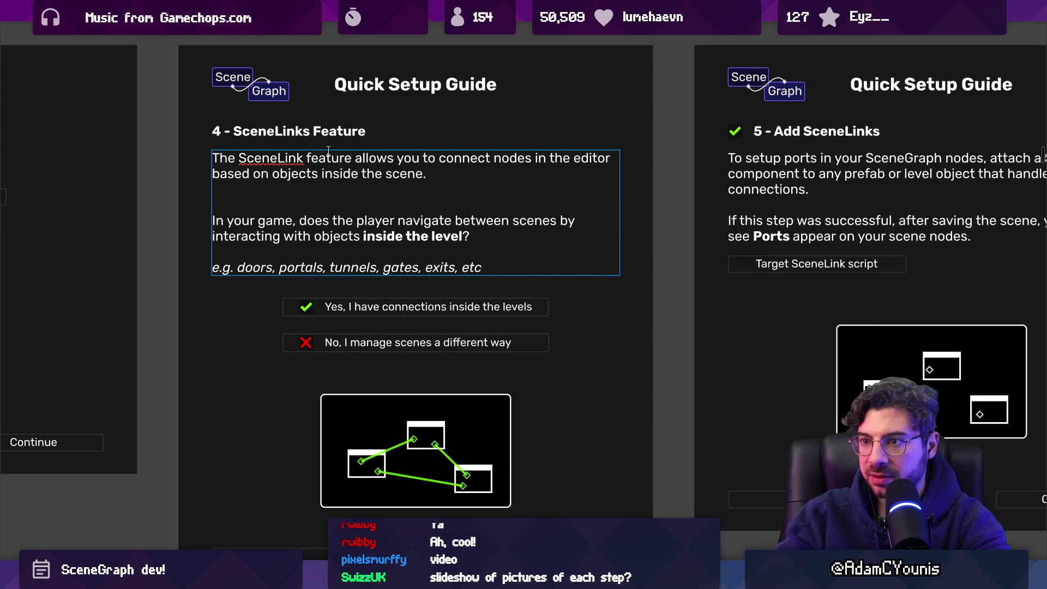
{"action": "type", "text": "This is bes"}
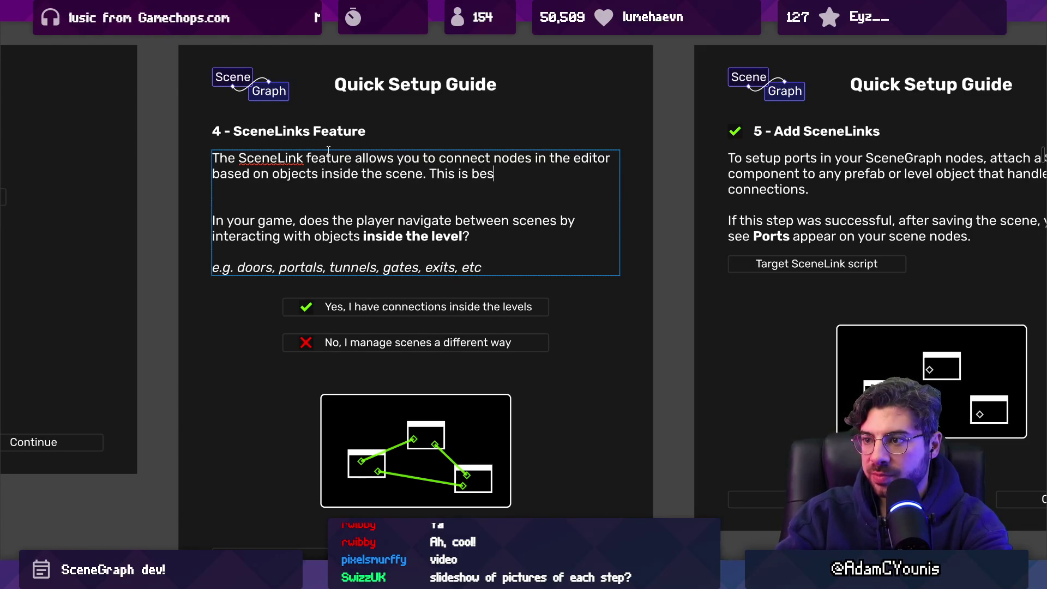
{"action": "key", "text": "BackSpace"}
{"action": "key", "text": "BackSpace"}
{"action": "key", "text": "BackSpace"}
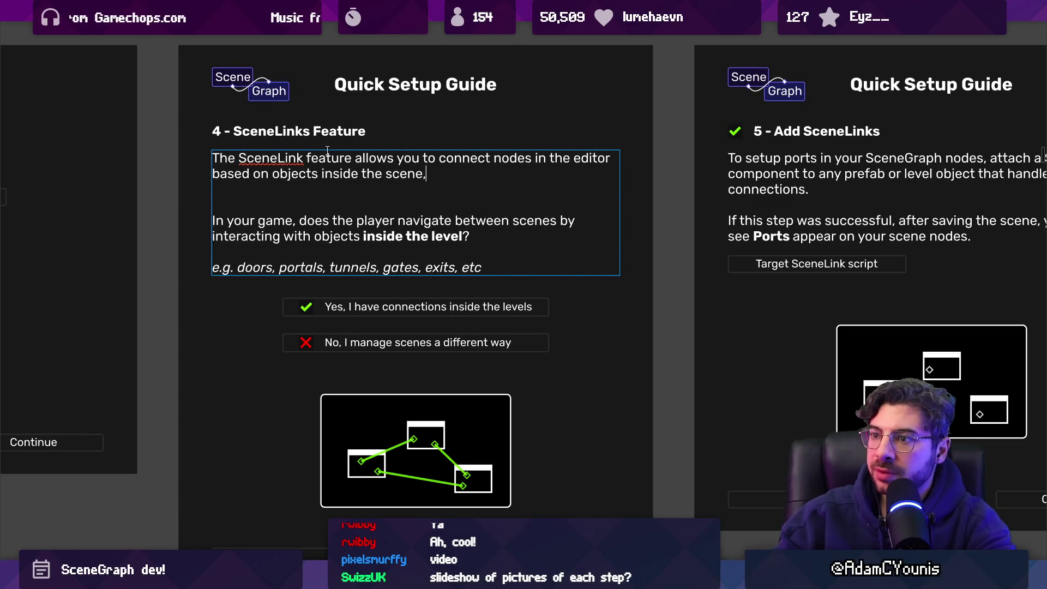
{"action": "key", "text": "ctrl+shift+Left"}
{"action": "key", "text": "ctrl+shift+Left"}
{"action": "key", "text": "ctrl+shift+Left"}
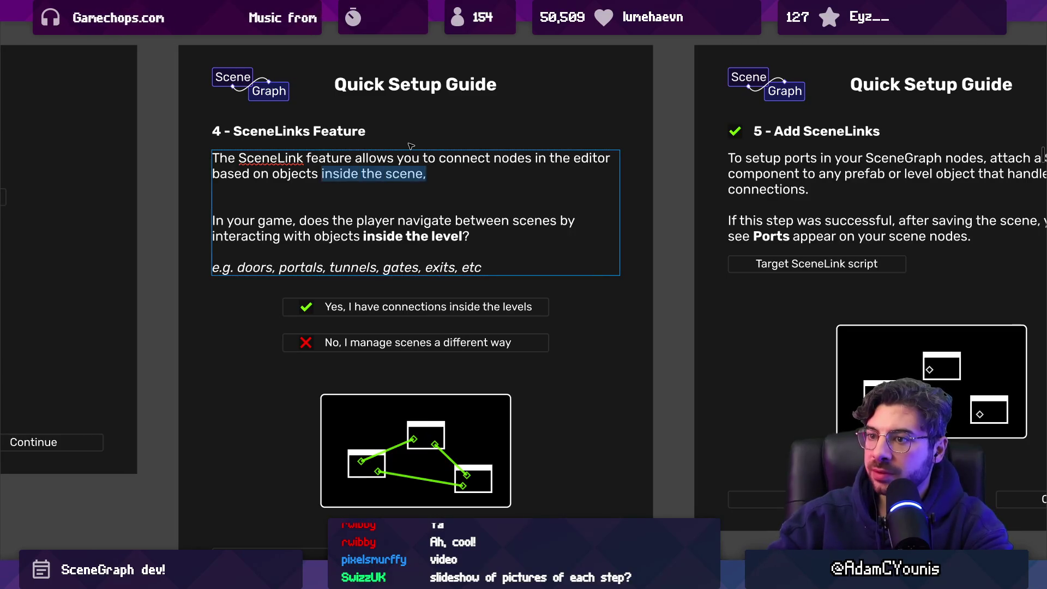
Change 'in the editor' to 'visually,' and insert 'the position of' before 'objects'
{"action": "key", "text": "BackSpace"}
{"action": "key", "text": "ctrl+shift+Left"}
{"action": "key", "text": "ctrl+shift+Left"}
{"action": "type", "text": "visually"}
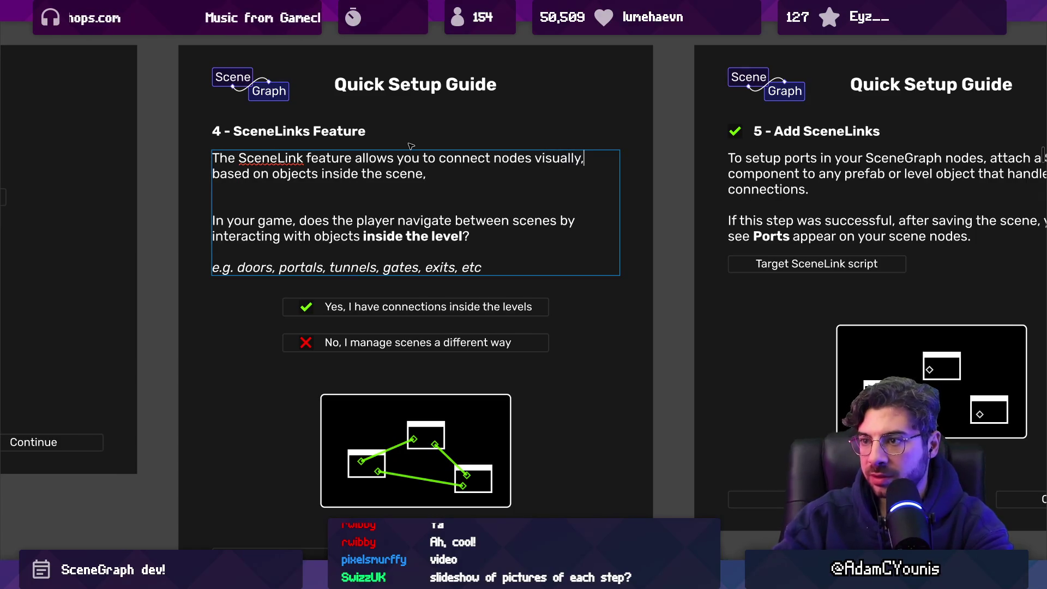
{"action": "type", "text": ","}
{"action": "key", "text": "End"}
{"action": "key", "text": "ctrl+shift+Left"}
{"action": "key", "text": "ctrl+shift+Left"}
{"action": "key", "text": "ctrl+shift+Left"}
{"action": "key", "text": "Left"}
{"action": "type", "text": "the p[os"}
{"action": "key", "text": "BackSpace"}
{"action": "key", "text": "BackSpace"}
{"action": "key", "text": "BackSpace"}
{"action": "type", "text": "osition of do"}
{"action": "key", "text": "BackSpace"}
{"action": "key", "text": "BackSpace"}
{"action": "type", "text": "o"}
{"action": "key", "text": "BackSpace"}
{"action": "type", "text": "door"}
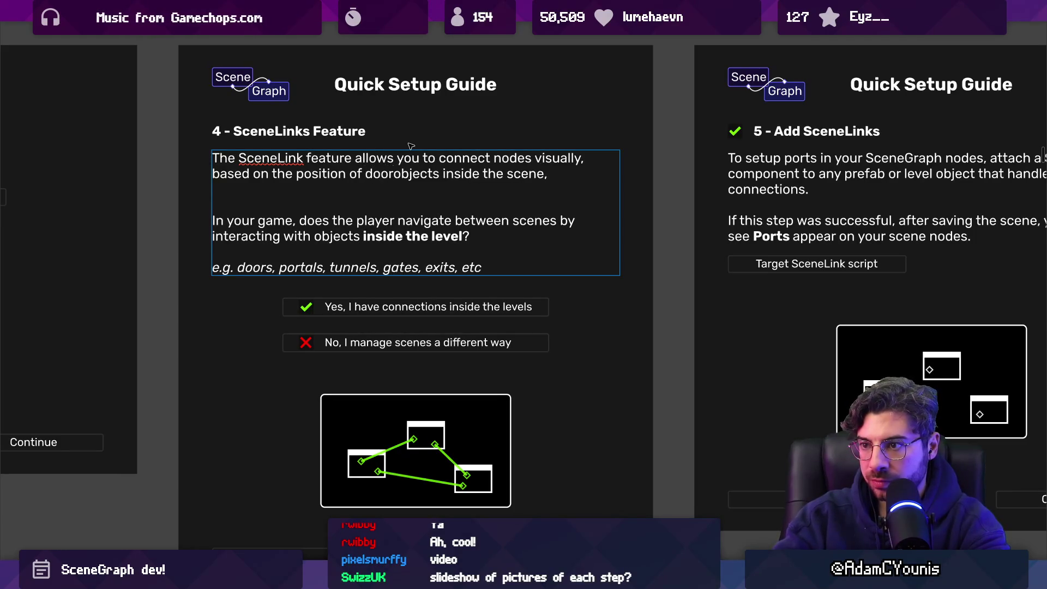
{"action": "key", "text": "ctrl+shift+Left"}
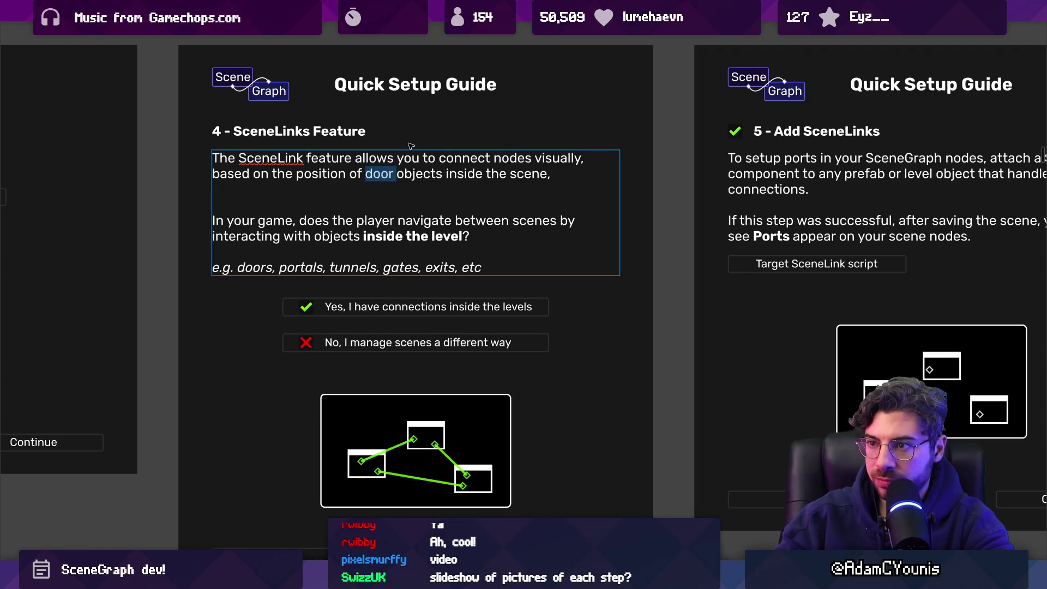
{"action": "key", "text": "BackSpace"}
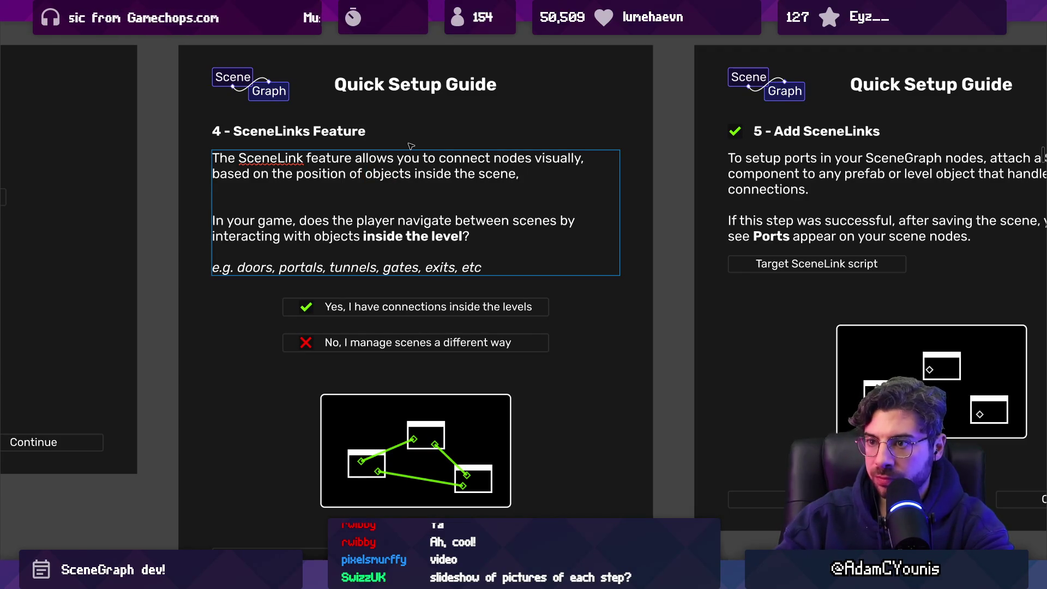
Replace 'objects inside the scene' with 'exit points' and delete the blank line after the sentence
{"action": "key", "text": "ctrl+shift+Right"}
{"action": "key", "text": "ctrl+shift+Right"}
{"action": "key", "text": "ctrl+shift+Right"}
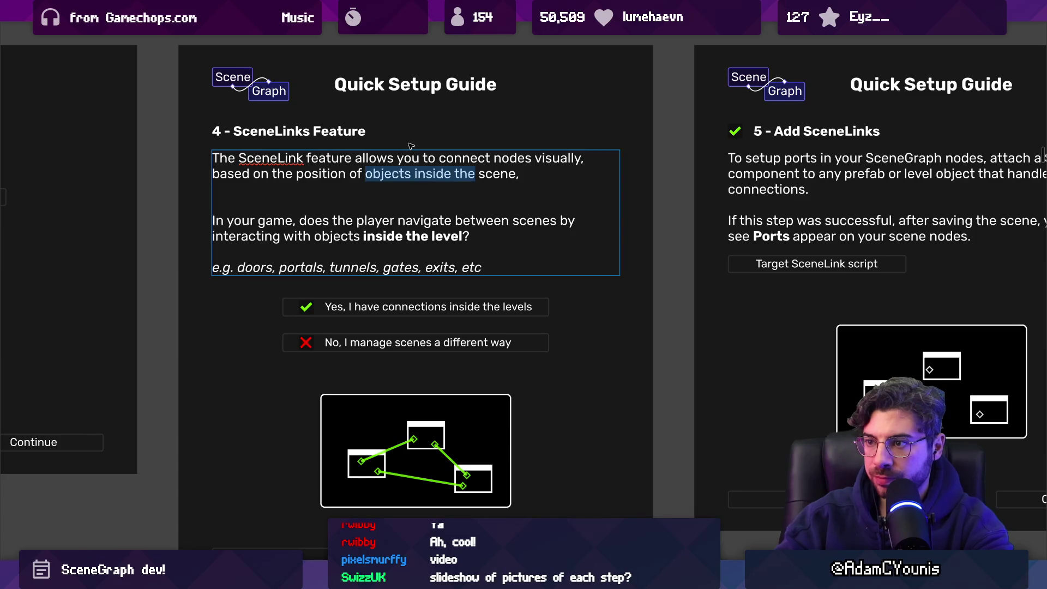
{"action": "key", "text": "BackSpace"}
{"action": "type", "text": "scene exits"}
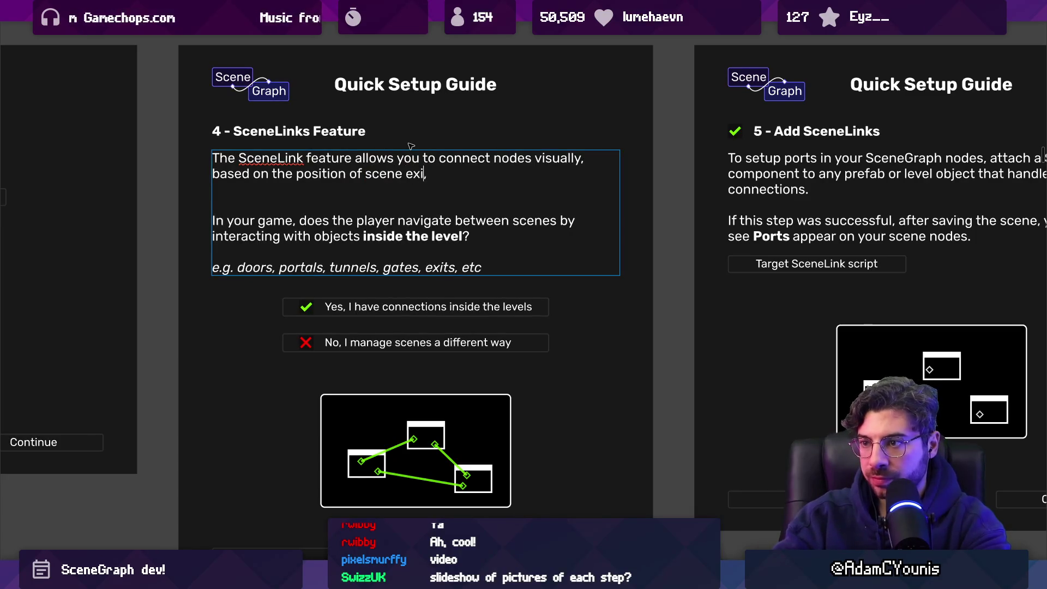
{"action": "key", "text": "BackSpace"}
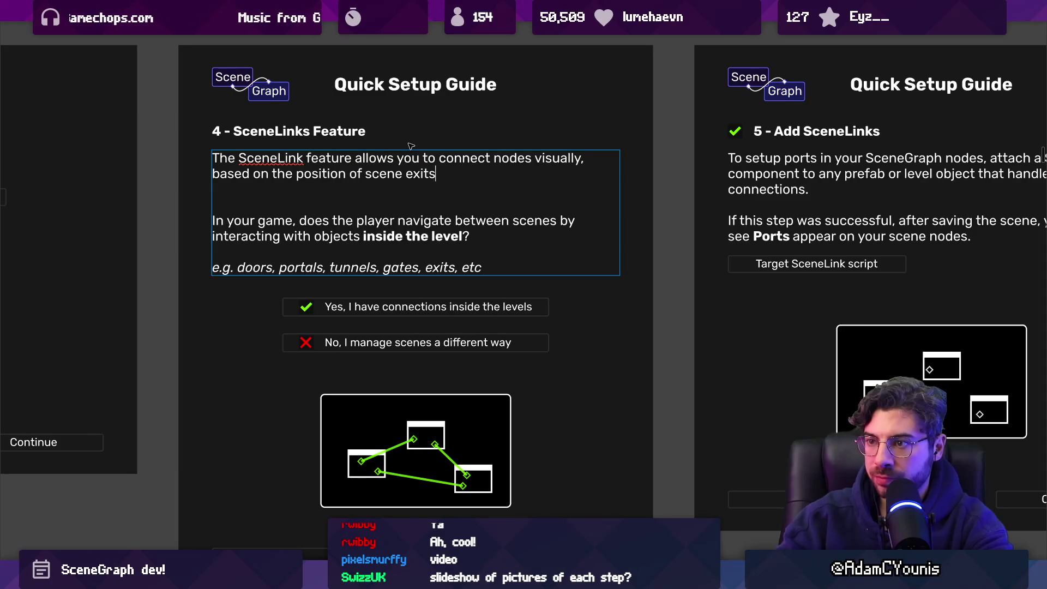
{"action": "key", "text": "ctrl+Left"}
{"action": "key", "text": "ctrl+shift+Left"}
{"action": "key", "text": "Right"}
{"action": "key", "text": "ctrl+shift+Right"}
{"action": "type", "text": "exit points"}
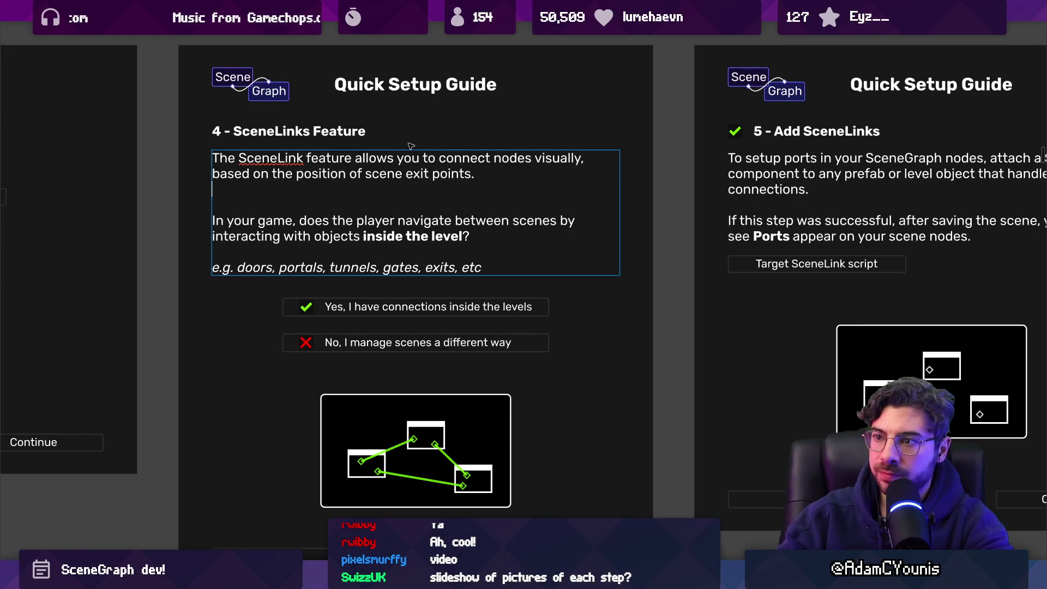
{"action": "key", "text": "Delete"}
Drop the word 'scene' and add 'in the levels' after 'exit points'
{"action": "key", "text": "ctrl+shift+Left"}
{"action": "key", "text": "ctrl+shift+Left"}
{"action": "key", "text": "ctrl+shift+Left"}
{"action": "key", "text": "Left"}
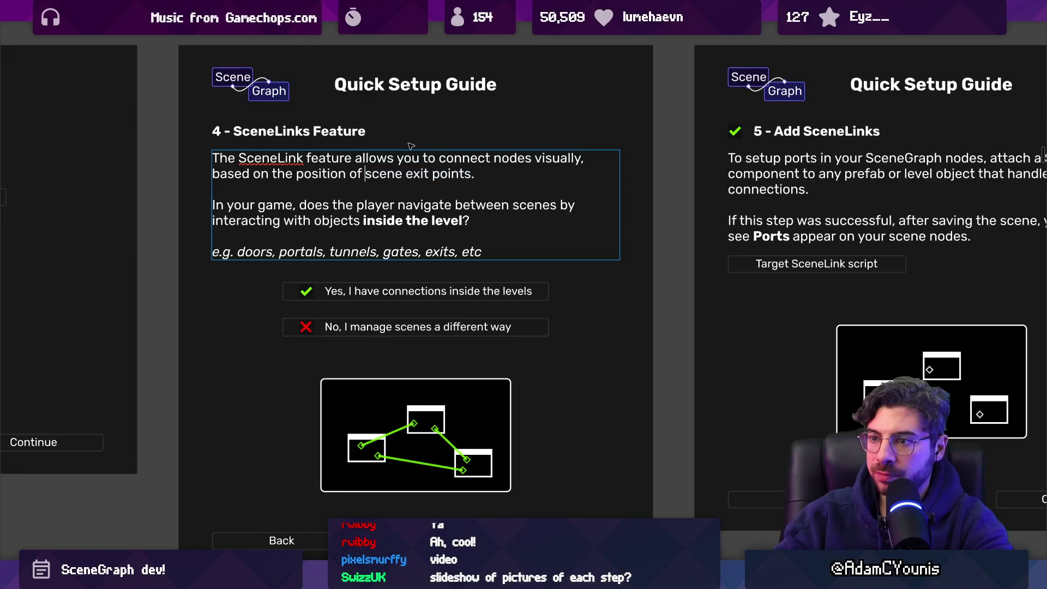
{"action": "type", "text": "you"}
{"action": "key", "text": "BackSpace"}
{"action": "key", "text": "BackSpace"}
{"action": "key", "text": "BackSpace"}
{"action": "key", "text": "Down"}
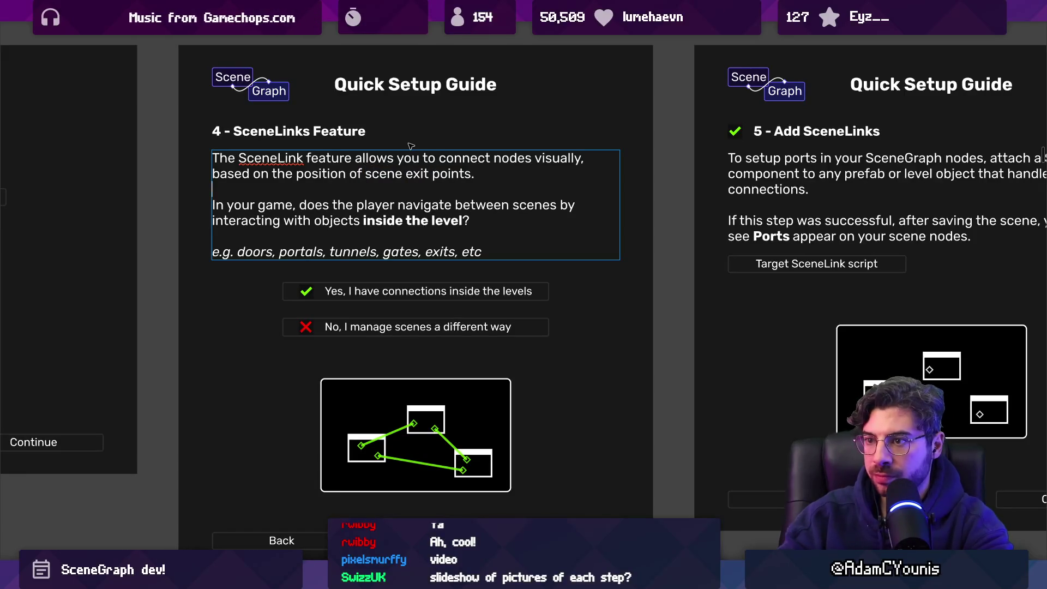
{"action": "key", "text": "ctrl+shift+Left"}
{"action": "key", "text": "ctrl+shift+Left"}
{"action": "key", "text": "ctrl+shift+Left"}
{"action": "key", "text": "Left"}
{"action": "key", "text": "ctrl+Delete"}
{"action": "key", "text": "ctrl+Right"}
{"action": "key", "text": "ctrl+Right"}
{"action": "type", "text": "iun"}
{"action": "key", "text": "BackSpace"}
{"action": "type", "text": "n the levels"}
Shorten 'exit points' to 'exits' followed by 'within'
{"action": "key", "text": "ctrl+shift+Left"}
{"action": "key", "text": "ctrl+shift+Left"}
{"action": "key", "text": "Right"}
{"action": "key", "text": "ctrl+shift+Left"}
{"action": "key", "text": "ctrl+shift+Left"}
{"action": "key", "text": "ctrl+shift+Left"}
{"action": "key", "text": "Left"}
{"action": "key", "text": "ctrl+shift+Left"}
{"action": "key", "text": "BackSpace"}
{"action": "key", "text": "BackSpace"}
{"action": "type", "text": "s within"}
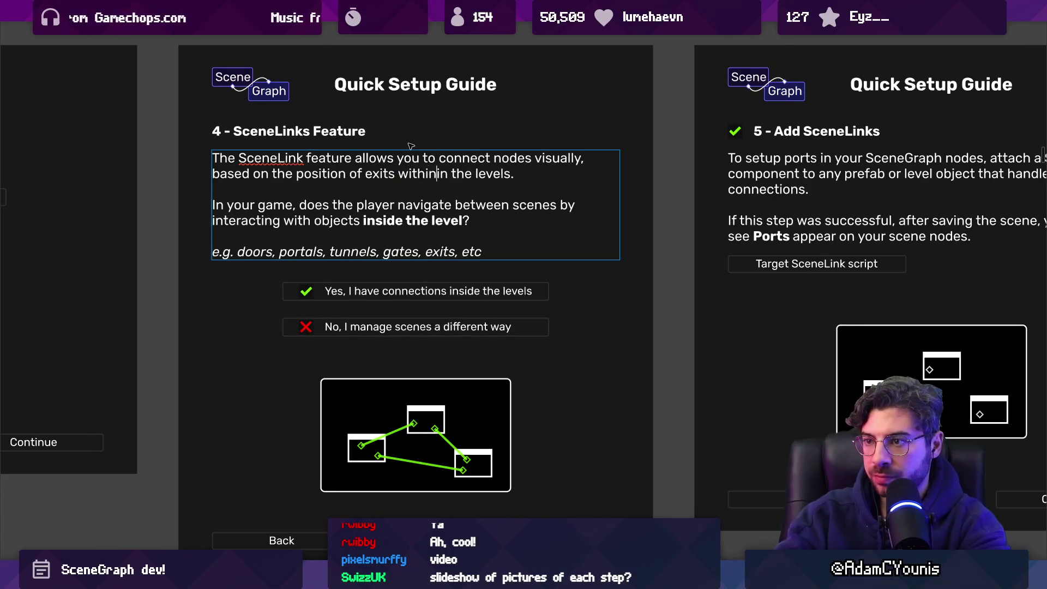
Replace 'within' with 'inside' and remove the duplicate 'in', ending 'exits inside the levels.'
{"action": "key", "text": "Down"}
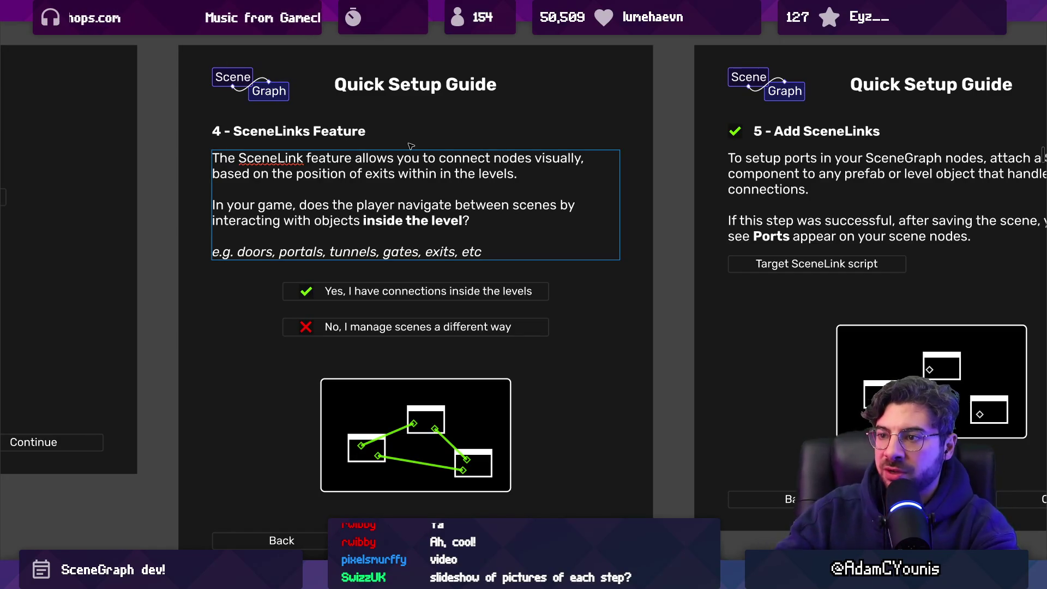
{"action": "key", "text": "ctrl+shift+Left"}
{"action": "key", "text": "ctrl+shift+Left"}
{"action": "key", "text": "ctrl+shift+Left"}
{"action": "key", "text": "Left"}
{"action": "key", "text": "ctrl+shift+Left"}
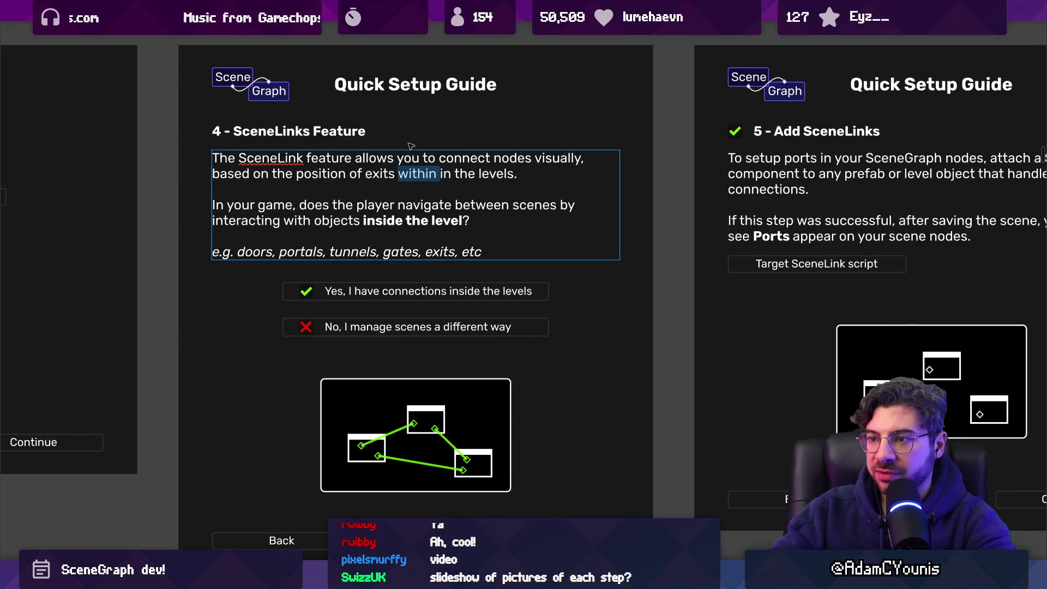
{"action": "type", "text": "inside"}
{"action": "key", "text": "ctrl+shift+Right"}
{"action": "key", "text": "Delete"}
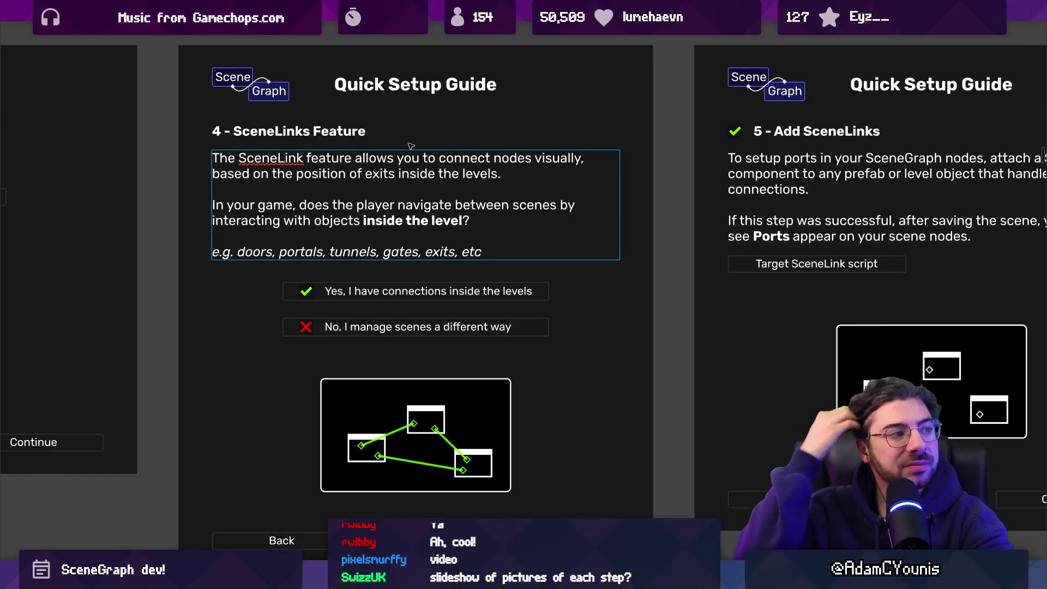
{"action": "key", "text": "ctrl+shift+Right"}
{"action": "key", "text": "ctrl+shift+Right"}
{"action": "key", "text": "ctrl+shift+Right"}
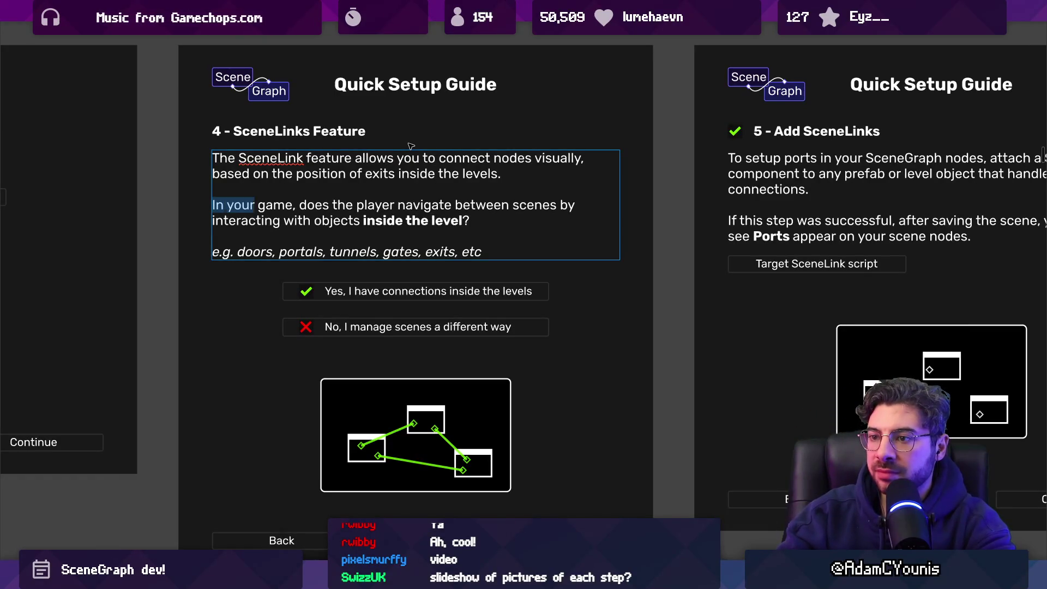
Try rewording 'does' to 'will', undo it, and join the 'e.g.' examples line onto the question
{"action": "key", "text": "Right"}
{"action": "key", "text": "ctrl+shift+Left"}
{"action": "type", "text": "will"}
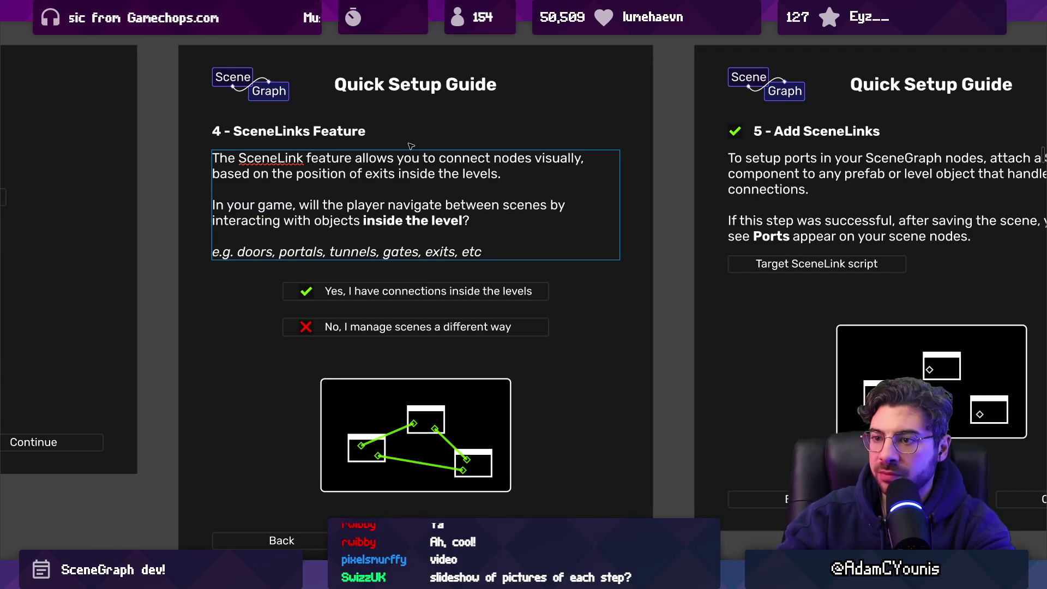
{"action": "key", "text": "ctrl+z"}
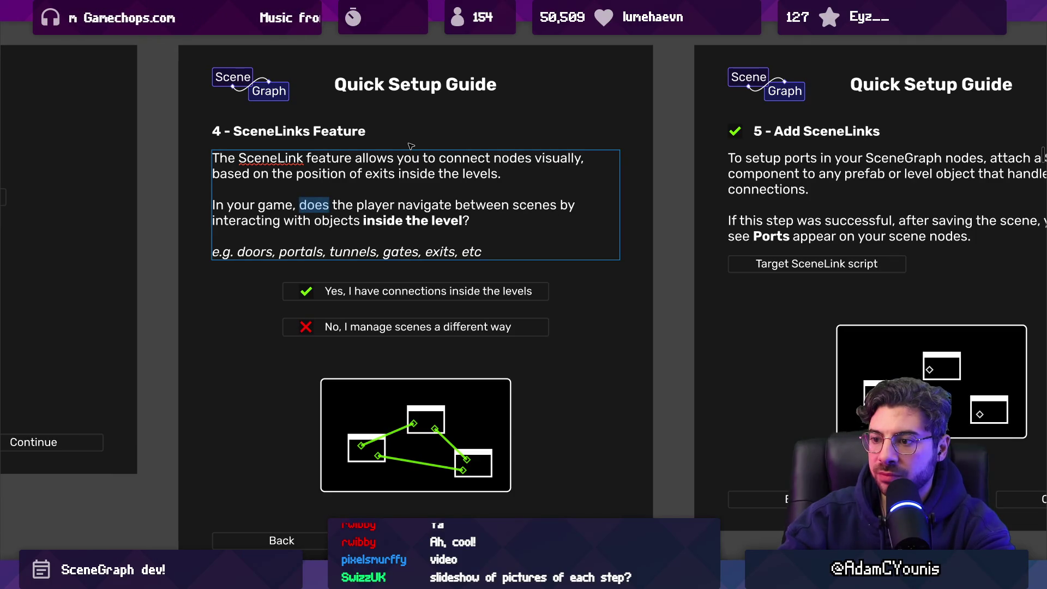
{"action": "key", "text": "Right"}
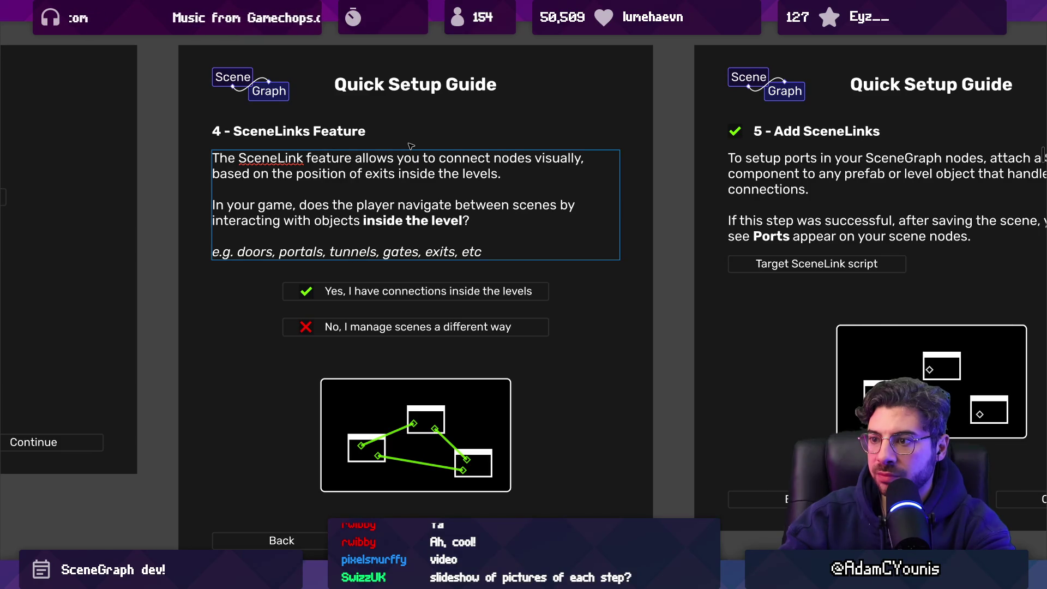
{"action": "key", "text": "BackSpace"}
{"action": "key", "text": "BackSpace"}
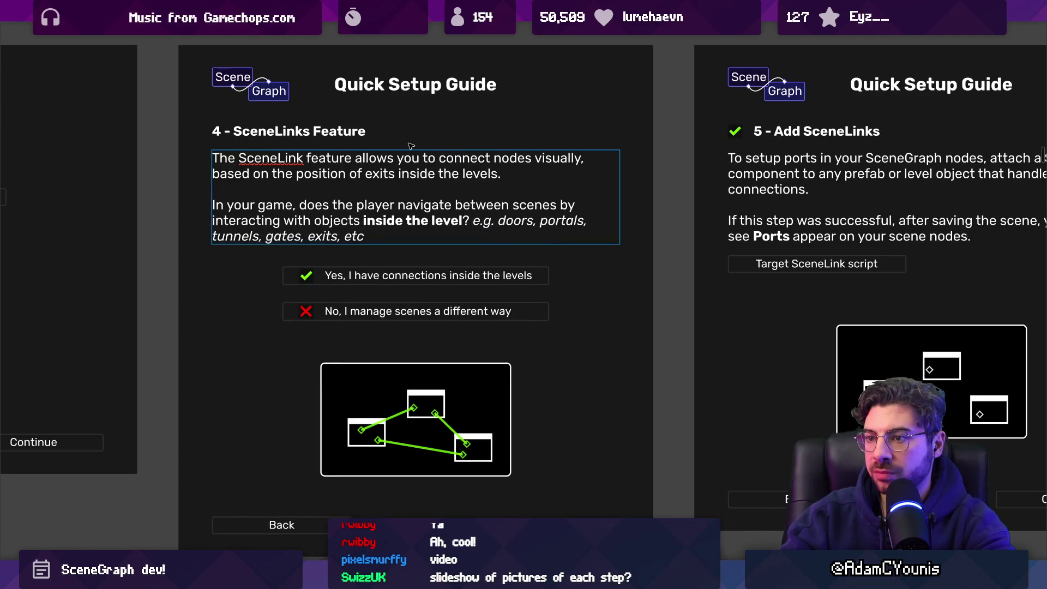
Select the old step 4 question sentence and start replacing it with 'Do you currently support'
{"action": "key", "text": "ctrl+shift+Right"}
{"action": "key", "text": "ctrl+shift+Right"}
{"action": "key", "text": "ctrl+shift+Right"}
{"action": "key", "text": "Right"}
{"action": "key", "text": "ctrl+shift+Left"}
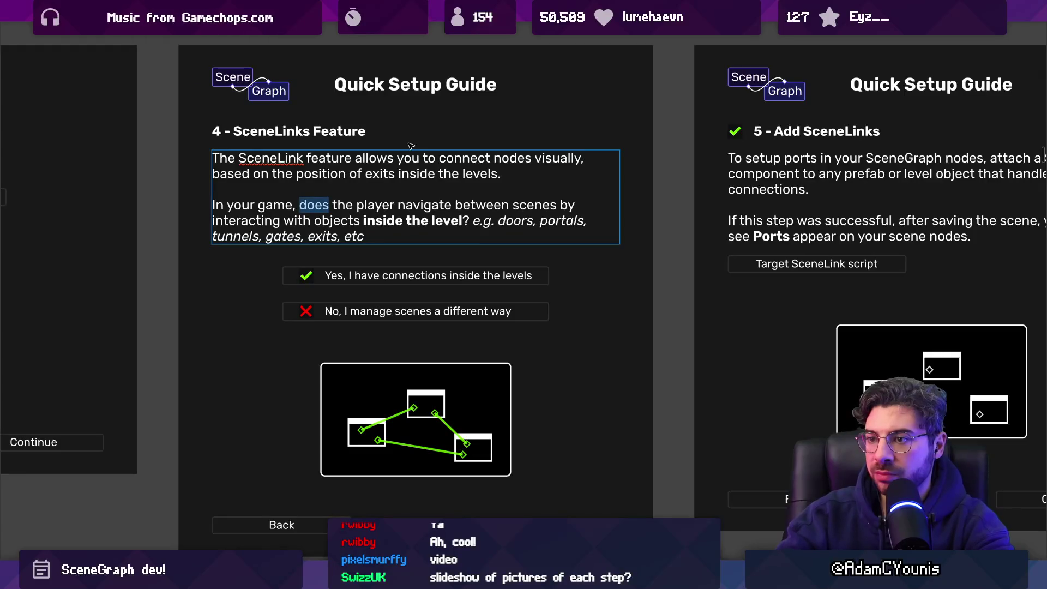
{"action": "key", "text": "Right"}
{"action": "key", "text": "ctrl+shift+Right"}
{"action": "key", "text": "ctrl+shift+Right"}
{"action": "key", "text": "Right"}
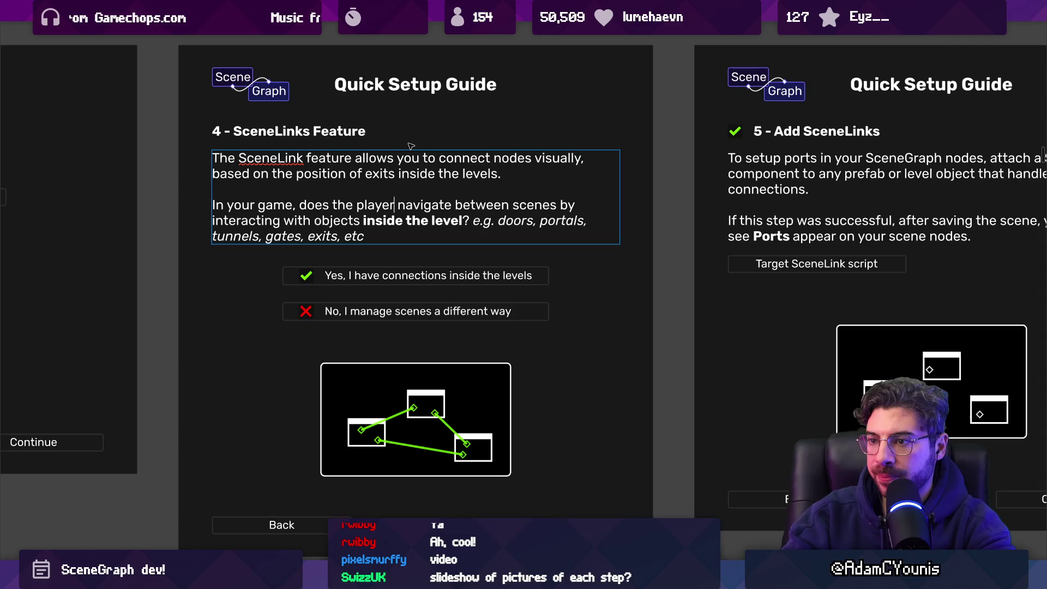
{"action": "key", "text": "ctrl+shift+Right"}
{"action": "key", "text": "ctrl+shift+Right"}
{"action": "key", "text": "ctrl+shift+Right"}
{"action": "key", "text": "Right"}
{"action": "key", "text": "Right"}
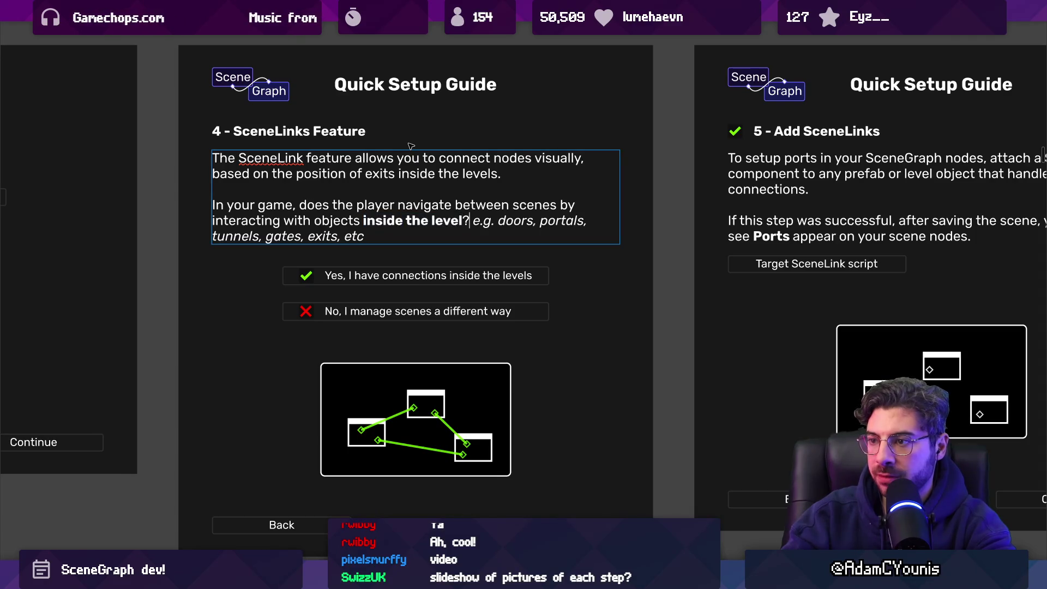
{"action": "key", "text": "shift+Up"}
{"action": "key", "text": "shift+Up"}
{"action": "key", "text": "shift+Right"}
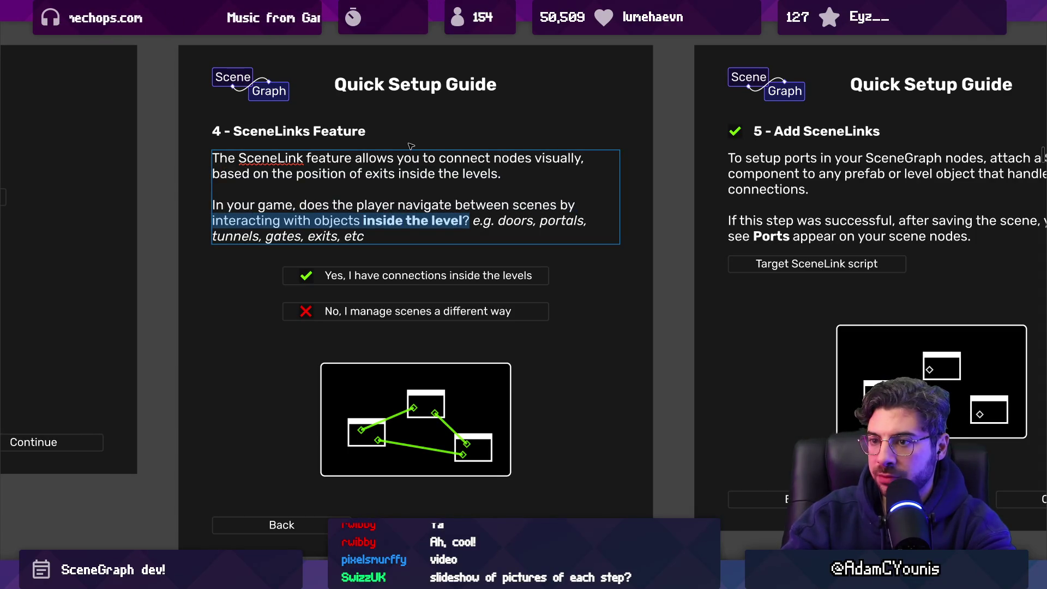
{"action": "type", "text": "Do you "}
{"action": "type", "text": "currently suy"}
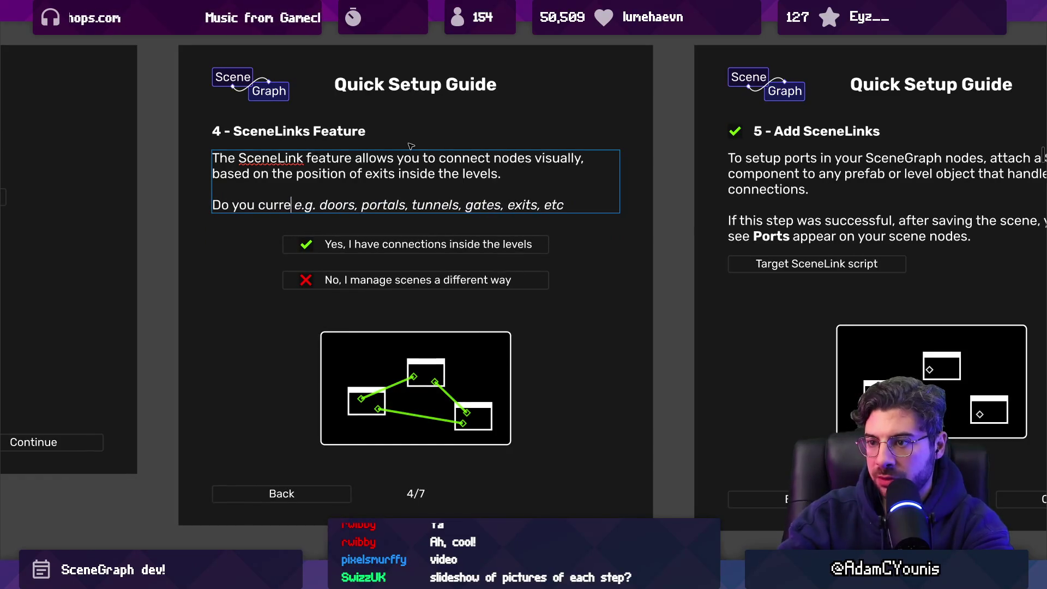
{"action": "type", "text": "ppo"}
Finish the question as 'Do you currently support this type of navigation in your game?' and exit text editing
{"action": "key", "text": "BackSpace"}
{"action": "key", "text": "BackSpace"}
{"action": "key", "text": "BackSpace"}
{"action": "type", "text": "pport this type of navigation in your game"}
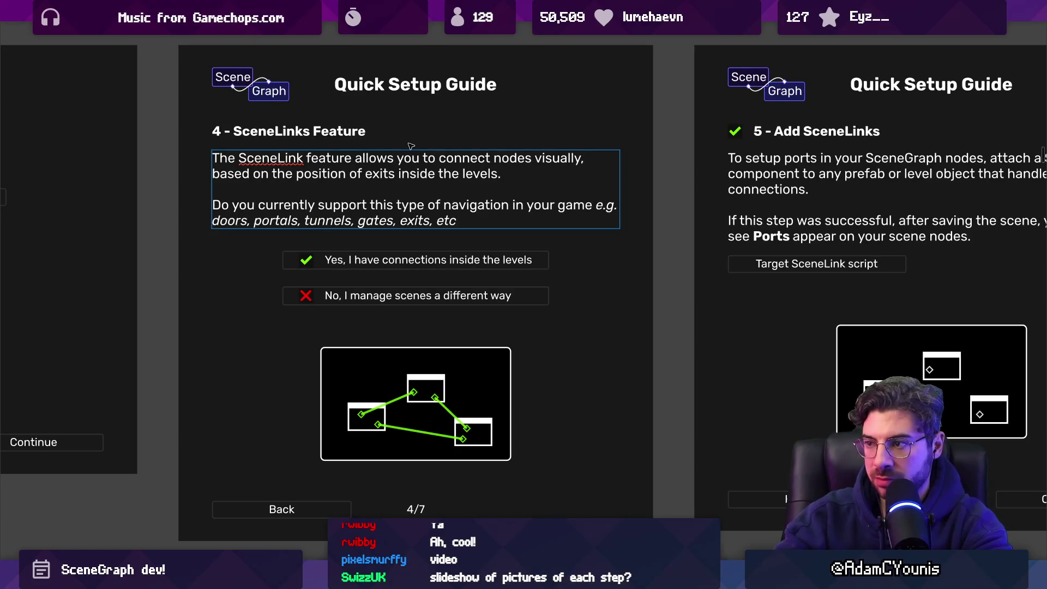
{"action": "type", "text": "?"}
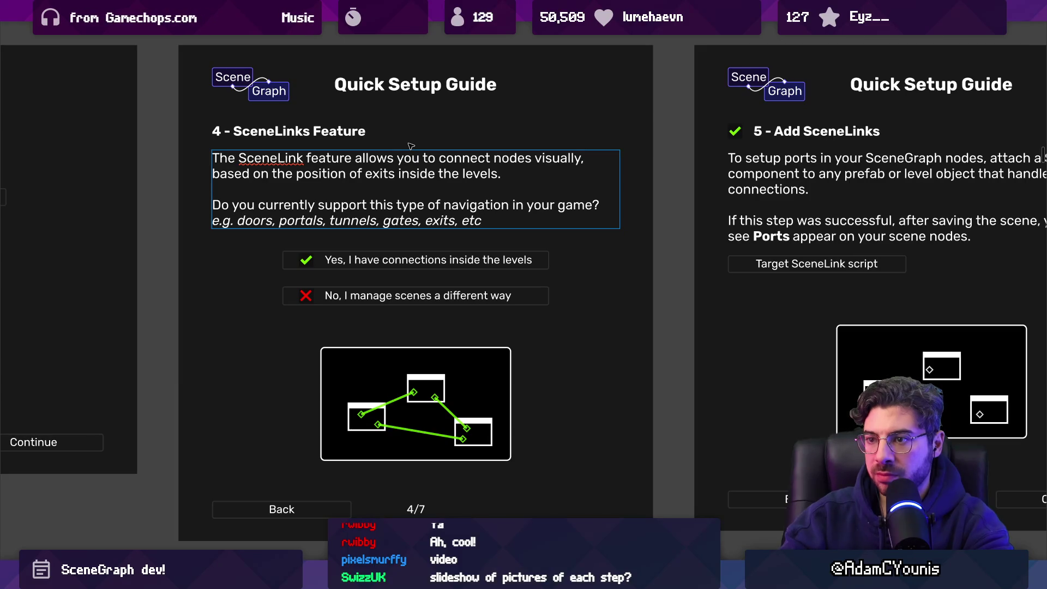
{"action": "left_click", "coordinate": [683, 210]}
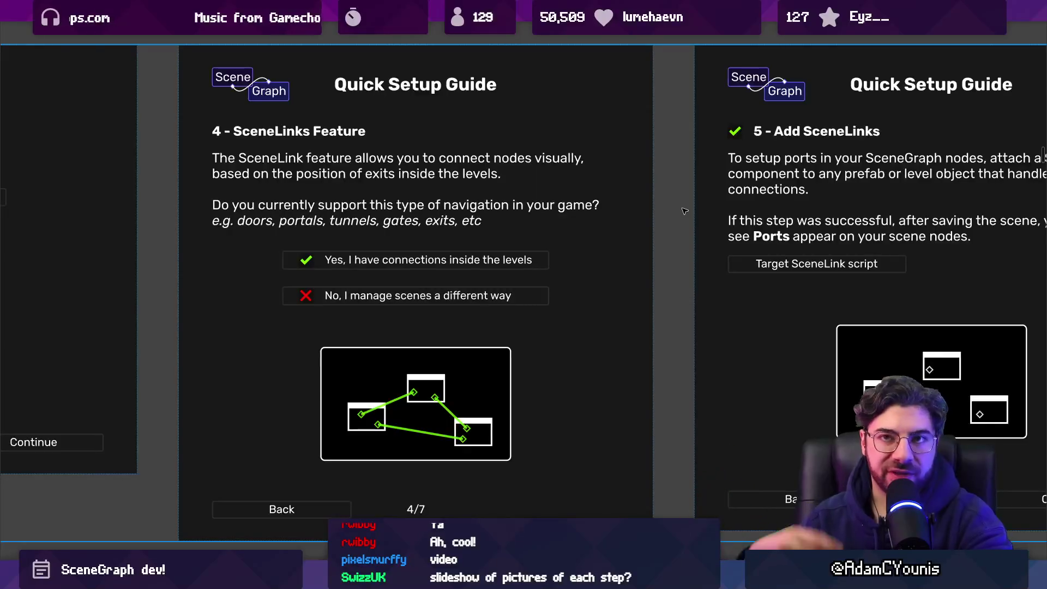
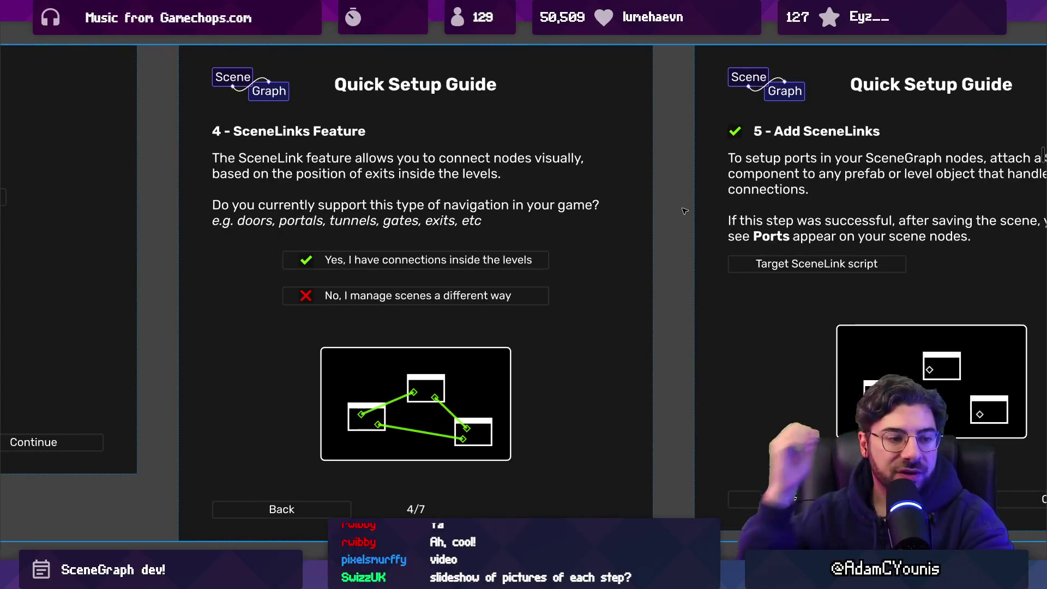
In the step 4 description question, change 'you' to 'your game'
{"action": "left_click", "coordinate": [425, 182]}
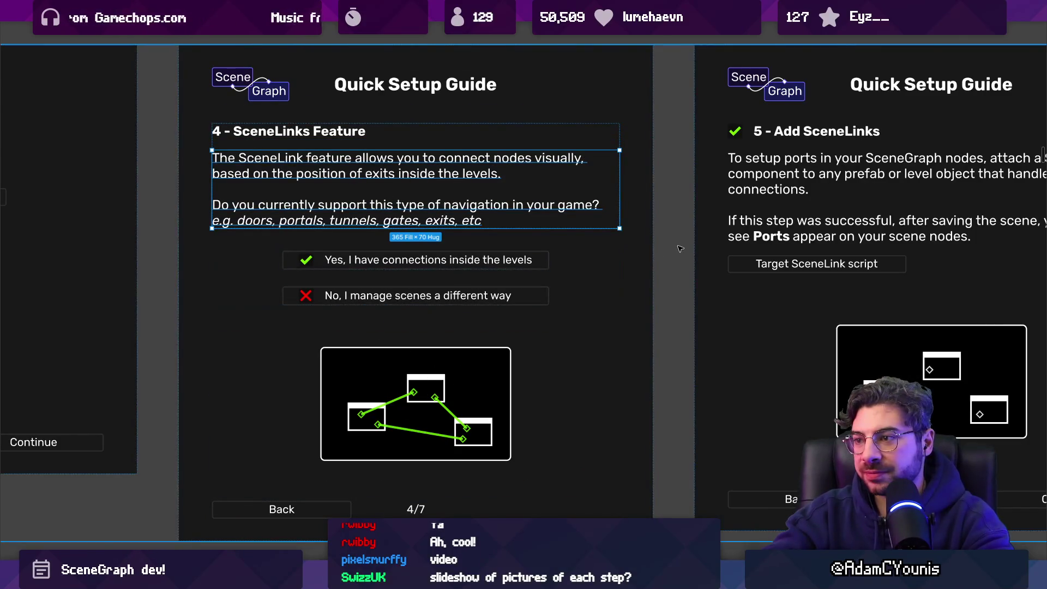
{"action": "left_click", "coordinate": [620, 232]}
{"action": "left_click", "coordinate": [423, 160]}
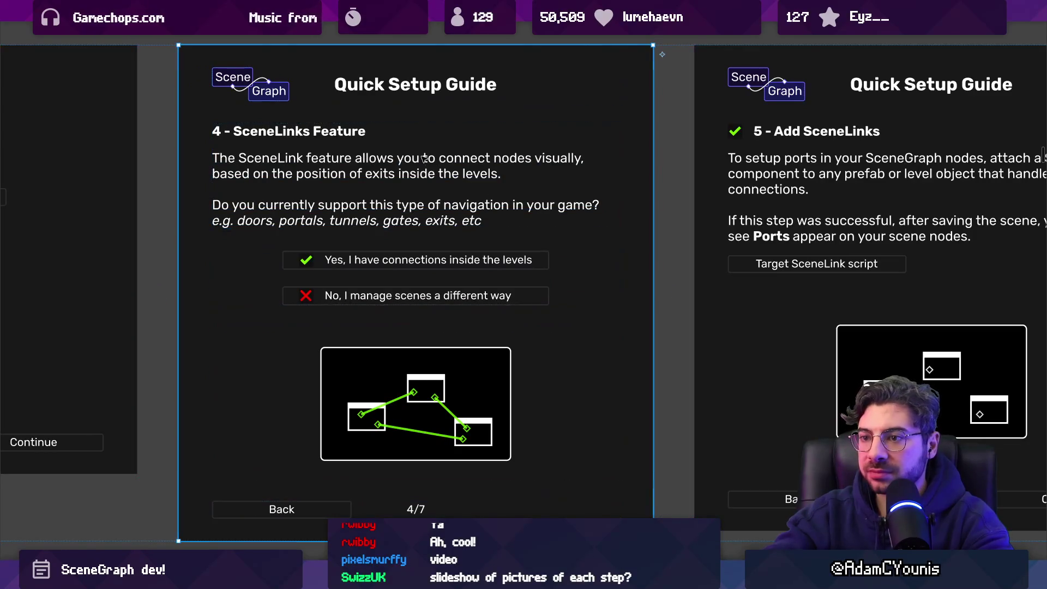
{"action": "double_click", "coordinate": [291, 206]}
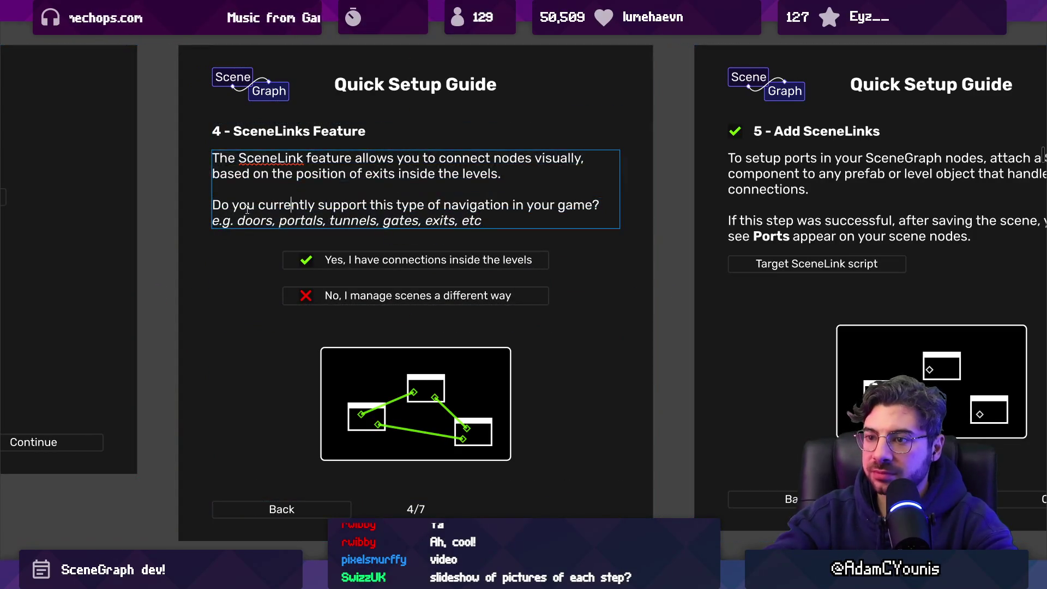
{"action": "type", "text": "es"}
{"action": "key", "text": "ctrl+shift+Right"}
{"action": "key", "text": "ctrl+shift+Right"}
{"action": "key", "text": "Left"}
{"action": "key", "text": "ctrl+Right"}
{"action": "type", "text": "r"}
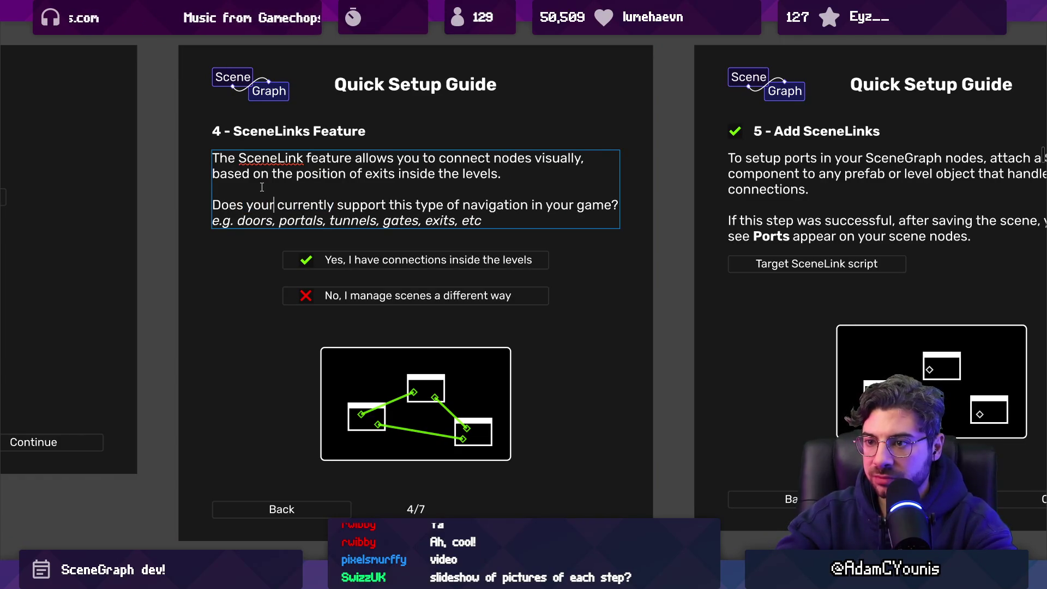
{"action": "type", "text": " game"}
Replace 'support' with 'implement' in the question and tidy the spacing
{"action": "key", "text": "ctrl+shift+Right"}
{"action": "key", "text": "ctrl+shift+Right"}
{"action": "key", "text": "Right"}
{"action": "key", "text": "ctrl+shift+Left"}
{"action": "type", "text": "imple,emnt"}
{"action": "key", "text": "BackSpace"}
{"action": "key", "text": "BackSpace"}
{"action": "key", "text": "BackSpace"}
{"action": "key", "text": "BackSpace"}
{"action": "key", "text": "BackSpace"}
{"action": "type", "text": "ment"}
{"action": "key", "text": "ctrl+shift+Right"}
{"action": "key", "text": "ctrl+shift+Right"}
{"action": "key", "text": "ctrl+shift+Left"}
{"action": "key", "text": "ctrl+shift+Left"}
{"action": "key", "text": "BackSpace"}
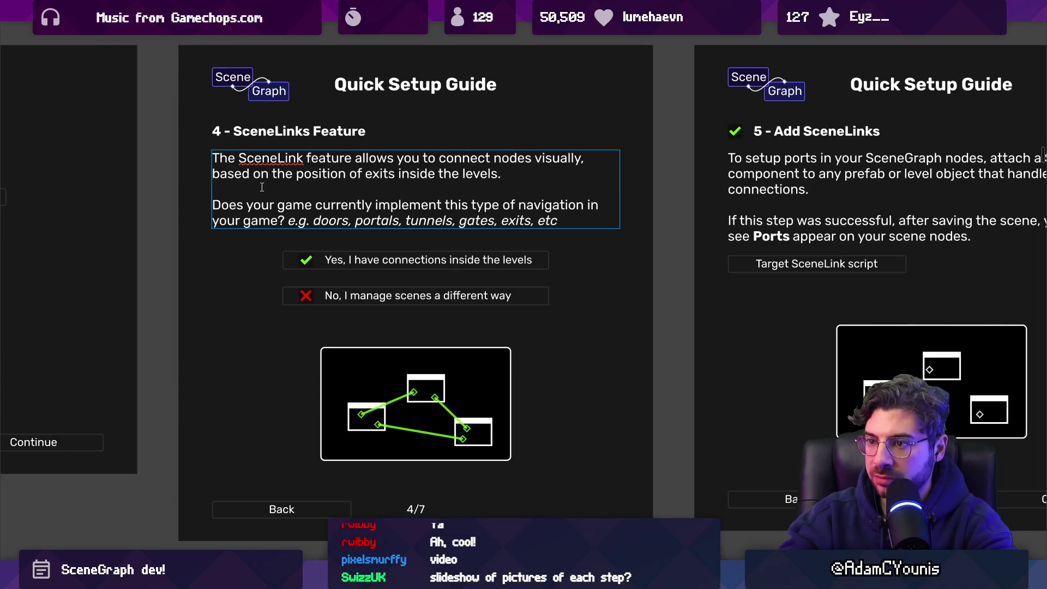
{"action": "key", "text": "ctrl+shift+Right"}
{"action": "key", "text": "ctrl+shift+Right"}
{"action": "key", "text": "ctrl+shift+Right"}
{"action": "key", "text": "ctrl+shift+Right"}
{"action": "key", "text": "Right"}
{"action": "key", "text": "ctrl+shift+Right"}
{"action": "key", "text": "ctrl+shift+Right"}
{"action": "key", "text": "ctrl+shift+Right"}
{"action": "key", "text": "BackSpace"}
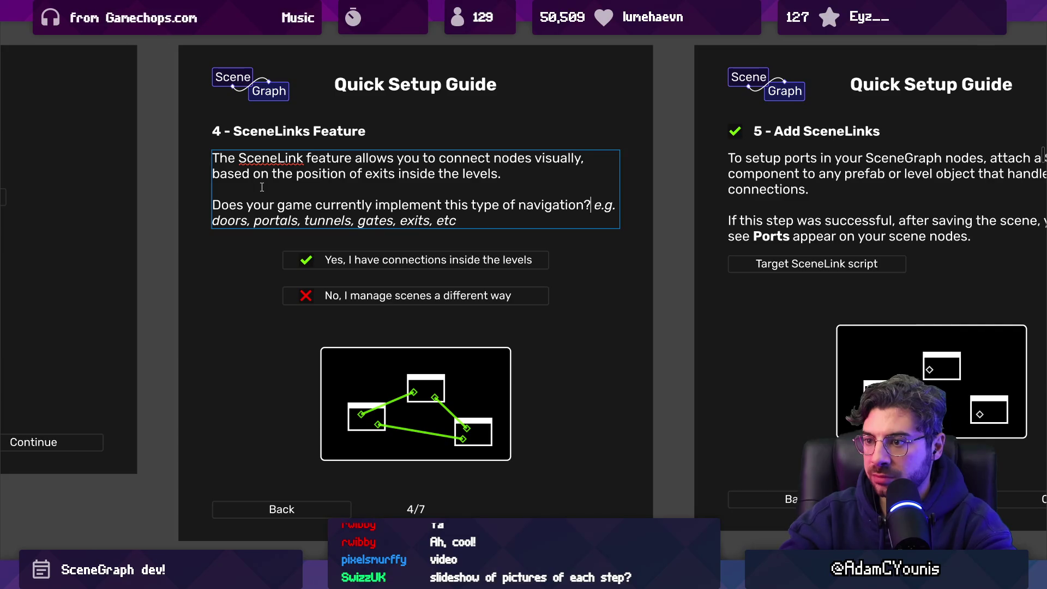
Start the question with 'Will' instead of 'Does' and delete the word 'currently'
{"action": "key", "text": "ctrl+shift+Right"}
{"action": "key", "text": "ctrl+shift+Right"}
{"action": "key", "text": "Left"}
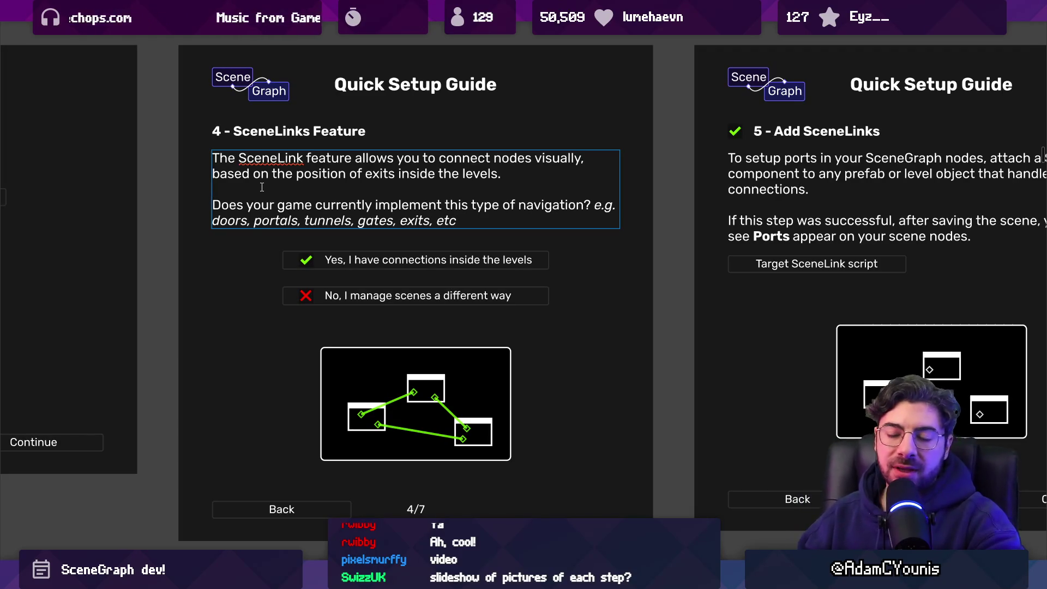
{"action": "key", "text": "ctrl+shift+Right"}
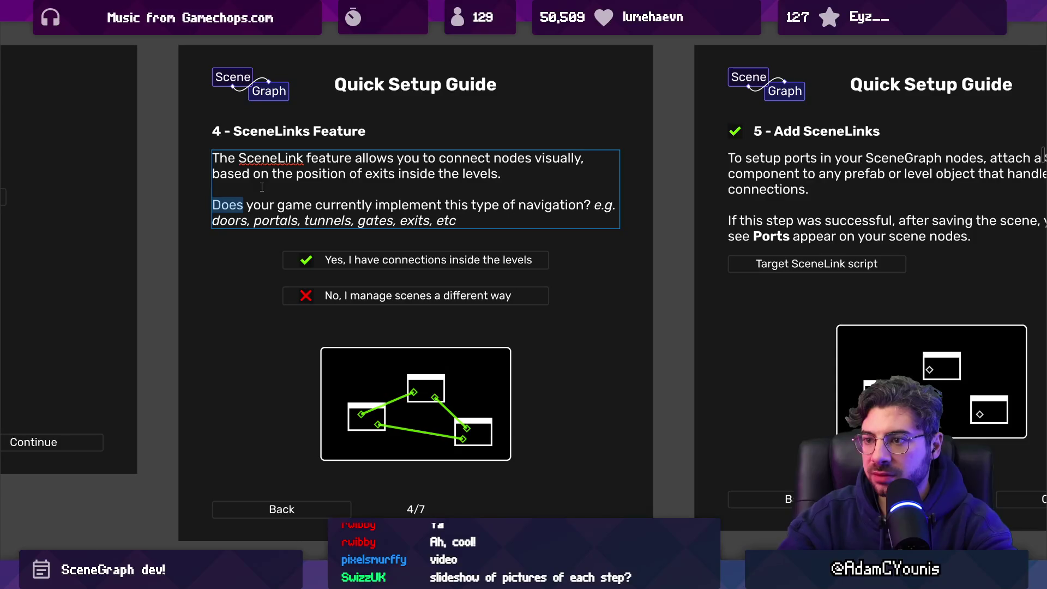
{"action": "type", "text": "Will"}
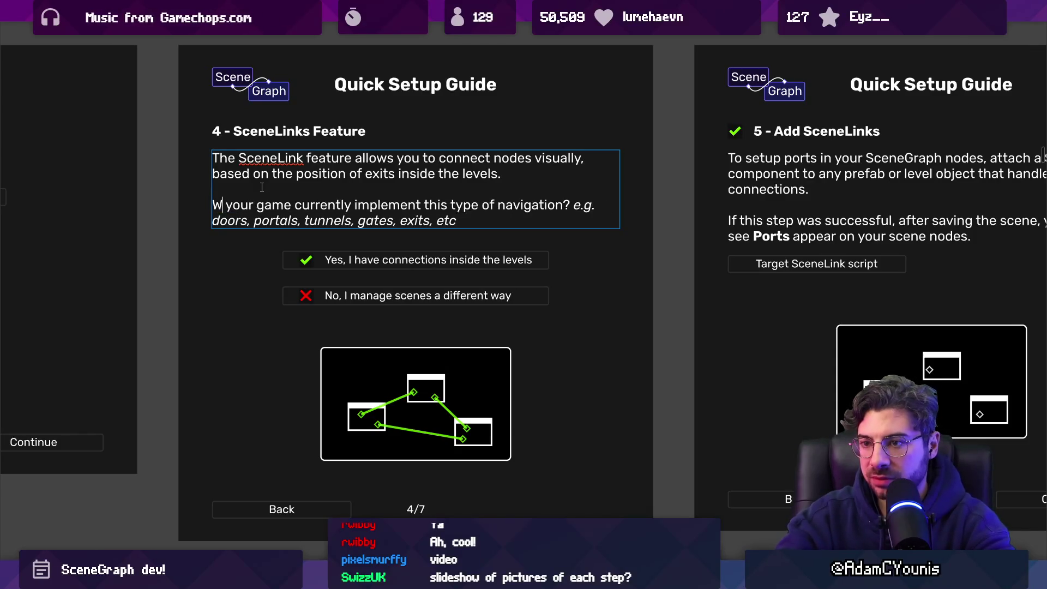
{"action": "key", "text": "ctrl+shift+Right"}
{"action": "key", "text": "ctrl+Right"}
{"action": "key", "text": "ctrl+shift+Right"}
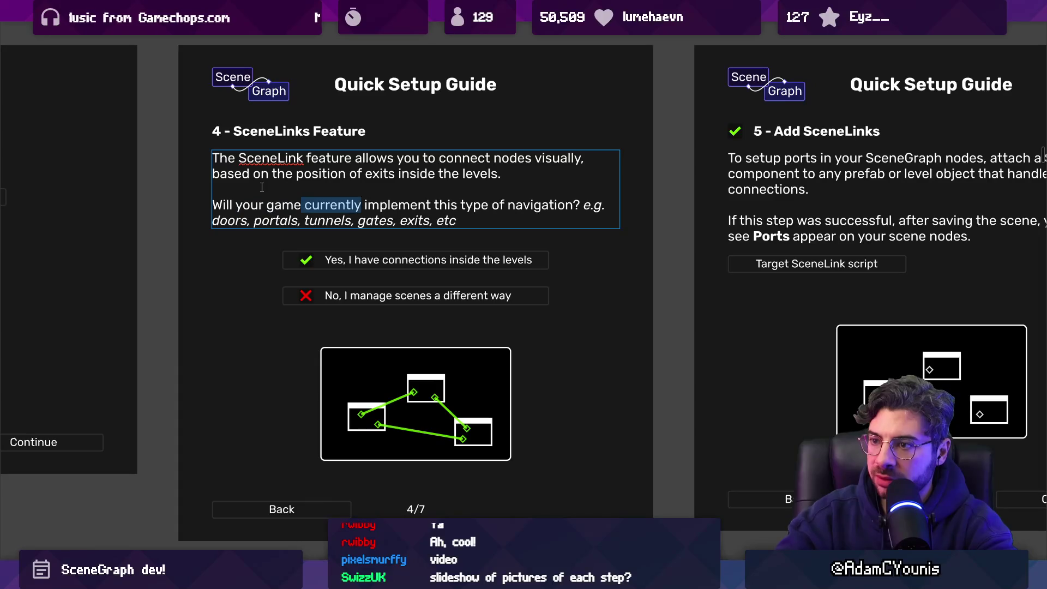
{"action": "key", "text": "BackSpace"}
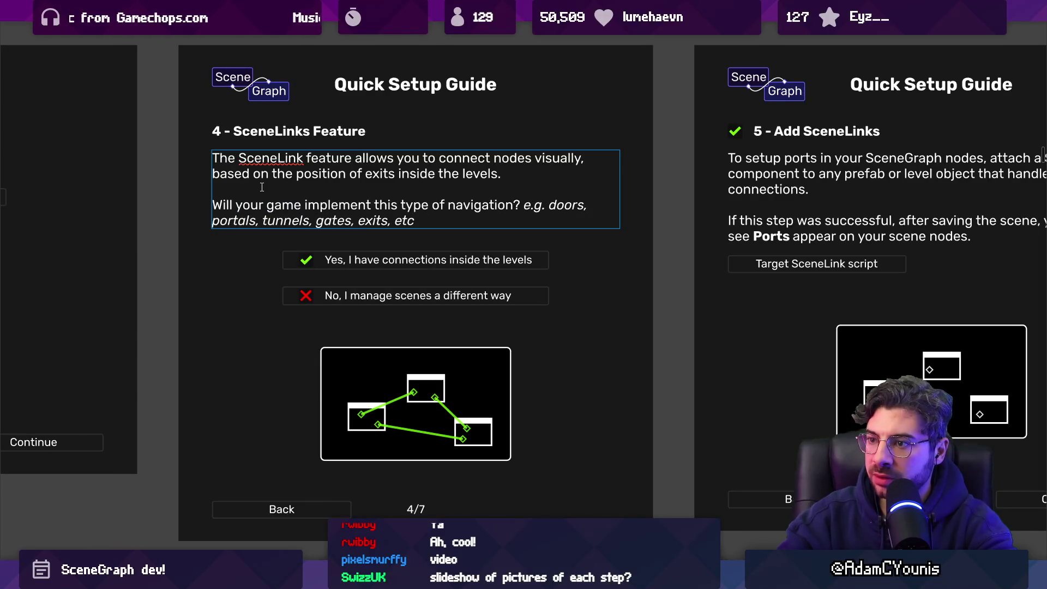
{"action": "key", "text": "ctrl+End"}
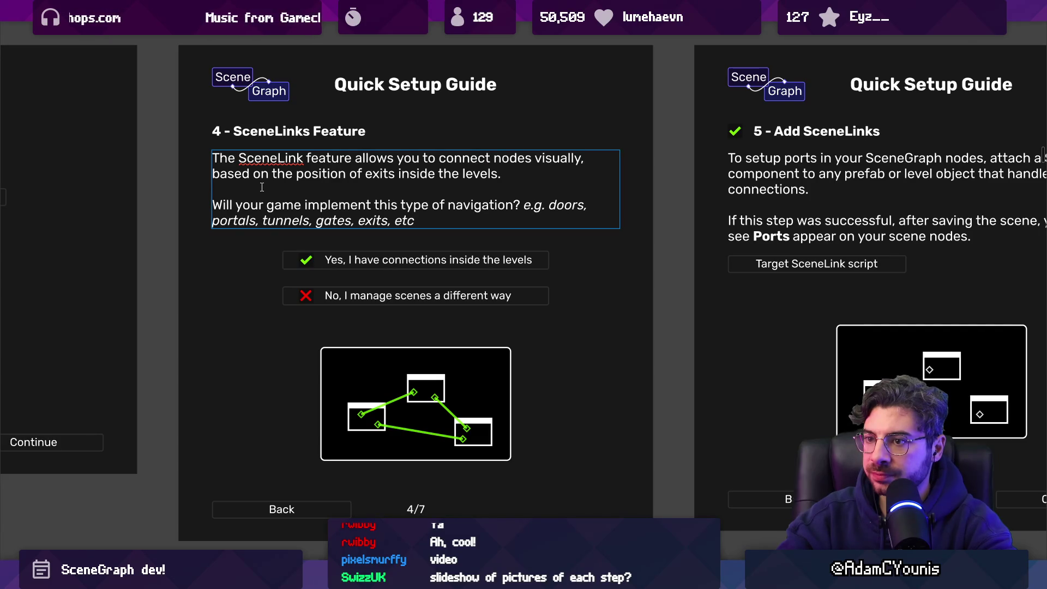
{"action": "key", "text": "ctrl+shift+Left"}
{"action": "key", "text": "ctrl+shift+Left"}
{"action": "key", "text": "ctrl+shift+Left"}
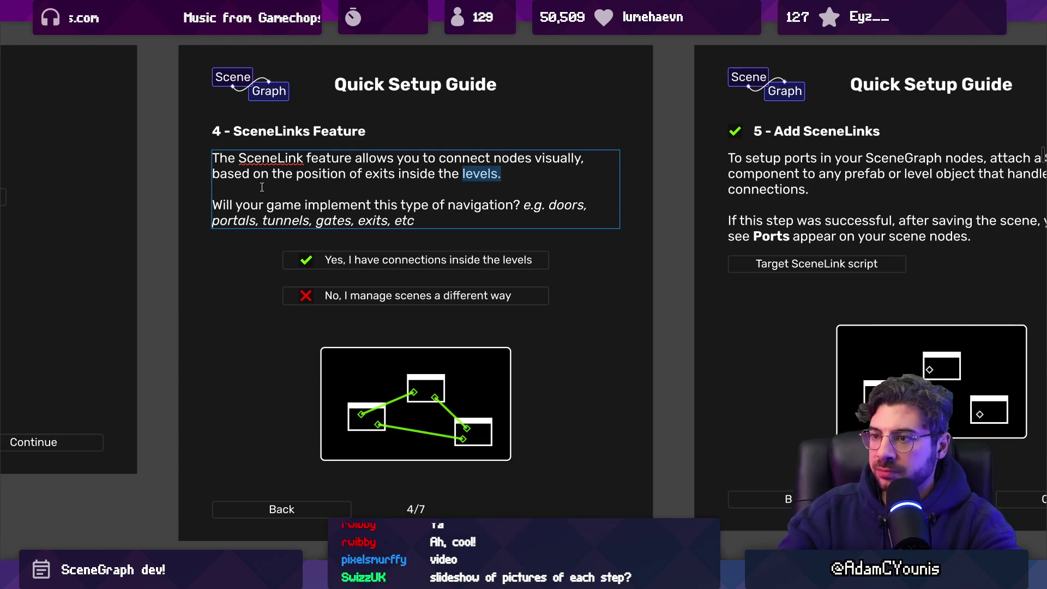
{"action": "key", "text": "Right"}
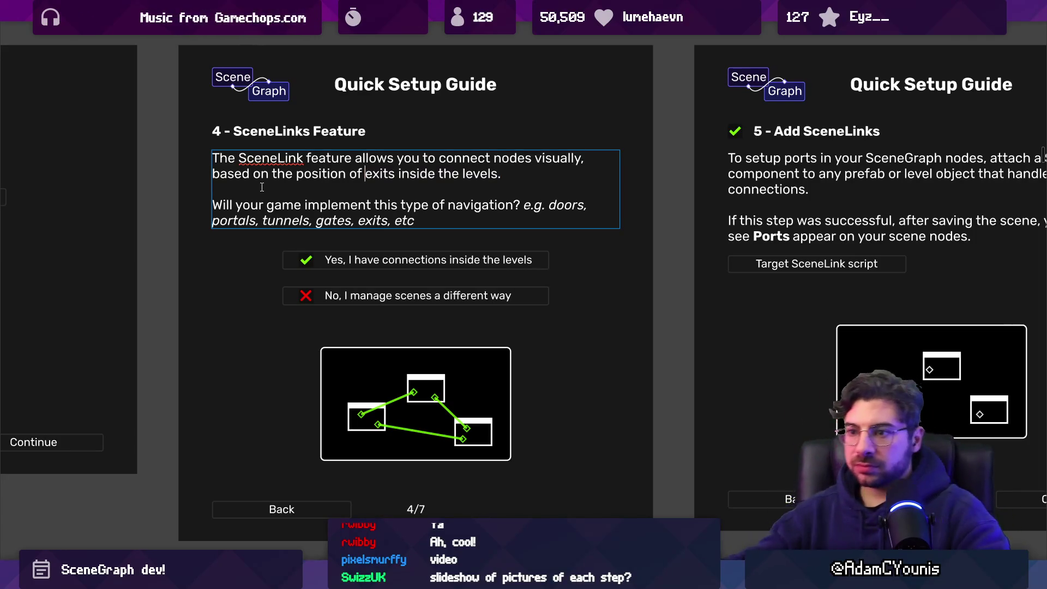
Place the 'e.g.' example list right after the first description sentence and fix spacing
{"action": "key", "text": "shift+Up"}
{"action": "key", "text": "ctrl+shift+Right"}
{"action": "key", "text": "ctrl+shift+Right"}
{"action": "key", "text": "ctrl+shift+Right"}
{"action": "key", "text": "shift+Left"}
{"action": "key", "text": "shift+Left"}
{"action": "key", "text": "BackSpace"}
{"action": "key", "text": "ctrl+z"}
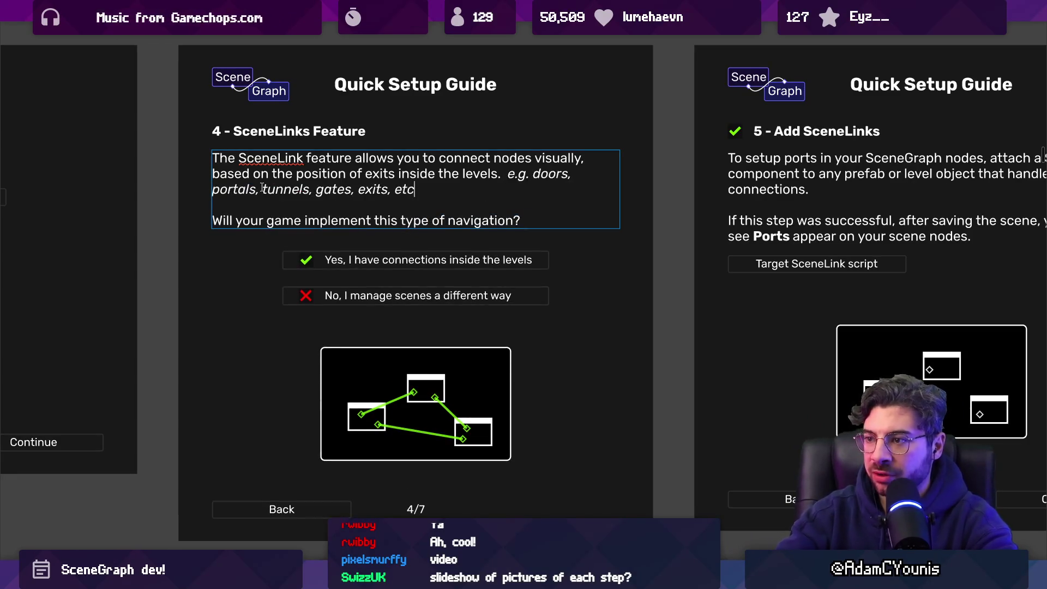
{"action": "key", "text": "ctrl+shift+Left"}
{"action": "key", "text": "ctrl+shift+Left"}
{"action": "key", "text": "ctrl+shift+Left"}
{"action": "key", "text": "ctrl+shift+Left"}
{"action": "key", "text": "Left"}
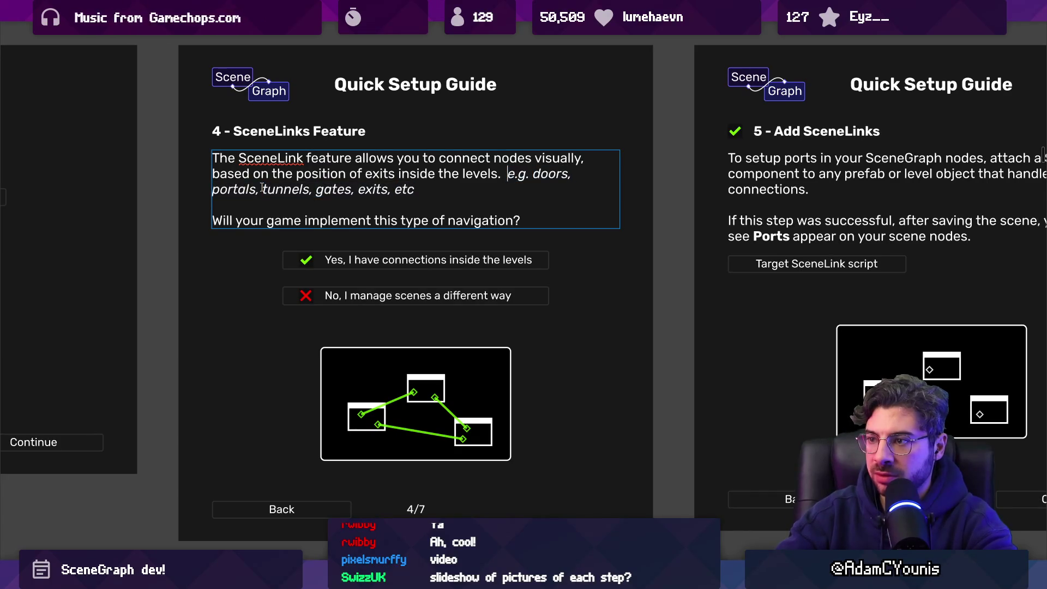
{"action": "key", "text": "BackSpace"}
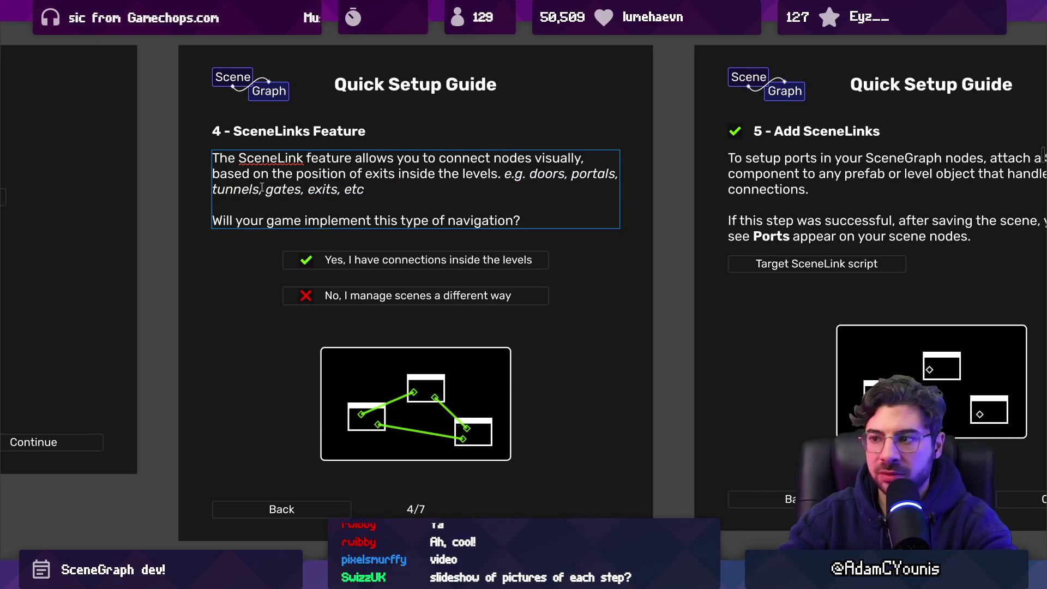
{"action": "key", "text": "BackSpace"}
{"action": "key", "text": "ctrl+z"}
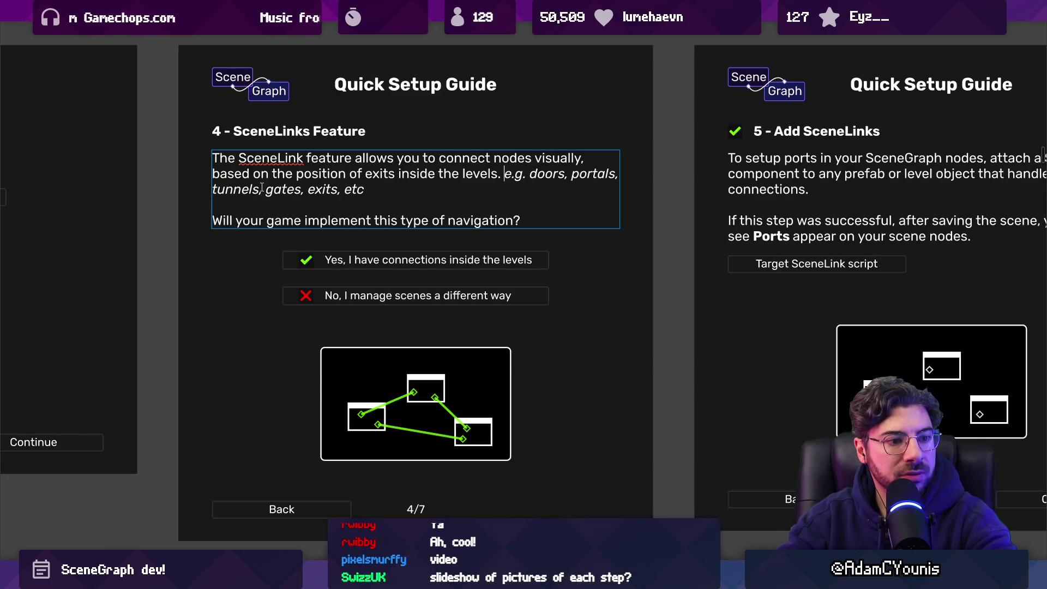
{"action": "key", "text": "Escape"}
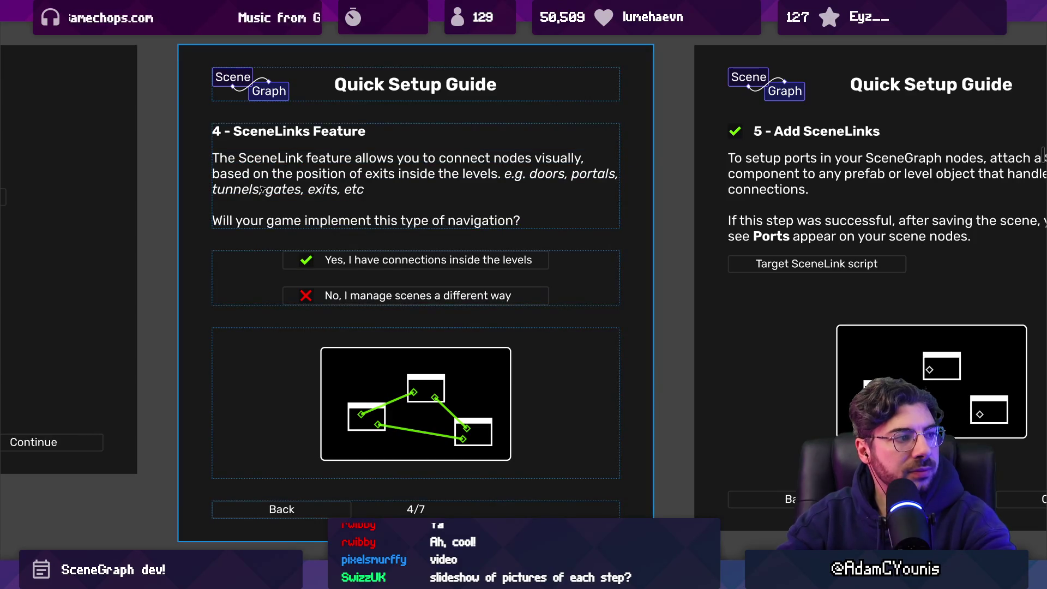
Delete the word 'exits' from the example list
{"action": "left_click", "coordinate": [331, 189]}
{"action": "double_click", "coordinate": [331, 189]}
{"action": "double_click", "coordinate": [323, 189]}
{"action": "key", "text": "BackSpace"}
{"action": "key", "text": "BackSpace"}
{"action": "key", "text": "BackSpace"}
{"action": "key", "text": "Escape"}
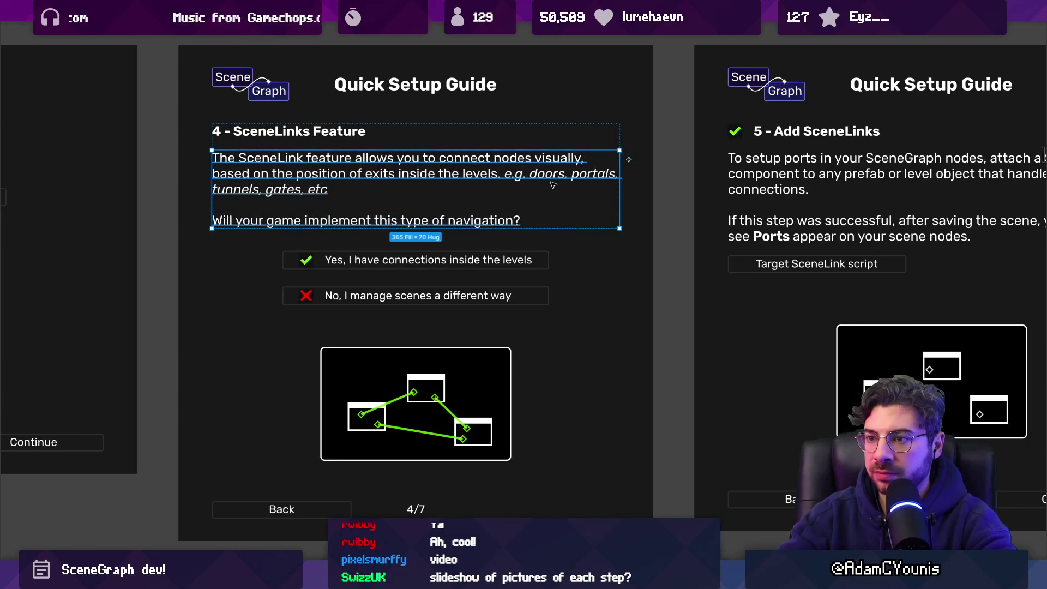
After 'e.g.', add 'the player can walk through … to load into another level.'
{"action": "double_click", "coordinate": [551, 183]}
{"action": "left_click", "coordinate": [552, 183]}
{"action": "key", "text": "ctrl+shift+Left"}
{"action": "key", "text": "ctrl+shift+Left"}
{"action": "key", "text": "ctrl+shift+Left"}
{"action": "key", "text": "Down"}
{"action": "key", "text": "ctrl+shift+Right"}
{"action": "key", "text": "ctrl+shift+Right"}
{"action": "key", "text": "ctrl+shift+Right"}
{"action": "key", "text": "Right"}
{"action": "type", "text": "thbe pla"}
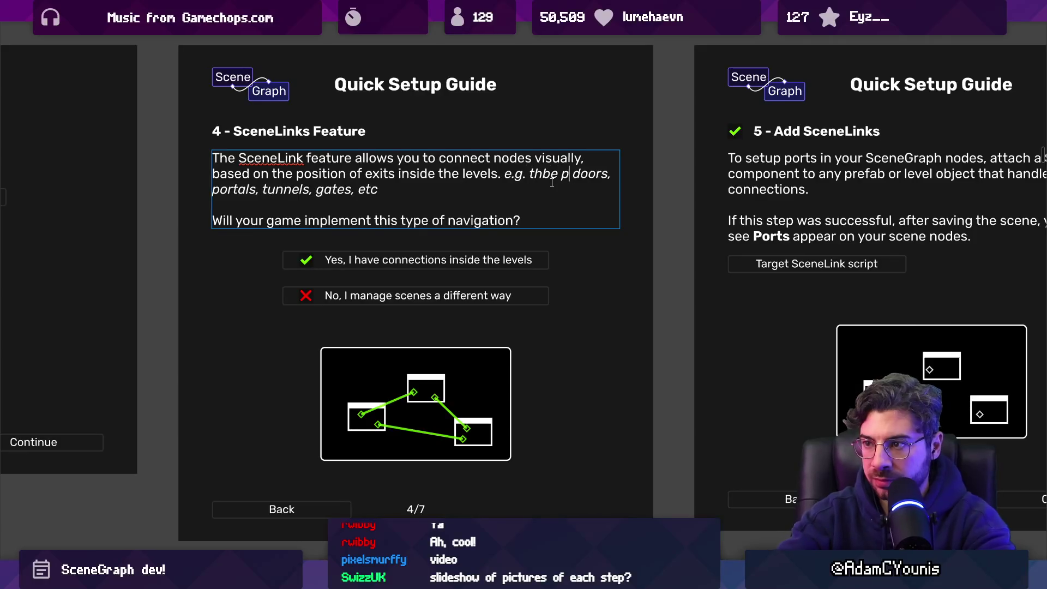
{"action": "key", "text": "BackSpace"}
{"action": "key", "text": "BackSpace"}
{"action": "key", "text": "BackSpace"}
{"action": "key", "text": "BackSpace"}
{"action": "key", "text": "BackSpace"}
{"action": "type", "text": "e player"}
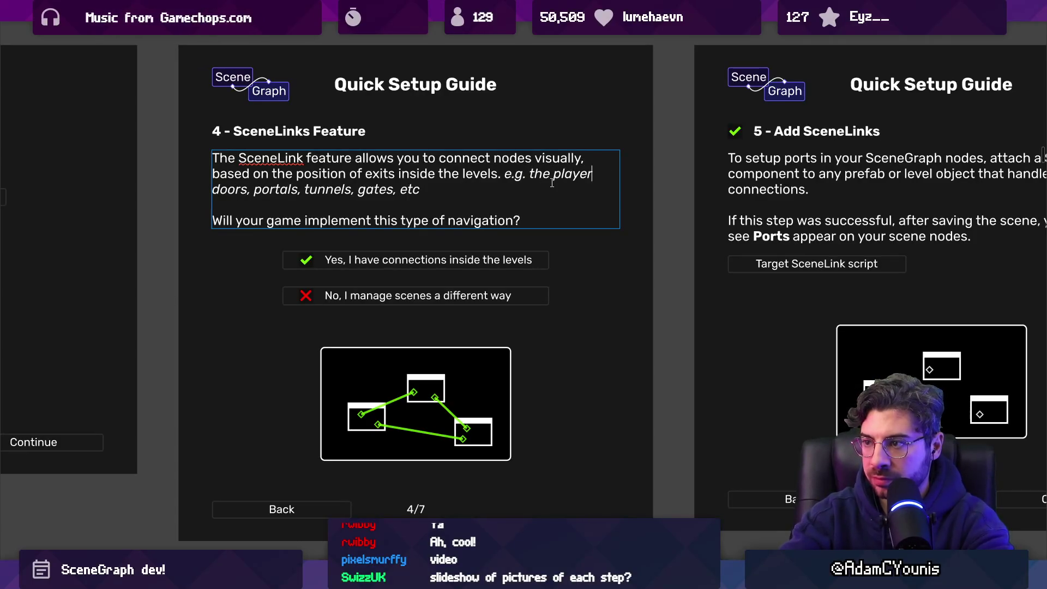
{"action": "type", "text": " can walk throiugu"}
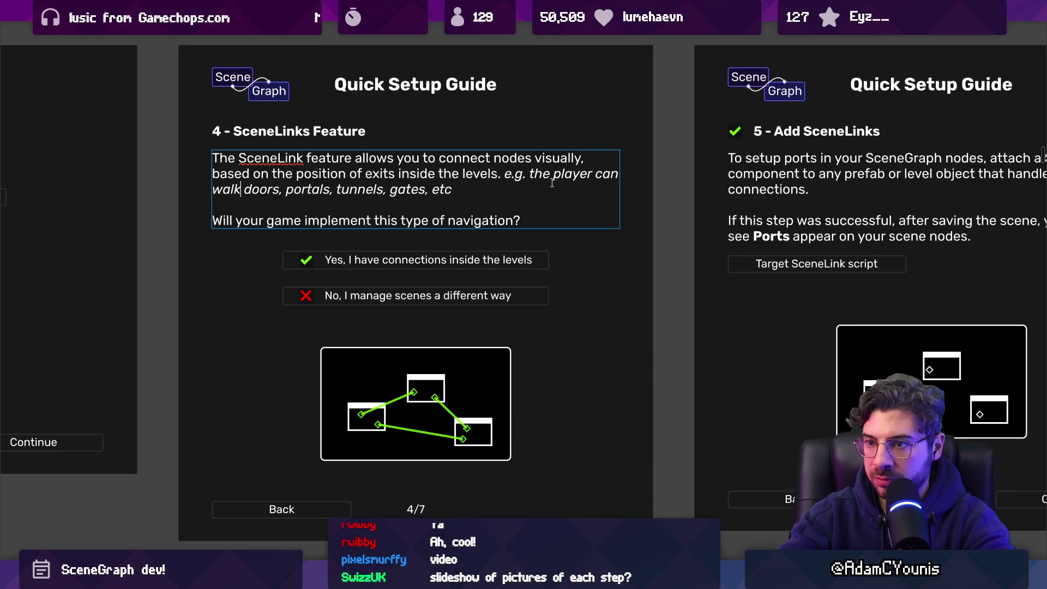
{"action": "key", "text": "BackSpace"}
{"action": "key", "text": "BackSpace"}
{"action": "key", "text": "BackSpace"}
{"action": "type", "text": "ugh"}
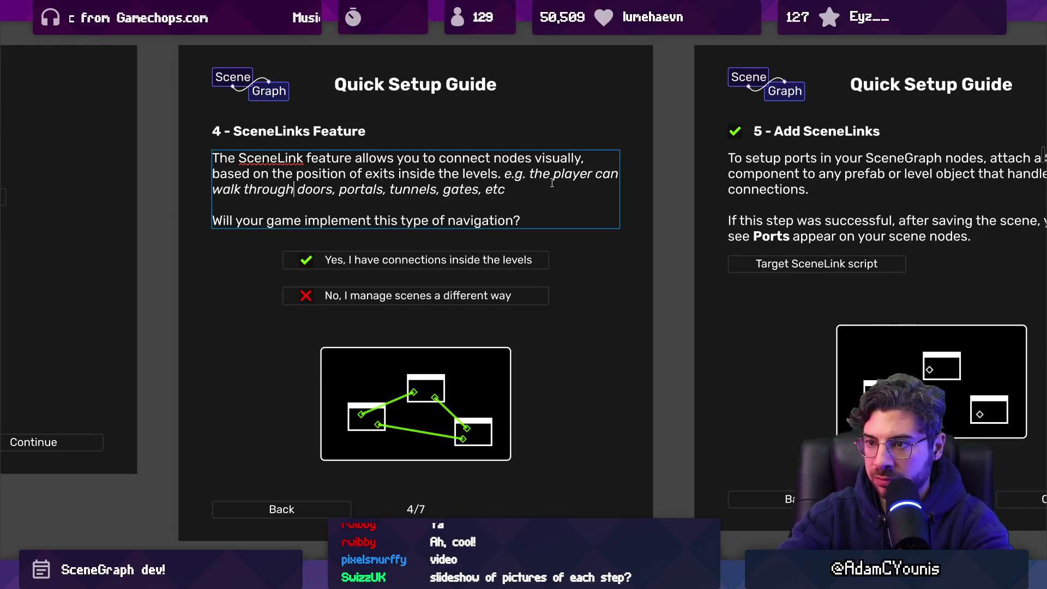
{"action": "type", "text": " to "}
{"action": "type", "text": " to load"}
{"action": "key", "text": "BackSpace"}
{"action": "key", "text": "BackSpace"}
{"action": "key", "text": "BackSpace"}
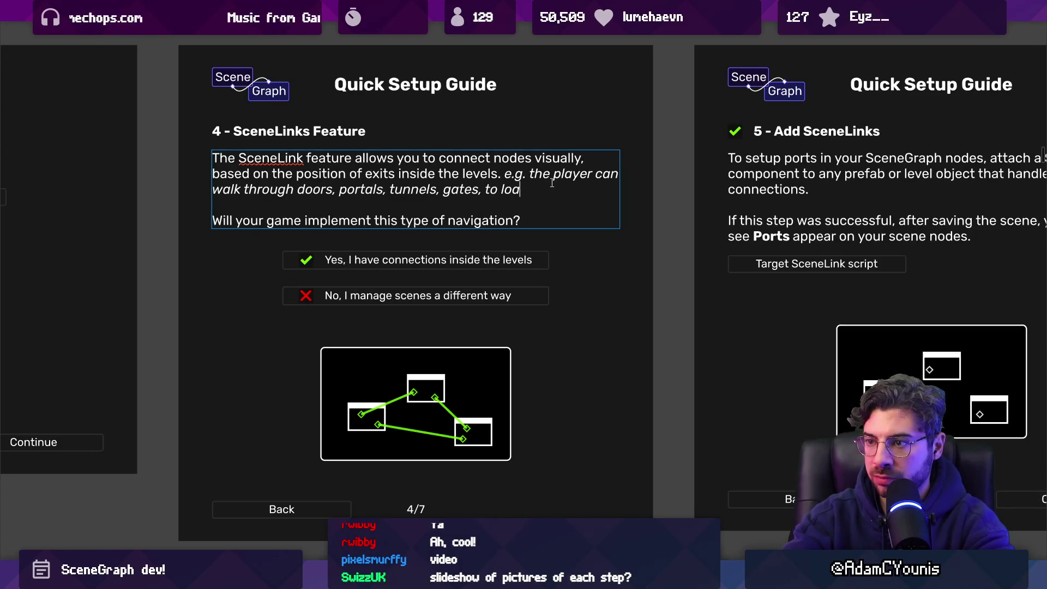
{"action": "type", "text": "to load i"}
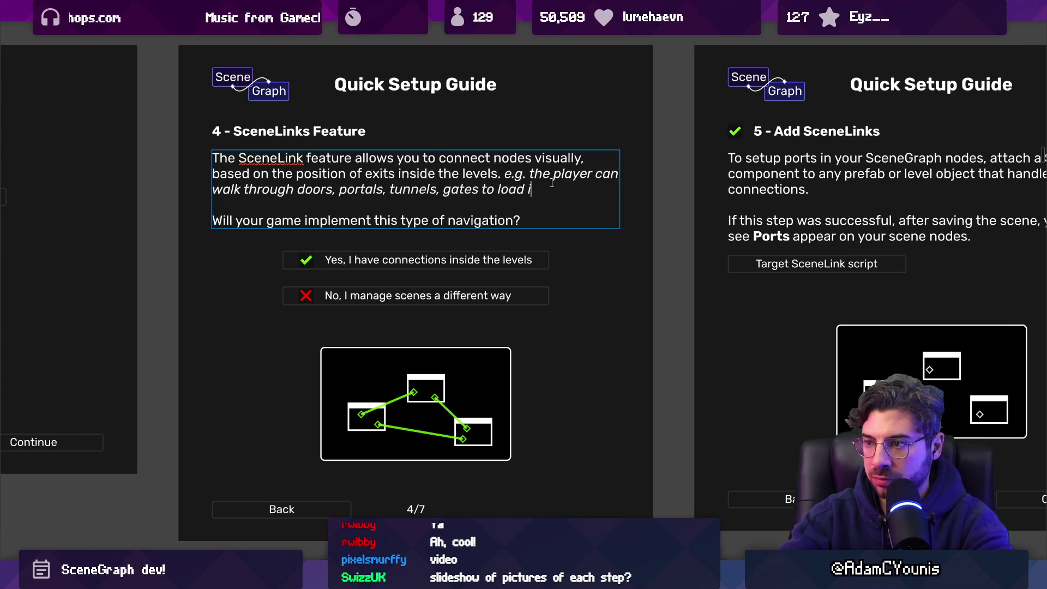
{"action": "type", "text": "nto another level."}
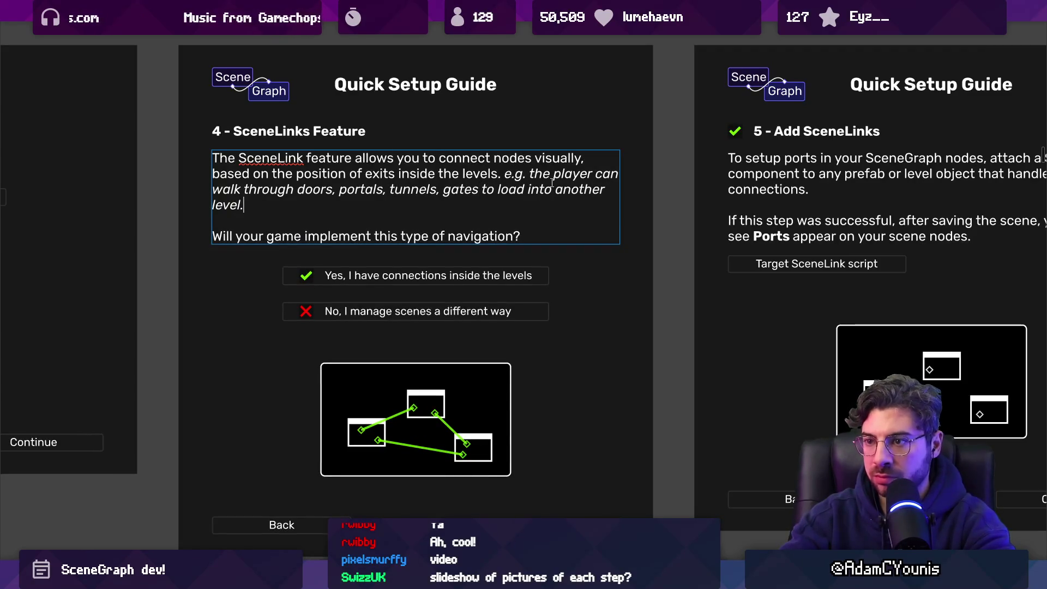
Add 'etc,' after 'gates' and reword to 'the player can move to another level by walking'
{"action": "key", "text": "ctrl+shift+Left"}
{"action": "key", "text": "ctrl+shift+Left"}
{"action": "key", "text": "ctrl+shift+Left"}
{"action": "key", "text": "Left"}
{"action": "type", "text": "etc,"}
{"action": "key", "text": "ctrl+shift+Right"}
{"action": "key", "text": "ctrl+shift+Right"}
{"action": "key", "text": "ctrl+shift+Right"}
{"action": "key", "text": "BackSpace"}
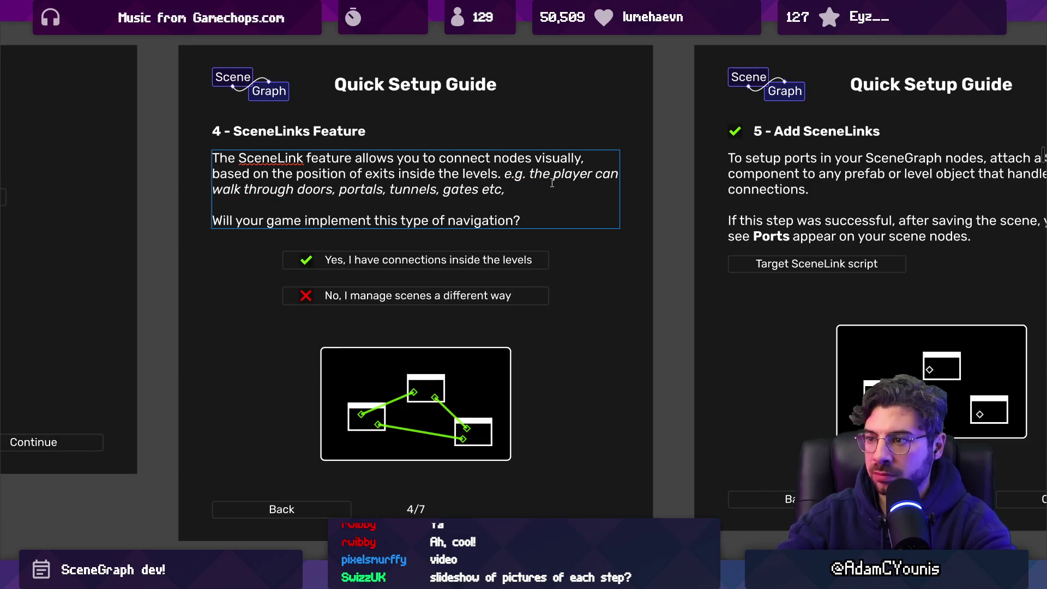
{"action": "key", "text": "ctrl+shift+Right"}
{"action": "key", "text": "ctrl+shift+Right"}
{"action": "key", "text": "ctrl+shift+Right"}
{"action": "key", "text": "Right"}
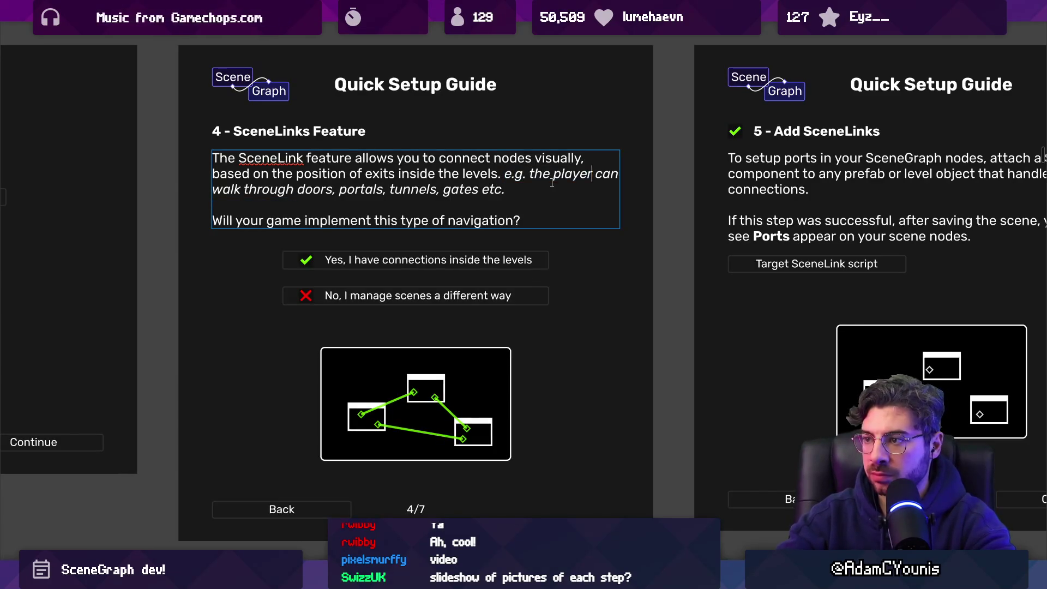
{"action": "key", "text": "BackSpace"}
{"action": "type", "text": "changes"}
{"action": "key", "text": "BackSpace"}
{"action": "key", "text": "BackSpace"}
{"action": "key", "text": "BackSpace"}
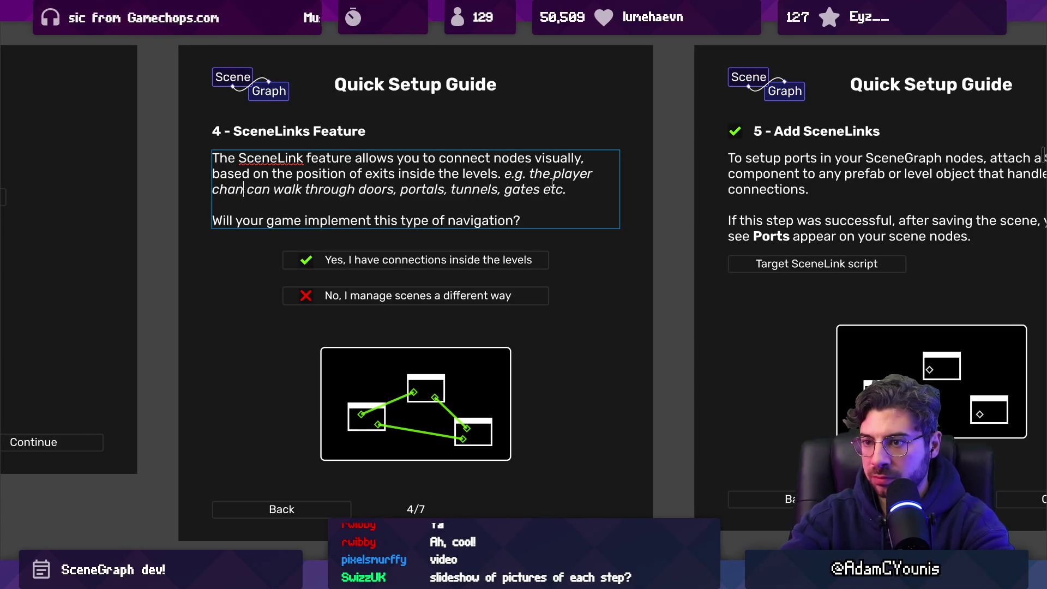
{"action": "type", "text": "can"}
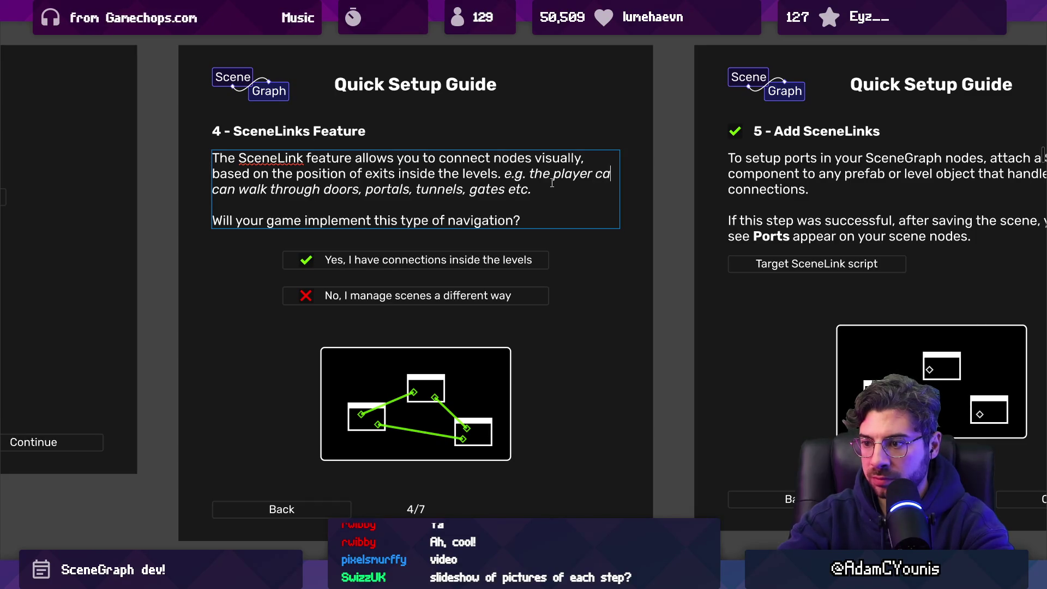
{"action": "type", "text": " move to another leve"}
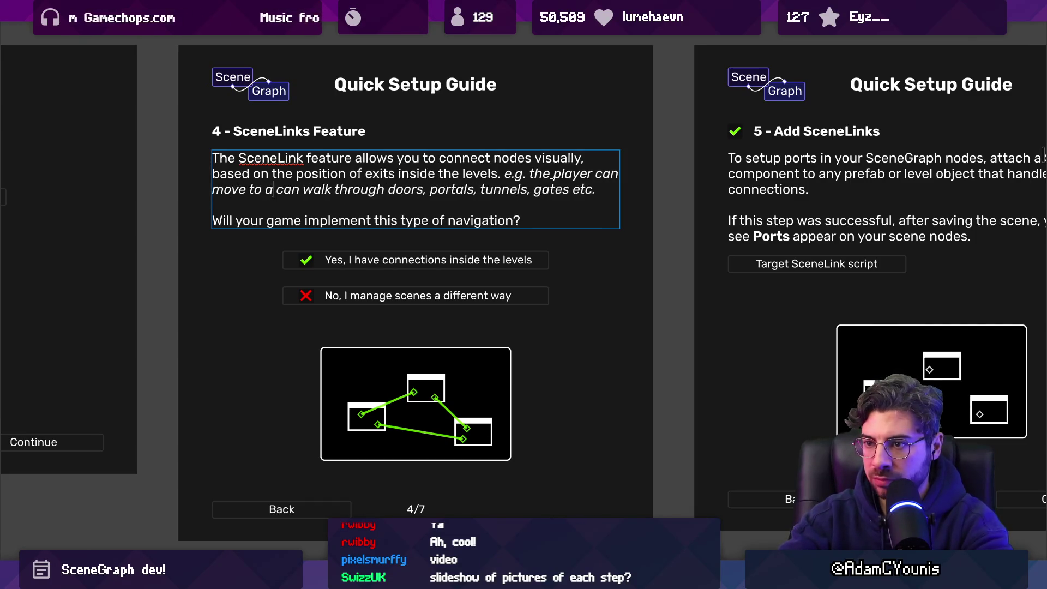
{"action": "type", "text": "l by walking"}
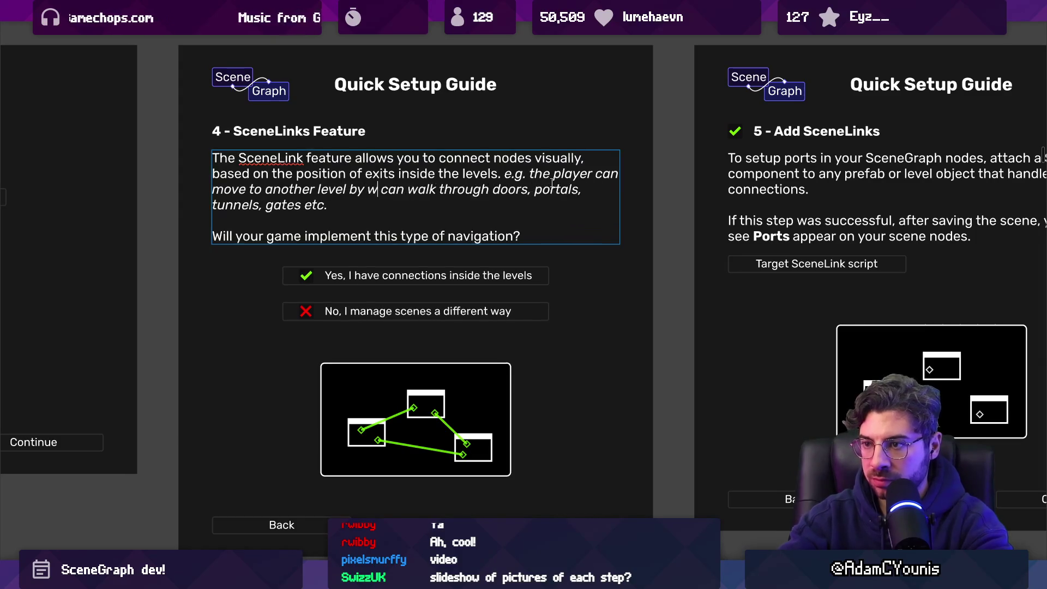
Reword the clause to 'navigate levels by walking'
{"action": "key", "text": "ctrl+shift+Right"}
{"action": "key", "text": "ctrl+shift+Right"}
{"action": "key", "text": "BackSpace"}
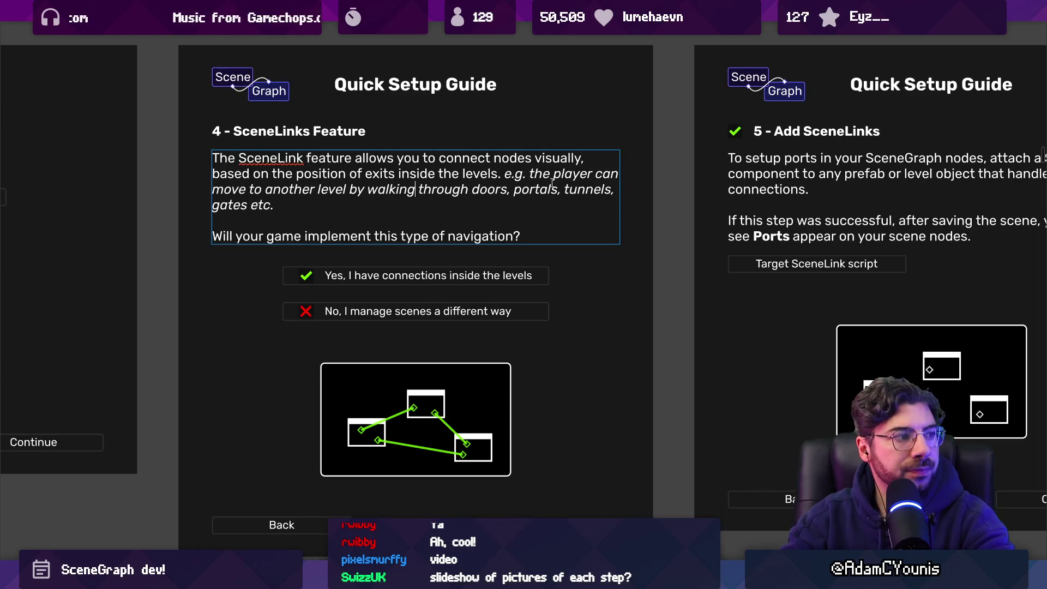
{"action": "key", "text": "ctrl+shift+Left"}
{"action": "key", "text": "ctrl+shift+Left"}
{"action": "key", "text": "ctrl+shift+Left"}
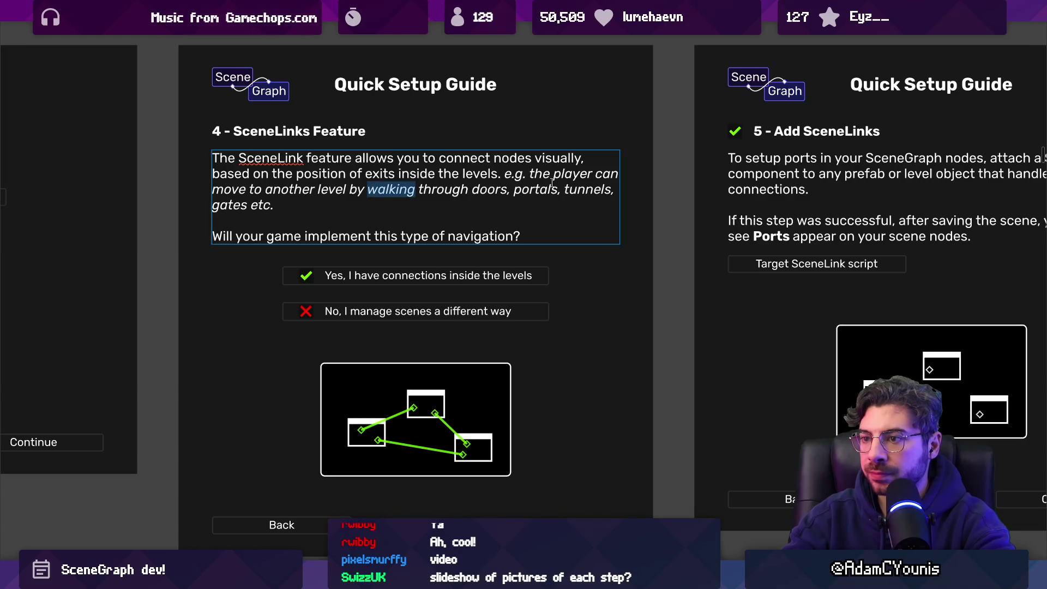
{"action": "type", "text": "naiv"}
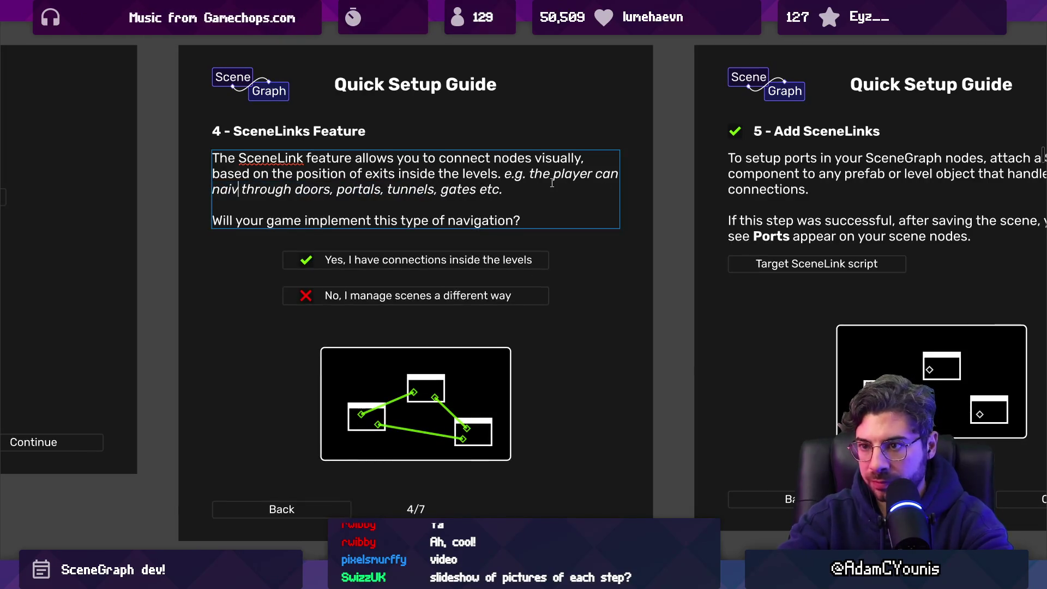
{"action": "key", "text": "BackSpace"}
{"action": "key", "text": "BackSpace"}
{"action": "type", "text": "viga"}
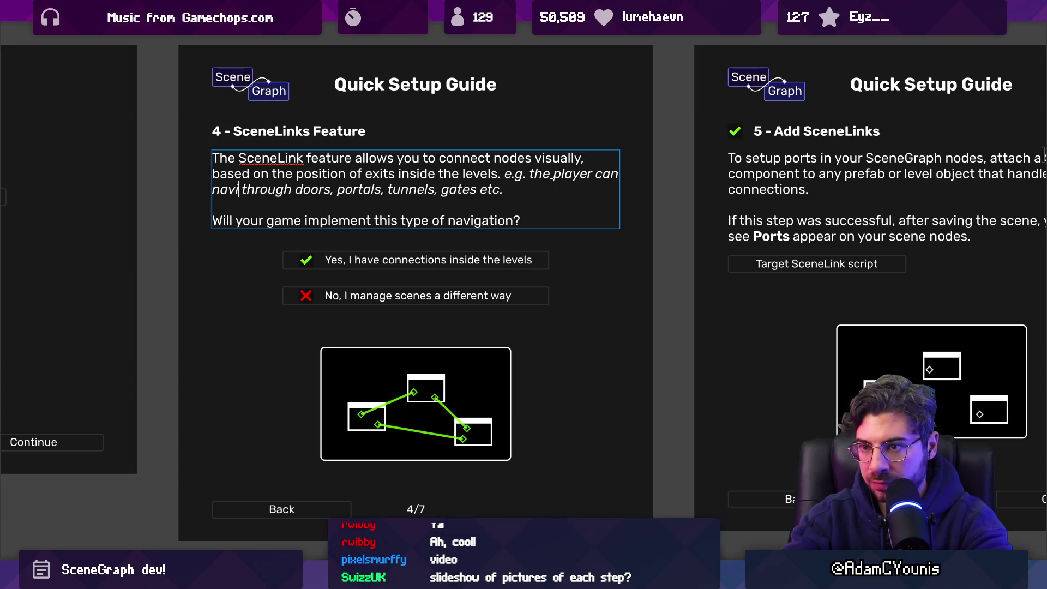
{"action": "type", "text": "te levels"}
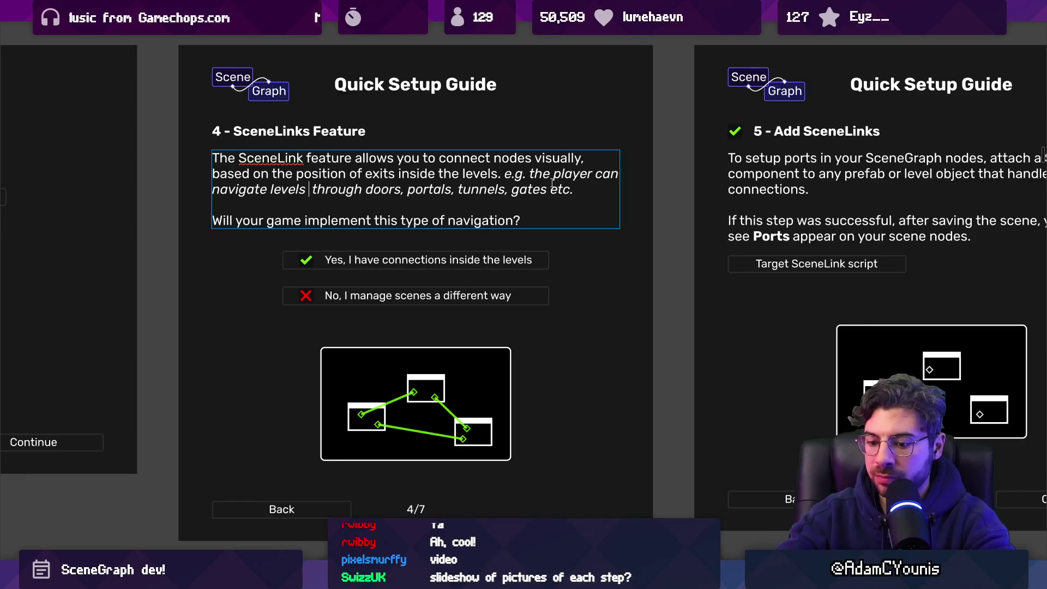
{"action": "type", "text": " by walking"}
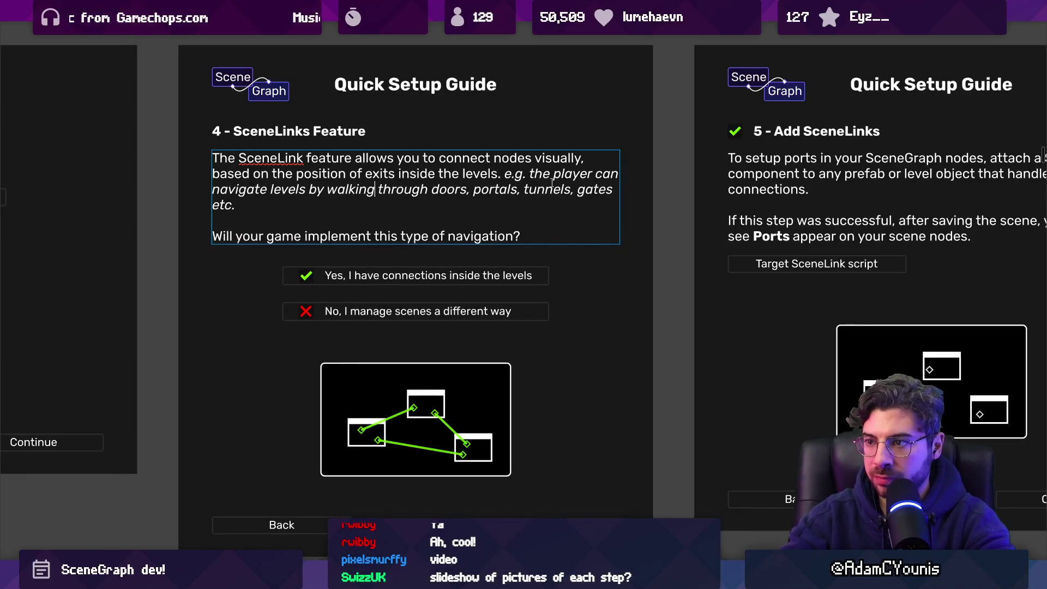
{"action": "key", "text": "Escape"}
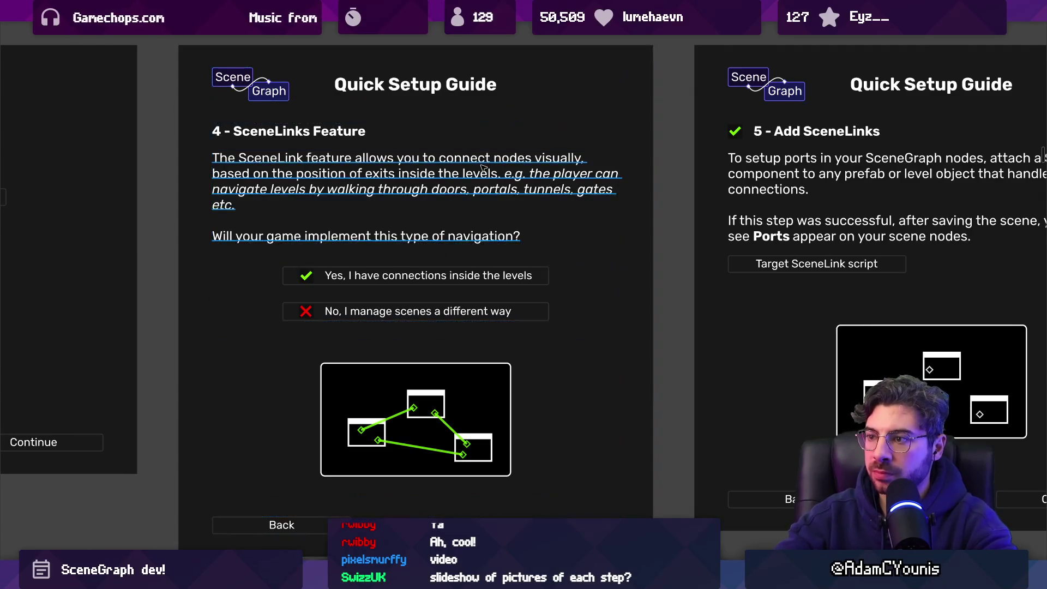
Remove the player-walking phrase so the example reads 'e.g. doors, portals, tunnels, gates etc.'
{"action": "scroll", "coordinate": [545, 183], "scroll_direction": "down", "scroll_amount": 2}
{"action": "left_click", "coordinate": [491, 175]}
{"action": "scroll", "coordinate": [509, 175], "scroll_direction": "up", "scroll_amount": 2}
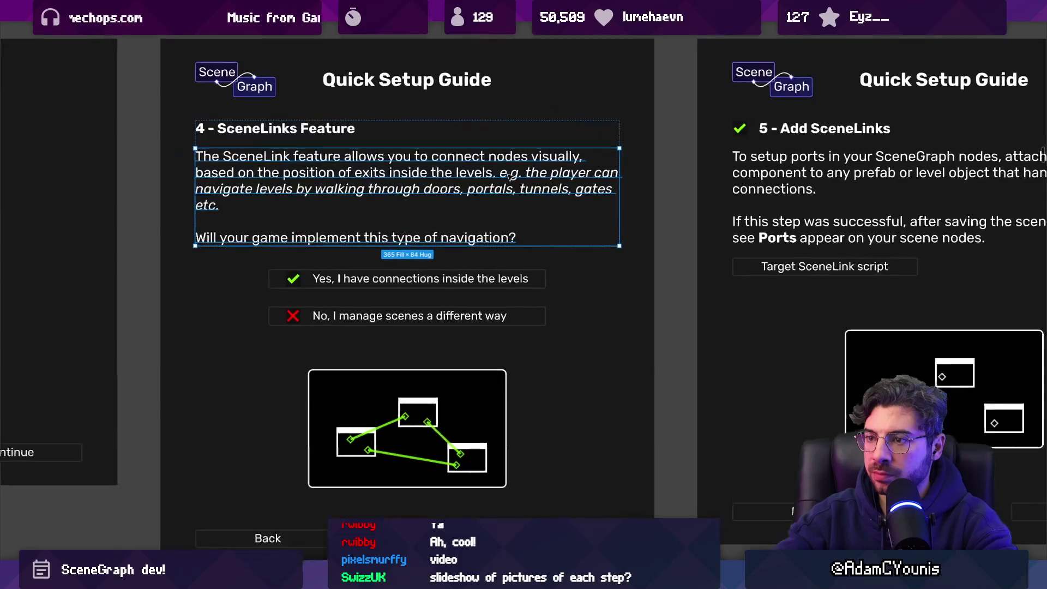
{"action": "double_click", "coordinate": [501, 172]}
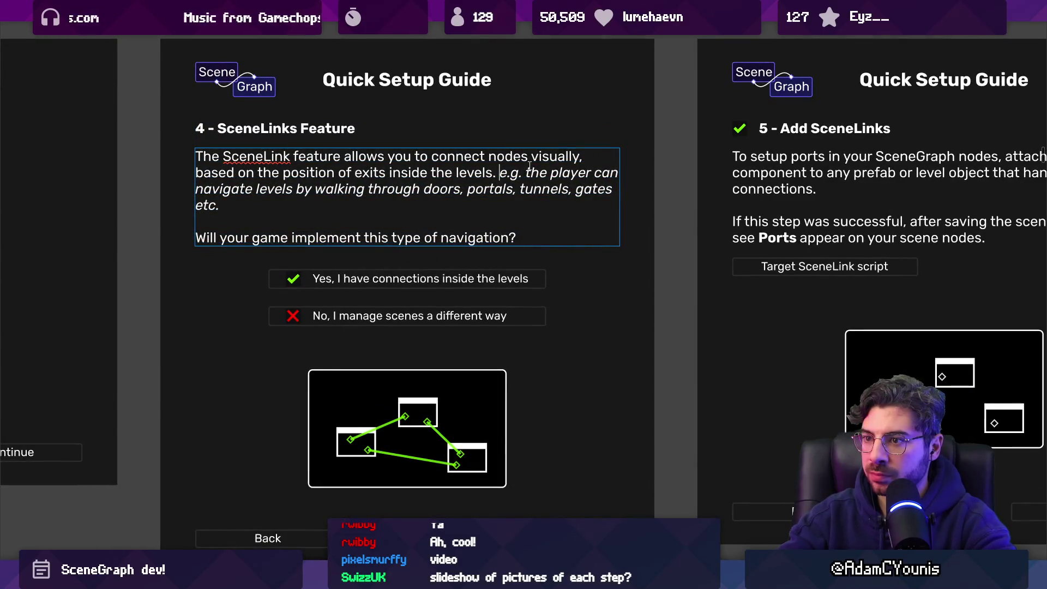
{"action": "key", "text": "ctrl+shift+Left"}
{"action": "key", "text": "ctrl+shift+Left"}
{"action": "key", "text": "ctrl+shift+Left"}
{"action": "key", "text": "Left"}
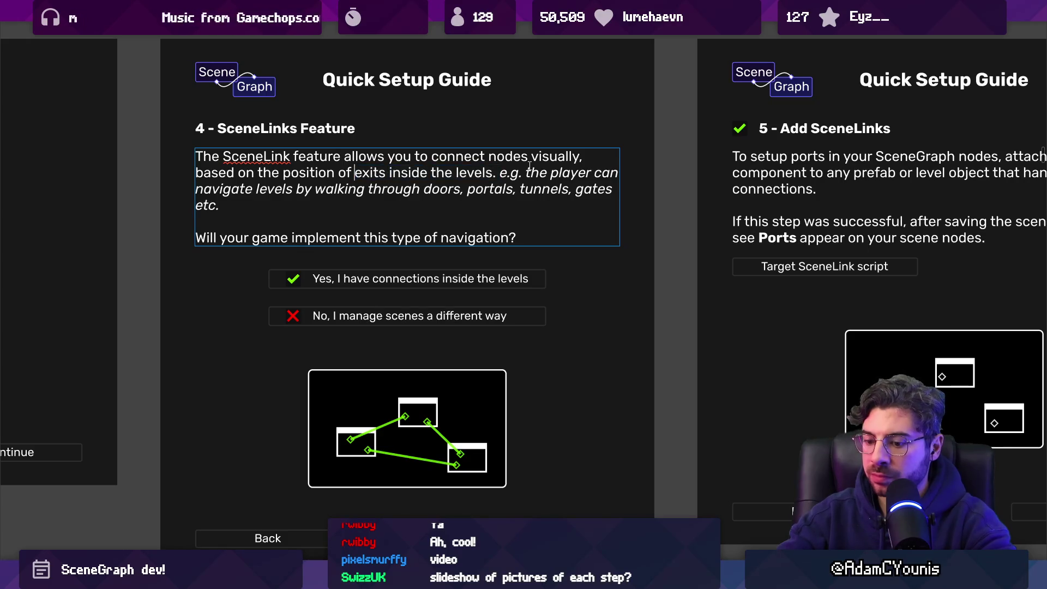
{"action": "type", "text": "player"}
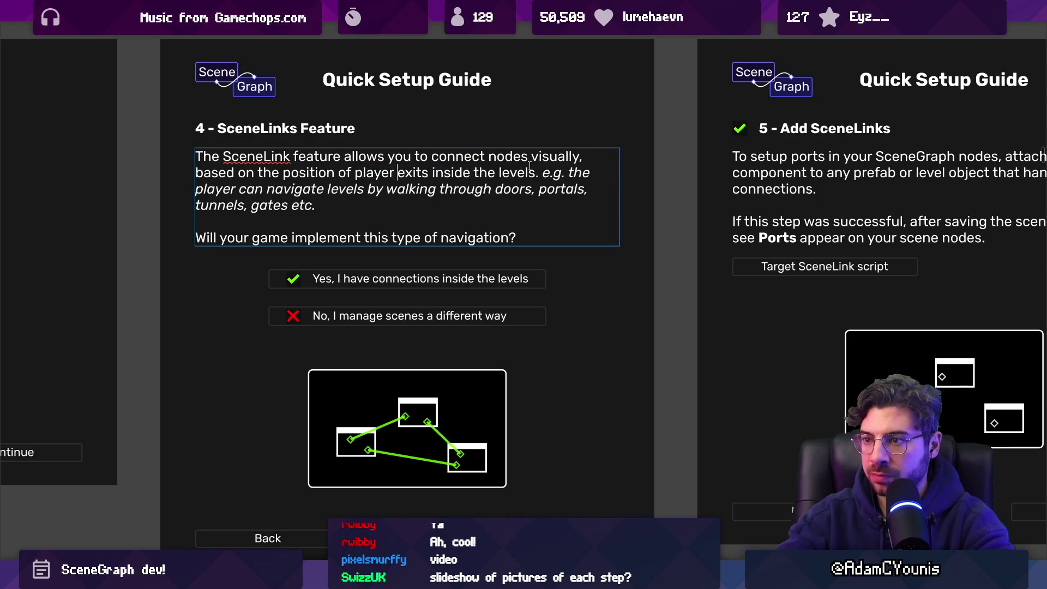
{"action": "key", "text": "ctrl+z"}
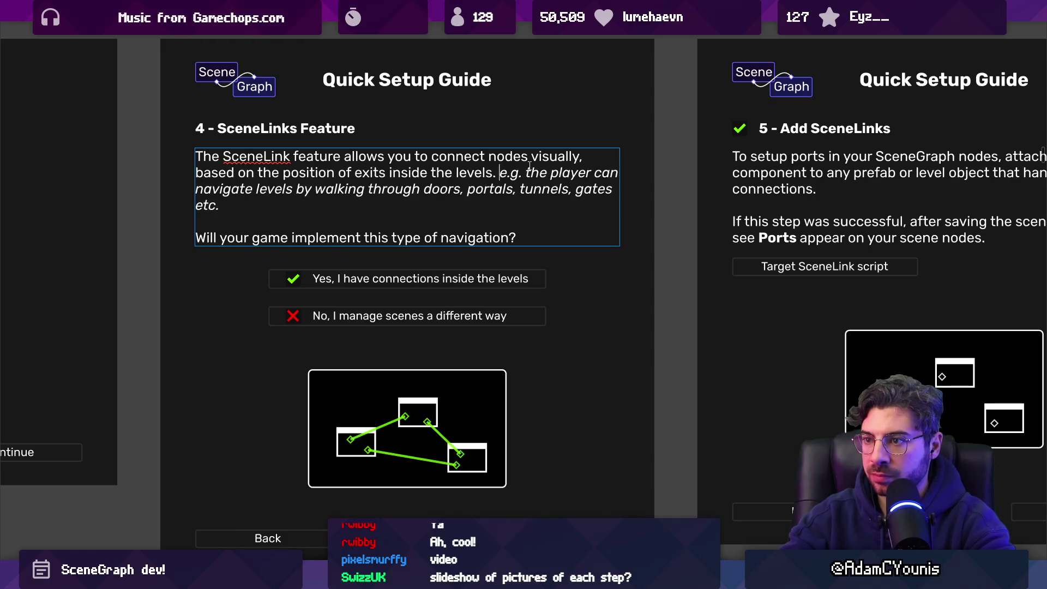
{"action": "key", "text": "ctrl+shift+Down"}
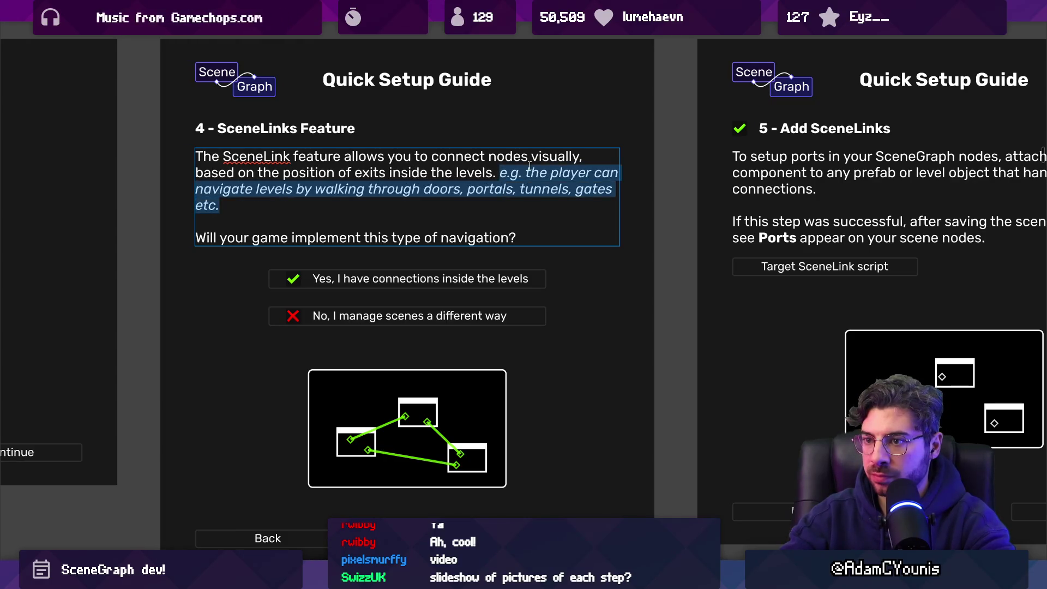
{"action": "key", "text": "Left"}
{"action": "key", "text": "Right"}
{"action": "key", "text": "Right"}
{"action": "key", "text": "Right"}
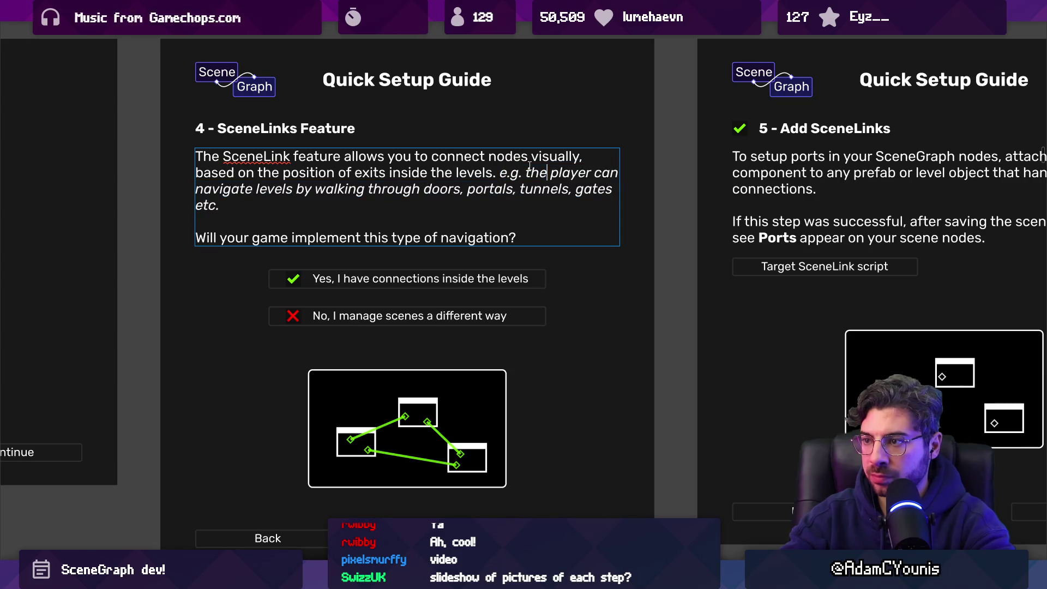
{"action": "key", "text": "ctrl+shift+Right"}
{"action": "key", "text": "ctrl+shift+Right"}
{"action": "key", "text": "ctrl+shift+Right"}
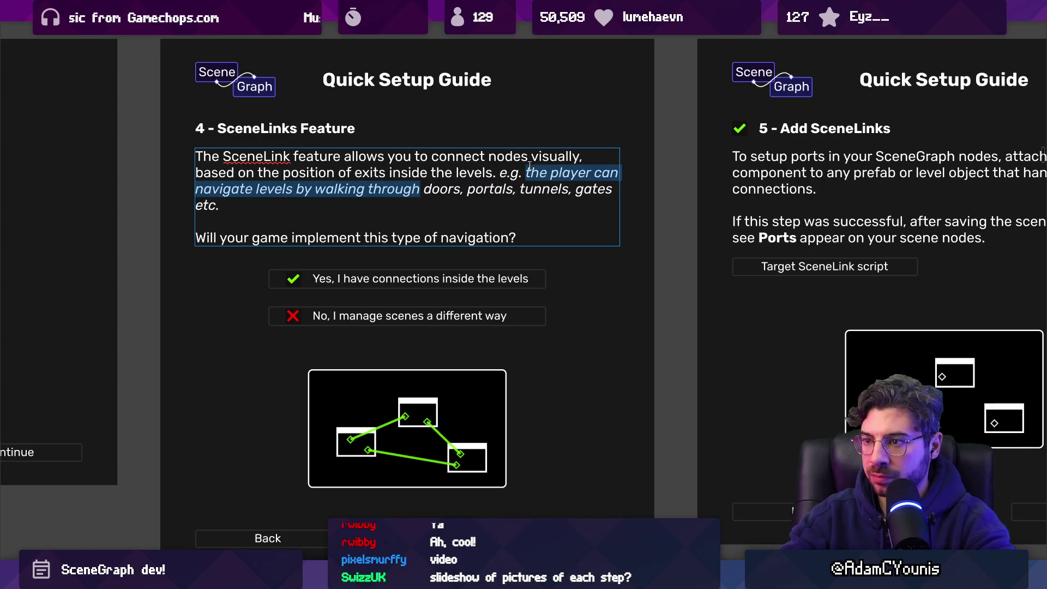
{"action": "key", "text": "Delete"}
{"action": "key", "text": "BackSpace"}
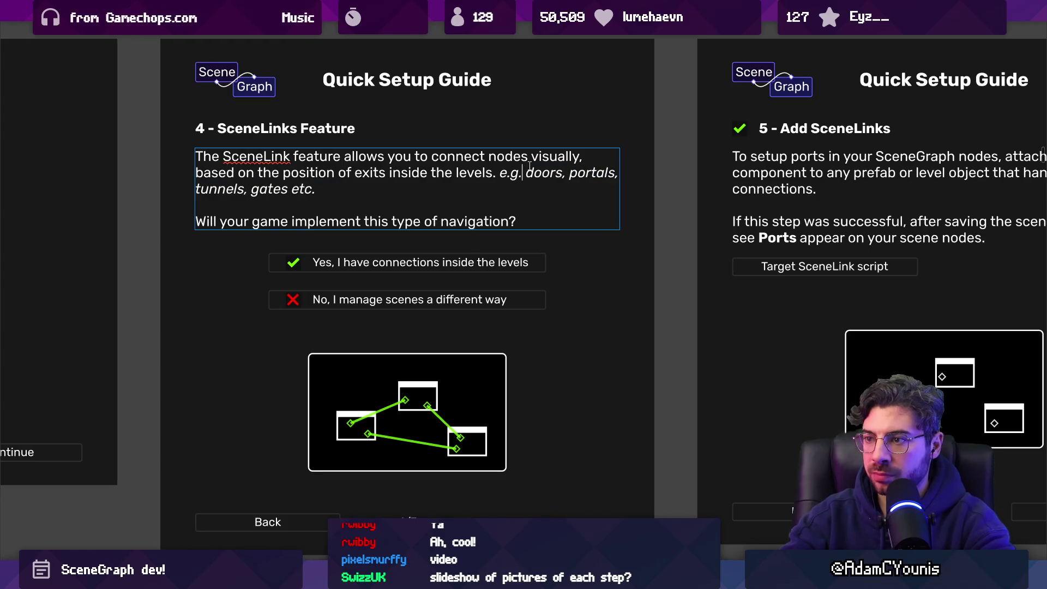
Append 'for the player' to the end of the navigation question
{"action": "type", "text": "for the player"}
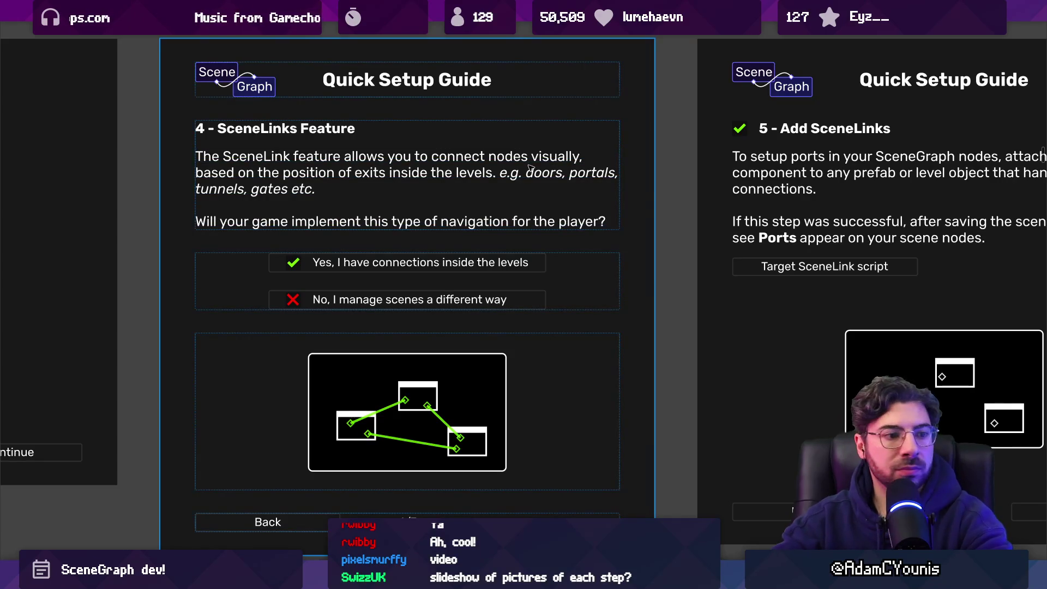
{"action": "scroll", "coordinate": [394, 211], "scroll_direction": "down", "scroll_amount": 2}
{"action": "scroll", "coordinate": [394, 211], "scroll_direction": "down", "scroll_amount": 1}
{"action": "left_click", "coordinate": [375, 263]}
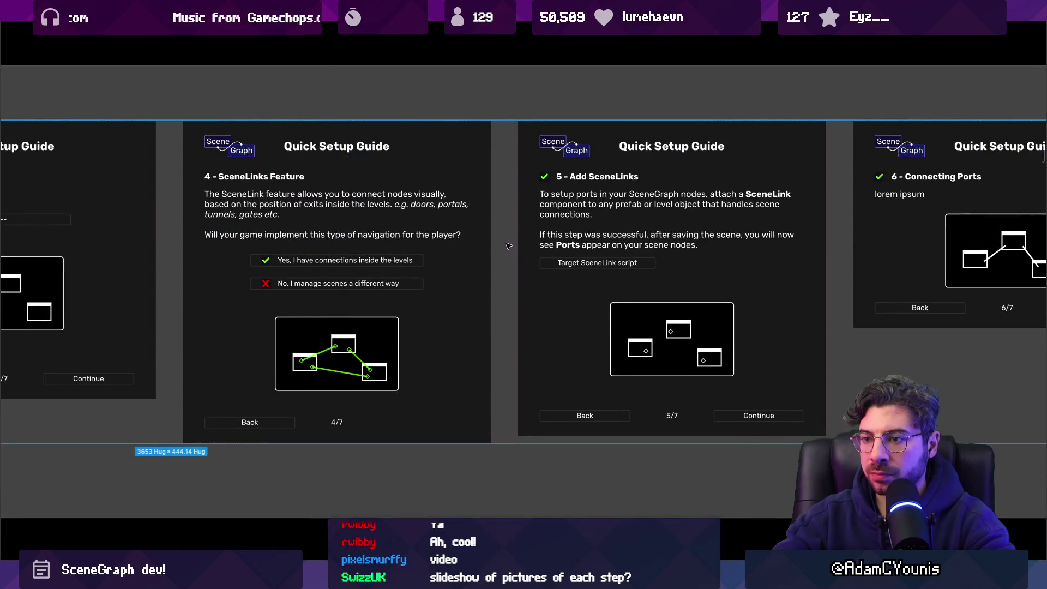
In the Yes answer, replace 'connections' with 'exits'
{"action": "scroll", "coordinate": [375, 263], "scroll_direction": "up", "scroll_amount": 2}
{"action": "double_click", "coordinate": [344, 260]}
{"action": "left_click", "coordinate": [314, 260]}
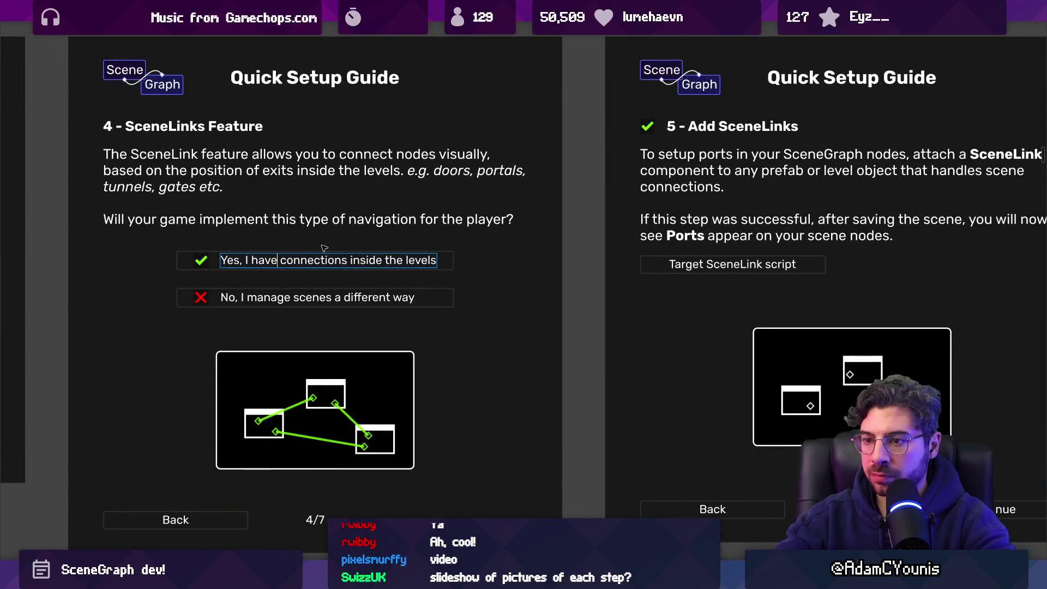
{"action": "key", "text": "ctrl+shift+Right"}
{"action": "type", "text": "doors"}
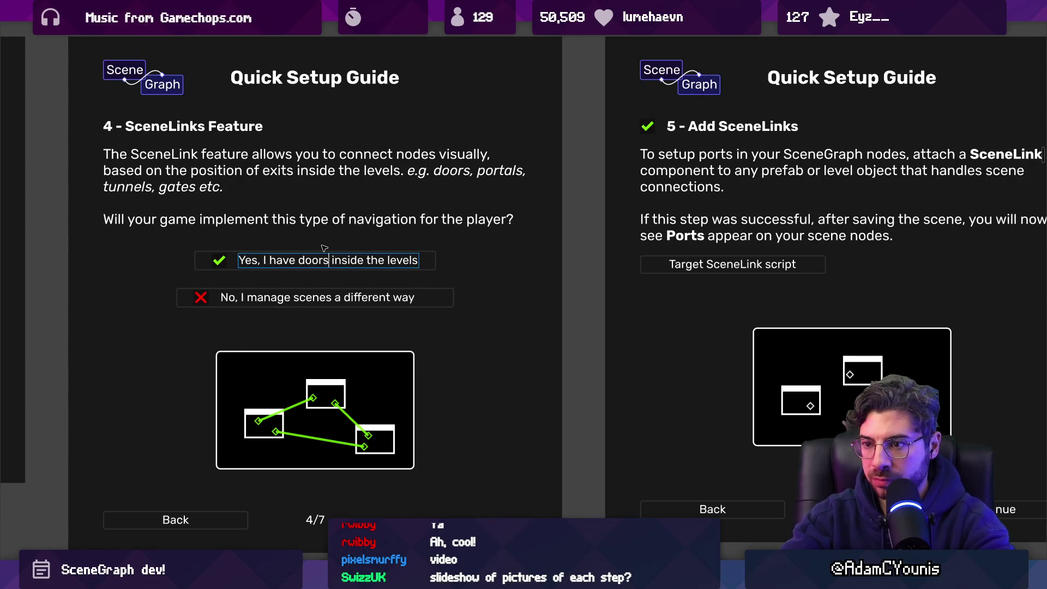
{"action": "key", "text": "ctrl+shift+Left"}
{"action": "type", "text": "exits"}
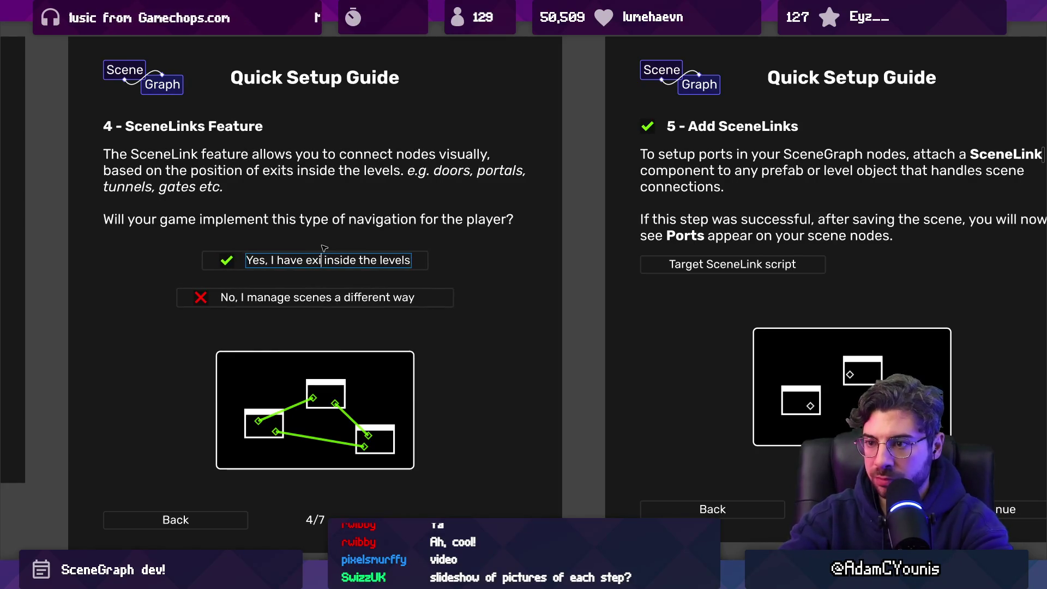
Reword the Yes answer to 'level exits … scenes' and insert 'physically'
{"action": "key", "text": "ctrl+Left"}
{"action": "type", "text": "scene"}
{"action": "key", "text": "ctrl+shift+Left"}
{"action": "type", "text": "level"}
{"action": "key", "text": "ctrl+shift+Left"}
{"action": "type", "text": "scenes"}
{"action": "key", "text": "ctrl+shift+Left"}
{"action": "key", "text": "ctrl+shift+Left"}
{"action": "key", "text": "ctrl+shift+Left"}
{"action": "key", "text": "Left"}
{"action": "type", "text": "physically"}
Rewrite the text after 'Yes,' as 'there are physical exits in the scenes'
{"action": "key", "text": "Home"}
{"action": "key", "text": "ctrl+shift+Right"}
{"action": "key", "text": "ctrl+Right"}
{"action": "key", "text": "ctrl+shift+Right"}
{"action": "key", "text": "shift+End"}
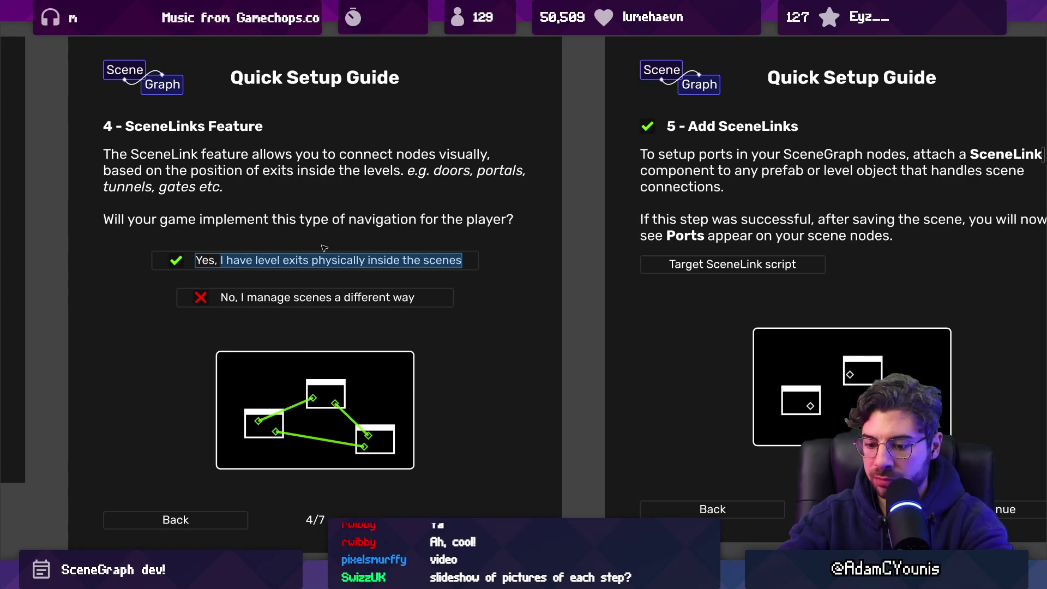
{"action": "type", "text": "there will"}
{"action": "key", "text": "BackSpace"}
{"action": "key", "text": "BackSpace"}
{"action": "key", "text": "BackSpace"}
{"action": "type", "text": "are phyis"}
{"action": "key", "text": "BackSpace"}
{"action": "key", "text": "BackSpace"}
{"action": "type", "text": "sic"}
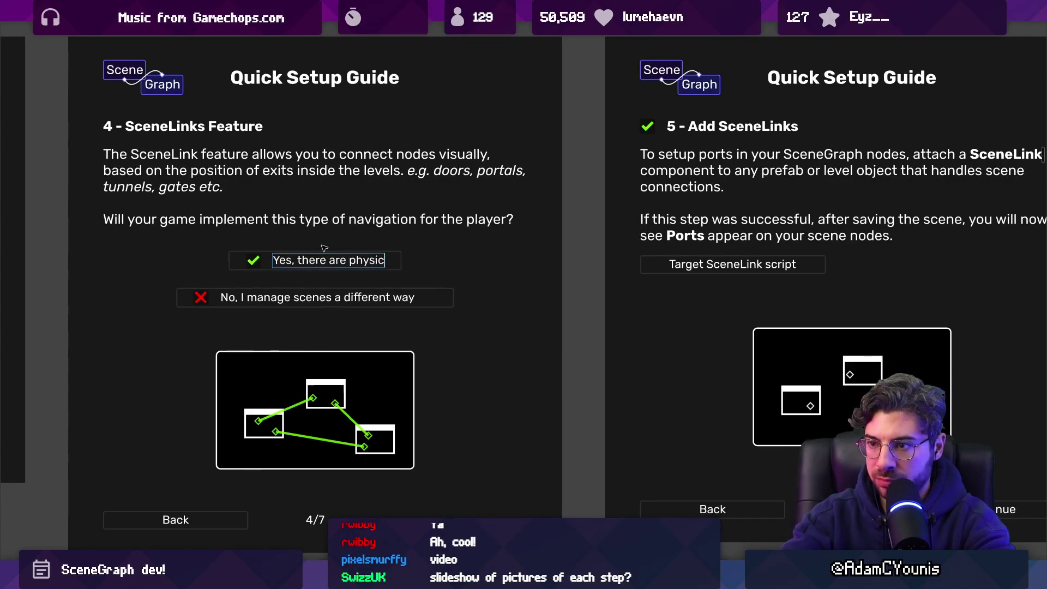
{"action": "type", "text": "al exits in the scenes"}
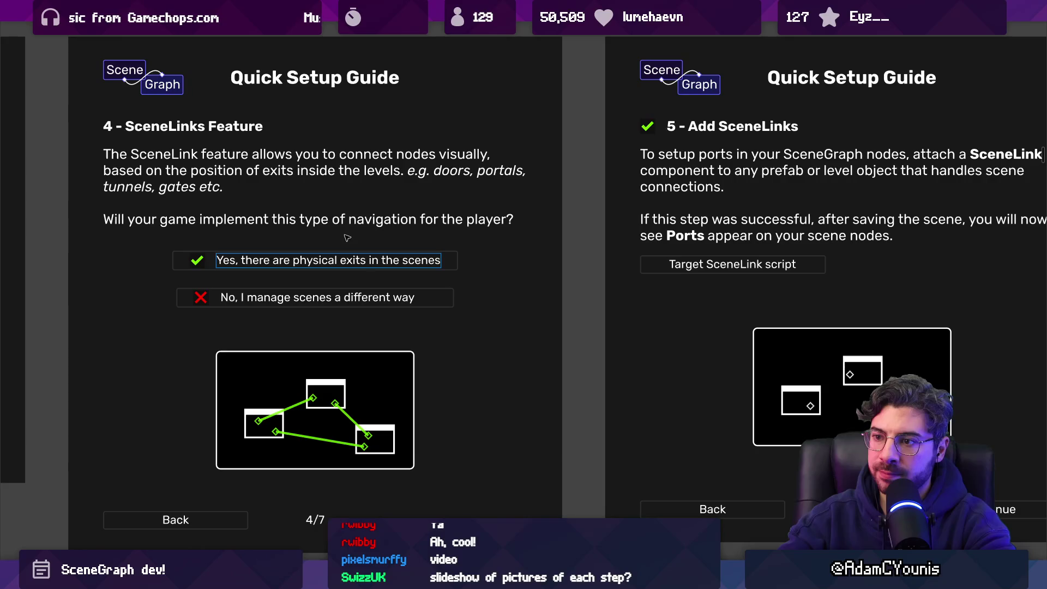
Revert the Yes answer, replace 'inside' with 'within', and select 'I have'
{"action": "scroll", "coordinate": [342, 238], "scroll_direction": "down", "scroll_amount": 4}
{"action": "scroll", "coordinate": [378, 256], "scroll_direction": "up", "scroll_amount": 4}
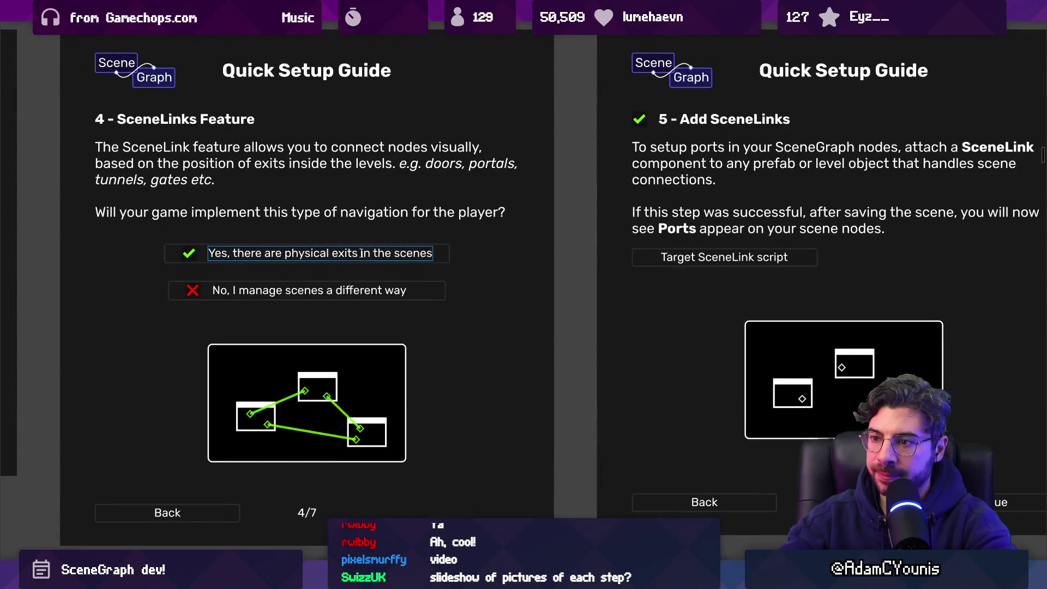
{"action": "type", "text": "between"}
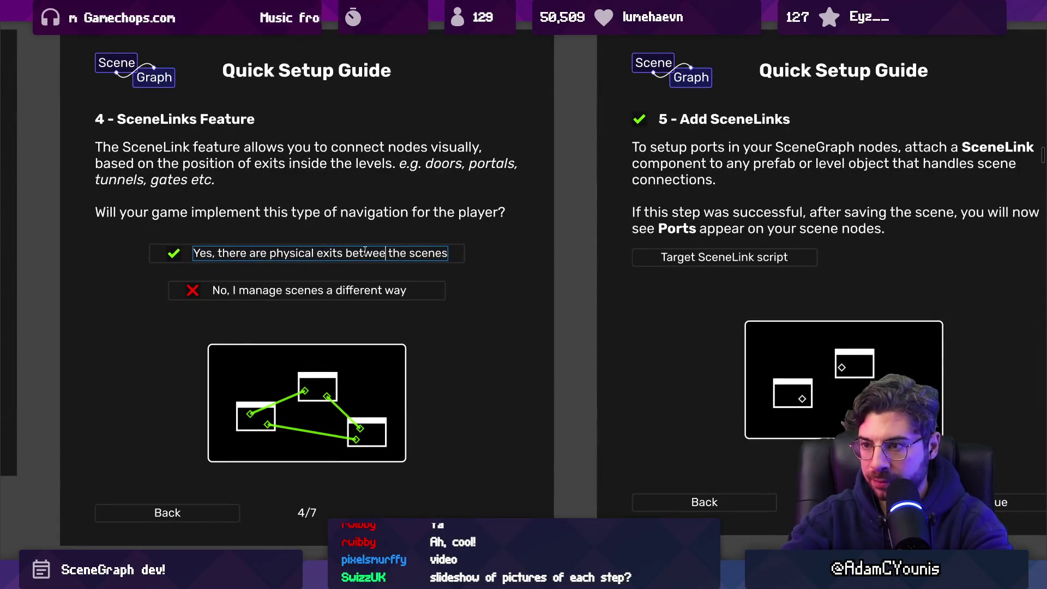
{"action": "key", "text": "Delete"}
{"action": "key", "text": "Delete"}
{"action": "key", "text": "Delete"}
{"action": "key", "text": "ctrl+z"}
{"action": "key", "text": "ctrl+z"}
{"action": "key", "text": "ctrl+z"}
{"action": "key", "text": "ctrl+z"}
{"action": "key", "text": "ctrl+z"}
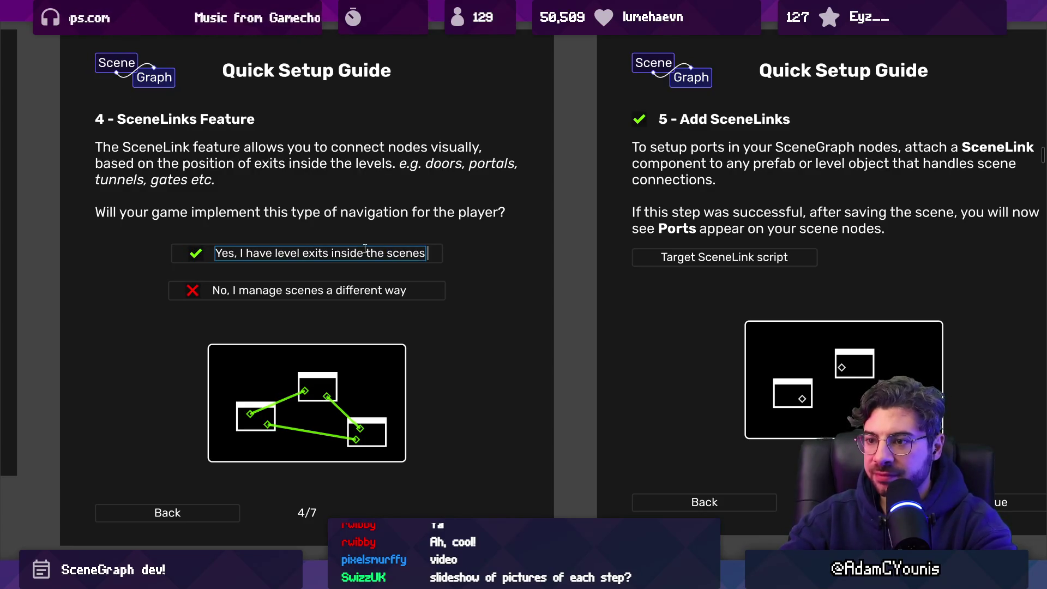
{"action": "double_click", "coordinate": [355, 252]}
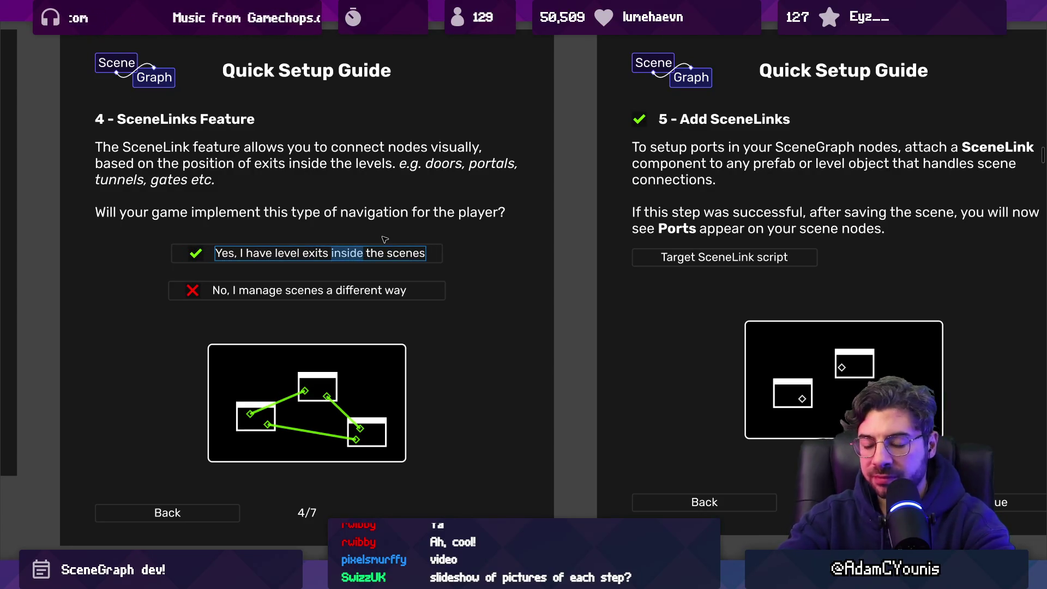
{"action": "type", "text": "within"}
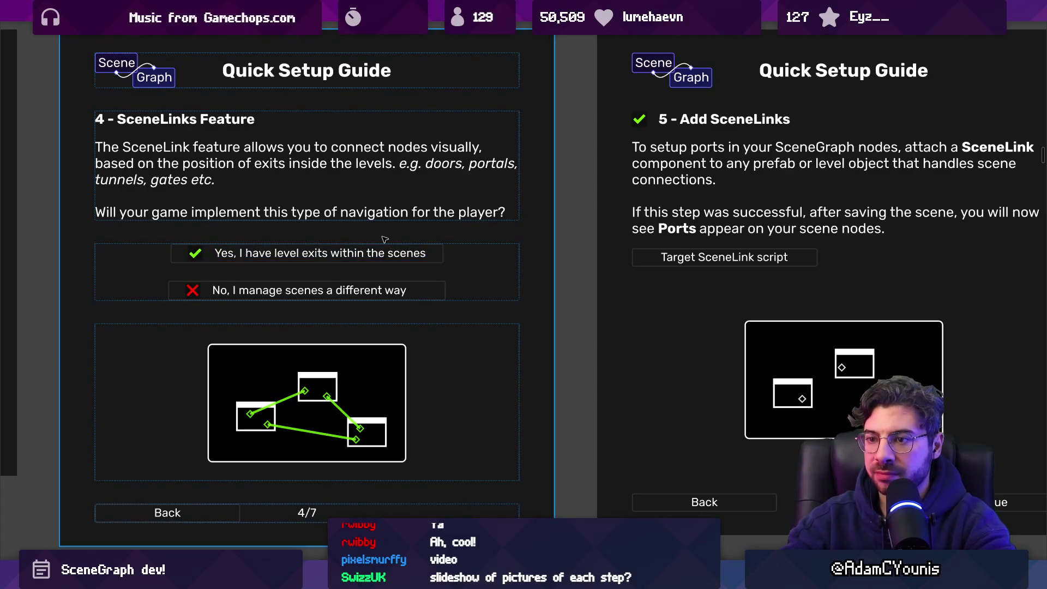
{"action": "left_click", "coordinate": [286, 254]}
{"action": "left_click_drag", "start_coordinate": [275, 254], "coordinate": [240, 254]}
Add 'there are' to the Yes answer and change 'scenes' to 'scene transitions' in the No answer
{"action": "type", "text": "there are"}
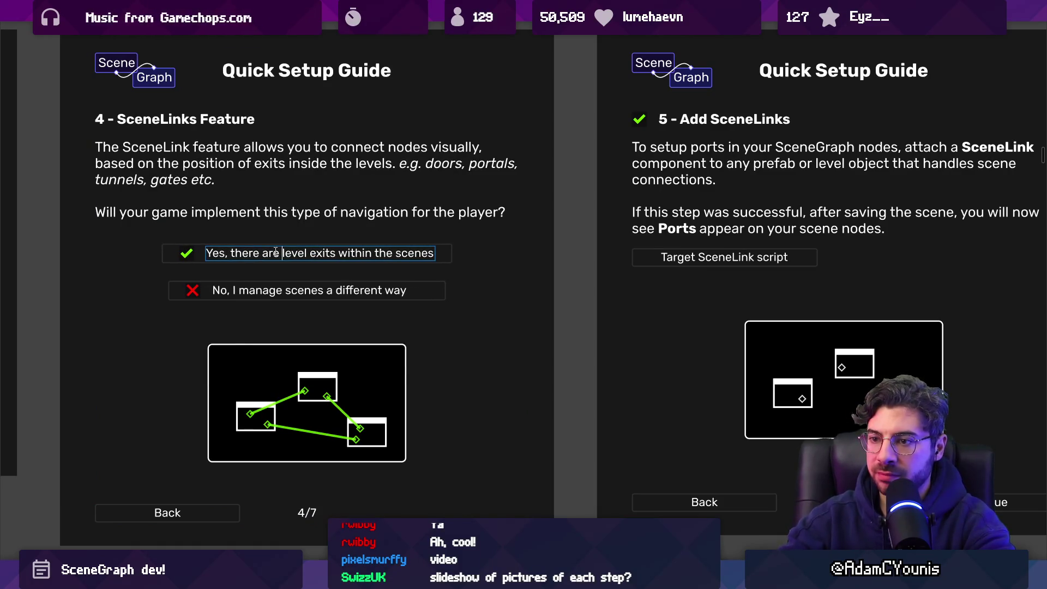
{"action": "left_click", "coordinate": [326, 290]}
{"action": "left_click", "coordinate": [325, 290]}
{"action": "key", "text": "BackSpace"}
{"action": "type", "text": "transitions"}
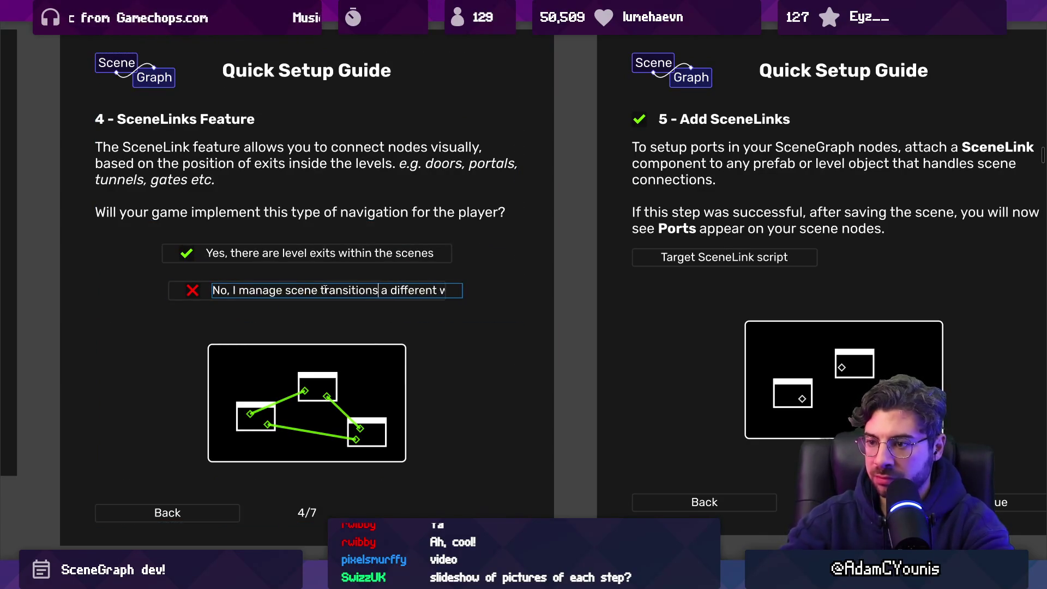
{"action": "key", "text": "Escape"}
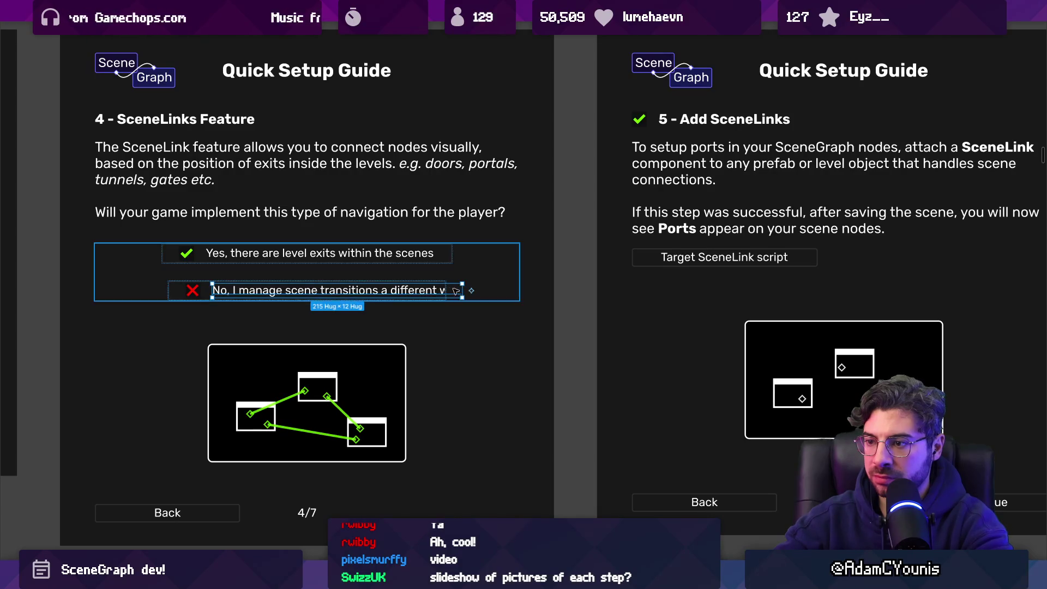
Replace the No answer's wording after 'No,' with 'scene transitions are handled another way'
{"action": "key", "text": "Escape"}
{"action": "double_click", "coordinate": [462, 295]}
{"action": "key", "text": "Escape"}
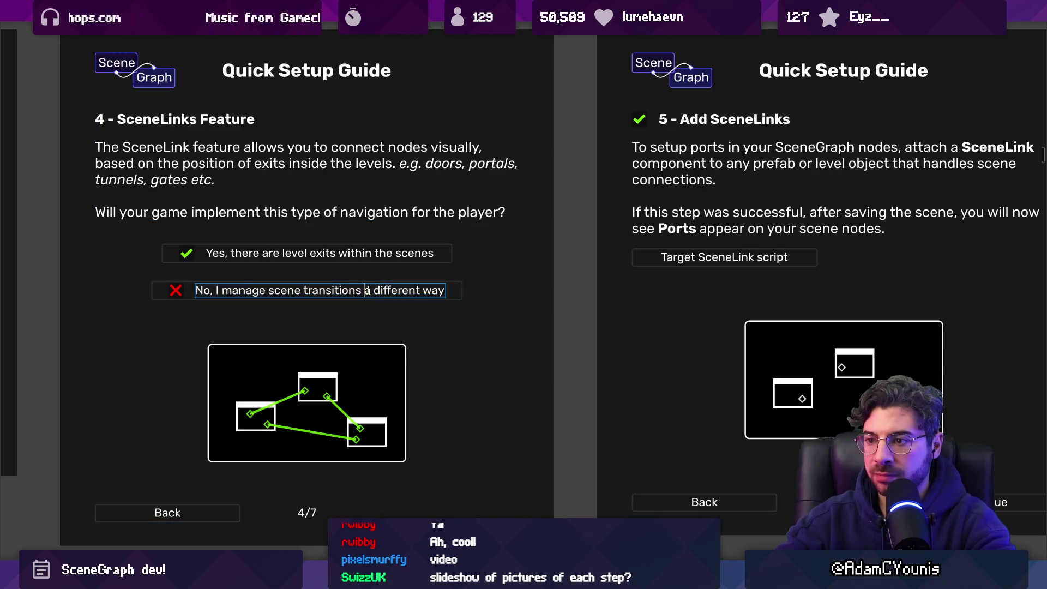
{"action": "type", "text": "dir"}
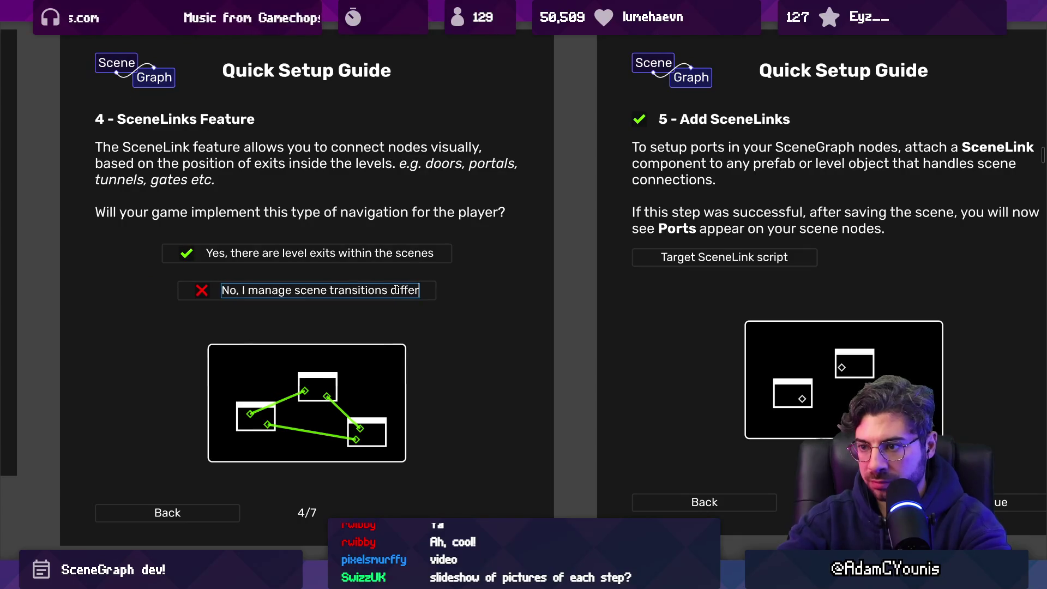
{"action": "key", "text": "Return"}
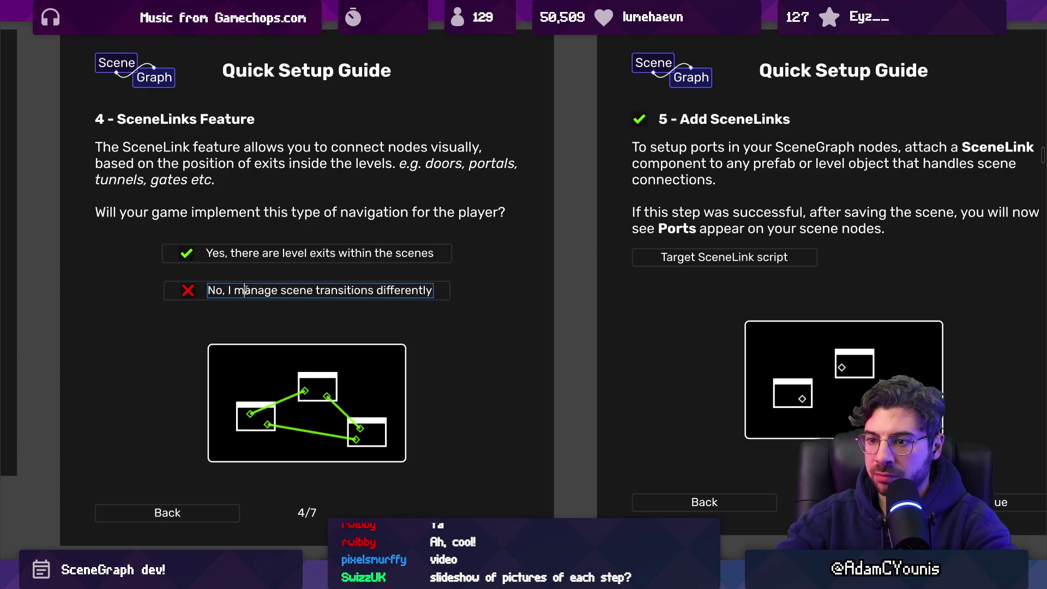
{"action": "key", "text": "shift+End"}
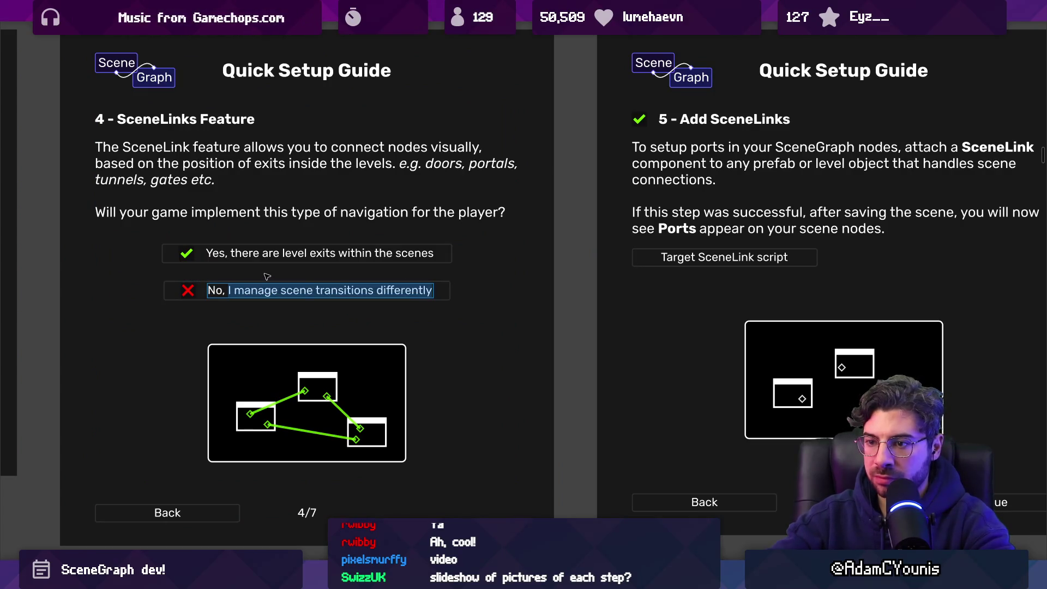
{"action": "type", "text": "scene transitions are handl"}
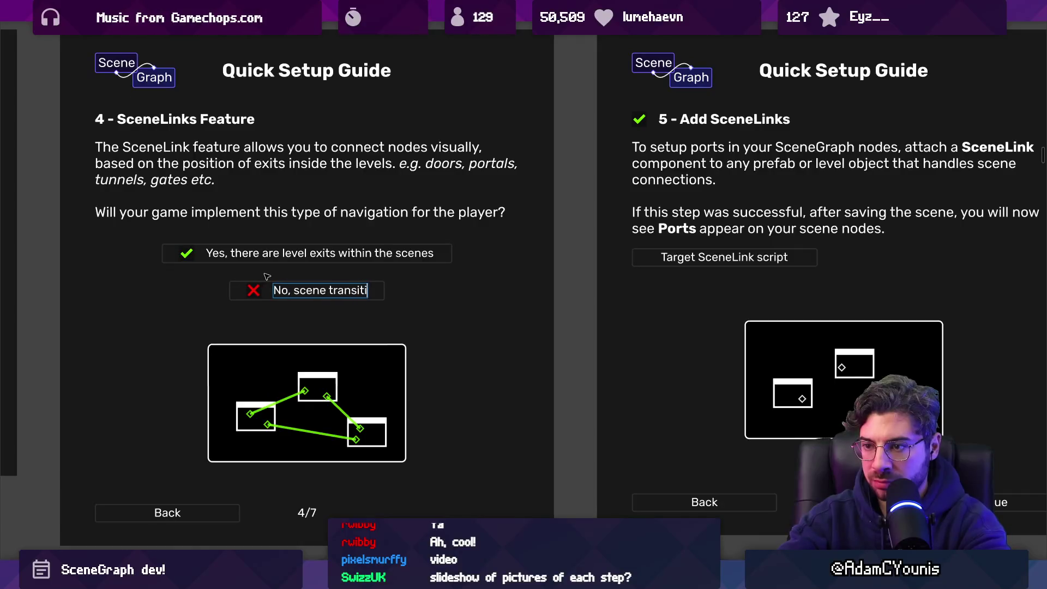
{"action": "type", "text": "ed another way"}
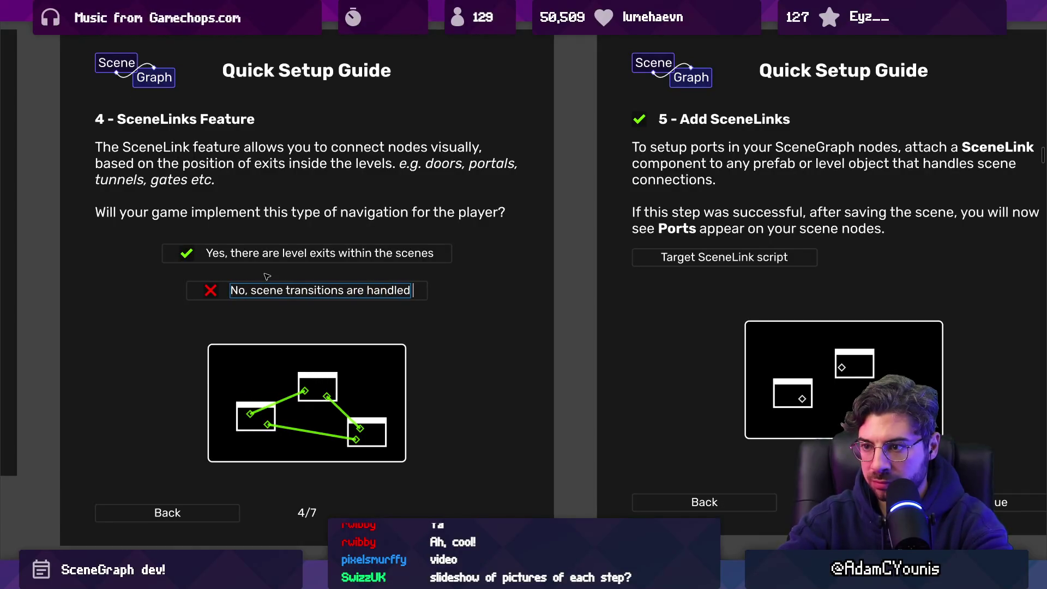
{"action": "key", "text": "Escape"}
{"action": "key", "text": "Escape"}
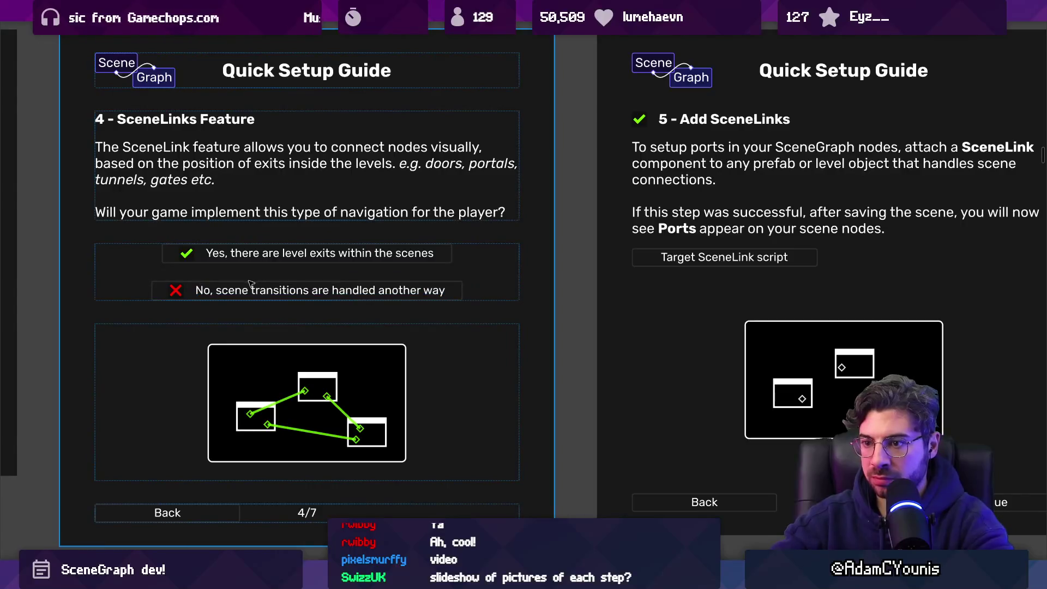
{"action": "scroll", "coordinate": [278, 293], "scroll_direction": "down", "scroll_amount": 1}
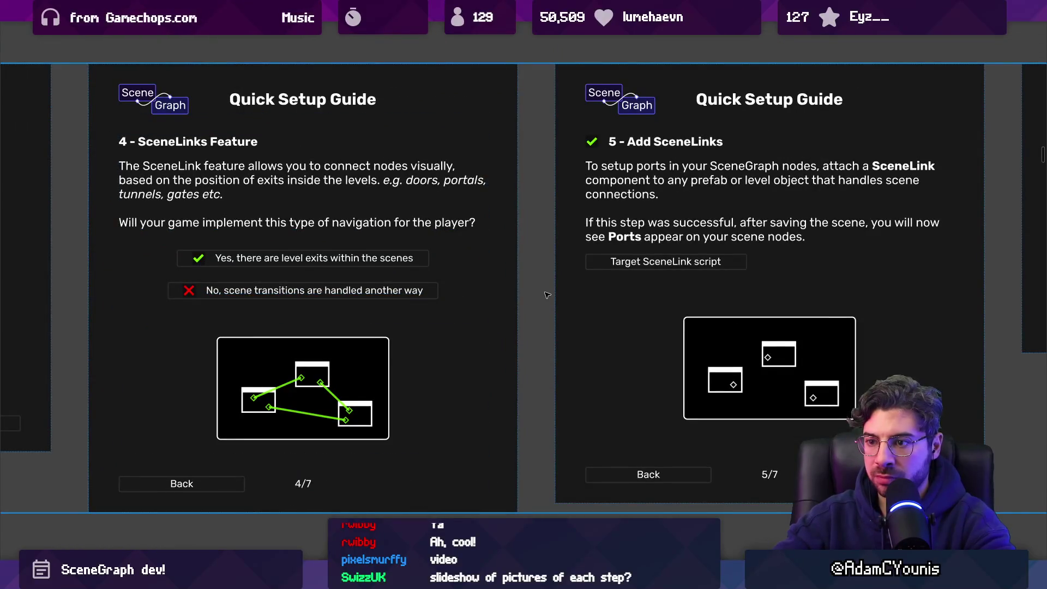
Replace 'transitions are' with 'switching is' so the No answer reads 'No, scene switching is handled another way'
{"action": "scroll", "coordinate": [316, 289], "scroll_direction": "up", "scroll_amount": 3}
{"action": "double_click", "coordinate": [260, 300]}
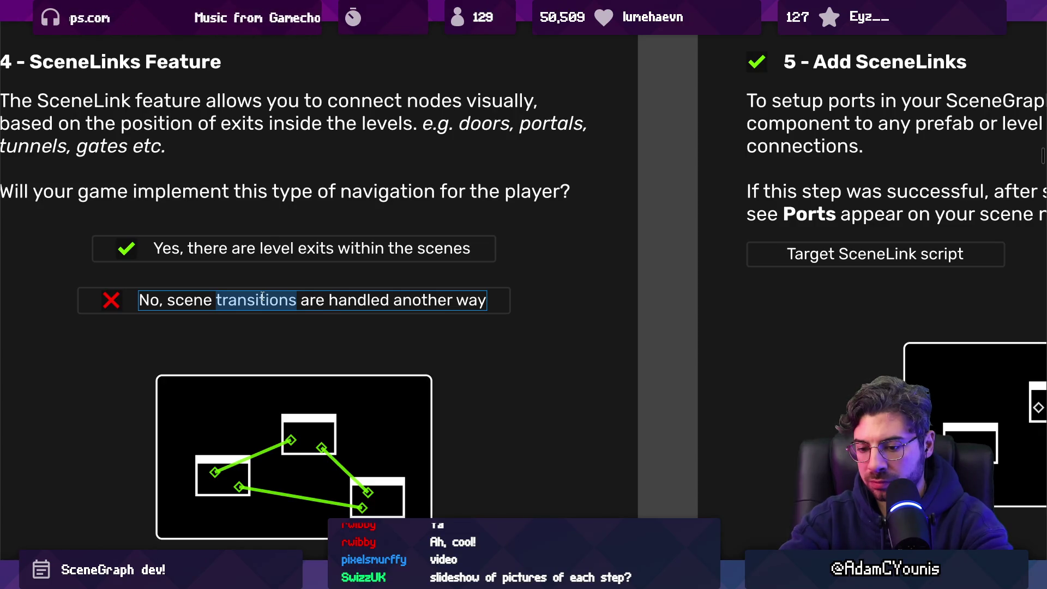
{"action": "type", "text": "nav"}
{"action": "key", "text": "BackSpace"}
{"action": "key", "text": "BackSpace"}
{"action": "key", "text": "BackSpace"}
{"action": "type", "text": "switching is"}
{"action": "key", "text": "ctrl+shift+Right"}
{"action": "key", "text": "BackSpace"}
{"action": "key", "text": "Return"}
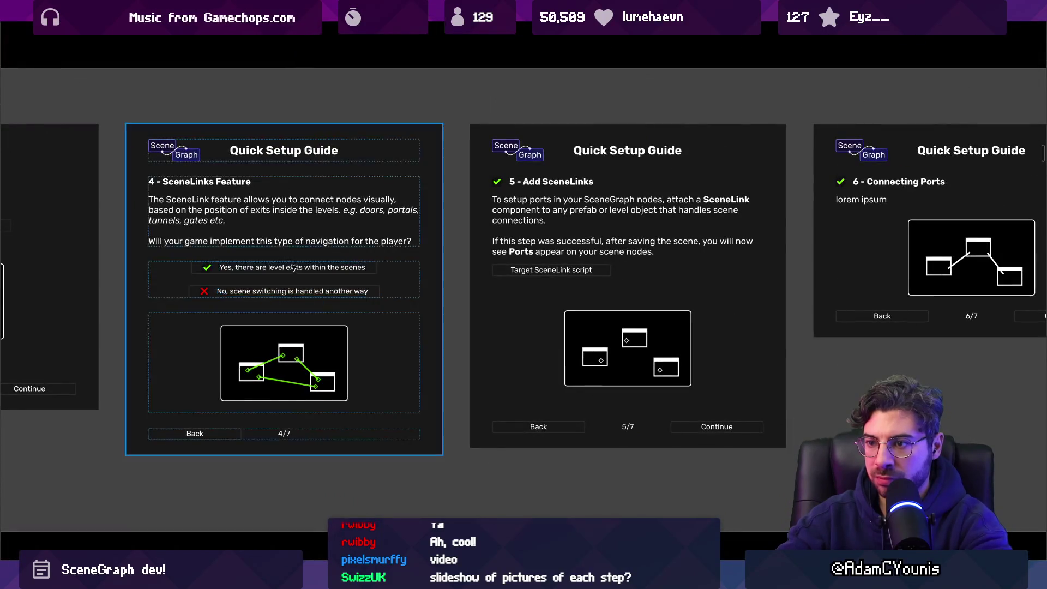
Recheck the No answer text, then select the No answer row and the whole guide-pages row
{"action": "scroll", "coordinate": [267, 267], "scroll_direction": "up", "scroll_amount": 3}
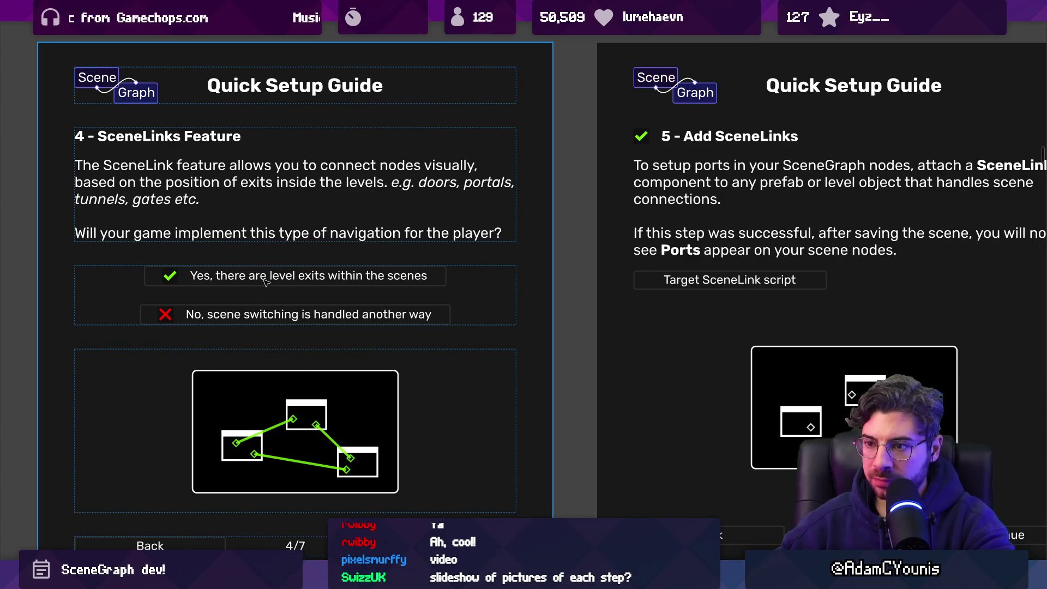
{"action": "scroll", "coordinate": [270, 288], "scroll_direction": "down", "scroll_amount": 1}
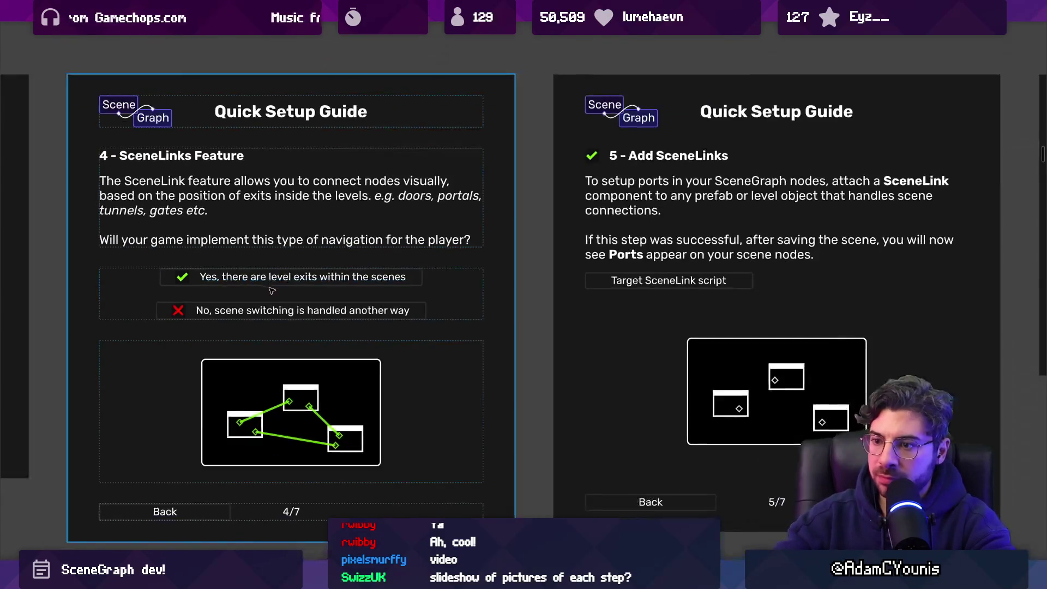
{"action": "double_click", "coordinate": [295, 311]}
{"action": "scroll", "coordinate": [239, 311], "scroll_direction": "up", "scroll_amount": 1}
{"action": "left_click", "coordinate": [206, 310]}
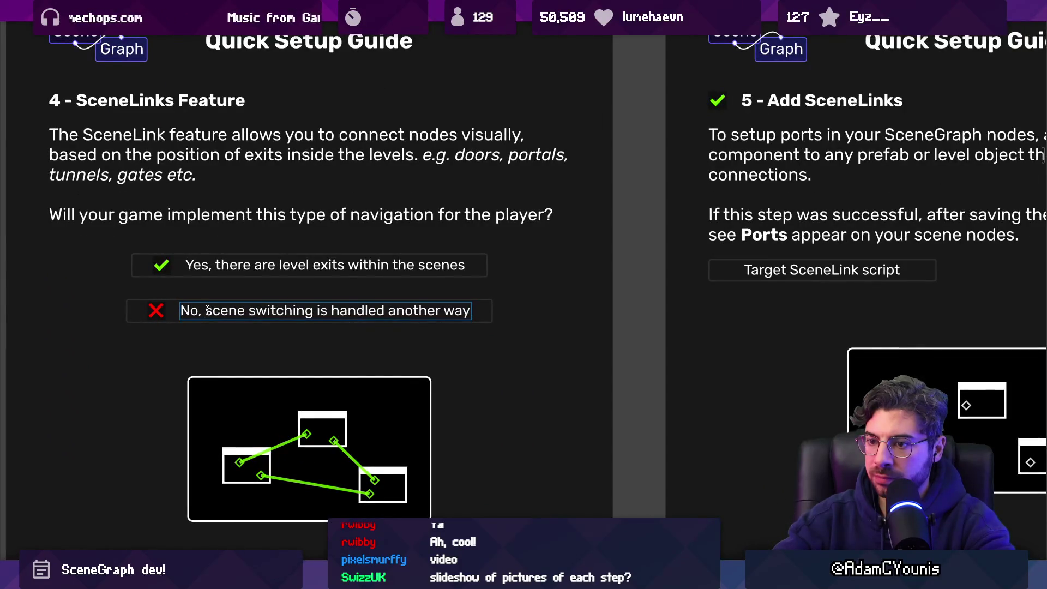
{"action": "scroll", "coordinate": [256, 309], "scroll_direction": "down", "scroll_amount": 1}
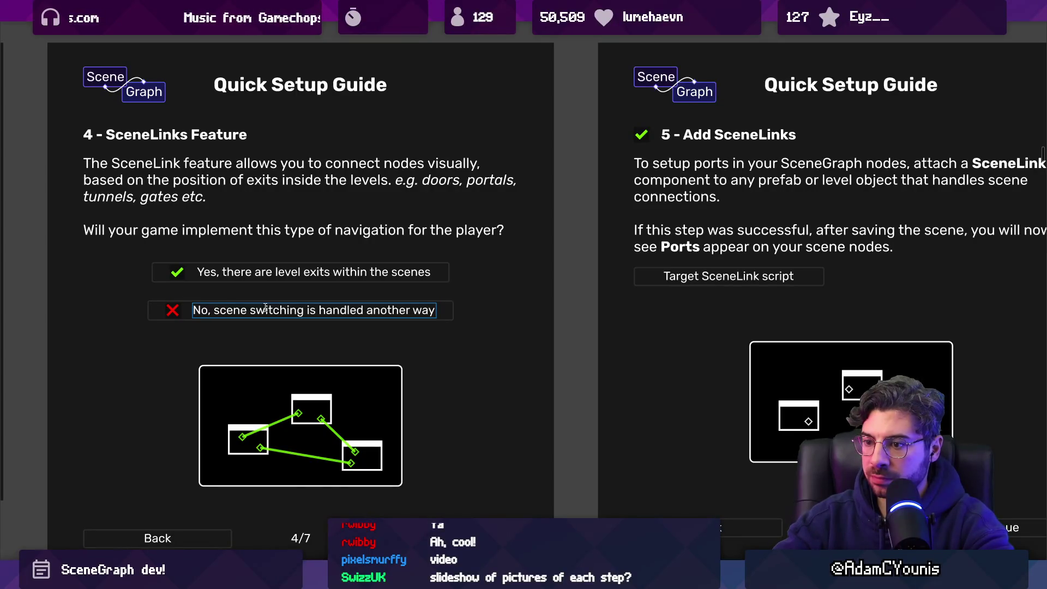
{"action": "key", "text": "shift+End"}
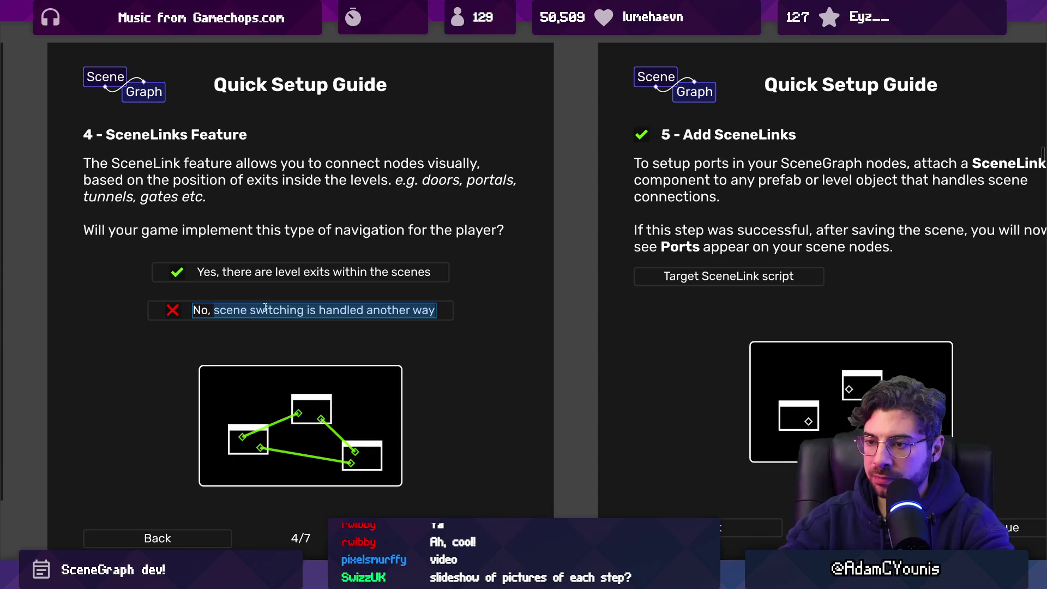
{"action": "scroll", "coordinate": [447, 318], "scroll_direction": "down", "scroll_amount": 3}
{"action": "left_click", "coordinate": [503, 313]}
{"action": "left_click", "coordinate": [374, 313]}
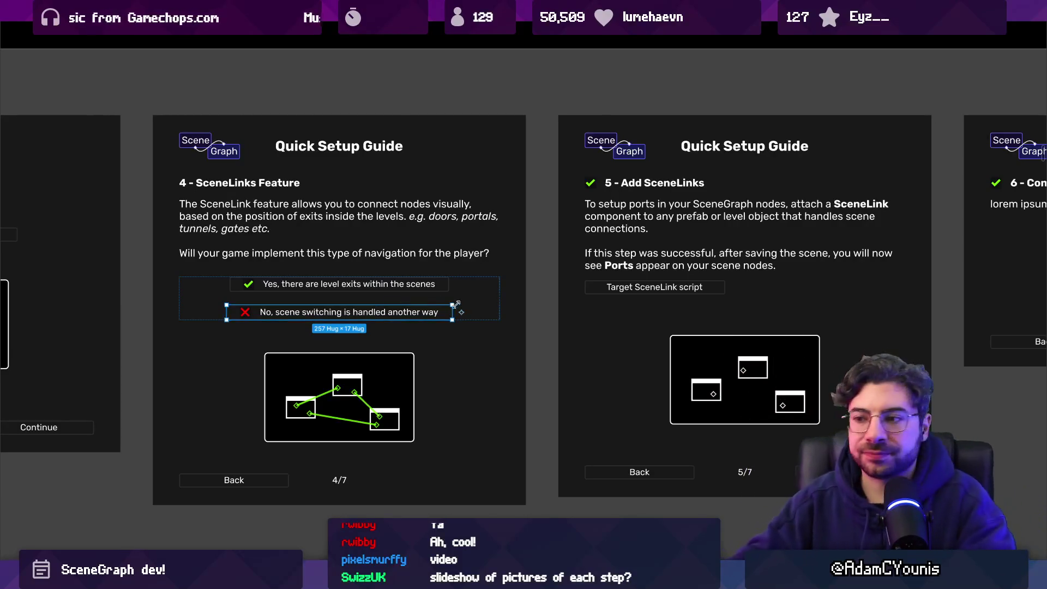
{"action": "scroll", "coordinate": [375, 311], "scroll_direction": "down", "scroll_amount": 3}
{"action": "left_click", "coordinate": [513, 329]}
{"action": "scroll", "coordinate": [513, 329], "scroll_direction": "down", "scroll_amount": 2}
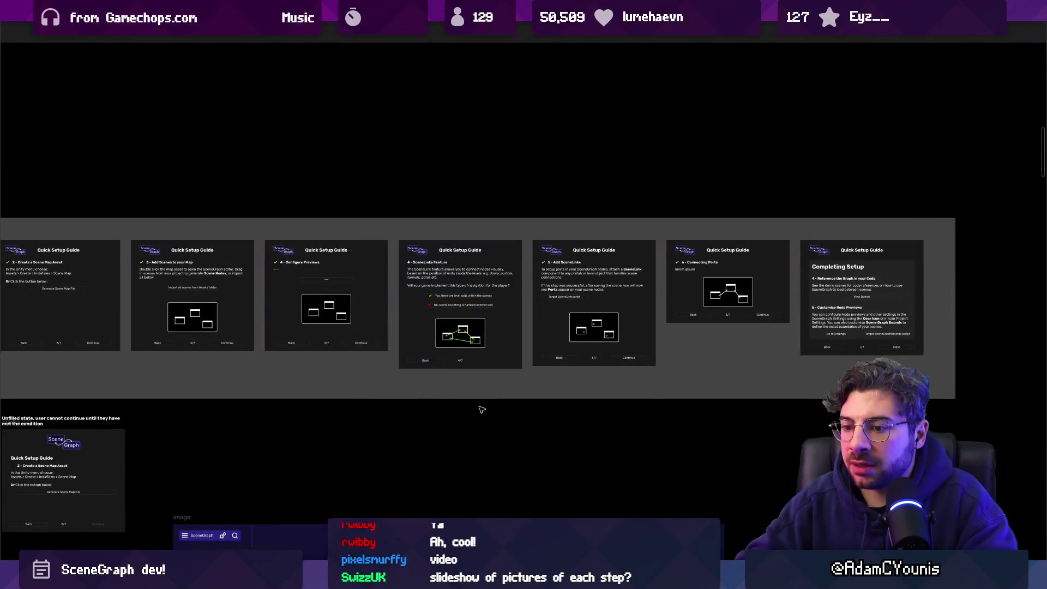
Pan to the Other Concepts section above Diagramming and select the three-linked-nodes diagram frame
{"action": "scroll", "coordinate": [479, 409], "scroll_direction": "down", "scroll_amount": 3}
{"action": "scroll", "coordinate": [429, 231], "scroll_direction": "up", "scroll_amount": 2}
{"action": "scroll", "coordinate": [452, 261], "scroll_direction": "left", "scroll_amount": 8}
{"action": "scroll", "coordinate": [452, 262], "scroll_direction": "down", "scroll_amount": 5}
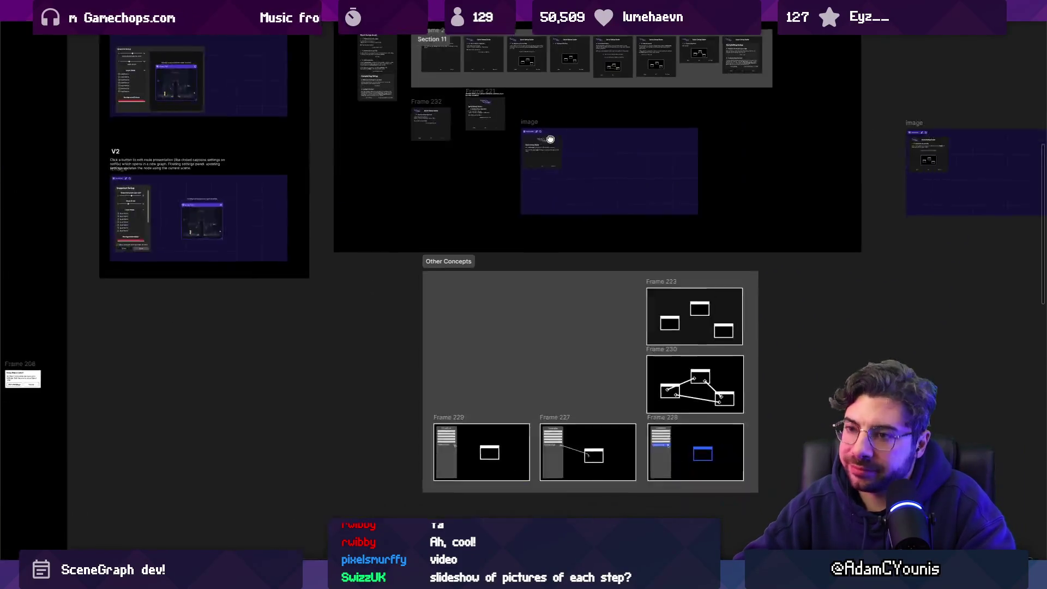
{"action": "scroll", "coordinate": [452, 262], "scroll_direction": "right", "scroll_amount": 5}
{"action": "scroll", "coordinate": [583, 215], "scroll_direction": "down", "scroll_amount": 5}
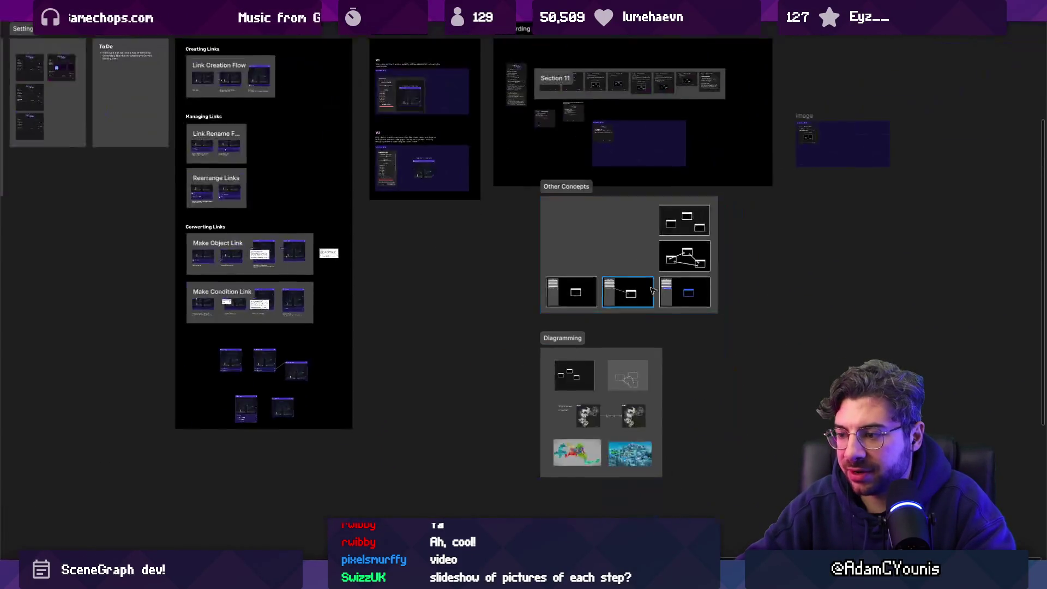
{"action": "scroll", "coordinate": [611, 345], "scroll_direction": "up", "scroll_amount": 10}
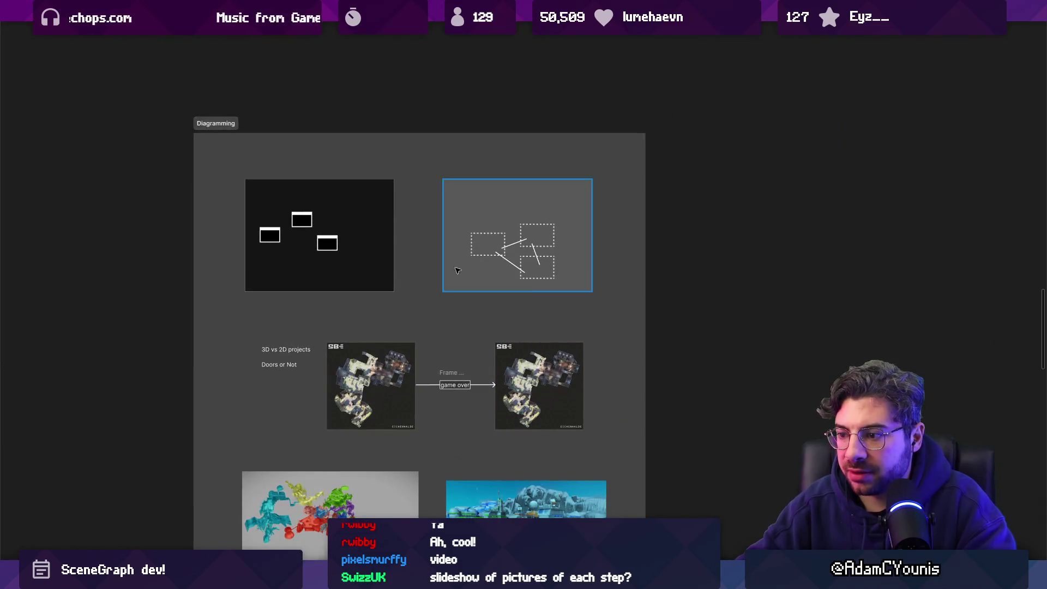
{"action": "scroll", "coordinate": [457, 270], "scroll_direction": "down", "scroll_amount": 3}
{"action": "left_click_drag", "start_coordinate": [571, 159], "coordinate": [465, 258]}
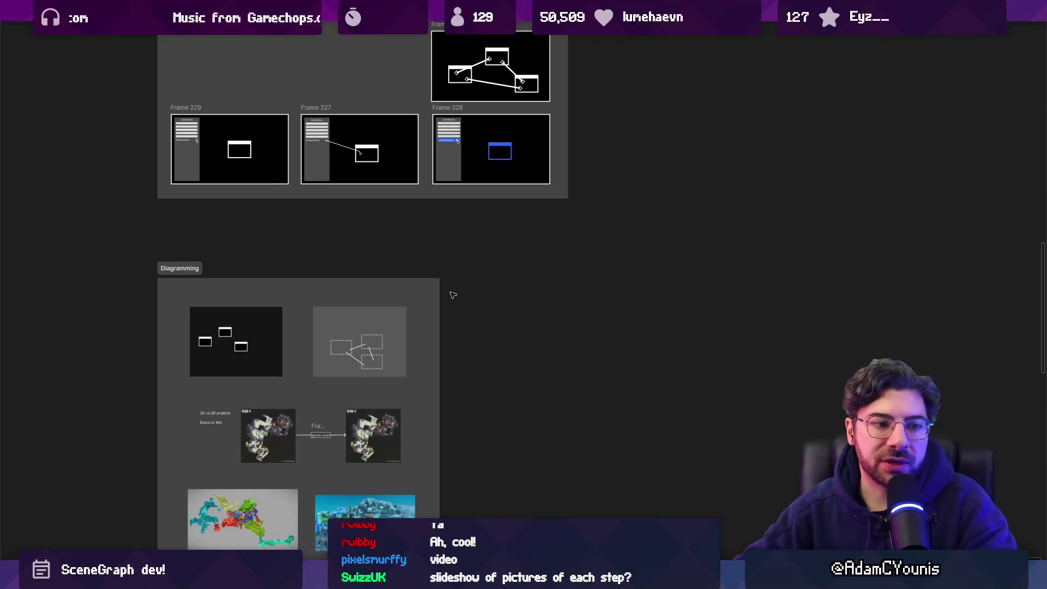
{"action": "scroll", "coordinate": [382, 305], "scroll_direction": "up", "scroll_amount": 5}
{"action": "scroll", "coordinate": [368, 303], "scroll_direction": "down", "scroll_amount": 3}
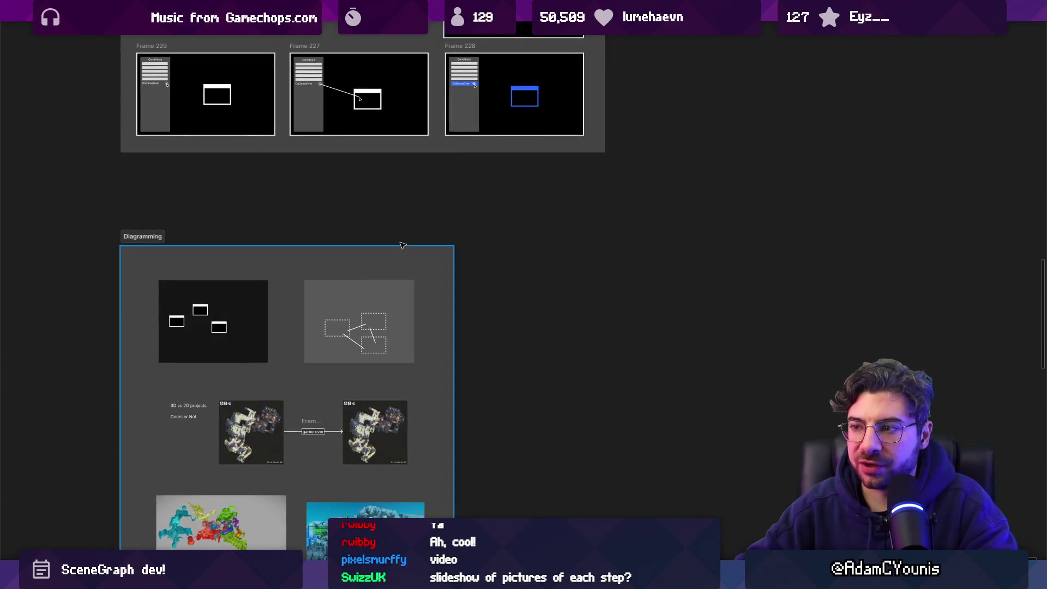
{"action": "scroll", "coordinate": [398, 236], "scroll_direction": "down", "scroll_amount": 3}
{"action": "left_click_drag", "start_coordinate": [511, 174], "coordinate": [401, 343]}
{"action": "scroll", "coordinate": [414, 282], "scroll_direction": "up", "scroll_amount": 5}
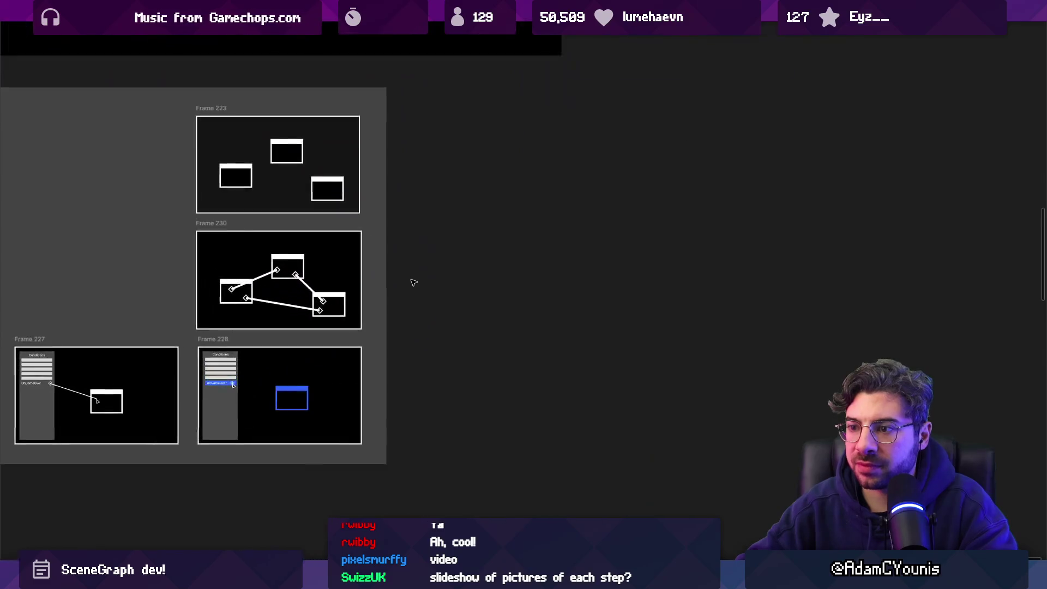
{"action": "left_click", "coordinate": [328, 260]}
Duplicate the linked-nodes diagram beside the section and delete its black background rectangle
{"action": "left_click_drag", "start_coordinate": [224, 226], "coordinate": [622, 225]}
{"action": "key", "text": "shift+2"}
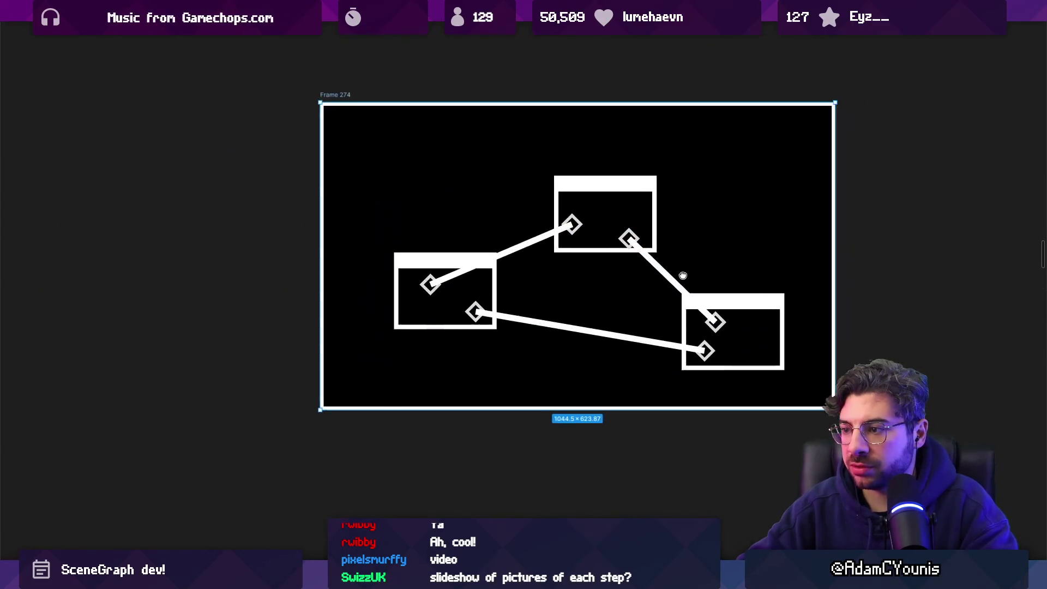
{"action": "scroll", "coordinate": [638, 261], "scroll_direction": "down", "scroll_amount": 3}
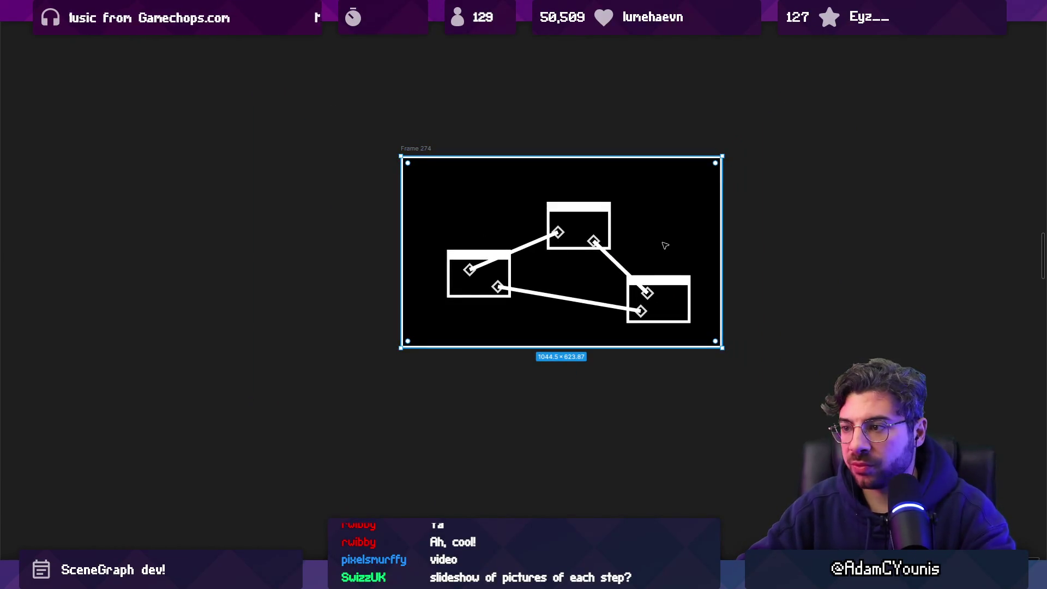
{"action": "left_click", "coordinate": [424, 159]}
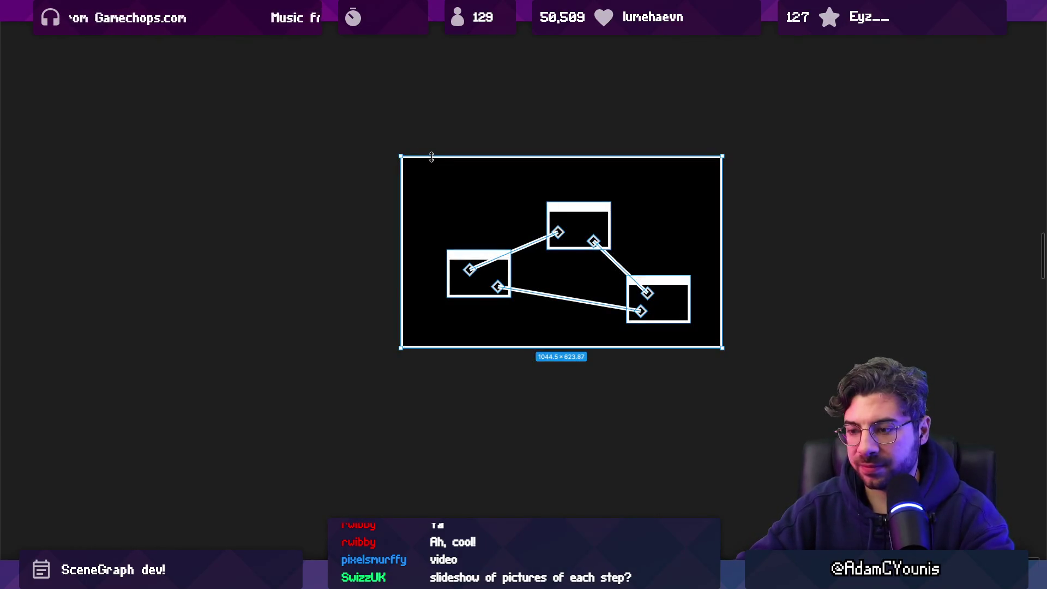
{"action": "key", "text": "ctrl+backslash"}
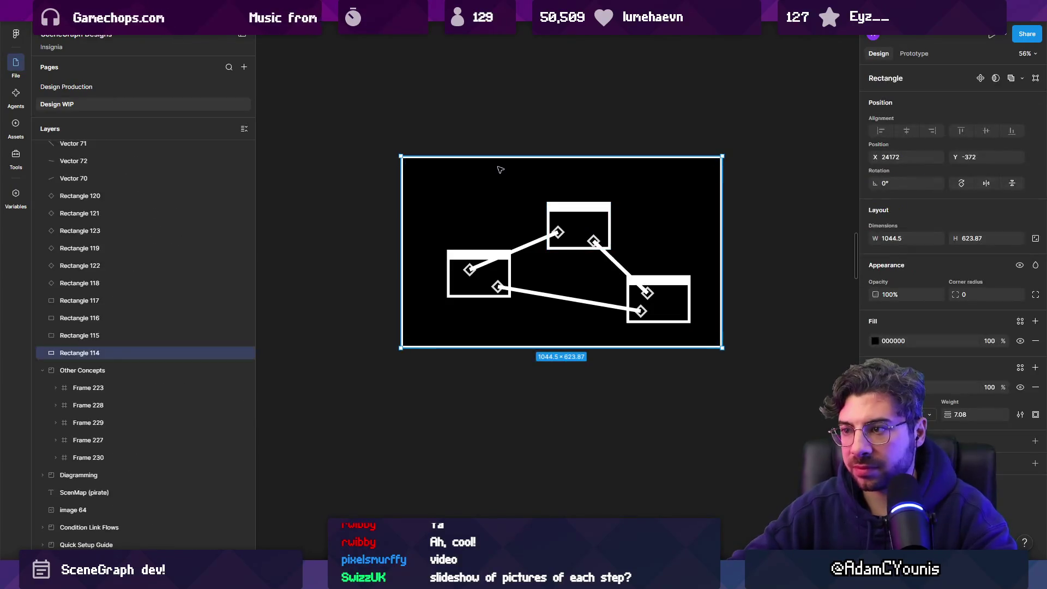
{"action": "key", "text": "Delete"}
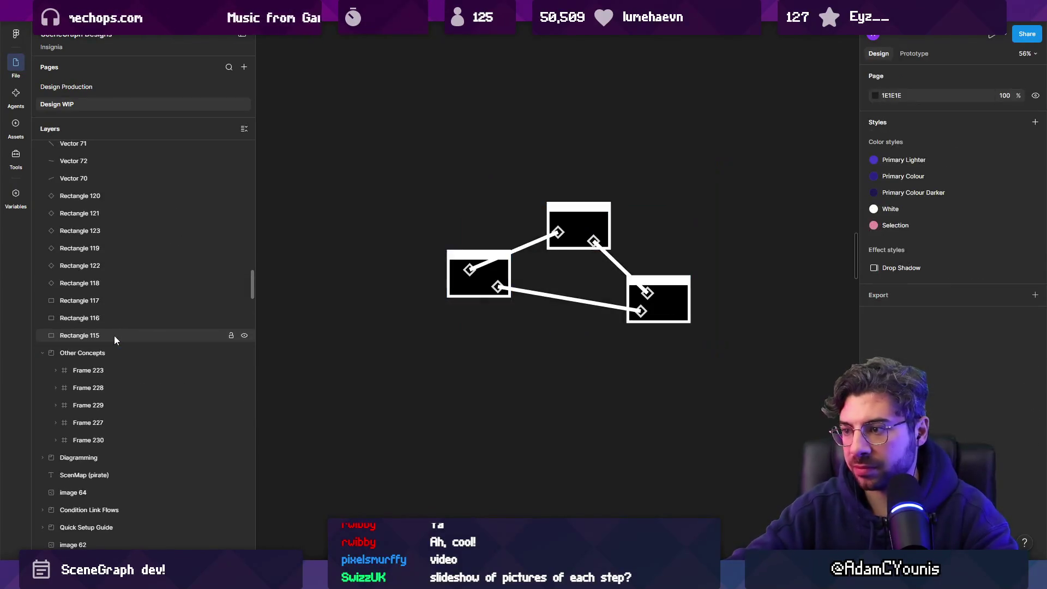
Rework the connector into one straight horizontal line joining the two top boxes
{"action": "scroll", "coordinate": [411, 198], "scroll_direction": "right", "scroll_amount": 3}
{"action": "mouse_move", "coordinate": [396, 243]}
{"action": "left_mouse_down"}
{"action": "mouse_move", "coordinate": [419, 132]}
{"action": "mouse_move", "coordinate": [360, 148]}
{"action": "mouse_move", "coordinate": [349, 201]}
{"action": "left_mouse_up"}
{"action": "scroll", "coordinate": [393, 211], "scroll_direction": "up", "scroll_amount": 2}
{"action": "scroll", "coordinate": [393, 212], "scroll_direction": "up", "scroll_amount": 5}
{"action": "mouse_move", "coordinate": [399, 299]}
{"action": "left_mouse_down"}
{"action": "mouse_move", "coordinate": [409, 276]}
{"action": "mouse_move", "coordinate": [390, 221]}
{"action": "mouse_move", "coordinate": [557, 225]}
{"action": "left_mouse_up"}
{"action": "key", "text": "Delete"}
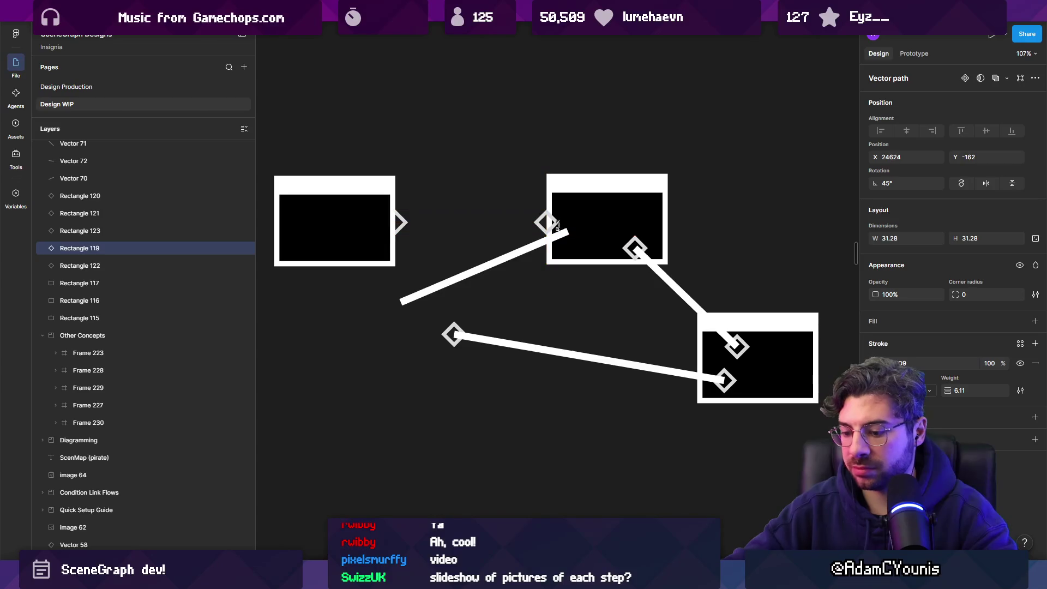
{"action": "key", "text": "Delete"}
{"action": "left_click", "coordinate": [553, 234]}
{"action": "left_click_drag", "start_coordinate": [493, 262], "coordinate": [493, 181]}
{"action": "left_click_drag", "start_coordinate": [565, 151], "coordinate": [541, 221]}
{"action": "left_click_drag", "start_coordinate": [400, 221], "coordinate": [396, 222]}
Delete the lower connectors, the third box and the leftover diamond
{"action": "left_click", "coordinate": [439, 251]}
{"action": "left_click_drag", "start_coordinate": [406, 284], "coordinate": [851, 414]}
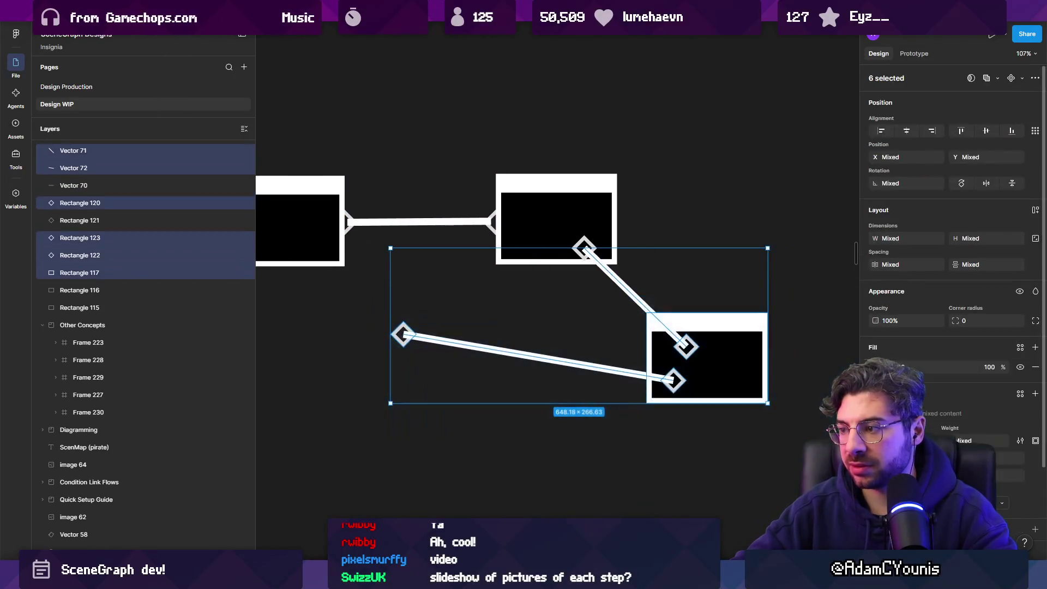
{"action": "key", "text": "Delete"}
{"action": "left_click", "coordinate": [586, 250]}
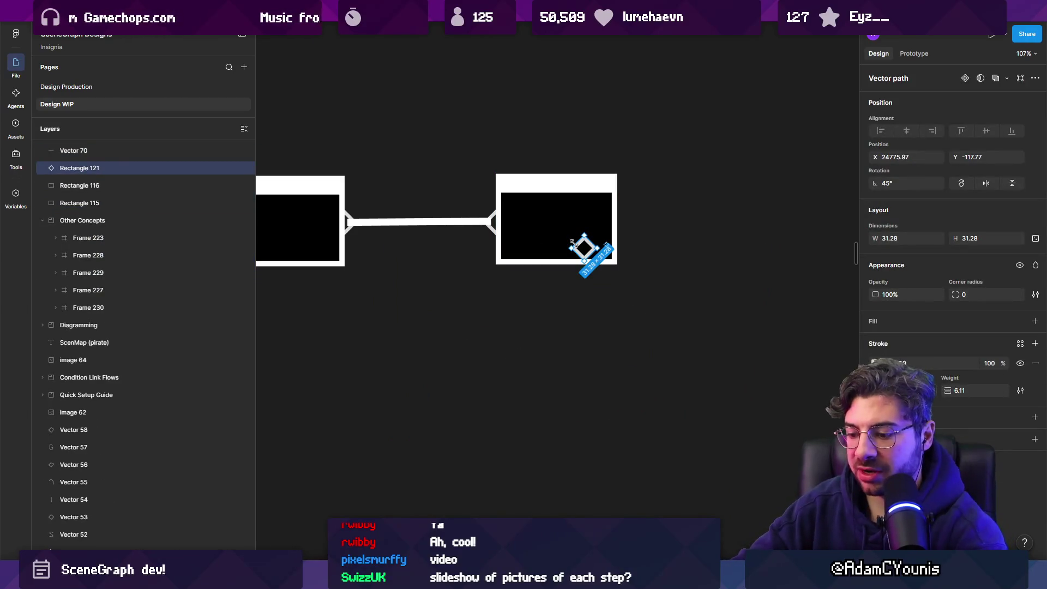
{"action": "key", "text": "Delete"}
{"action": "left_click", "coordinate": [488, 220]}
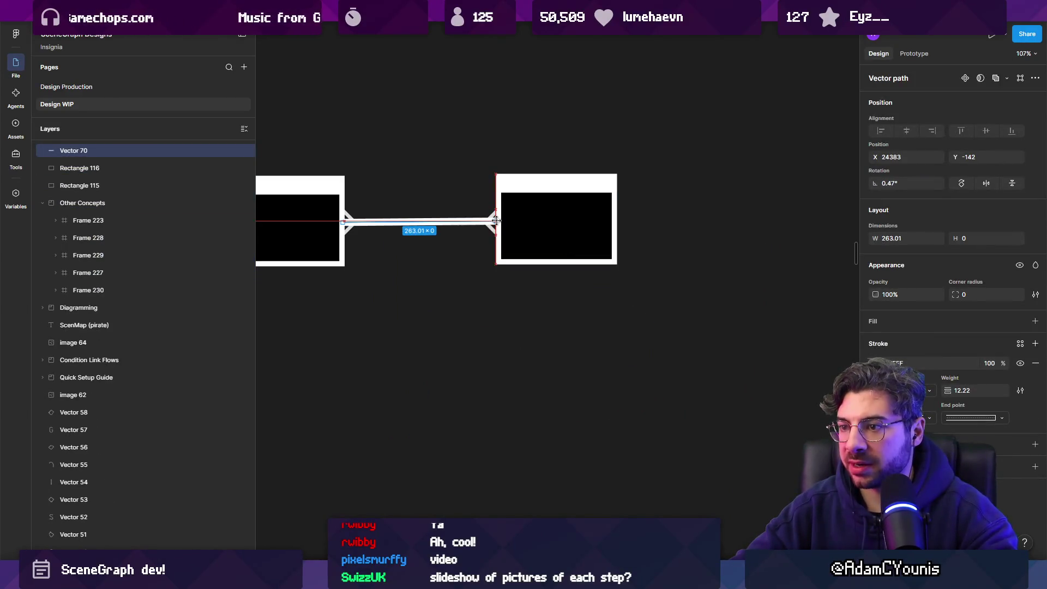
{"action": "left_click", "coordinate": [459, 302]}
{"action": "scroll", "coordinate": [460, 301], "scroll_direction": "down", "scroll_amount": 3}
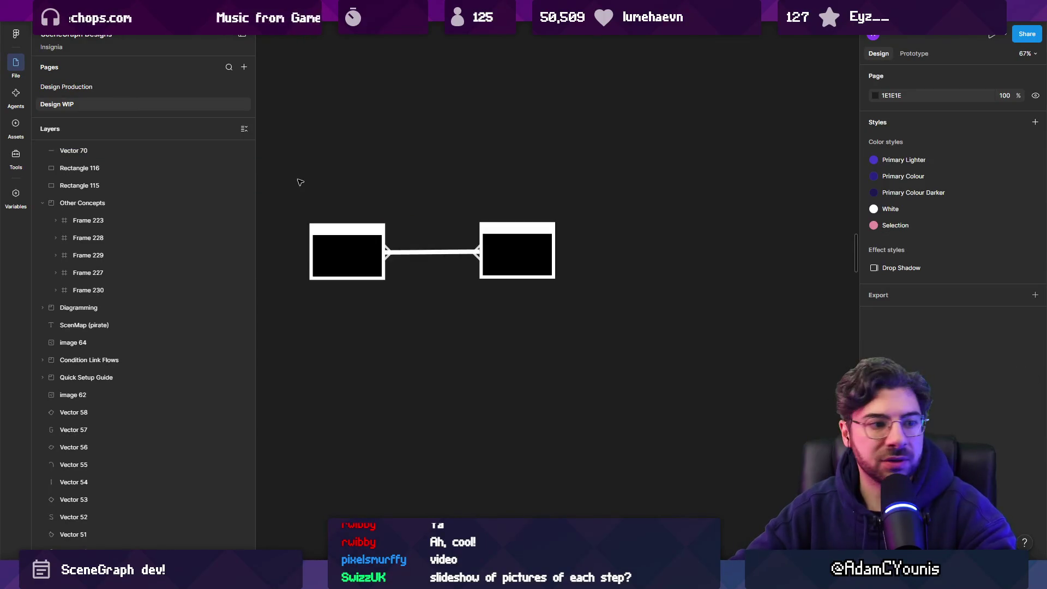
Draw a thin chevron arrowhead on the connector line with the Pen tool
{"action": "left_click", "coordinate": [416, 247]}
{"action": "scroll", "coordinate": [416, 248], "scroll_direction": "up", "scroll_amount": 5}
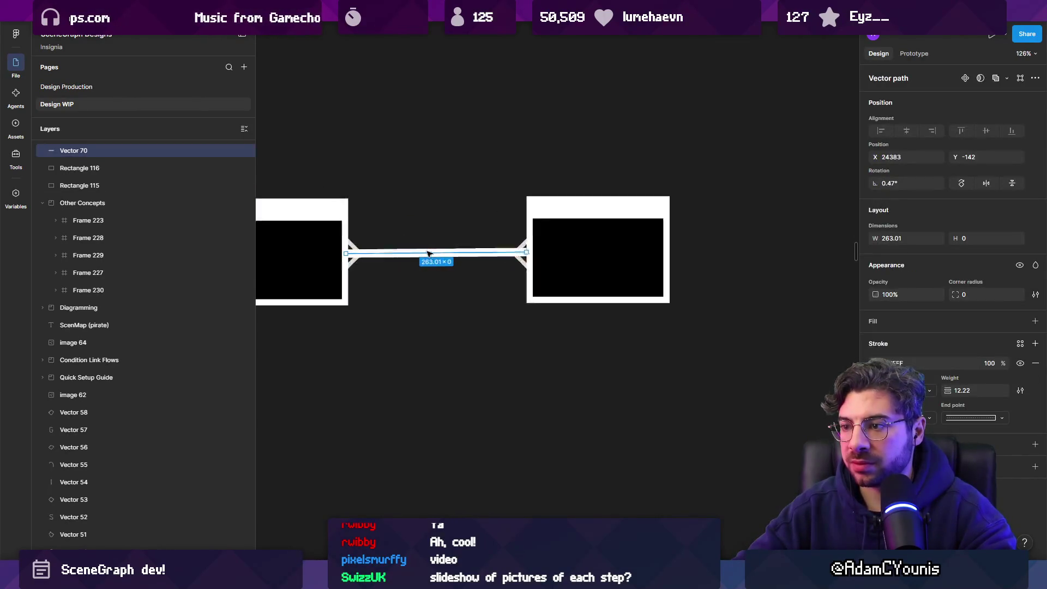
{"action": "left_click", "coordinate": [434, 238]}
{"action": "left_click", "coordinate": [451, 252]}
{"action": "scroll", "coordinate": [438, 270], "scroll_direction": "up", "scroll_amount": 4}
{"action": "mouse_move", "coordinate": [947, 278]}
{"action": "left_mouse_down"}
{"action": "mouse_move", "coordinate": [897, 279]}
{"action": "mouse_move", "coordinate": [924, 279]}
{"action": "left_mouse_up"}
{"action": "key", "text": "Escape"}
Delete the extra end chevrons, leaving a single arrowhead on the line
{"action": "double_click", "coordinate": [637, 229]}
{"action": "scroll", "coordinate": [565, 212], "scroll_direction": "left", "scroll_amount": 4}
{"action": "left_click", "coordinate": [358, 215], "text": "shift"}
{"action": "key", "text": "Delete"}
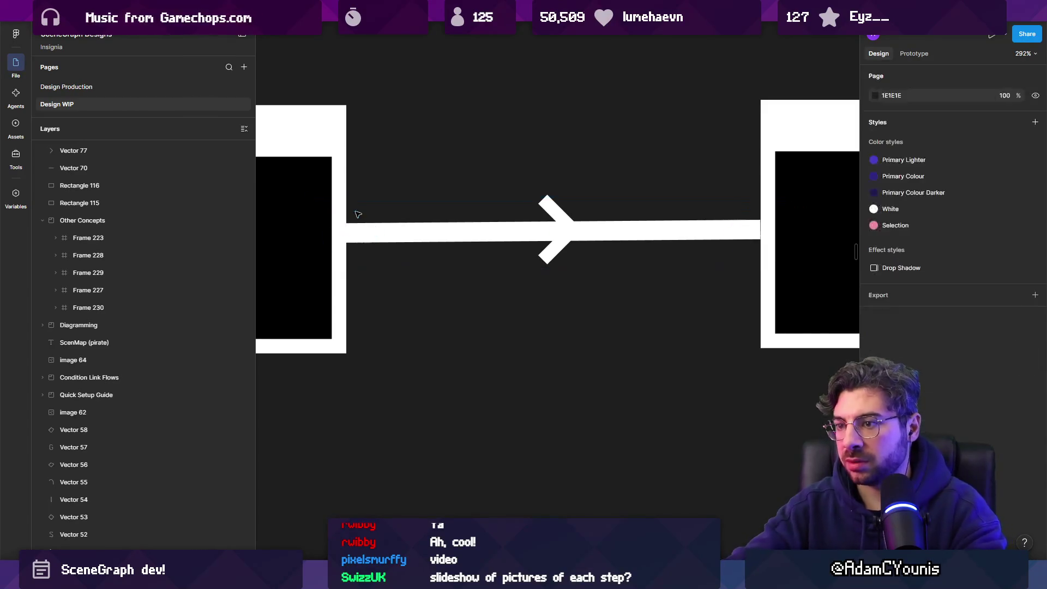
{"action": "scroll", "coordinate": [482, 217], "scroll_direction": "down", "scroll_amount": 5}
{"action": "left_click", "coordinate": [517, 214]}
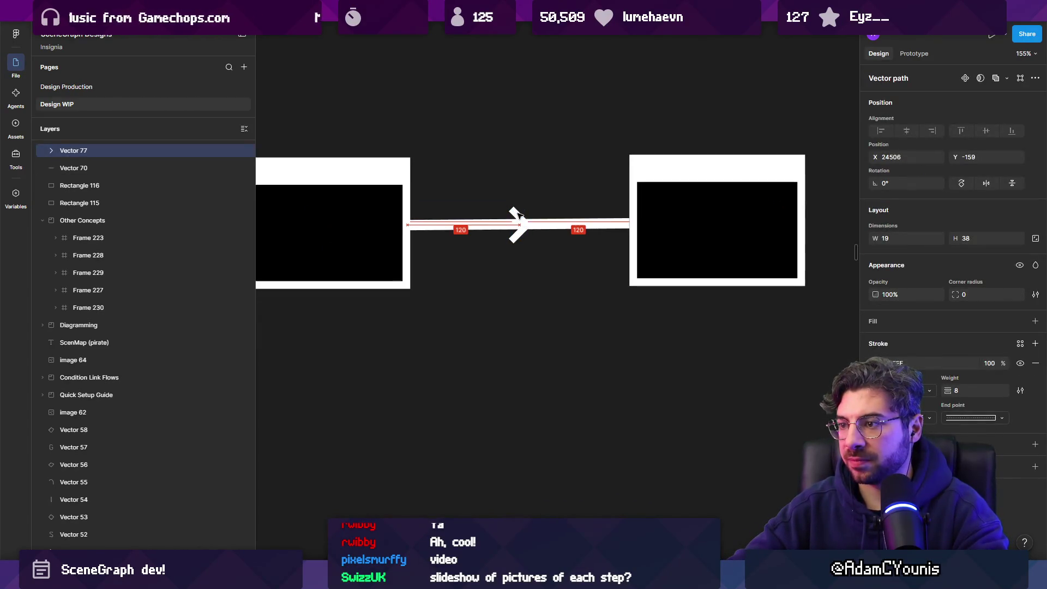
{"action": "key", "text": "i"}
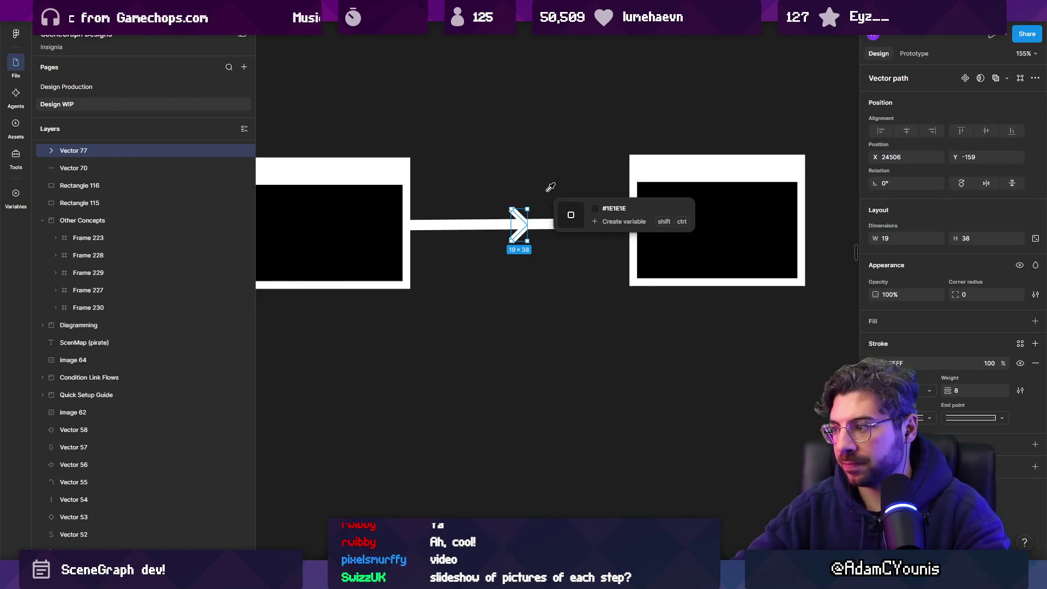
{"action": "key", "text": "Escape"}
{"action": "key", "text": "Escape"}
{"action": "scroll", "coordinate": [513, 271], "scroll_direction": "down", "scroll_amount": 5}
Duplicate the box and arrow to the right at equal spacing, making a third box
{"action": "left_click_drag", "start_coordinate": [321, 289], "coordinate": [539, 201]}
{"action": "mouse_move", "coordinate": [545, 245]}
{"action": "left_mouse_down"}
{"action": "mouse_move", "coordinate": [649, 234]}
{"action": "mouse_move", "coordinate": [570, 233]}
{"action": "left_mouse_up"}
{"action": "left_click", "coordinate": [509, 234]}
{"action": "left_click", "coordinate": [434, 198]}
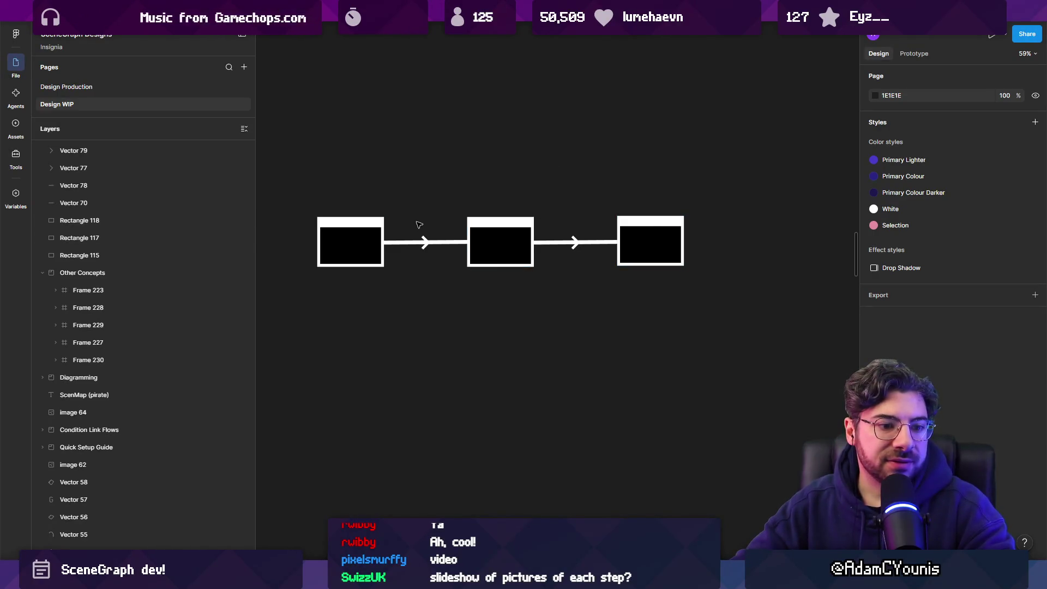
{"action": "scroll", "coordinate": [570, 242], "scroll_direction": "up", "scroll_amount": 2}
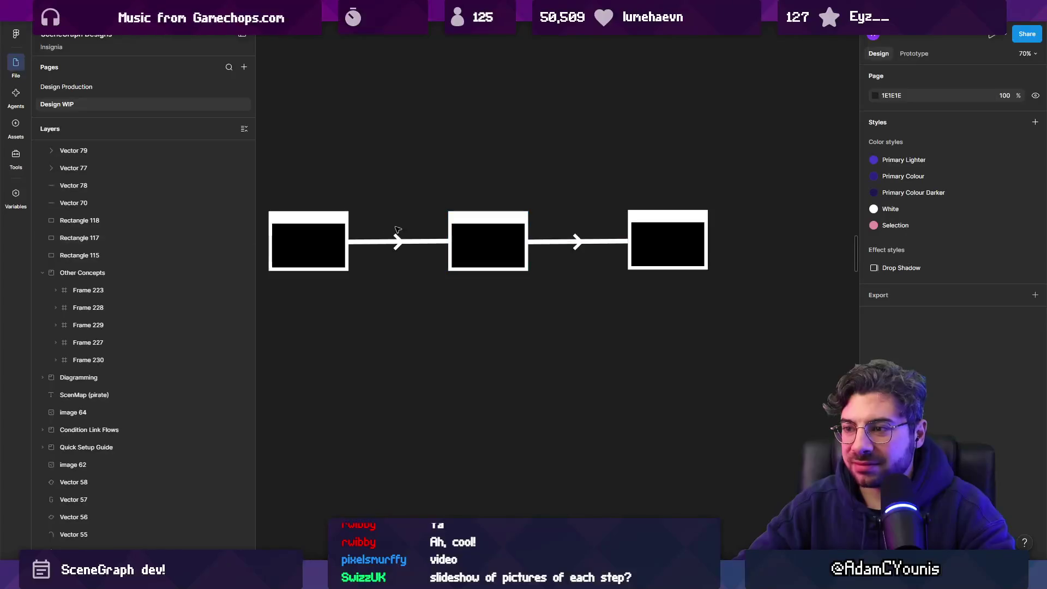
Nudge the middle box into alignment with the left and right boxes
{"action": "left_click", "coordinate": [324, 223]}
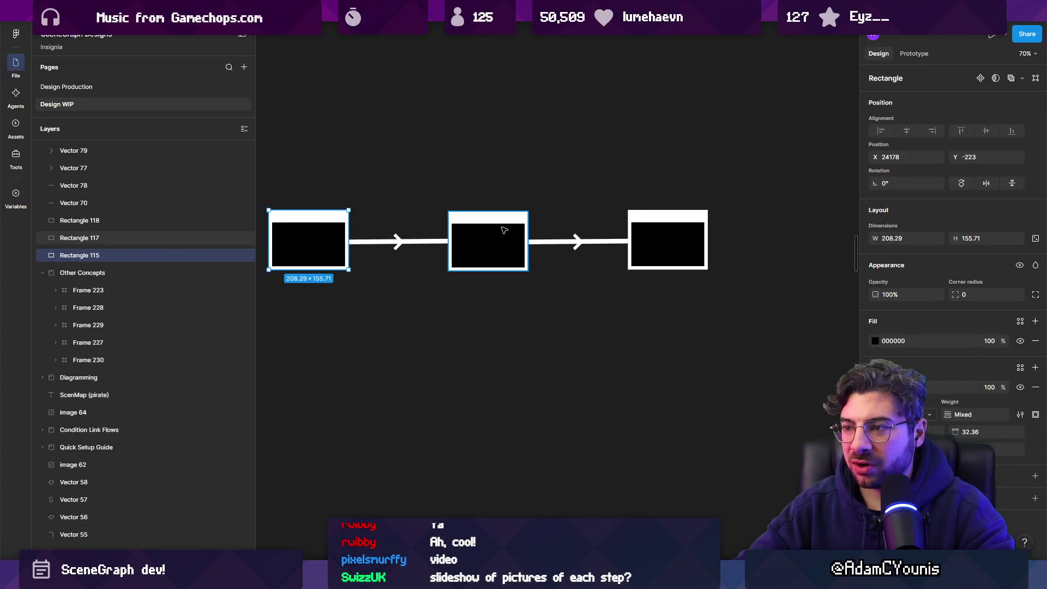
{"action": "left_click", "coordinate": [461, 227]}
{"action": "left_click_drag", "start_coordinate": [506, 233], "coordinate": [507, 230]}
{"action": "left_click", "coordinate": [649, 241]}
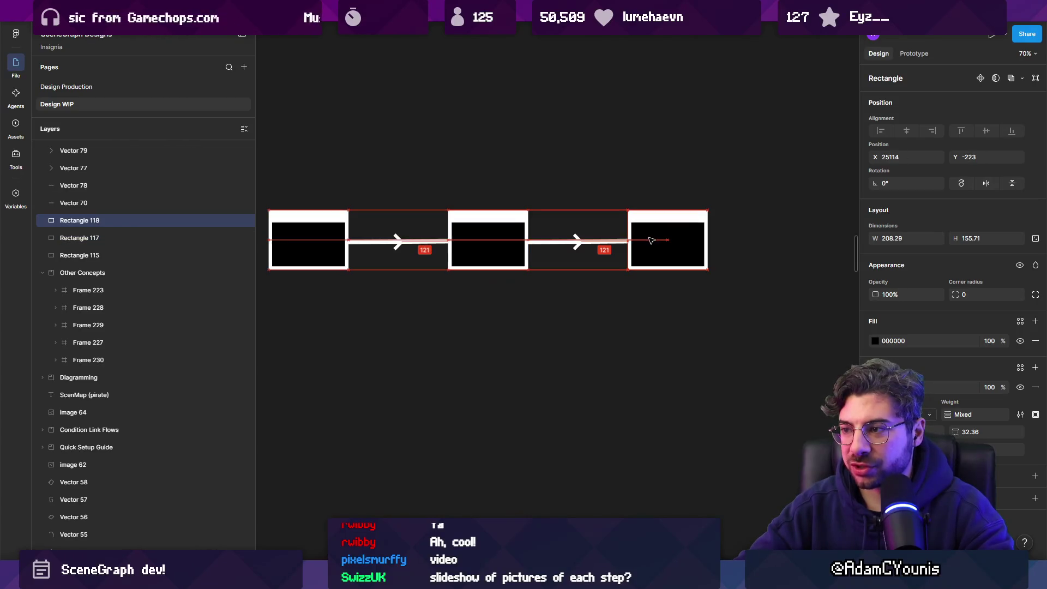
{"action": "left_click", "coordinate": [589, 286]}
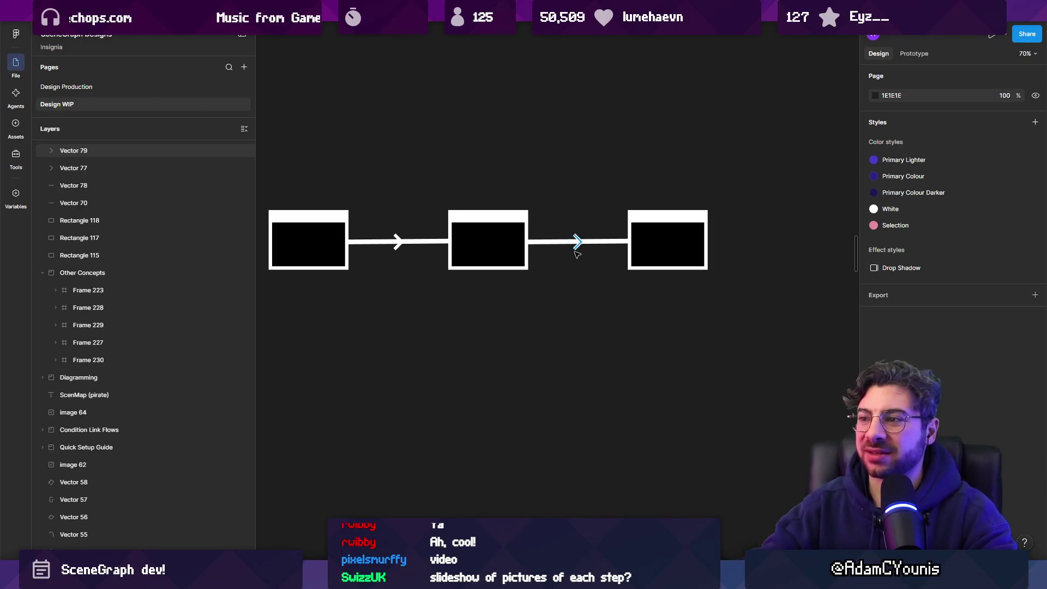
Duplicate both arrowheads in place and thicken their stroke weight
{"action": "left_click", "coordinate": [397, 241]}
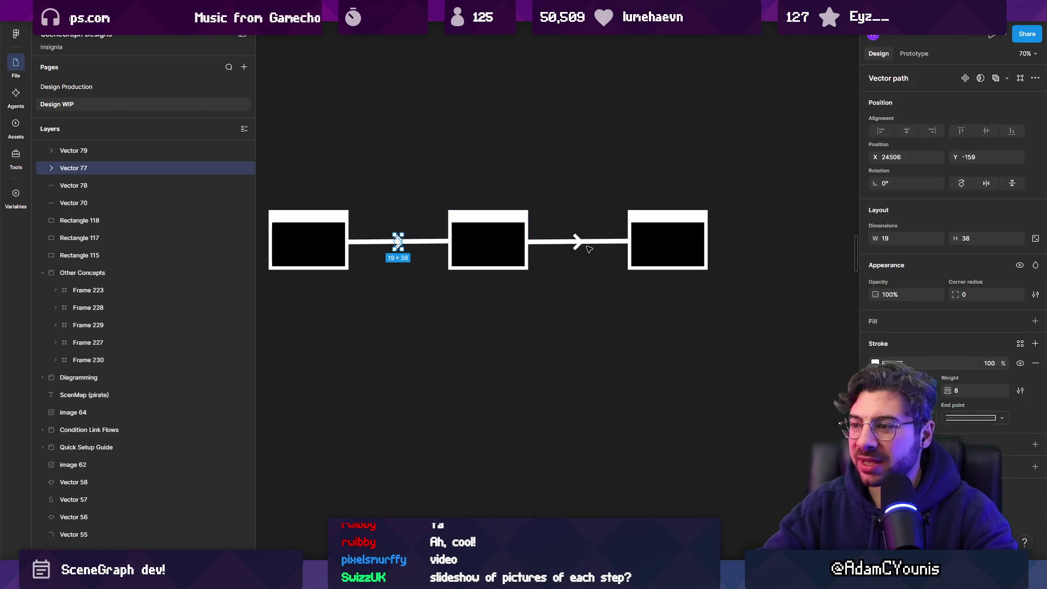
{"action": "left_click", "coordinate": [579, 241], "text": "shift"}
{"action": "scroll", "coordinate": [384, 271], "scroll_direction": "up", "scroll_amount": 3}
{"action": "scroll", "coordinate": [393, 270], "scroll_direction": "right", "scroll_amount": 3}
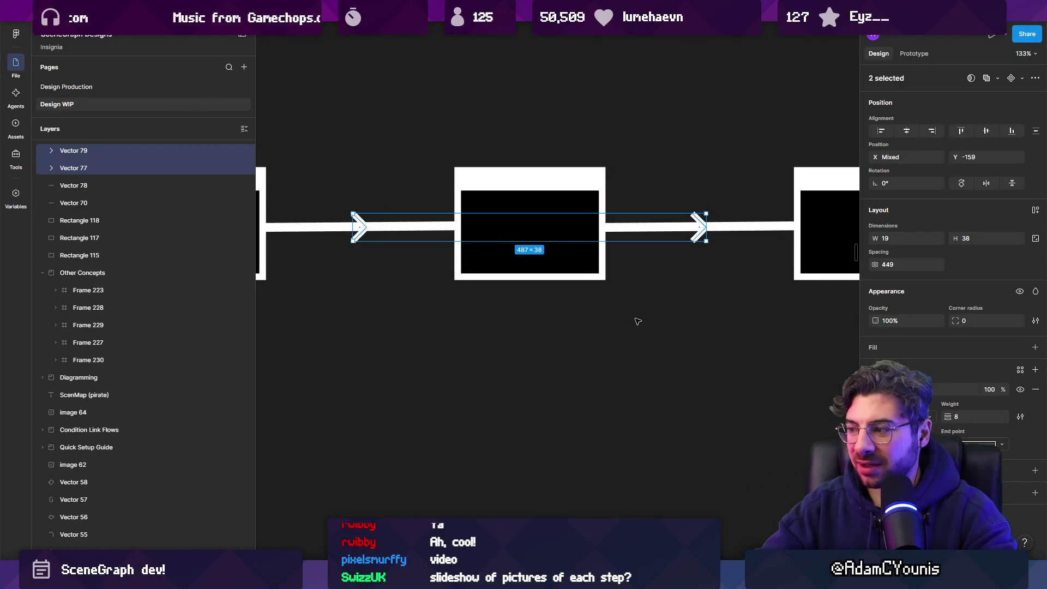
{"action": "key", "text": "ctrl+d"}
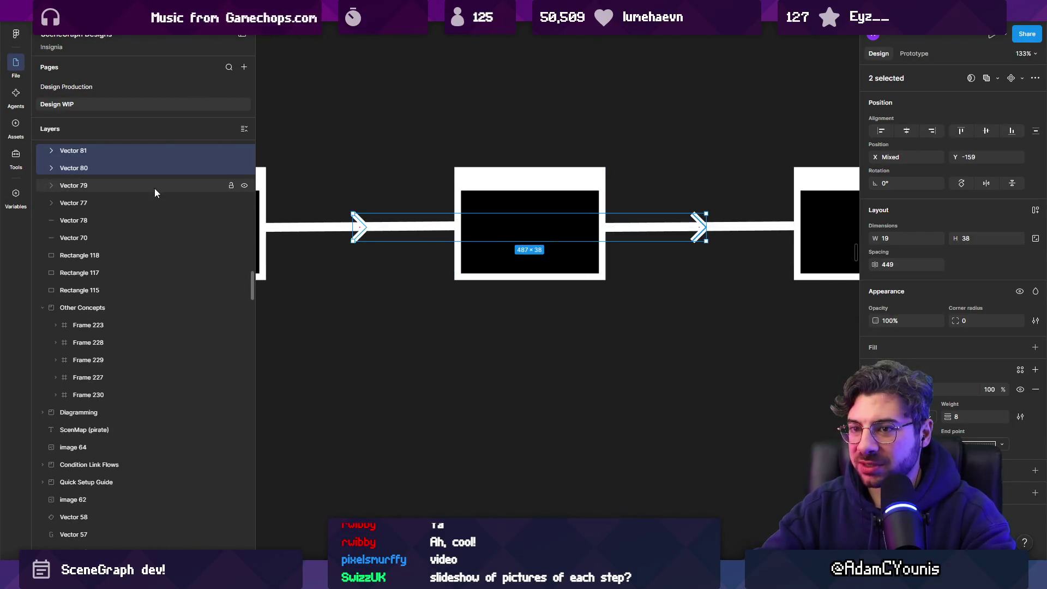
{"action": "left_click", "coordinate": [155, 185]}
{"action": "left_click", "coordinate": [158, 203], "text": "shift"}
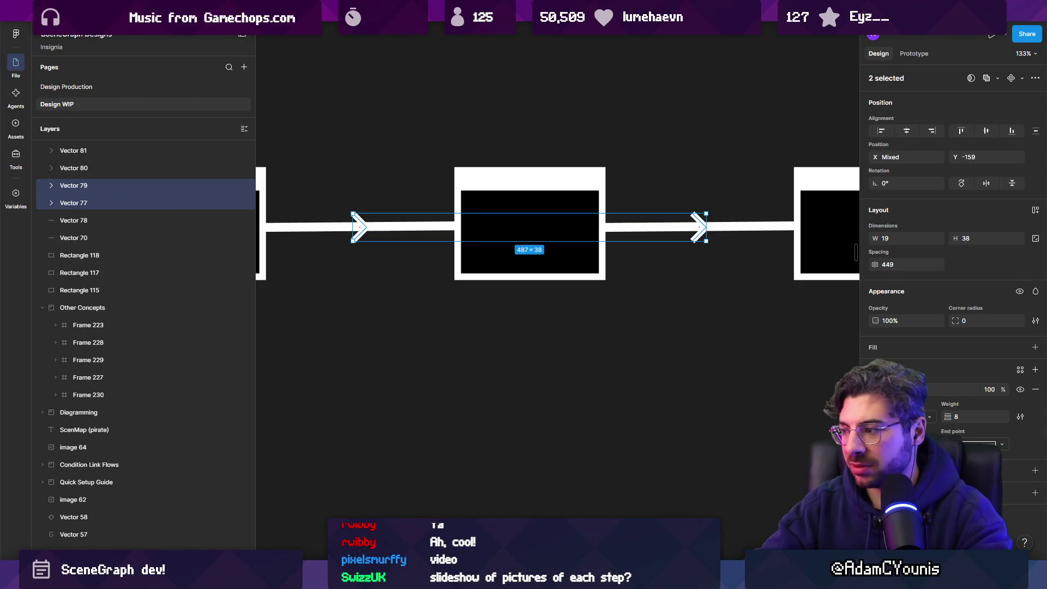
{"action": "left_click_drag", "start_coordinate": [941, 416], "coordinate": [962, 417]}
{"action": "key", "text": "shift+1"}
{"action": "left_click", "coordinate": [572, 327]}
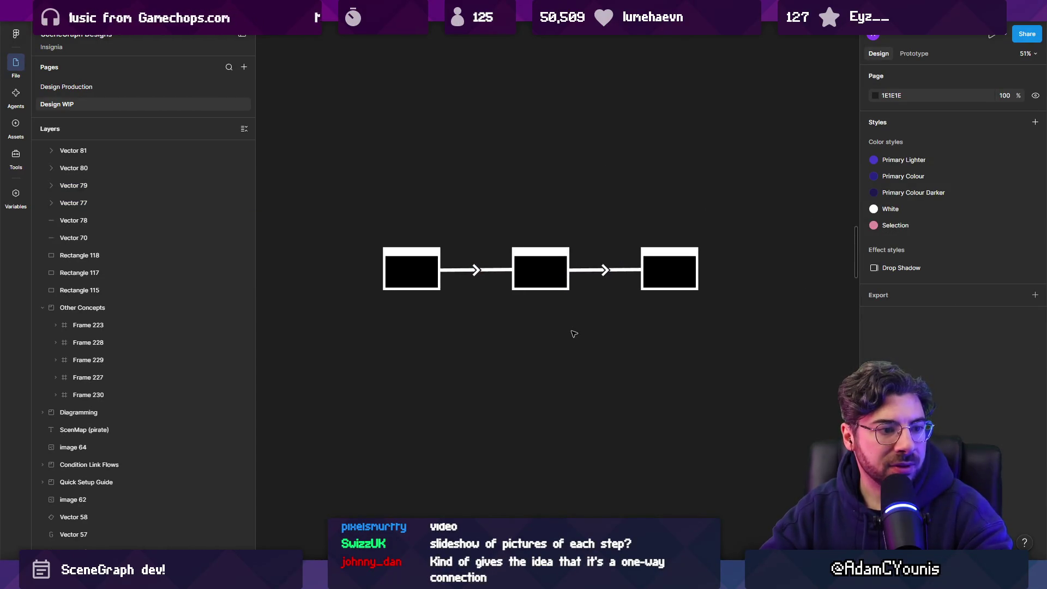
{"action": "scroll", "coordinate": [545, 283], "scroll_direction": "up", "scroll_amount": 3}
{"action": "left_click", "coordinate": [398, 255]}
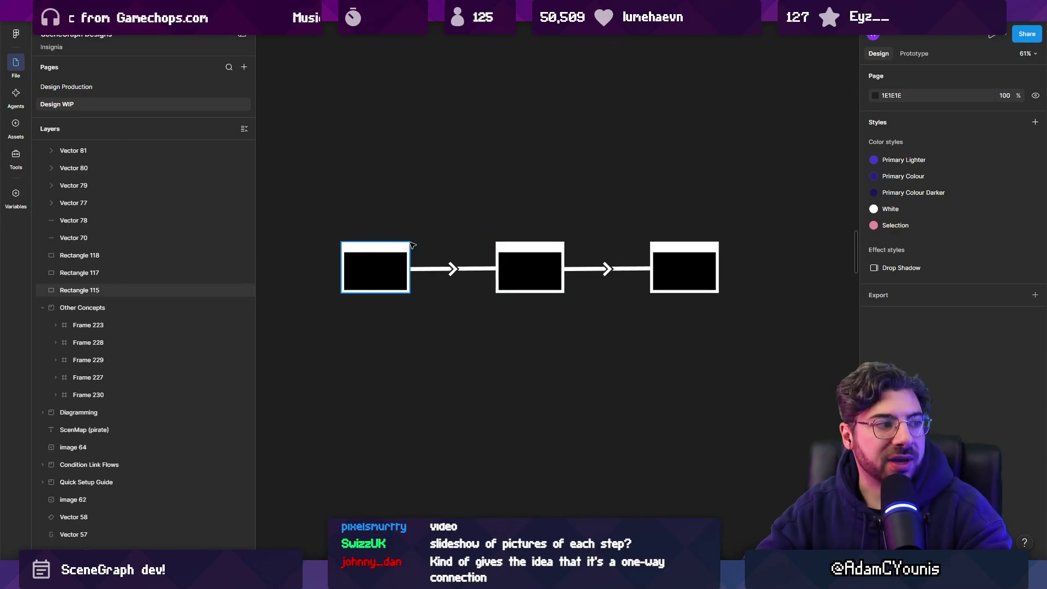
Add a '1' text label above the left box and scale it up about six times
{"action": "left_click", "coordinate": [362, 213]}
{"action": "scroll", "coordinate": [412, 230], "scroll_direction": "up", "scroll_amount": 5}
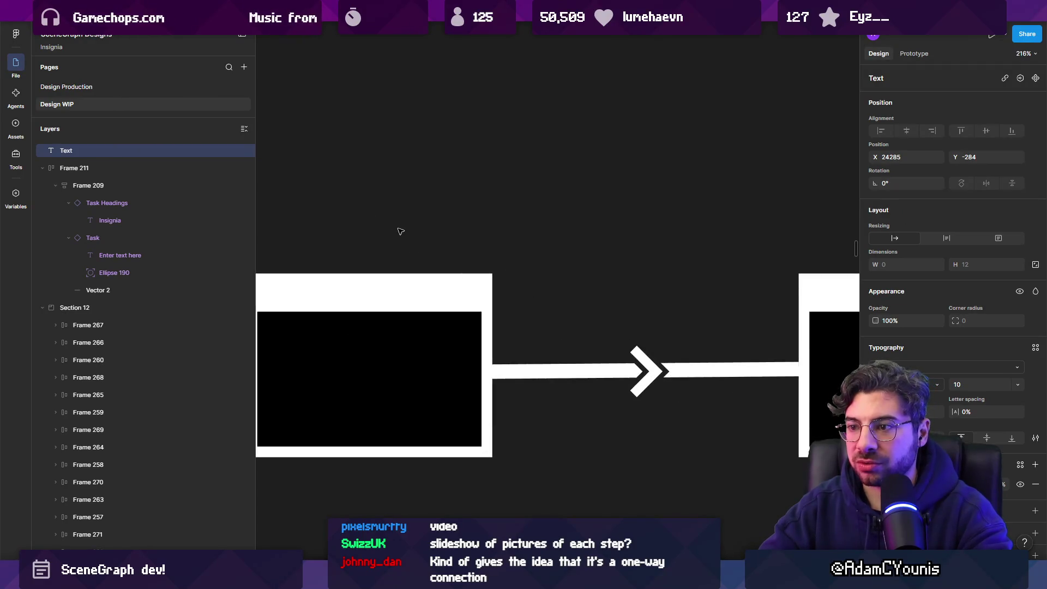
{"action": "scroll", "coordinate": [403, 233], "scroll_direction": "down", "scroll_amount": 3}
{"action": "key", "text": "Escape"}
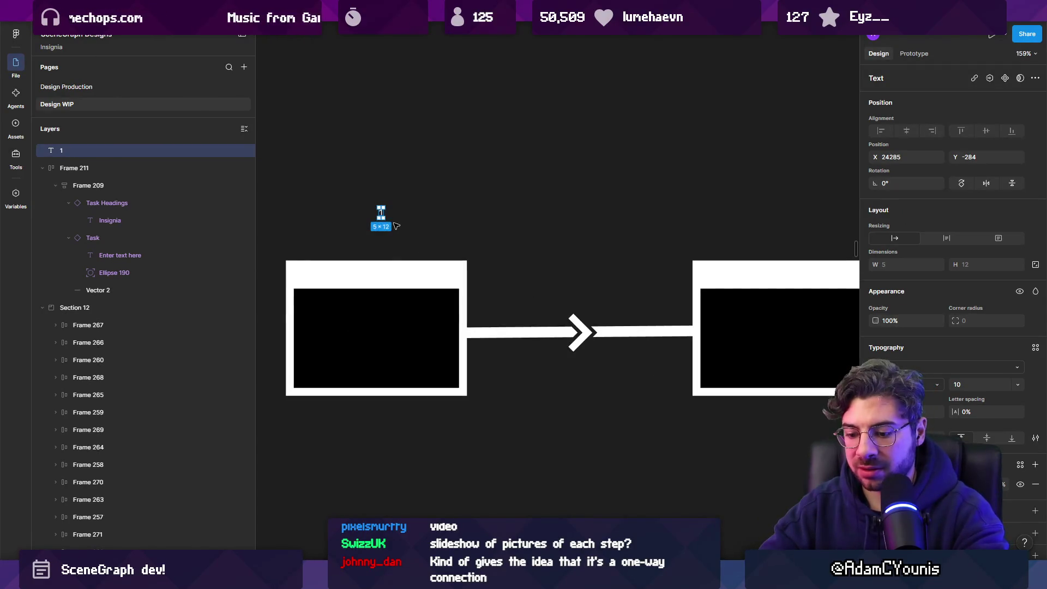
{"action": "key", "text": "k"}
{"action": "left_click_drag", "start_coordinate": [386, 203], "coordinate": [393, 183]}
{"action": "scroll", "coordinate": [382, 218], "scroll_direction": "down", "scroll_amount": 2}
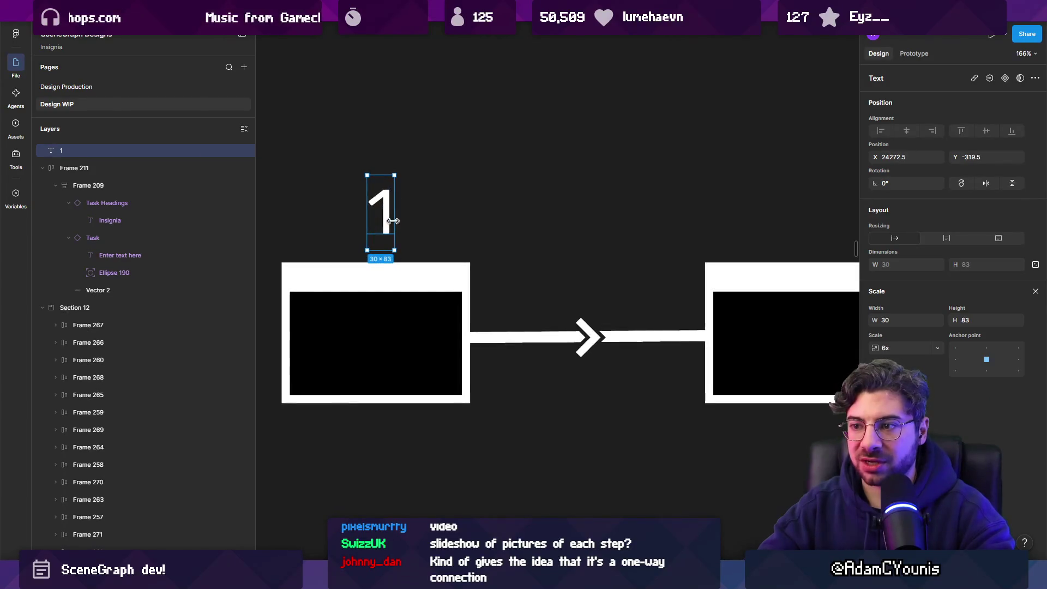
{"action": "scroll", "coordinate": [376, 218], "scroll_direction": "right", "scroll_amount": 1}
Copy the label above the middle and right boxes, changing them to 2 and 3
{"action": "left_click_drag", "start_coordinate": [370, 217], "coordinate": [713, 217]}
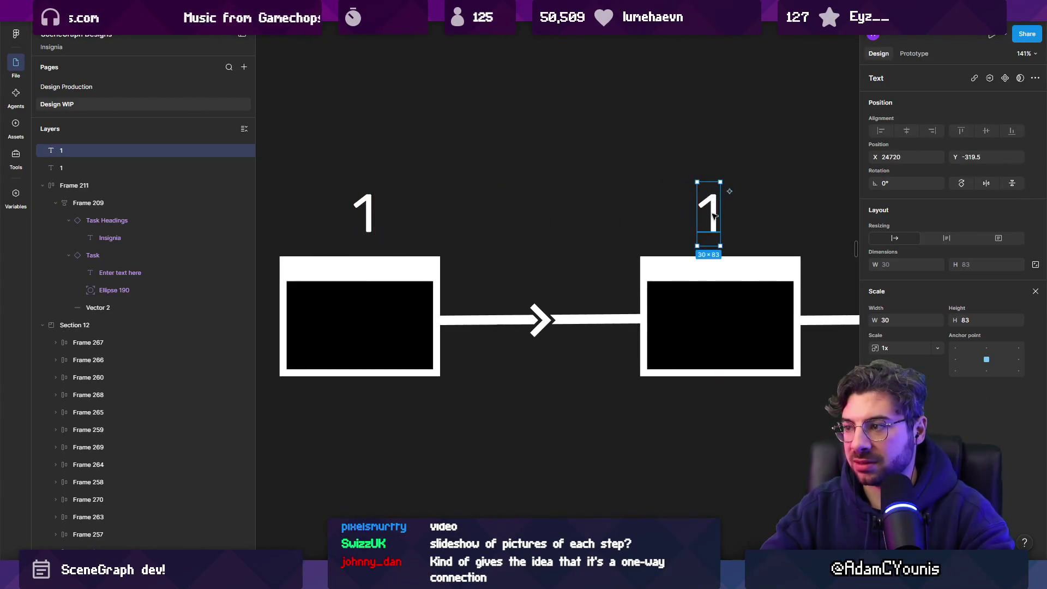
{"action": "key", "text": "Return"}
{"action": "type", "text": "2"}
{"action": "scroll", "coordinate": [460, 217], "scroll_direction": "down", "scroll_amount": 4}
{"action": "left_click_drag", "start_coordinate": [500, 213], "coordinate": [664, 213]}
{"action": "key", "text": "Return"}
{"action": "type", "text": "3"}
{"action": "left_click", "coordinate": [658, 300]}
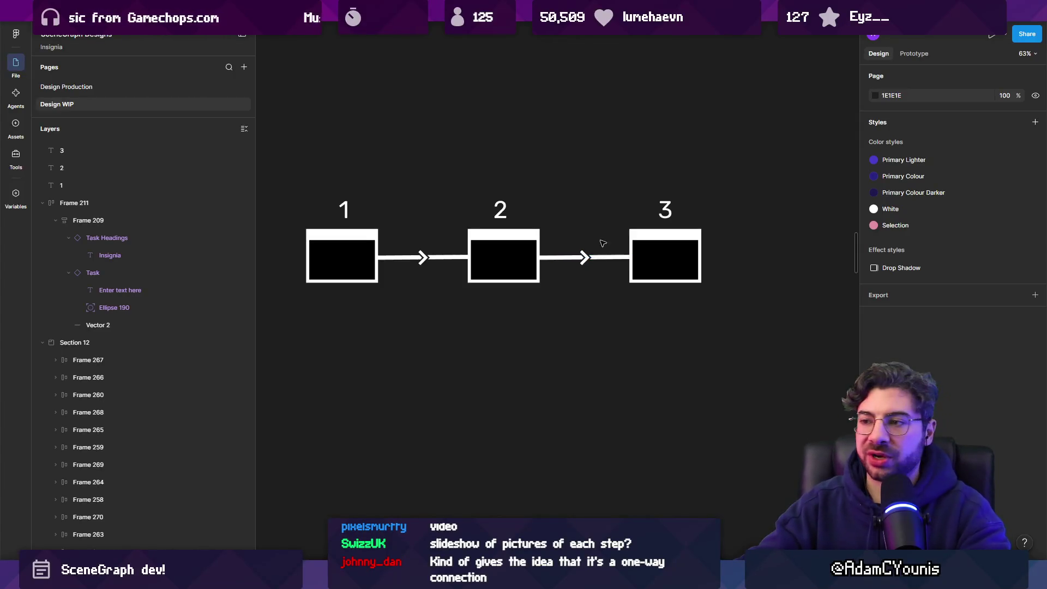
{"action": "scroll", "coordinate": [637, 221], "scroll_direction": "down", "scroll_amount": 5}
{"action": "scroll", "coordinate": [664, 222], "scroll_direction": "down", "scroll_amount": 5}
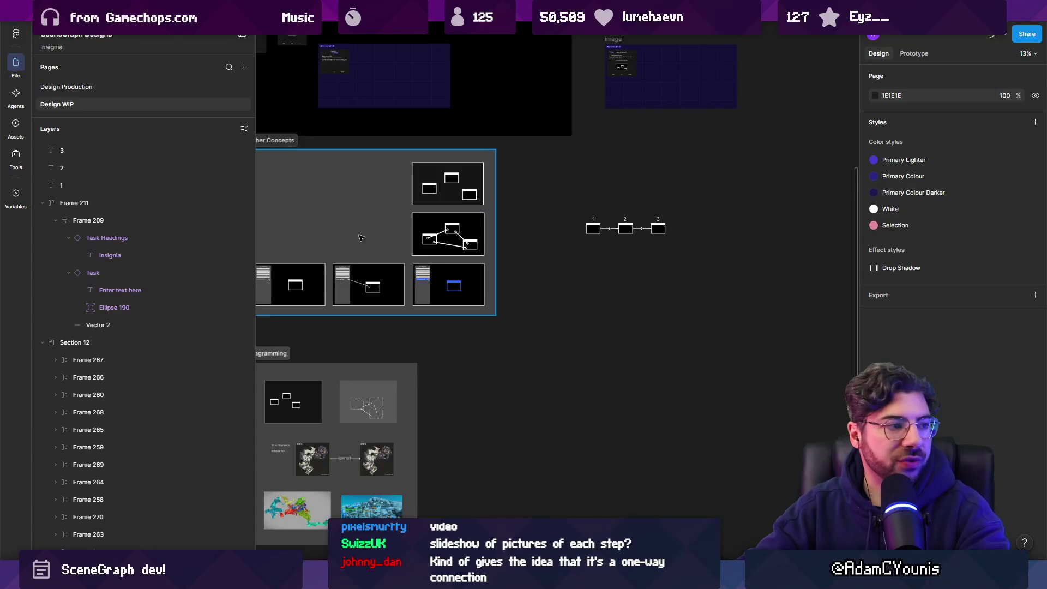
{"action": "scroll", "coordinate": [322, 265], "scroll_direction": "up", "scroll_amount": 5}
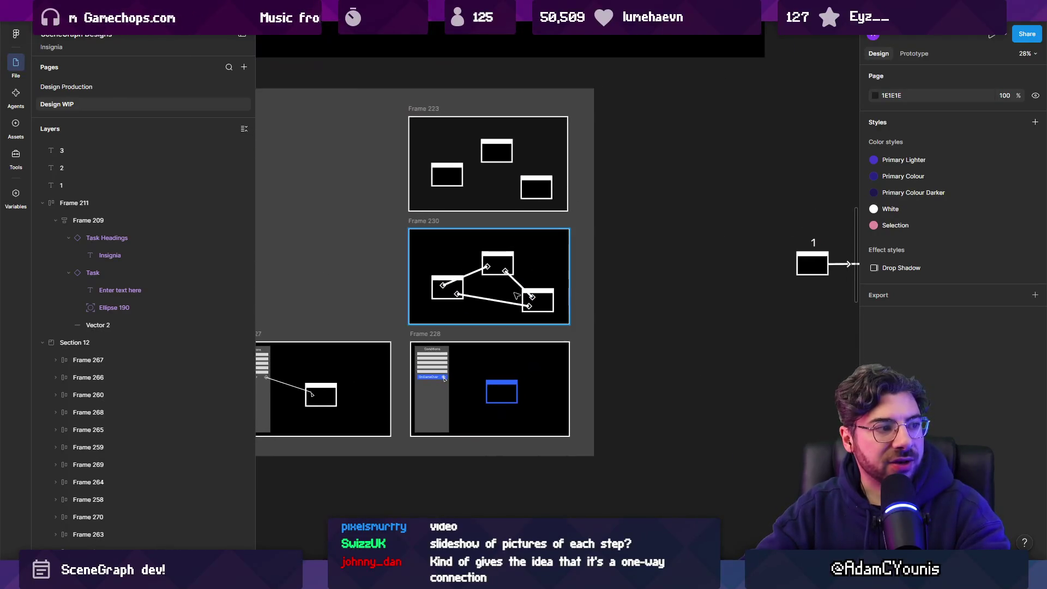
{"action": "scroll", "coordinate": [486, 250], "scroll_direction": "up", "scroll_amount": 5}
{"action": "scroll", "coordinate": [376, 247], "scroll_direction": "up", "scroll_amount": 2}
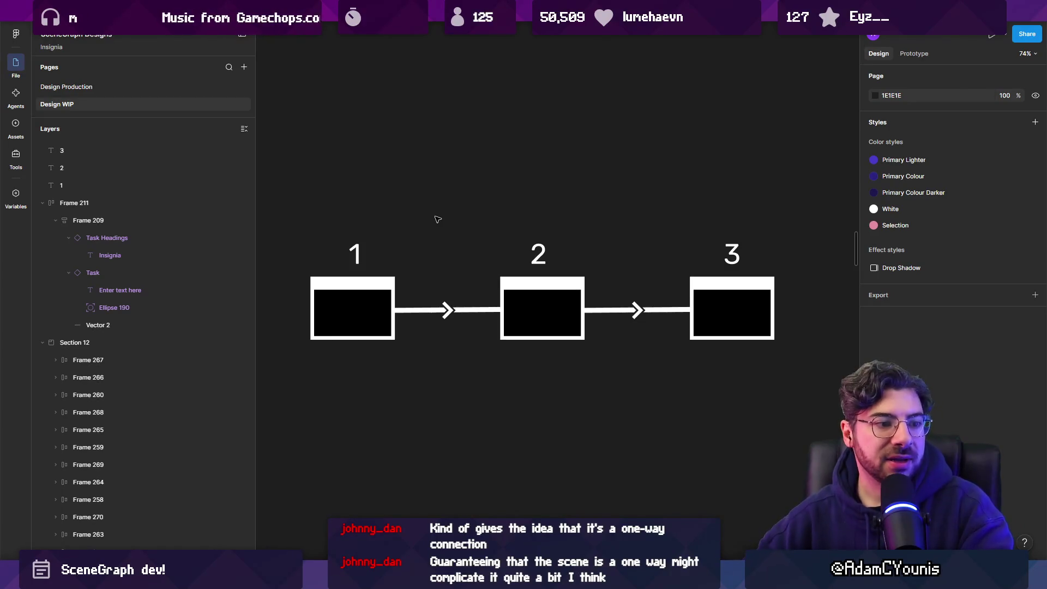
{"action": "scroll", "coordinate": [569, 211], "scroll_direction": "down", "scroll_amount": 2}
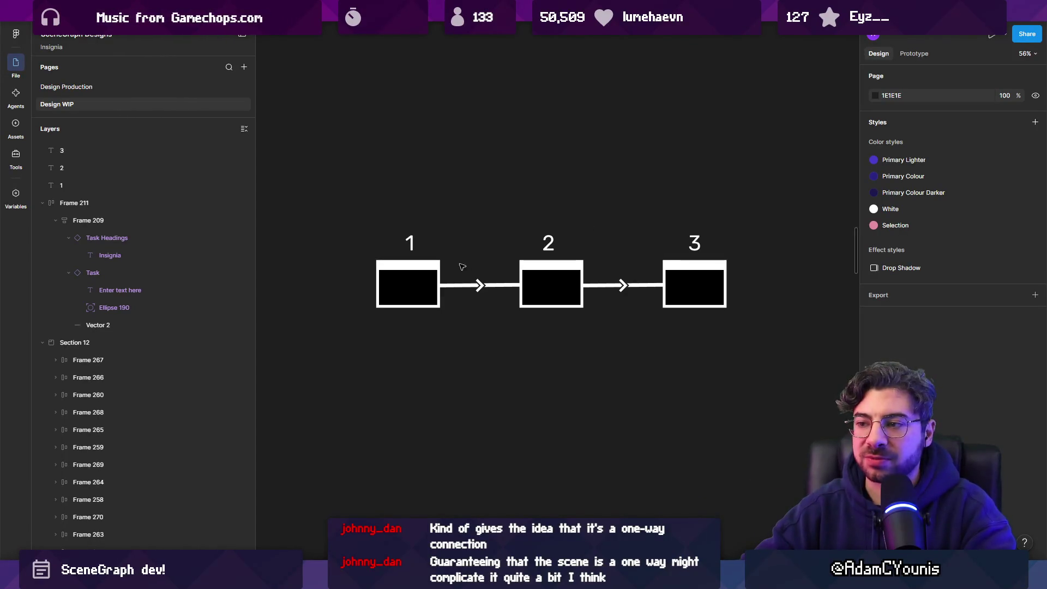
{"action": "left_click", "coordinate": [480, 287]}
{"action": "left_click", "coordinate": [486, 313]}
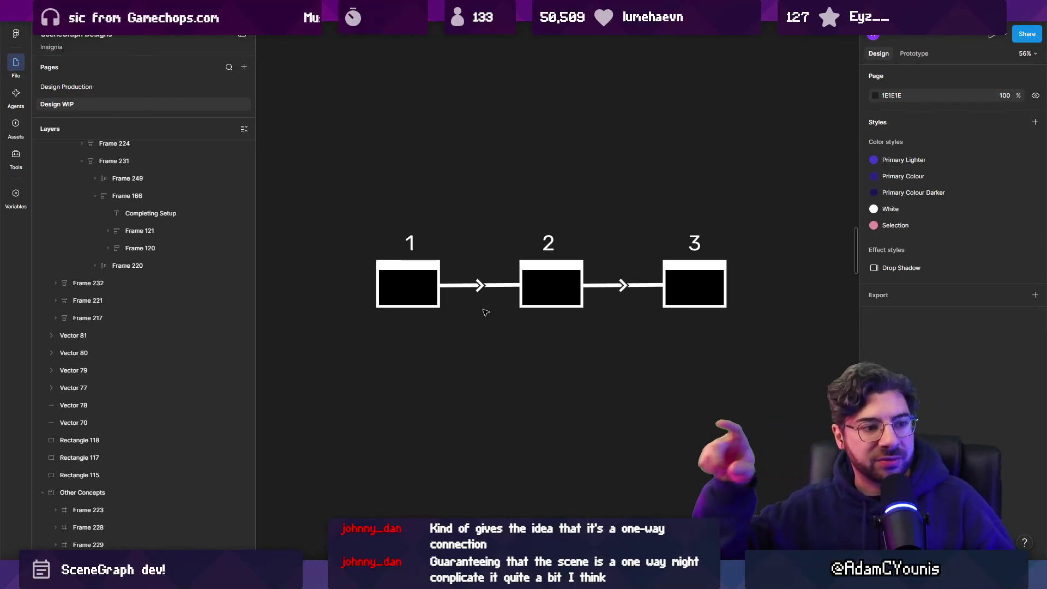
{"action": "key", "text": "n"}
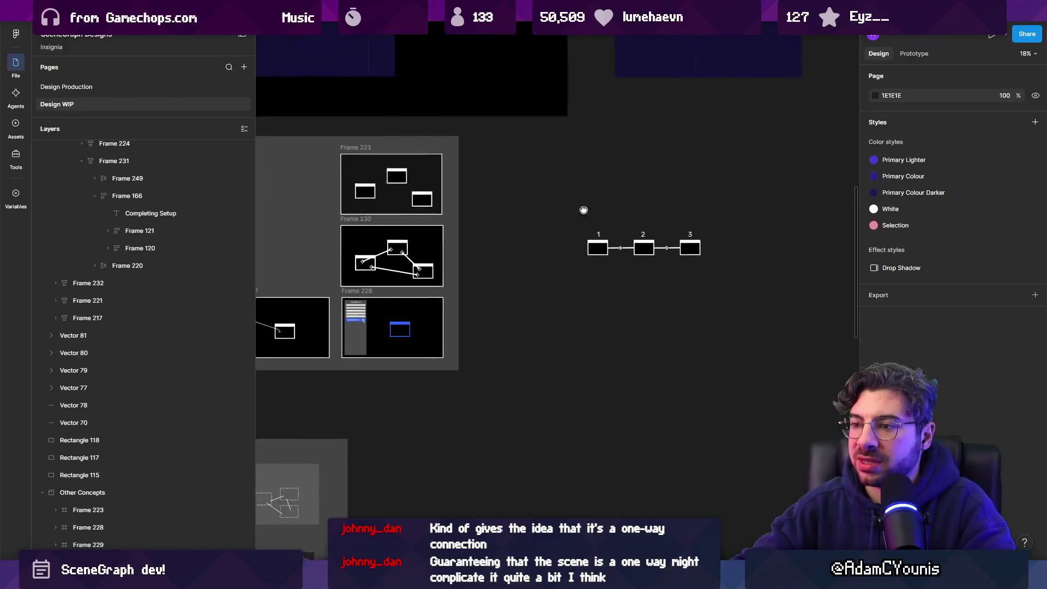
{"action": "scroll", "coordinate": [504, 301], "scroll_direction": "up", "scroll_amount": 2}
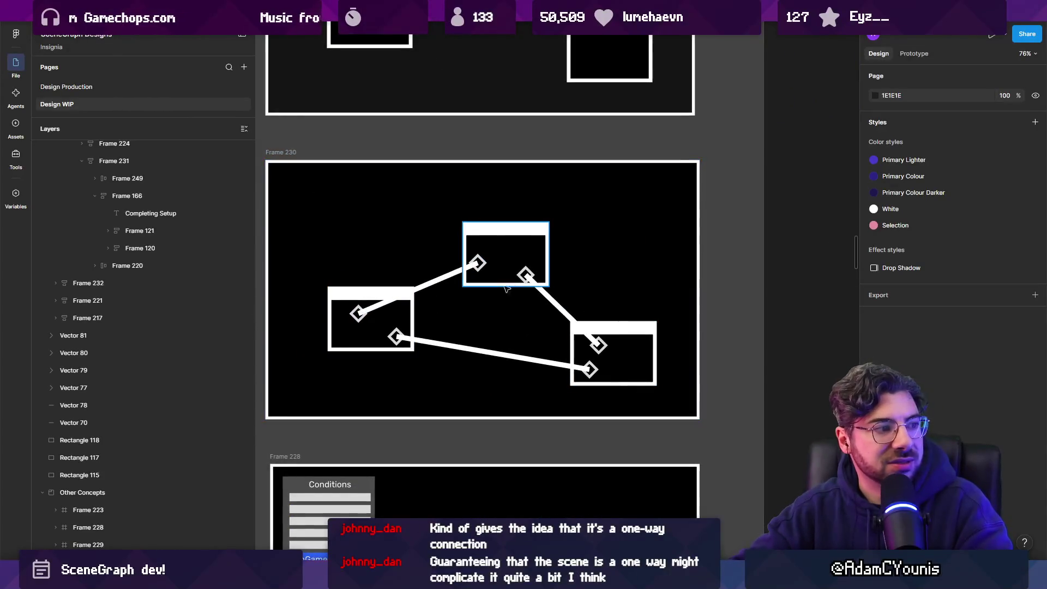
{"action": "key", "text": "n"}
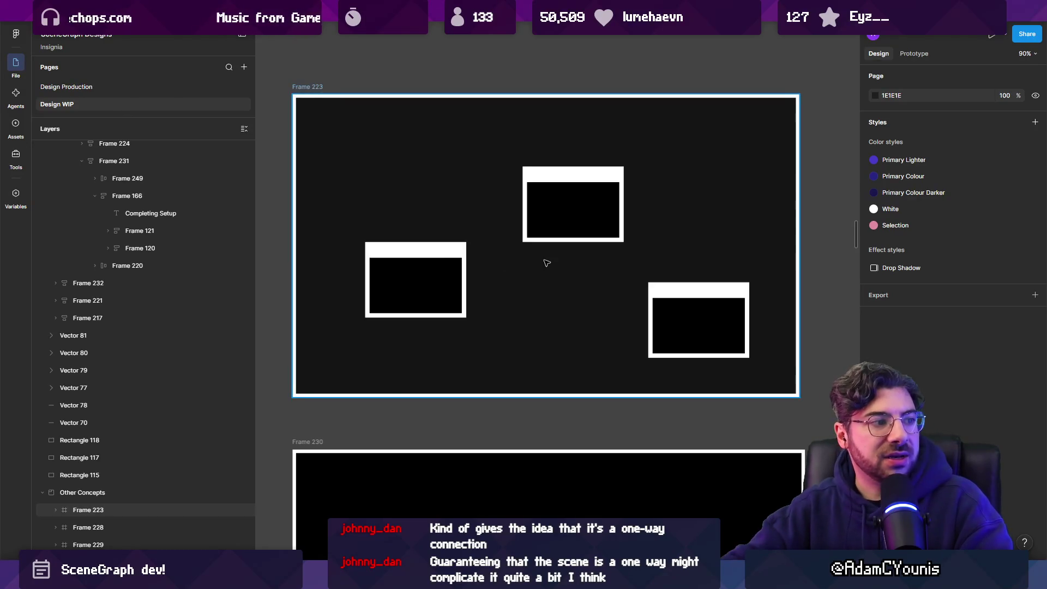
{"action": "key", "text": "shift+n"}
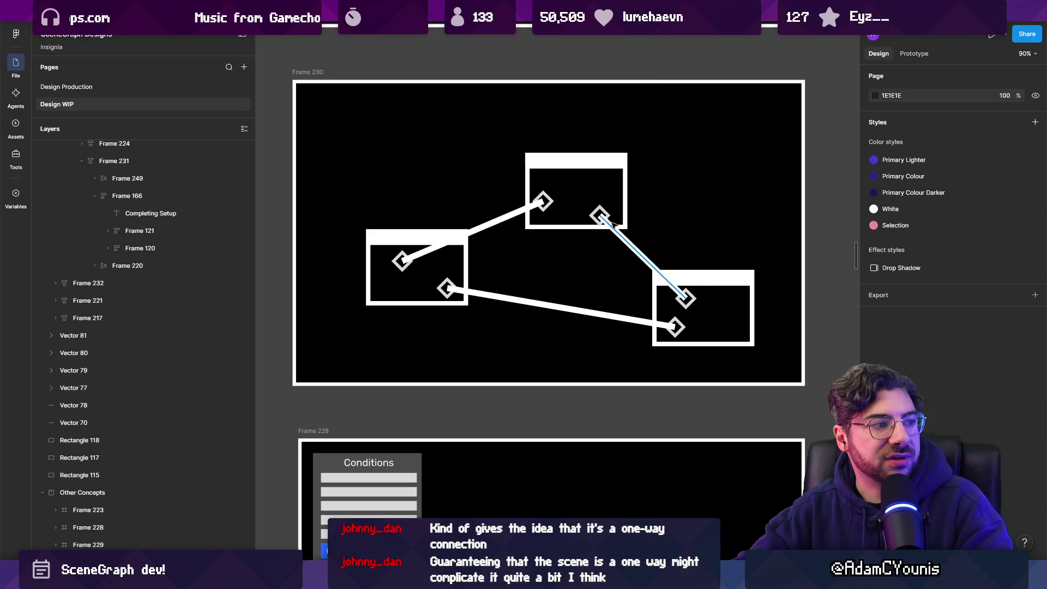
{"action": "scroll", "coordinate": [452, 295], "scroll_direction": "up", "scroll_amount": 5}
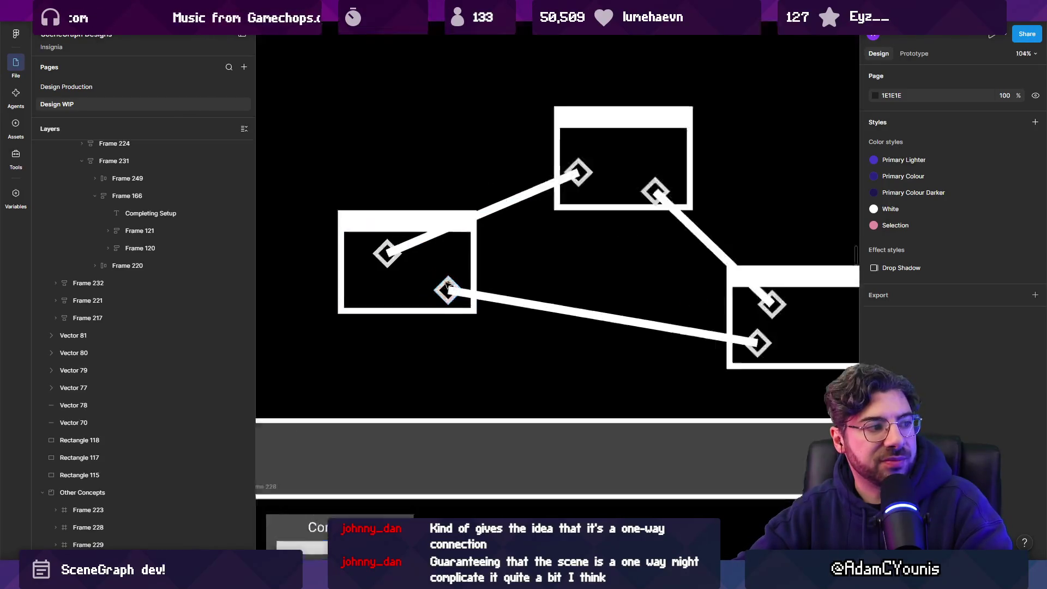
{"action": "scroll", "coordinate": [571, 224], "scroll_direction": "down", "scroll_amount": 5}
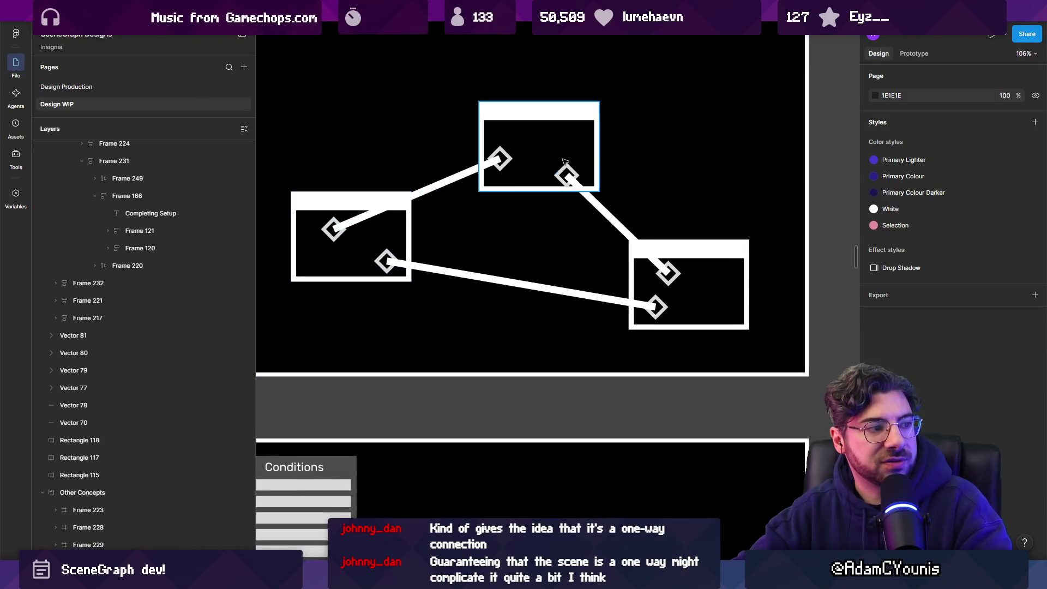
{"action": "key", "text": "shift+n"}
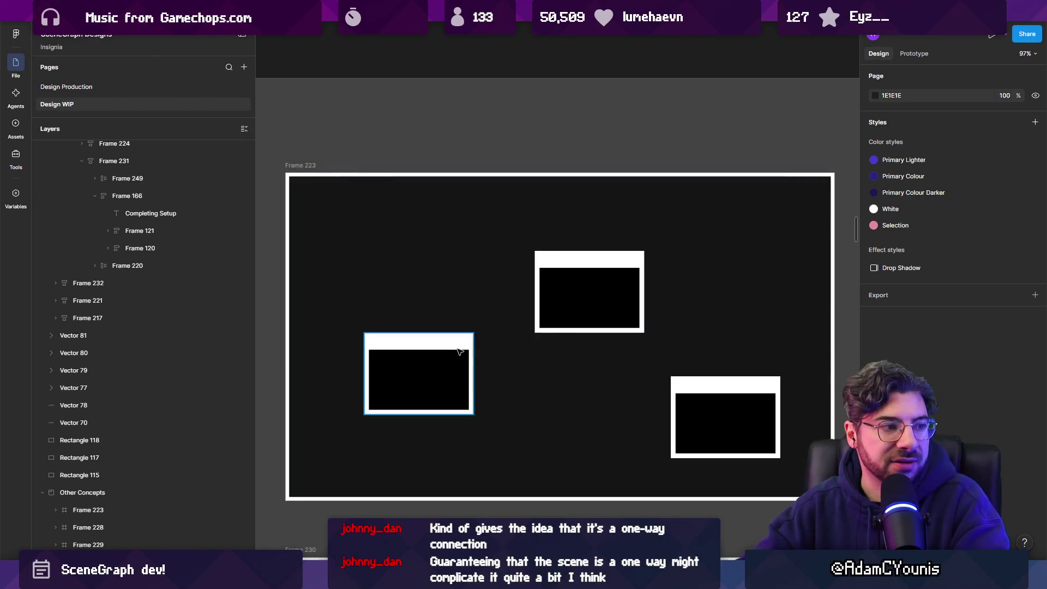
{"action": "scroll", "coordinate": [457, 350], "scroll_direction": "down", "scroll_amount": 3}
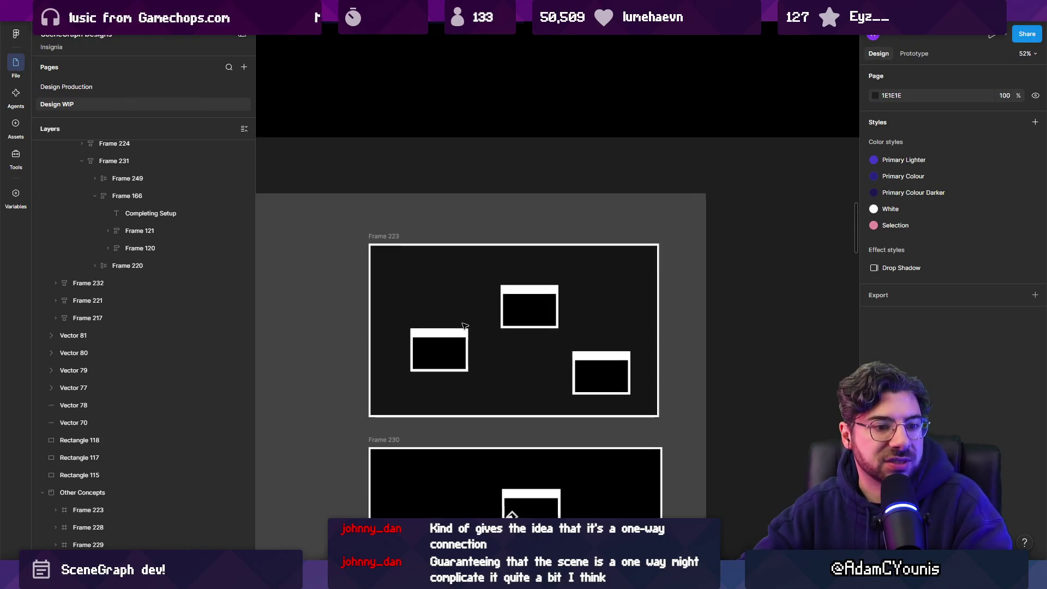
{"action": "scroll", "coordinate": [505, 344], "scroll_direction": "up", "scroll_amount": 2}
{"action": "scroll", "coordinate": [505, 344], "scroll_direction": "down", "scroll_amount": 5}
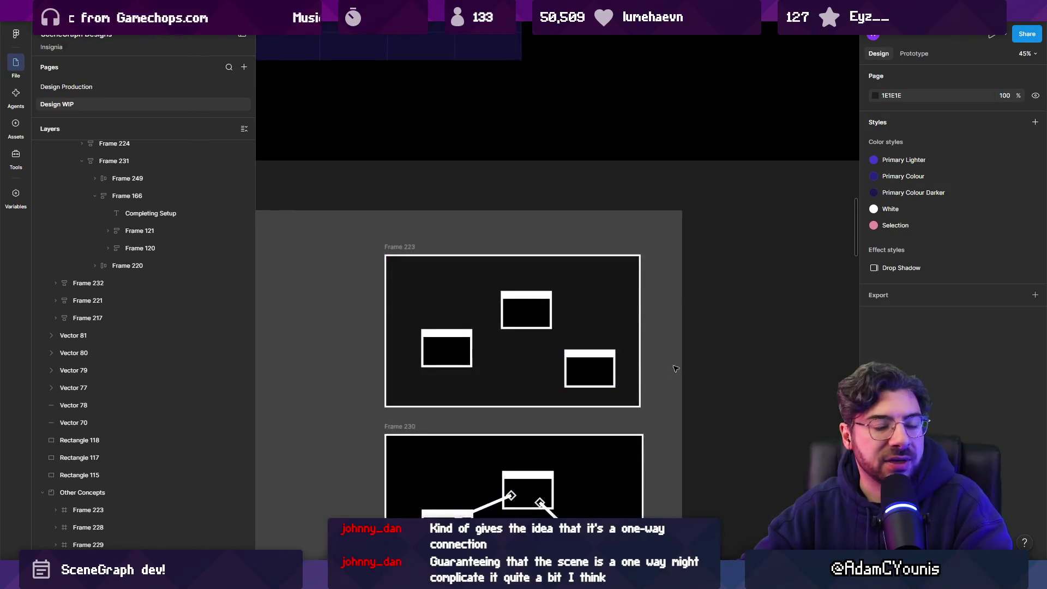
{"action": "scroll", "coordinate": [704, 204], "scroll_direction": "up", "scroll_amount": 10}
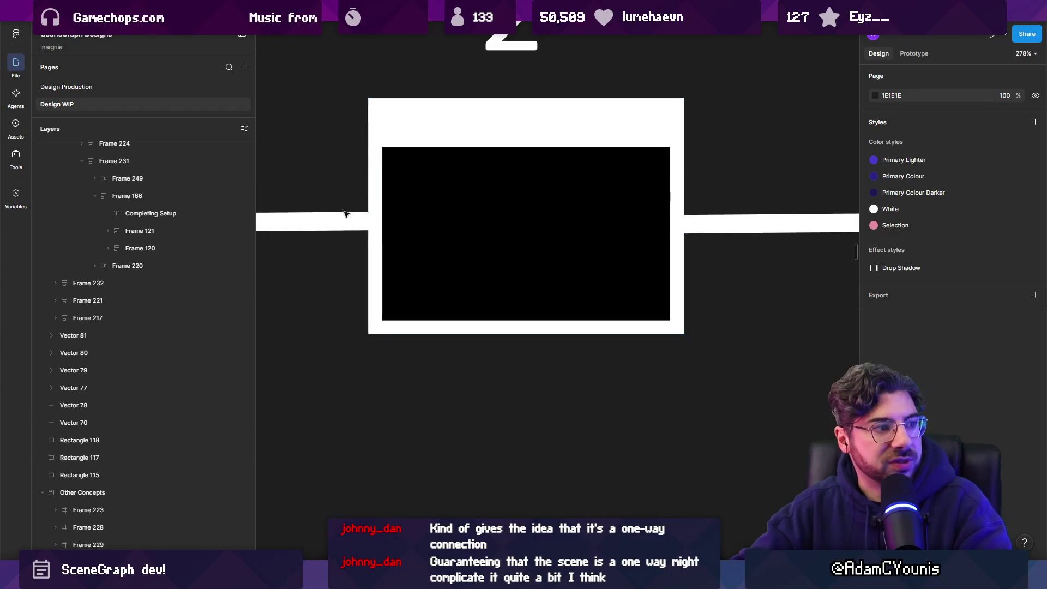
{"action": "scroll", "coordinate": [522, 206], "scroll_direction": "down", "scroll_amount": 5}
{"action": "scroll", "coordinate": [489, 239], "scroll_direction": "left", "scroll_amount": 3}
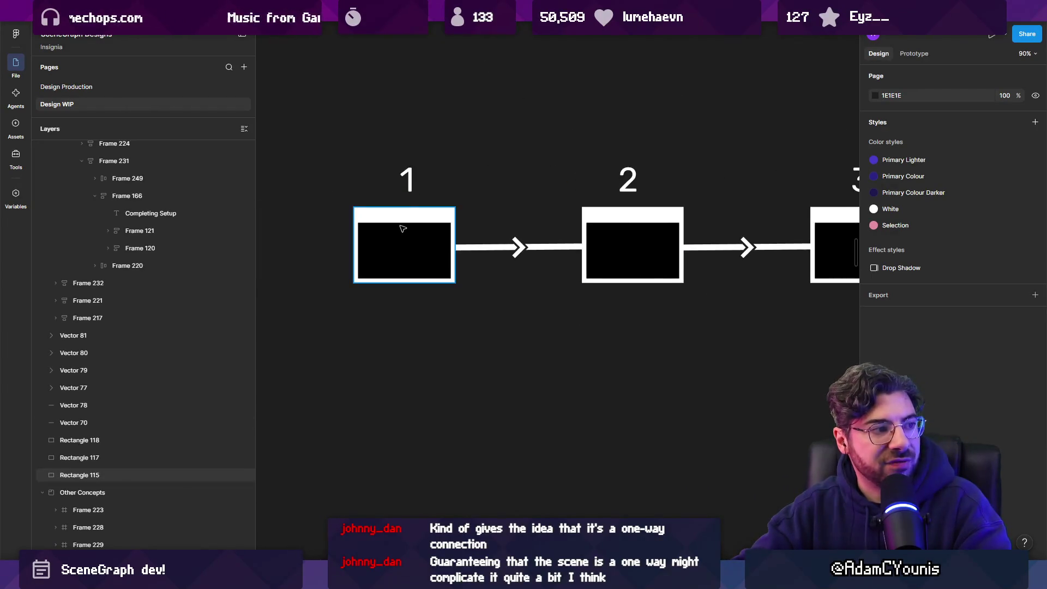
{"action": "scroll", "coordinate": [600, 284], "scroll_direction": "down", "scroll_amount": 2}
{"action": "left_click_drag", "start_coordinate": [600, 284], "coordinate": [512, 297]}
{"action": "scroll", "coordinate": [439, 281], "scroll_direction": "up", "scroll_amount": 2}
{"action": "left_click_drag", "start_coordinate": [439, 280], "coordinate": [468, 299]}
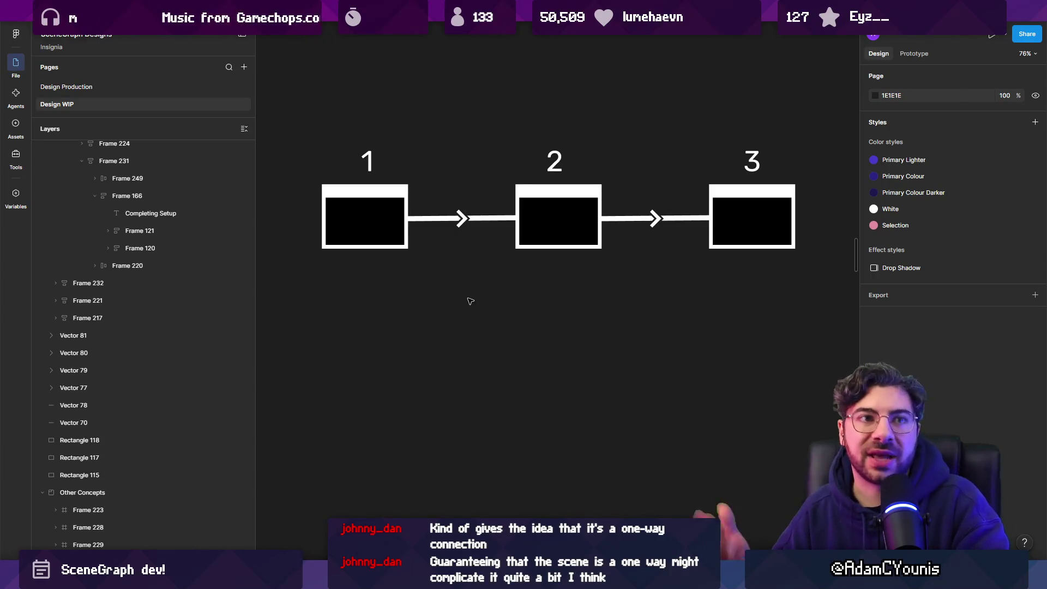
{"action": "left_click_drag", "start_coordinate": [320, 106], "coordinate": [827, 326]}
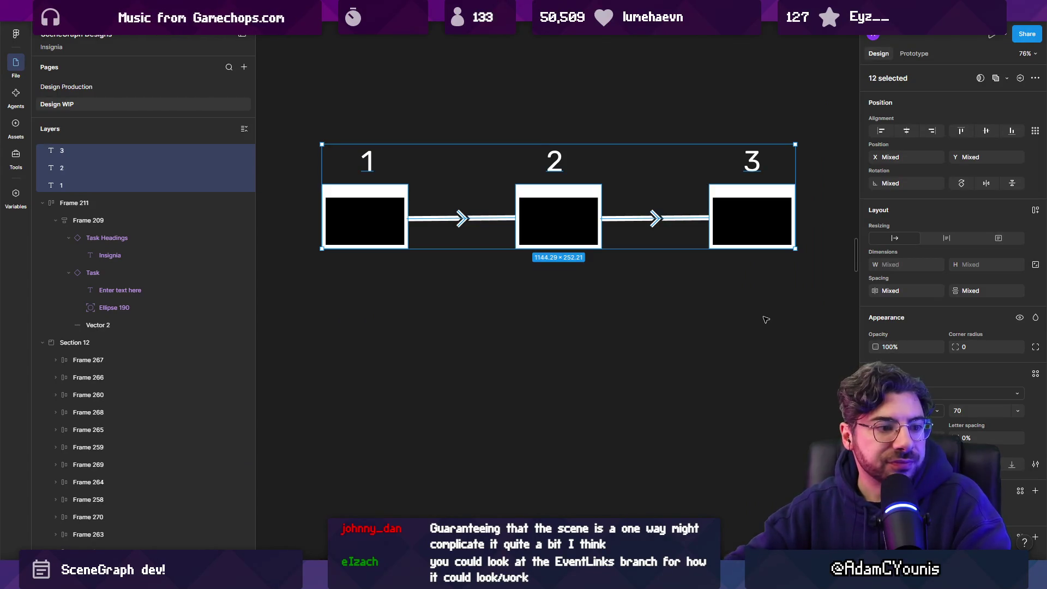
{"action": "mouse_move", "coordinate": [661, 310]}
{"action": "left_mouse_down"}
{"action": "mouse_move", "coordinate": [701, 346]}
{"action": "mouse_move", "coordinate": [665, 323]}
{"action": "left_mouse_up"}
{"action": "key", "text": "Escape"}
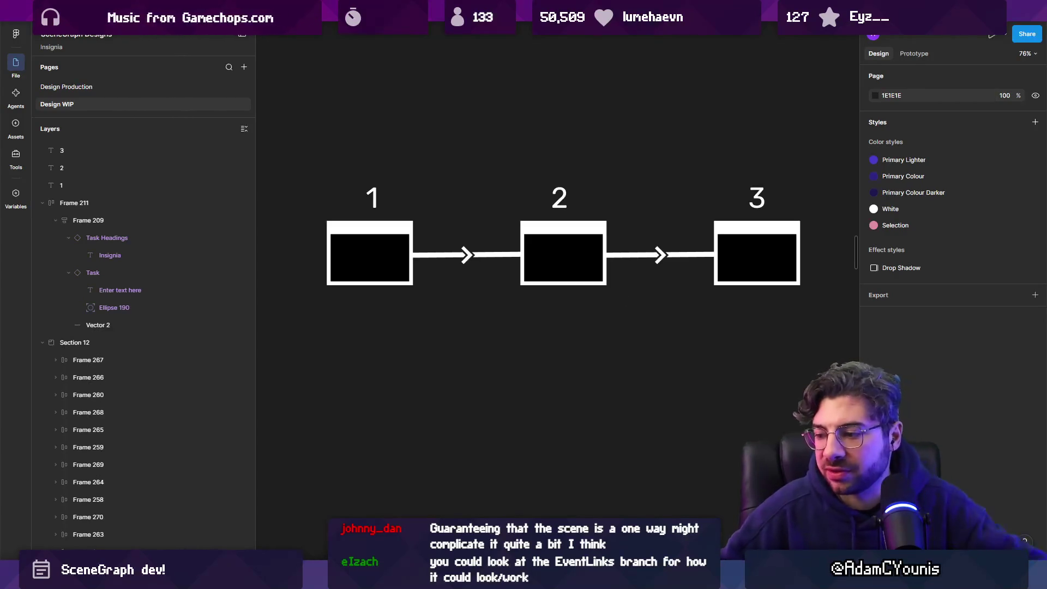
In Chrome, search Google for 'scenegraph unity asset store'
{"action": "mouse_move", "coordinate": [573, 581]}
{"action": "left_click", "coordinate": [517, 499]}
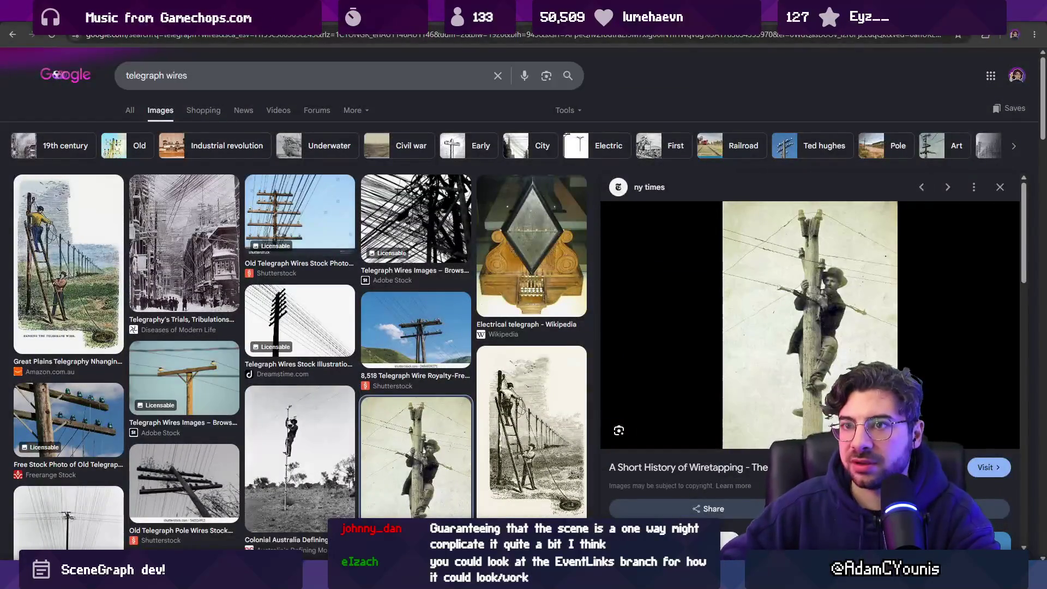
{"action": "left_click", "coordinate": [159, 35]}
{"action": "type", "text": "scene"}
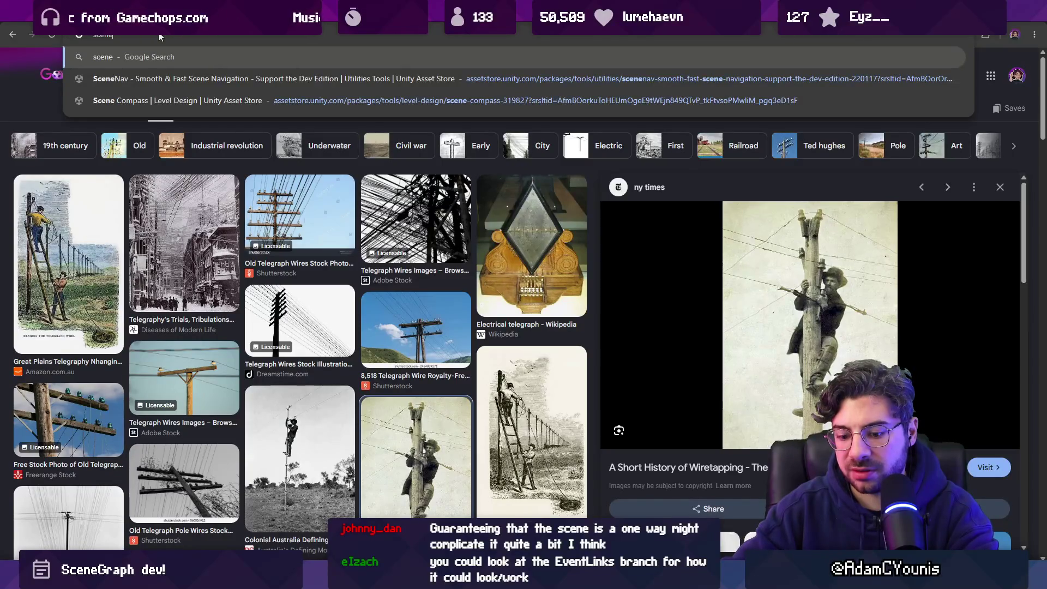
{"action": "type", "text": "graph unity aset"}
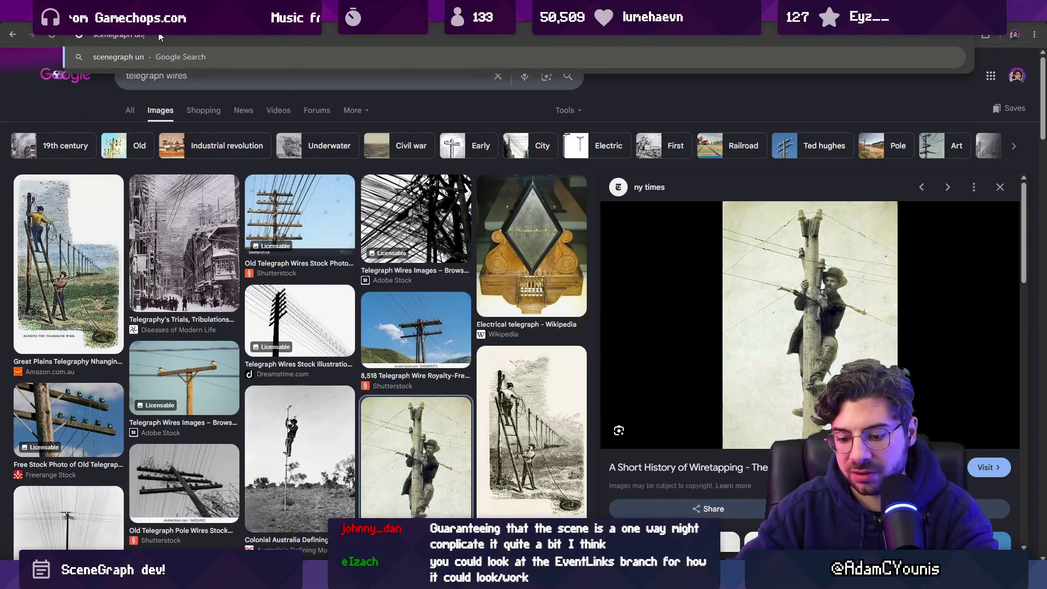
{"action": "key", "text": "BackSpace"}
{"action": "key", "text": "BackSpace"}
{"action": "key", "text": "BackSpace"}
{"action": "type", "text": "sset store"}
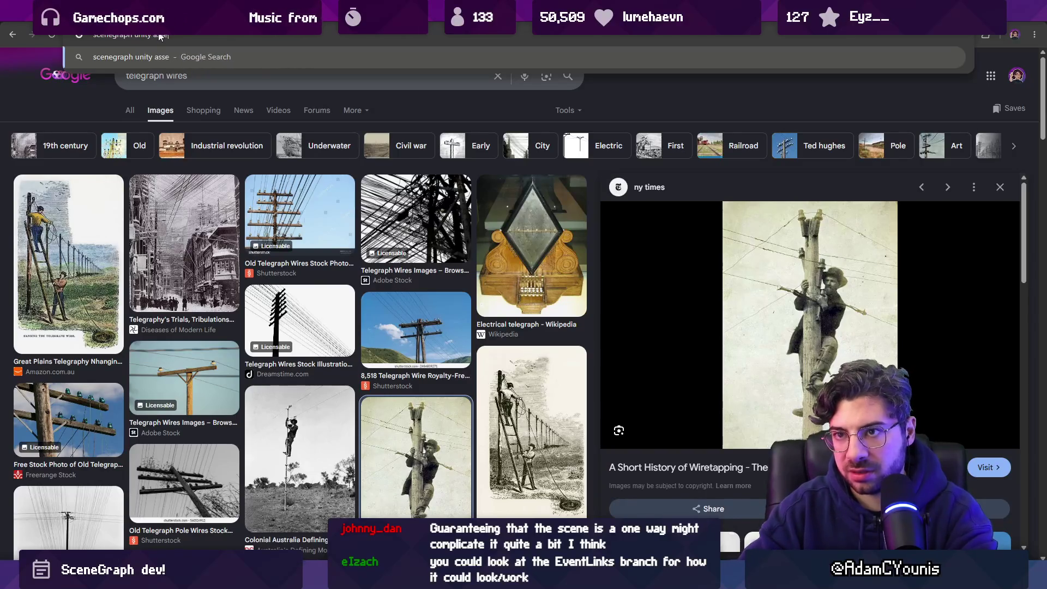
{"action": "key", "text": "Return"}
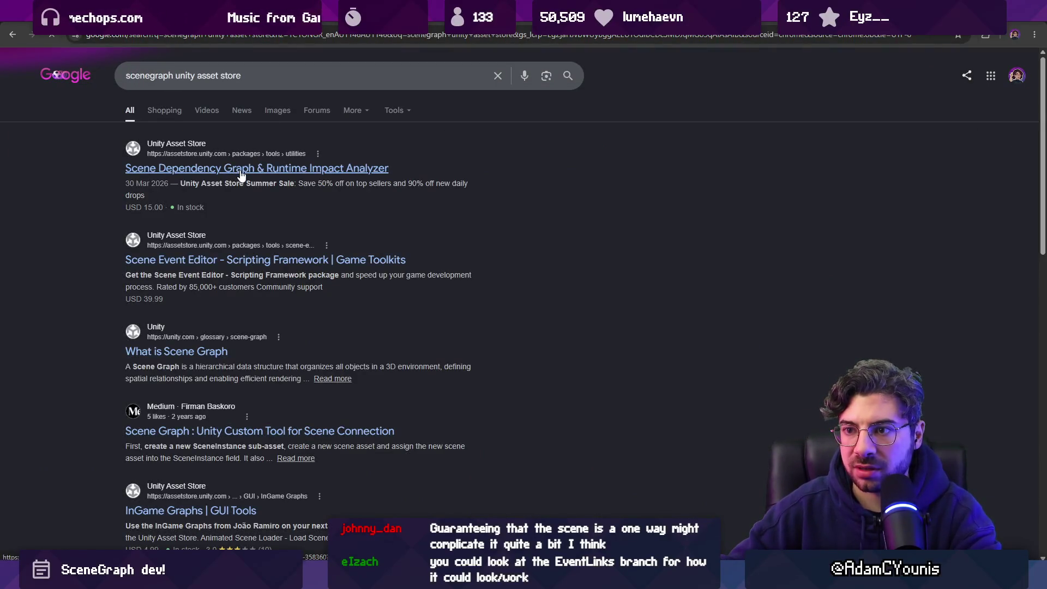
Refine the query to 'scene graph unity asset store' and browse the results
{"action": "left_click", "coordinate": [167, 77]}
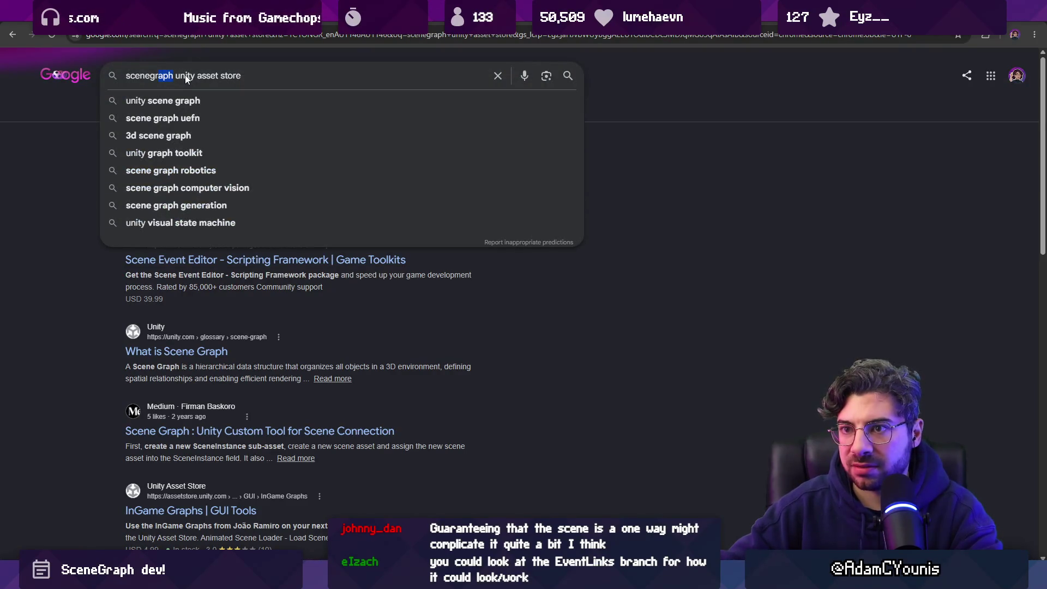
{"action": "type", "text": "graph"}
{"action": "key", "text": "Return"}
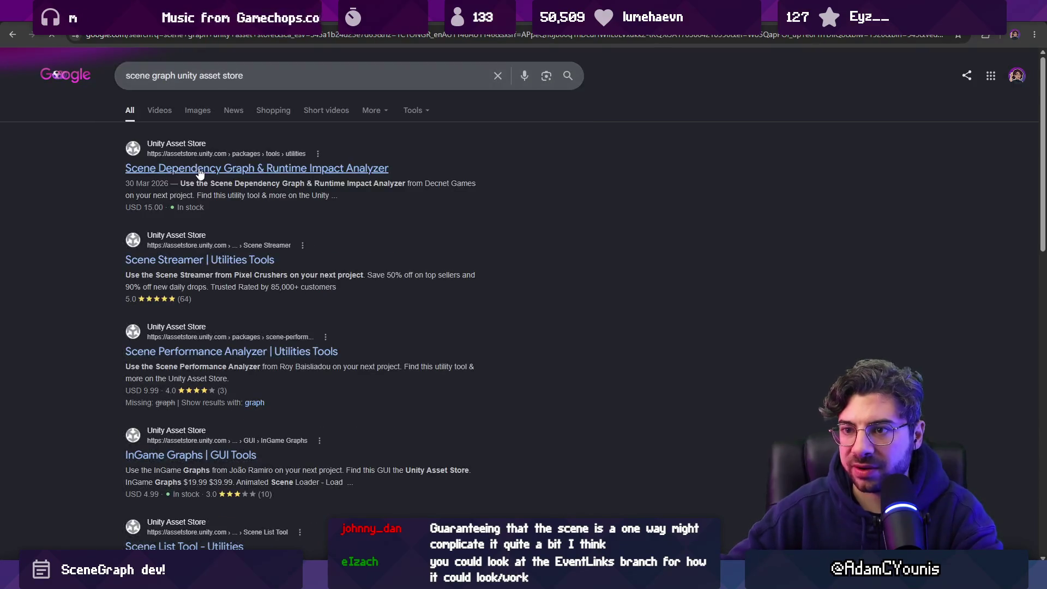
{"action": "scroll", "coordinate": [225, 370], "scroll_direction": "down", "scroll_amount": 2}
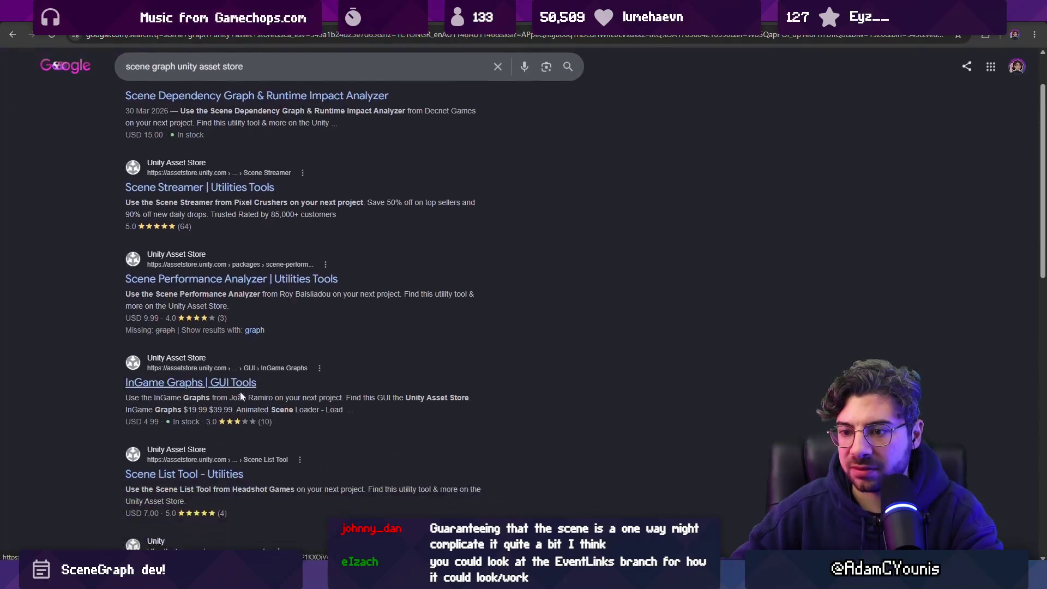
{"action": "scroll", "coordinate": [224, 370], "scroll_direction": "down", "scroll_amount": 2}
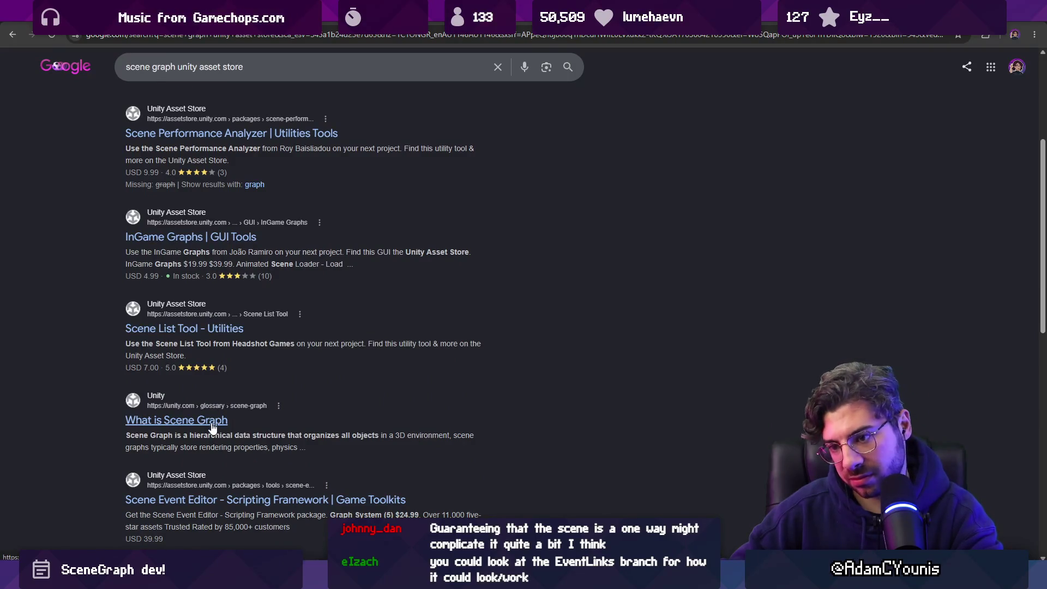
{"action": "scroll", "coordinate": [193, 376], "scroll_direction": "down", "scroll_amount": 3}
{"action": "scroll", "coordinate": [234, 295], "scroll_direction": "up", "scroll_amount": 7}
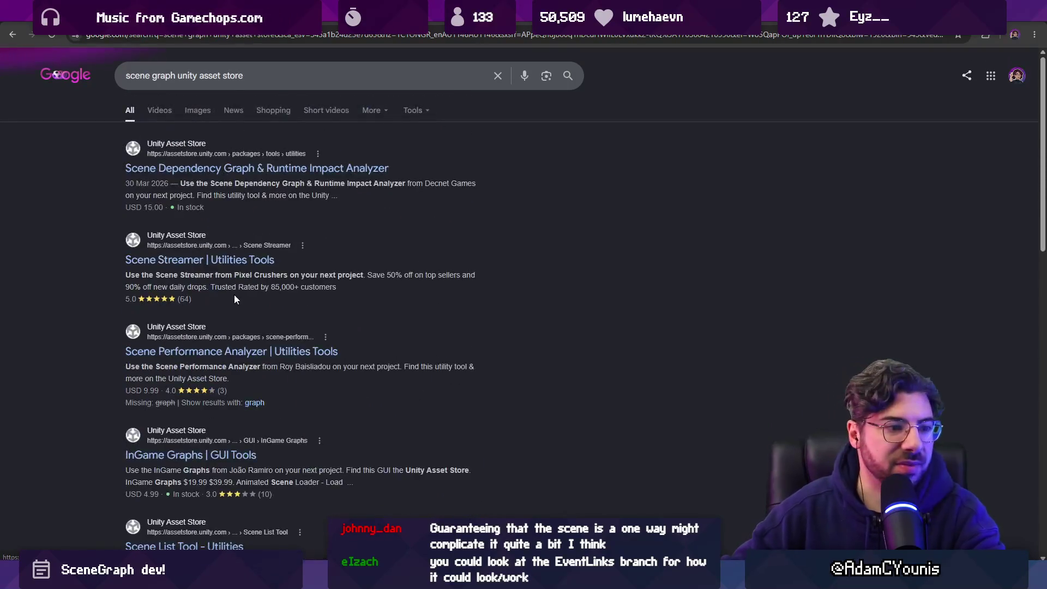
Search for 'unity asset store scene map' and scroll through the results
{"action": "left_click", "coordinate": [198, 35]}
{"action": "type", "text": "unity asset stor"}
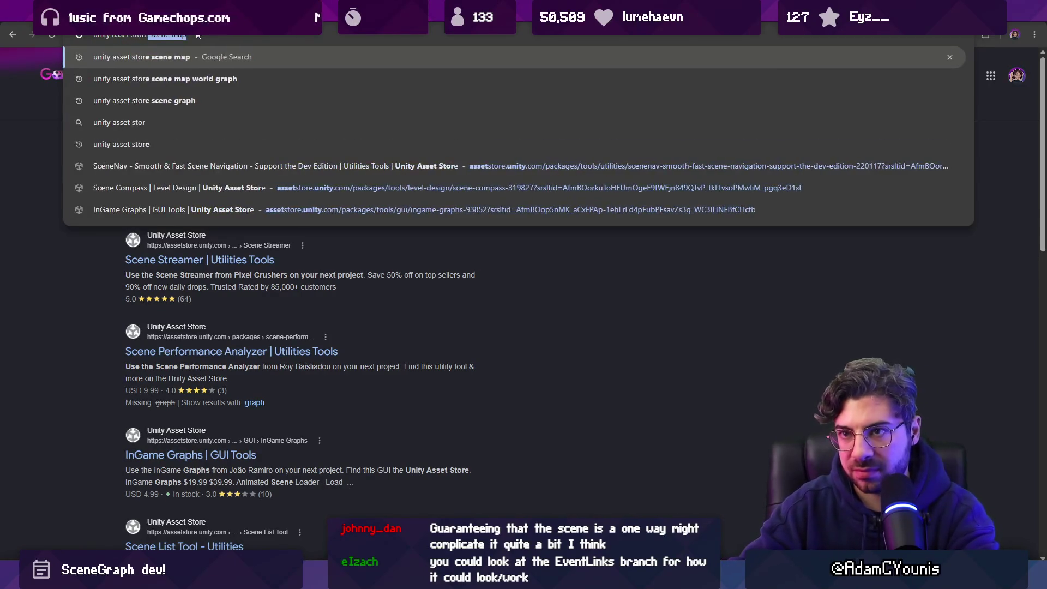
{"action": "key", "text": "Return"}
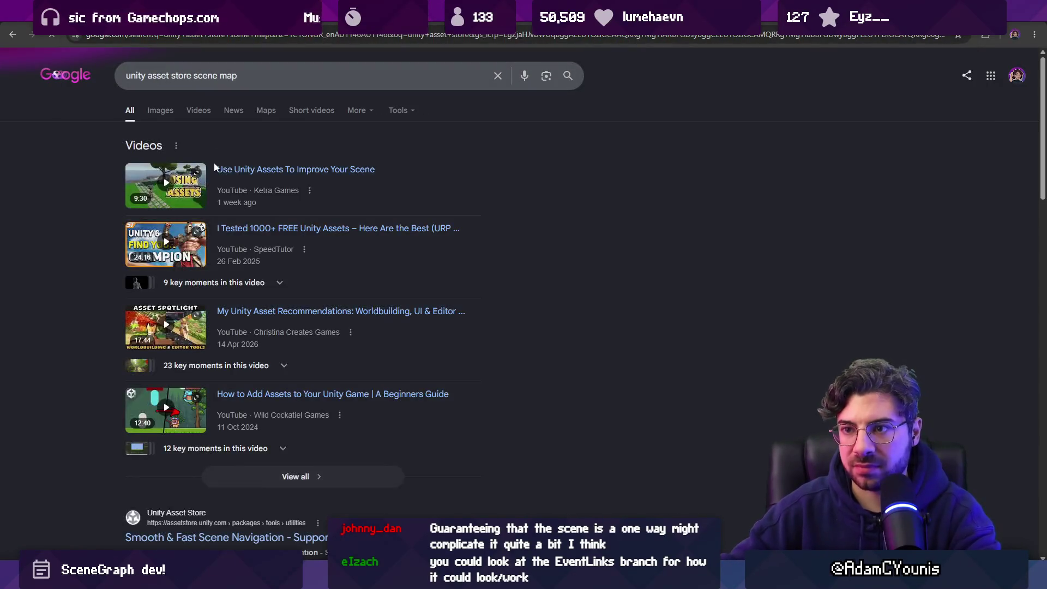
{"action": "scroll", "coordinate": [282, 223], "scroll_direction": "down", "scroll_amount": 3}
{"action": "scroll", "coordinate": [254, 379], "scroll_direction": "down", "scroll_amount": 2}
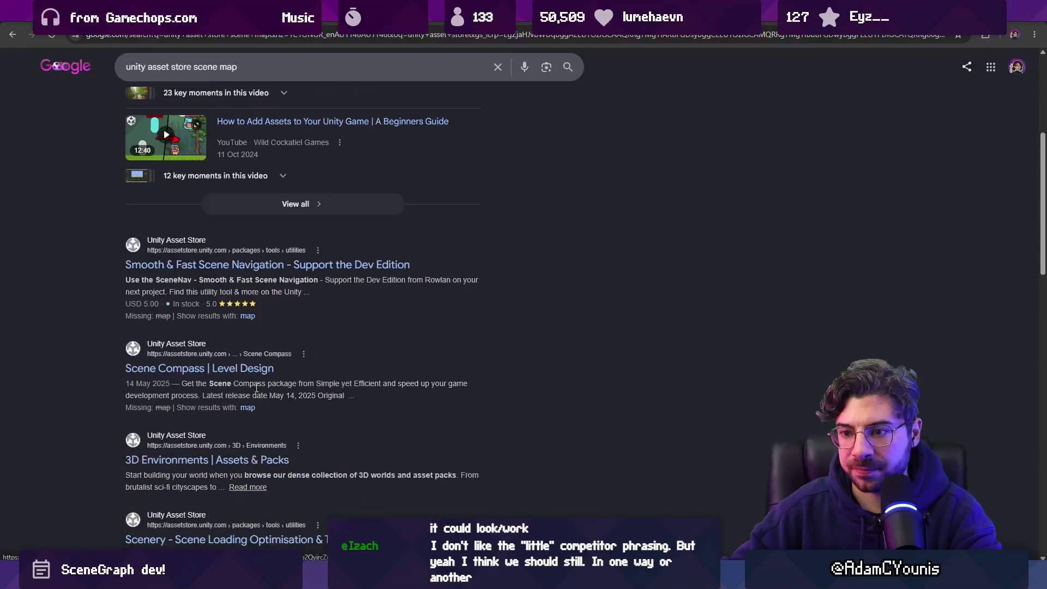
{"action": "scroll", "coordinate": [236, 271], "scroll_direction": "down", "scroll_amount": 1}
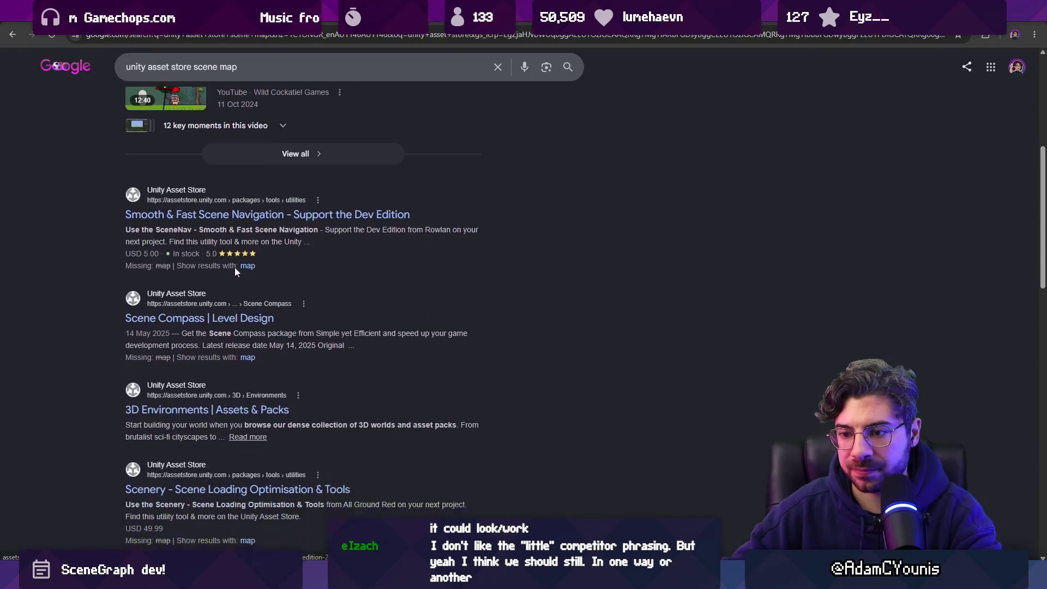
{"action": "scroll", "coordinate": [236, 271], "scroll_direction": "up", "scroll_amount": 6}
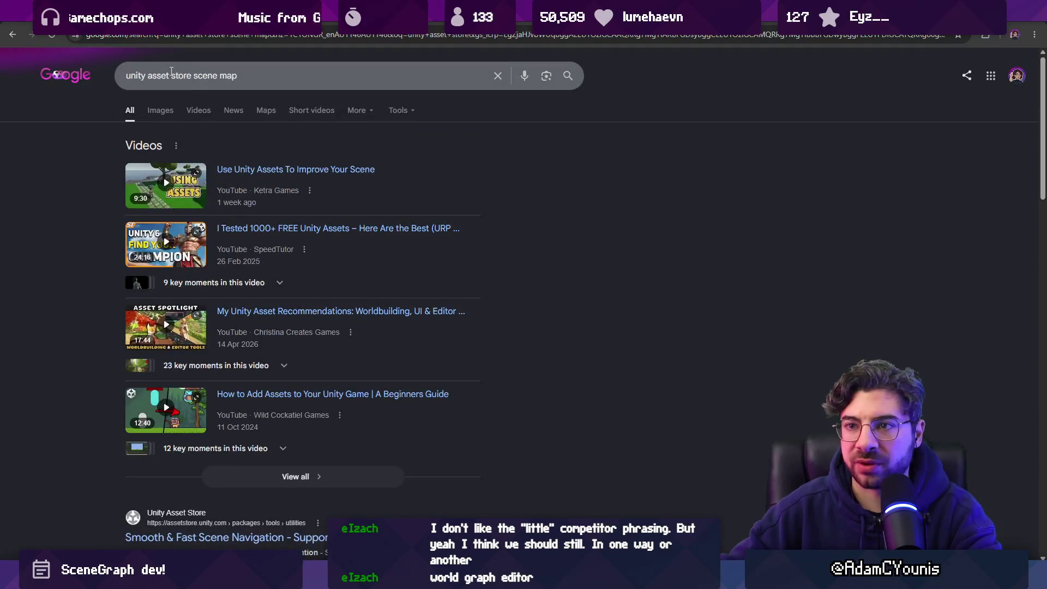
Search 'unity asset store world graph' and open the World Graph Editor product page
{"action": "double_click", "coordinate": [184, 77]}
{"action": "key", "text": "Right"}
{"action": "key", "text": "shift+End"}
{"action": "type", "text": "world graph"}
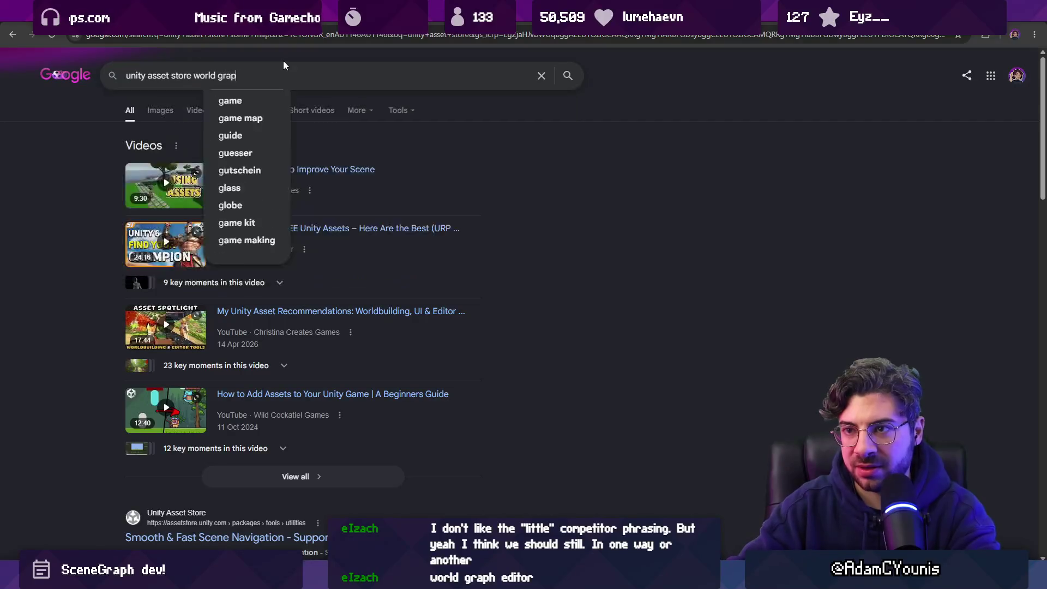
{"action": "key", "text": "Return"}
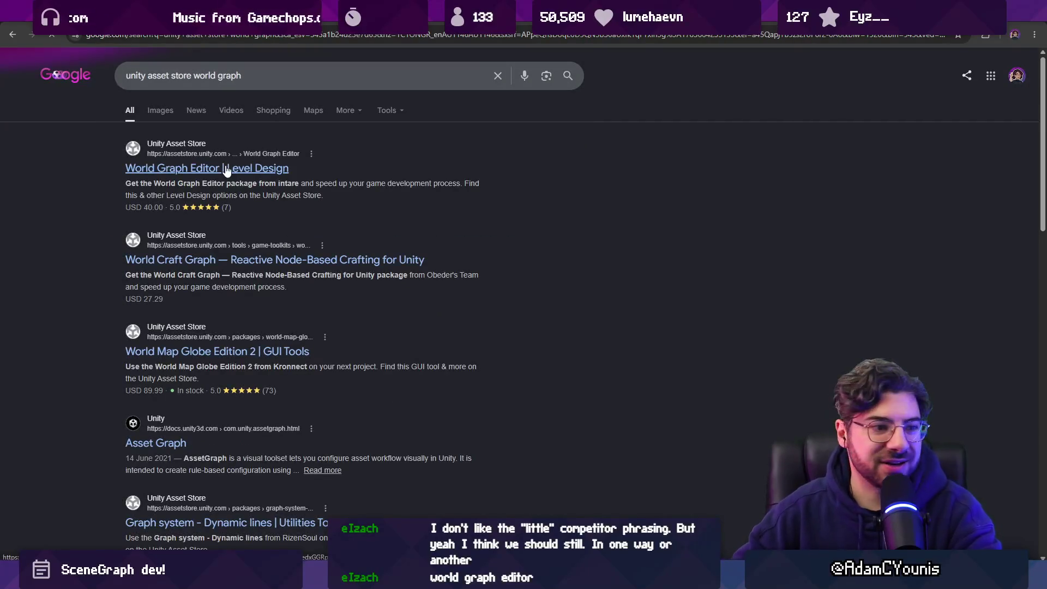
{"action": "left_click", "coordinate": [226, 169]}
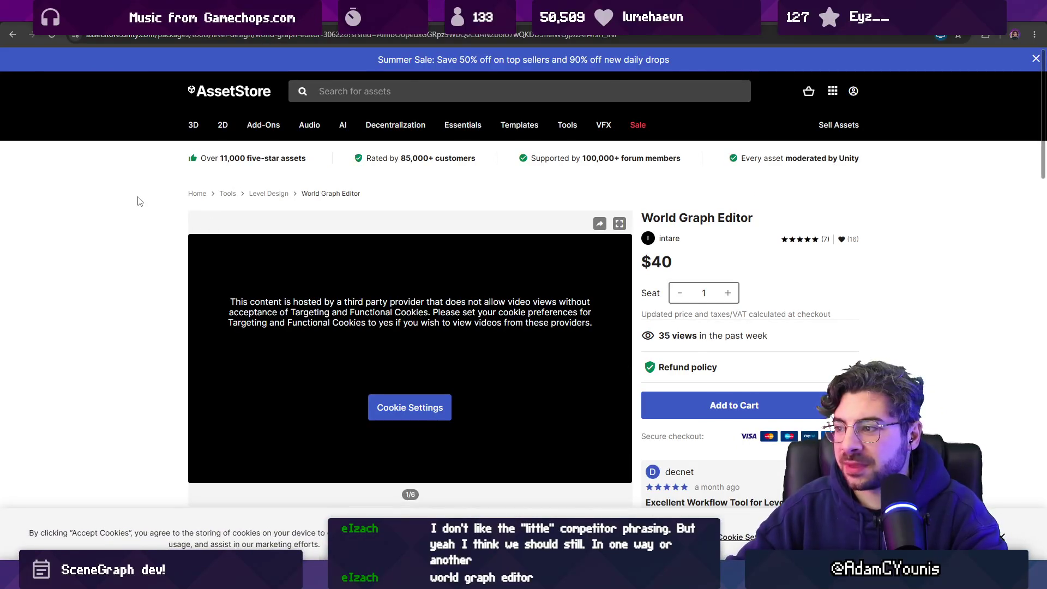
Step the World Graph Editor gallery through slides 3 and 4 to slide 6/6
{"action": "scroll", "coordinate": [136, 202], "scroll_direction": "down", "scroll_amount": 4}
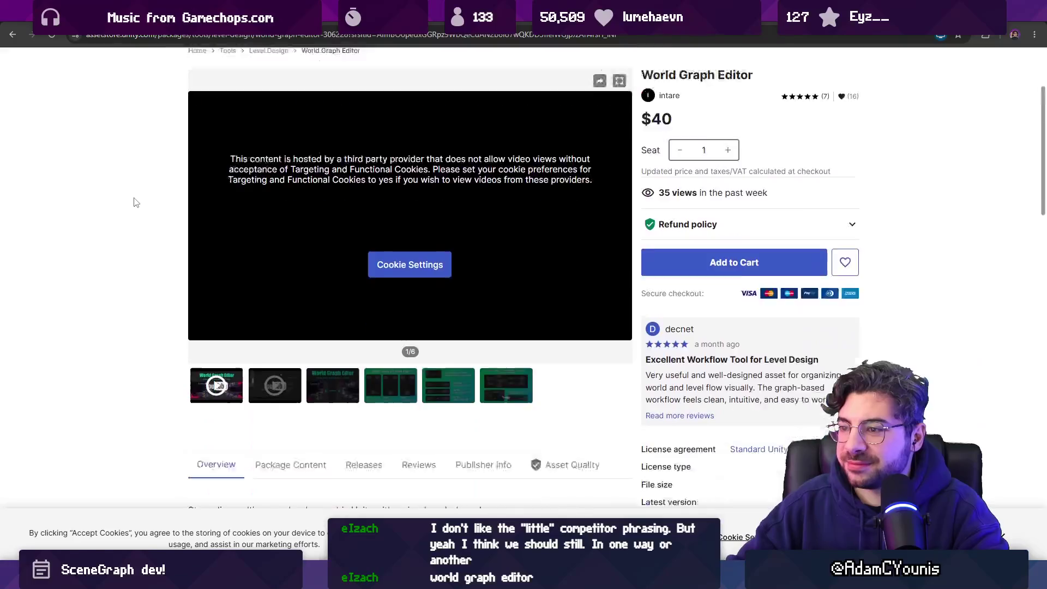
{"action": "scroll", "coordinate": [136, 202], "scroll_direction": "down", "scroll_amount": 2}
{"action": "left_click", "coordinate": [352, 214]}
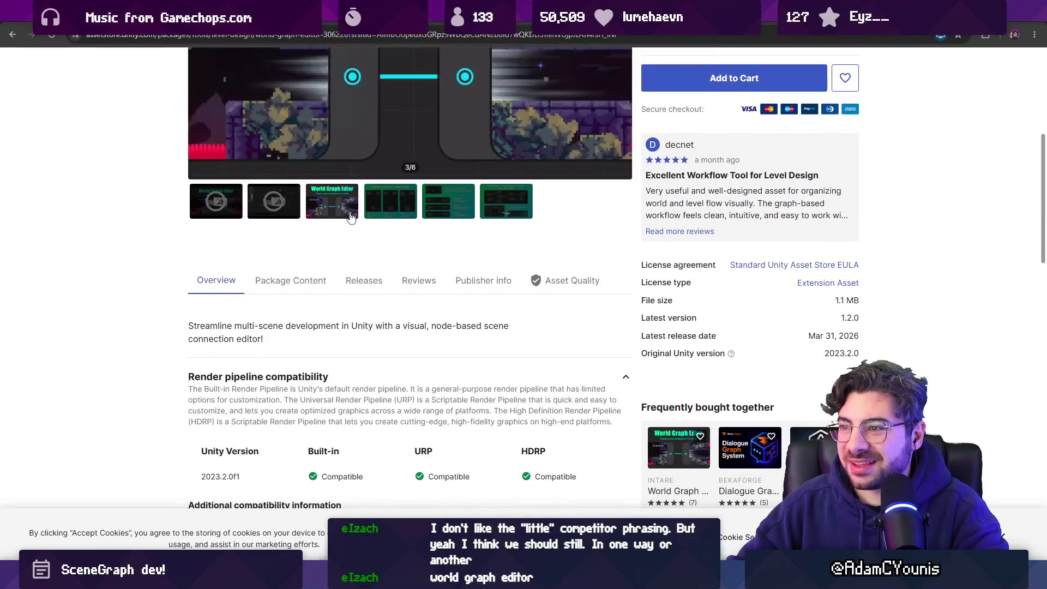
{"action": "scroll", "coordinate": [381, 250], "scroll_direction": "up", "scroll_amount": 4}
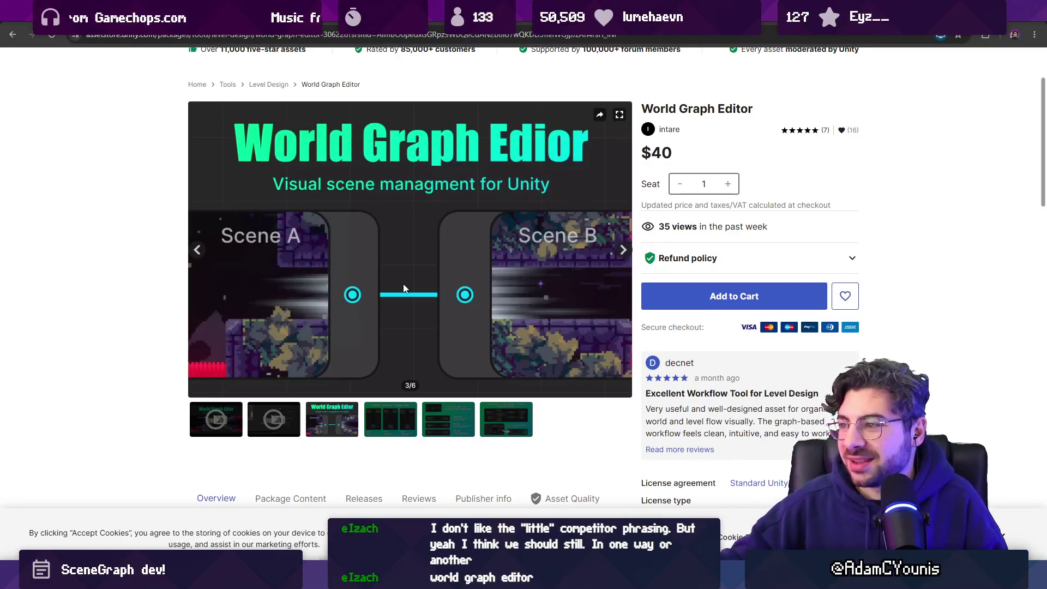
{"action": "left_click", "coordinate": [402, 417]}
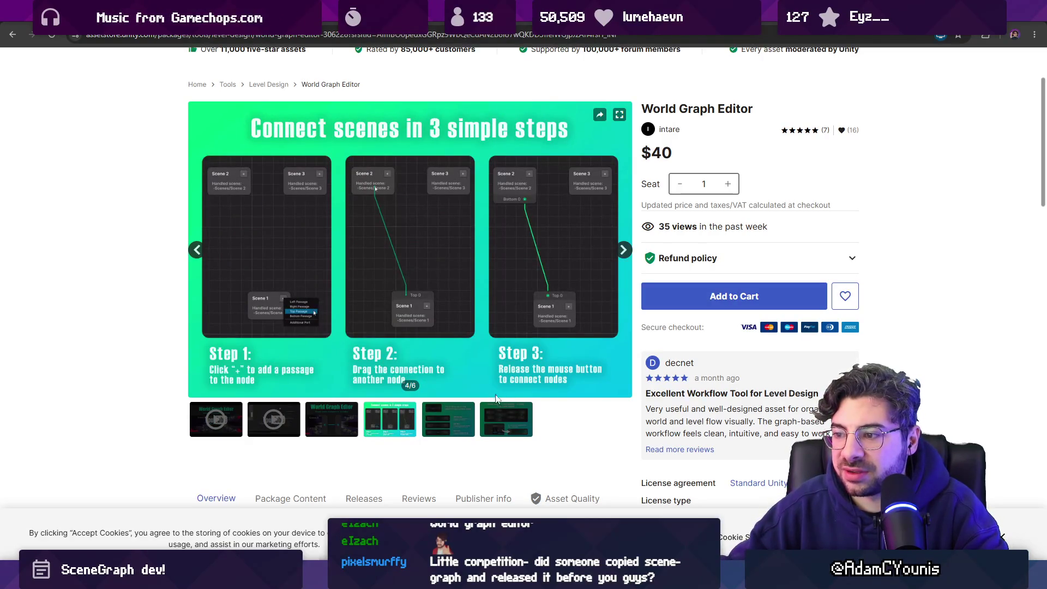
{"action": "left_click", "coordinate": [506, 418]}
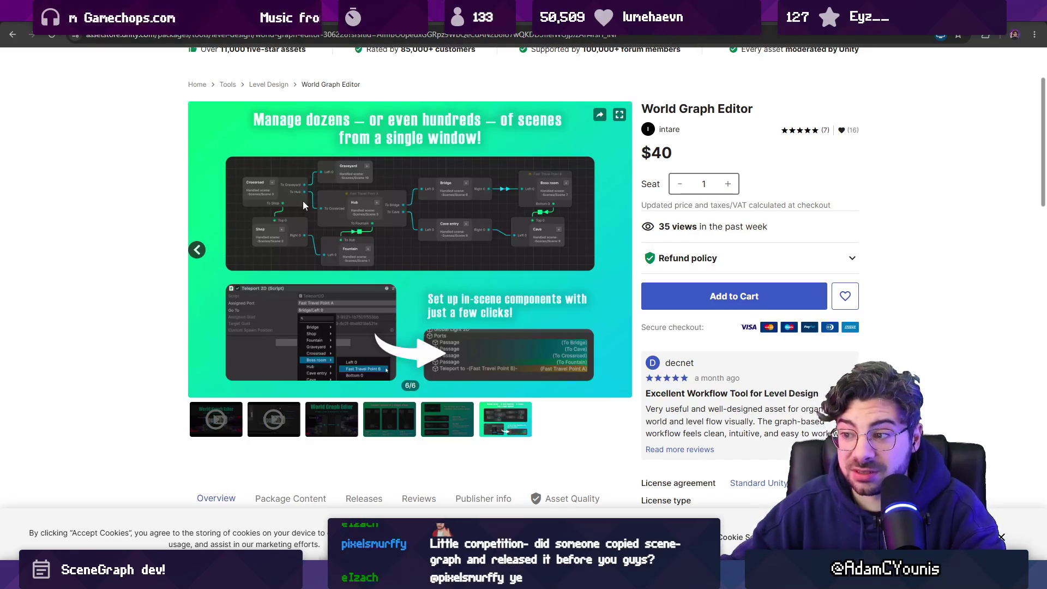
Copy the World Graph Editor gallery image and paste it into the image editor
{"action": "right_click", "coordinate": [422, 275]}
{"action": "left_click", "coordinate": [452, 319]}
{"action": "key", "text": "alt+Tab"}
{"action": "scroll", "coordinate": [580, 427], "scroll_direction": "down", "scroll_amount": 5}
{"action": "key", "text": "ctrl+v"}
{"action": "scroll", "coordinate": [507, 291], "scroll_direction": "up", "scroll_amount": 10}
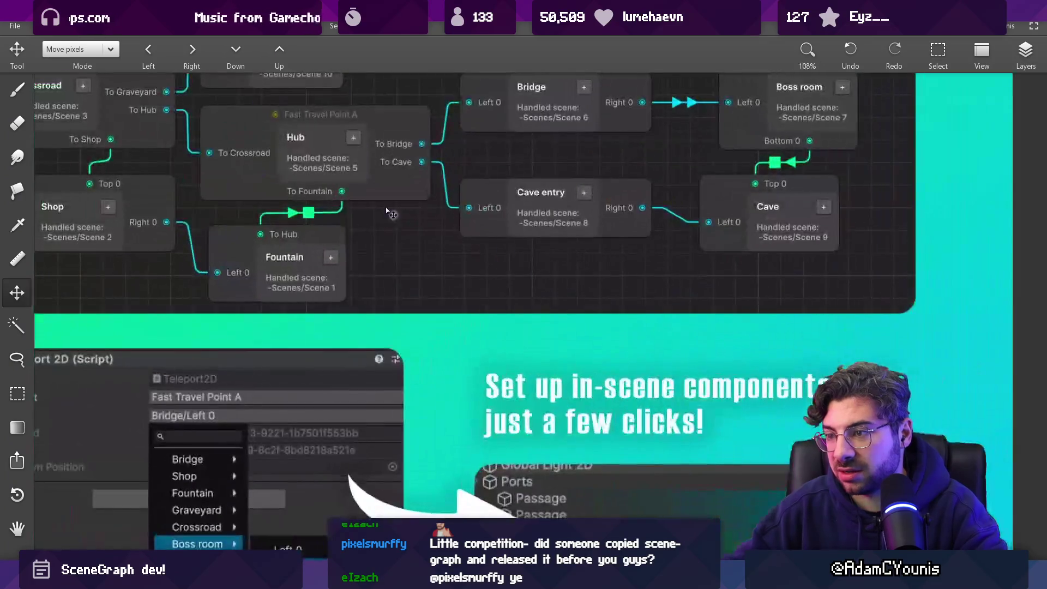
Switch to the brush and zoom in and out to study the pasted scene node graph
{"action": "key", "text": "b"}
{"action": "scroll", "coordinate": [390, 365], "scroll_direction": "down", "scroll_amount": 2}
{"action": "scroll", "coordinate": [391, 365], "scroll_direction": "up", "scroll_amount": 5}
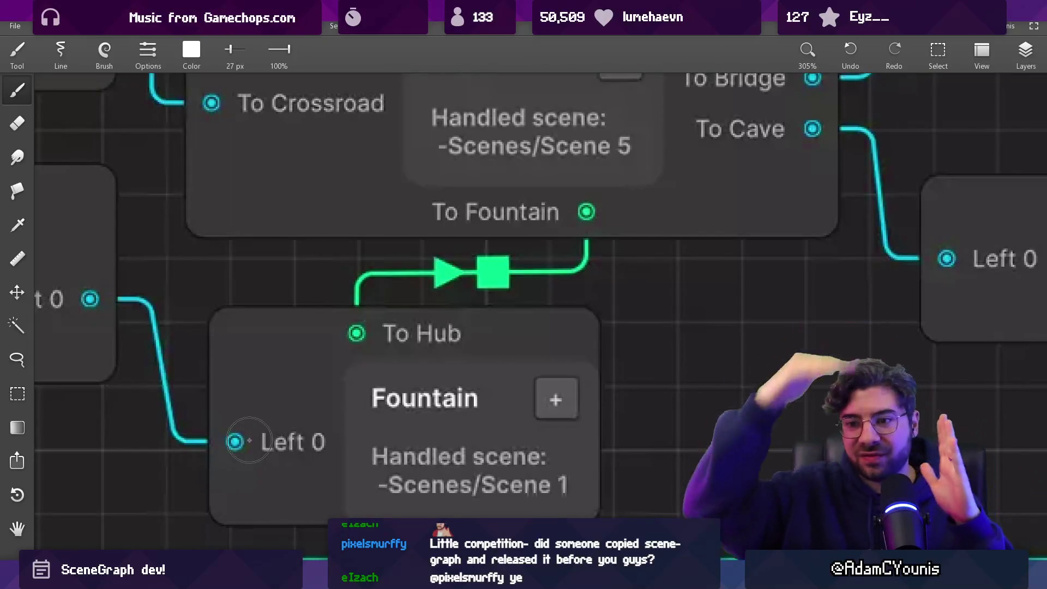
{"action": "scroll", "coordinate": [482, 337], "scroll_direction": "down", "scroll_amount": 5}
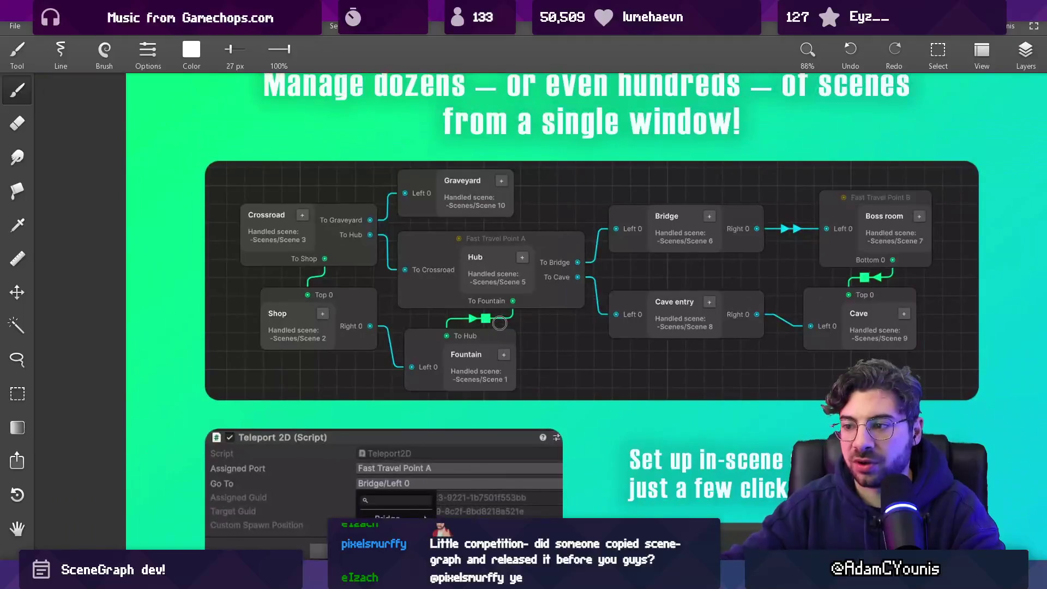
{"action": "scroll", "coordinate": [399, 158], "scroll_direction": "down", "scroll_amount": 3}
{"action": "scroll", "coordinate": [400, 158], "scroll_direction": "up", "scroll_amount": 3}
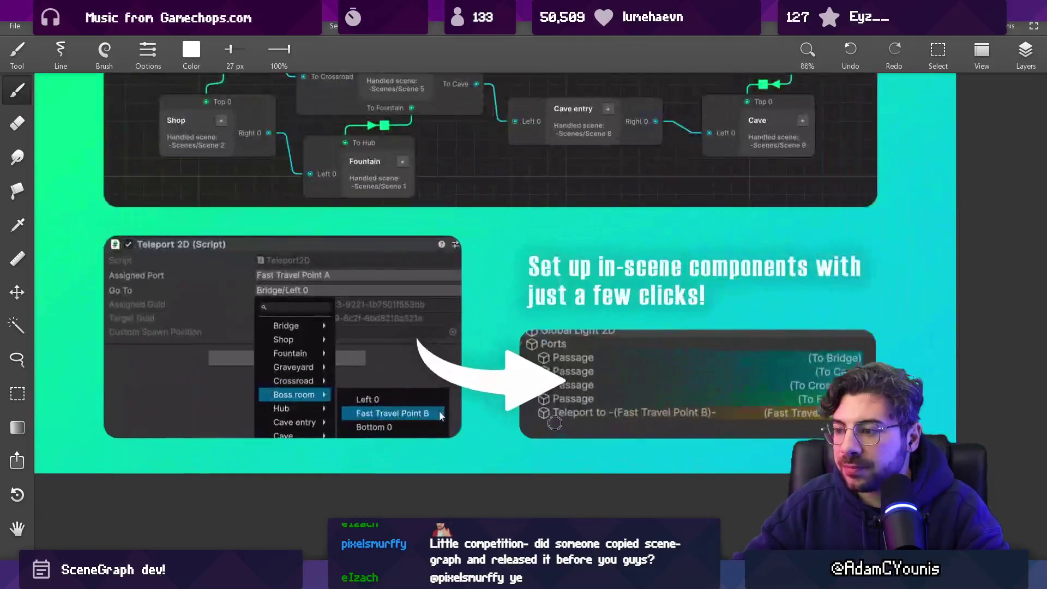
{"action": "scroll", "coordinate": [399, 158], "scroll_direction": "down", "scroll_amount": 2}
{"action": "scroll", "coordinate": [319, 139], "scroll_direction": "up", "scroll_amount": 3}
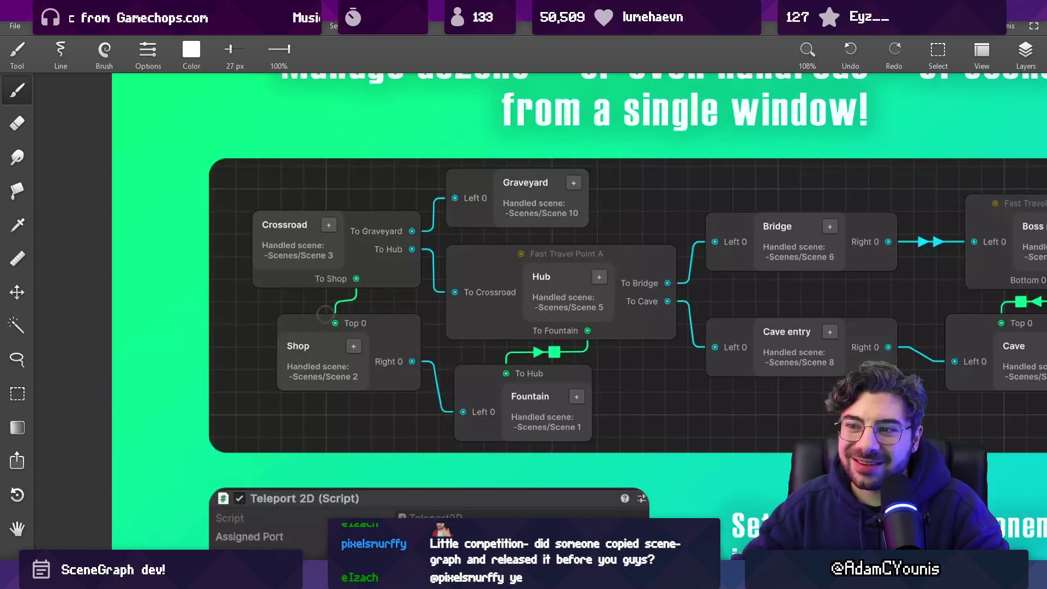
{"action": "scroll", "coordinate": [600, 263], "scroll_direction": "up", "scroll_amount": 3}
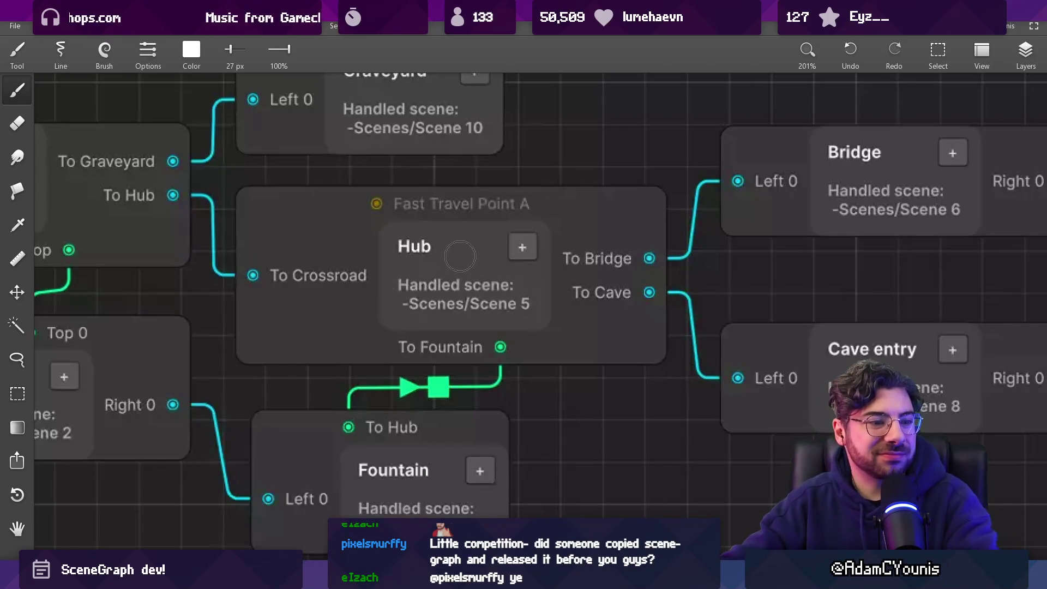
{"action": "scroll", "coordinate": [471, 240], "scroll_direction": "down", "scroll_amount": 3}
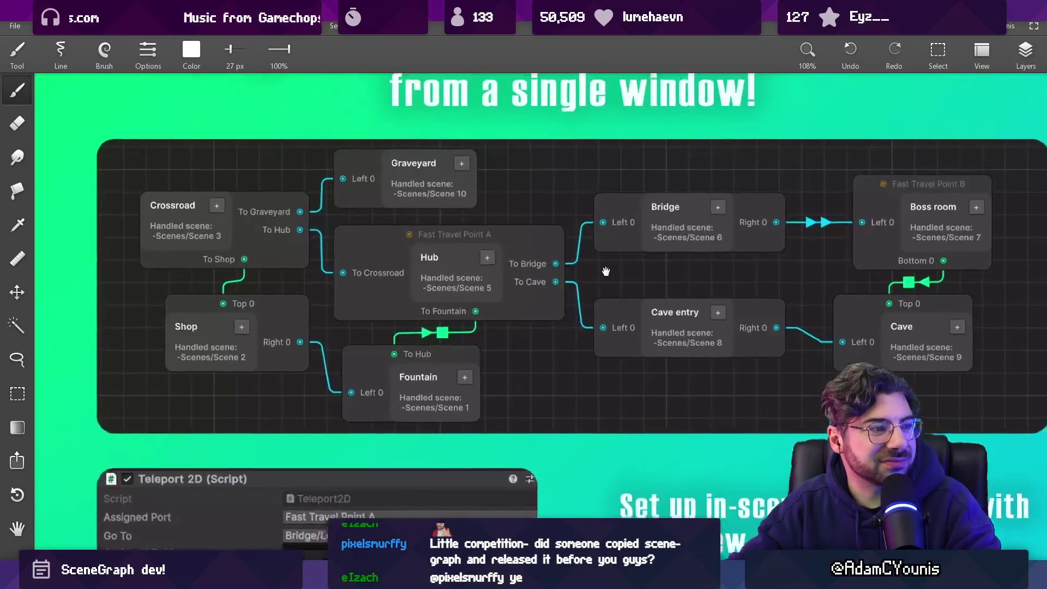
{"action": "scroll", "coordinate": [557, 283], "scroll_direction": "up", "scroll_amount": 5}
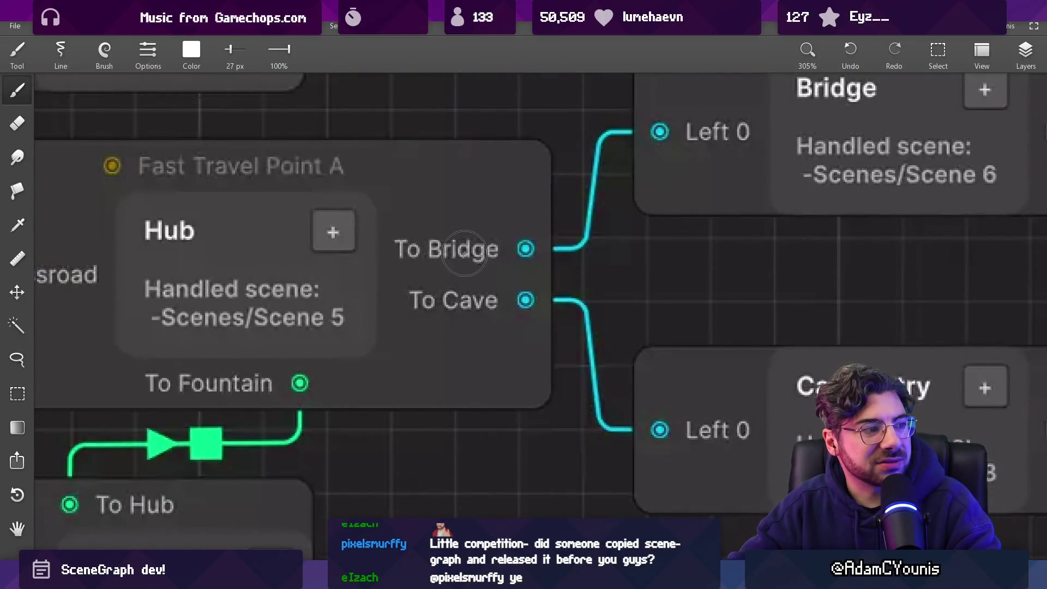
{"action": "scroll", "coordinate": [479, 251], "scroll_direction": "down", "scroll_amount": 5}
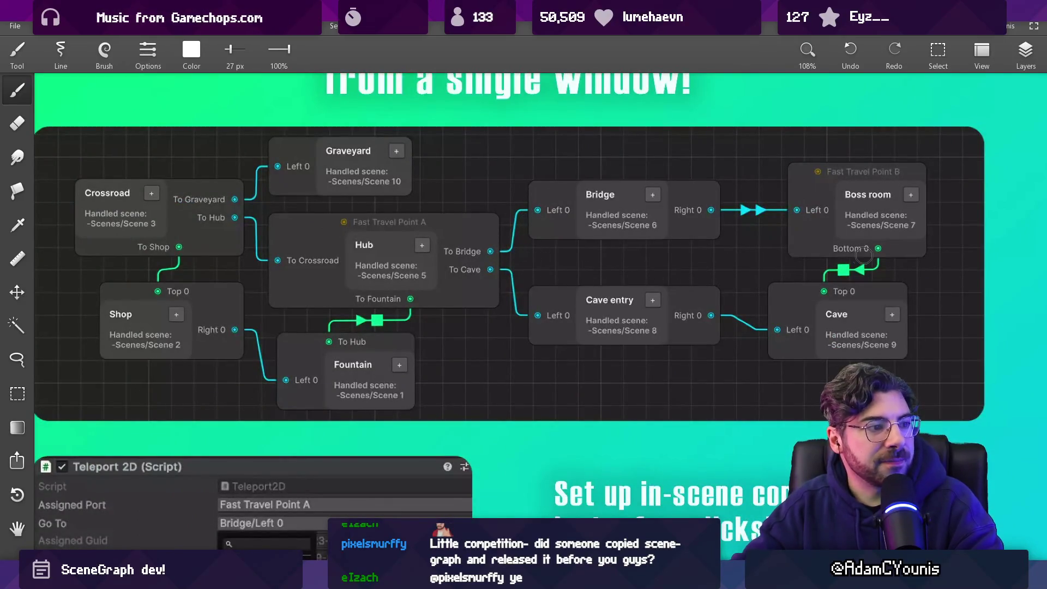
{"action": "scroll", "coordinate": [796, 220], "scroll_direction": "up", "scroll_amount": 6}
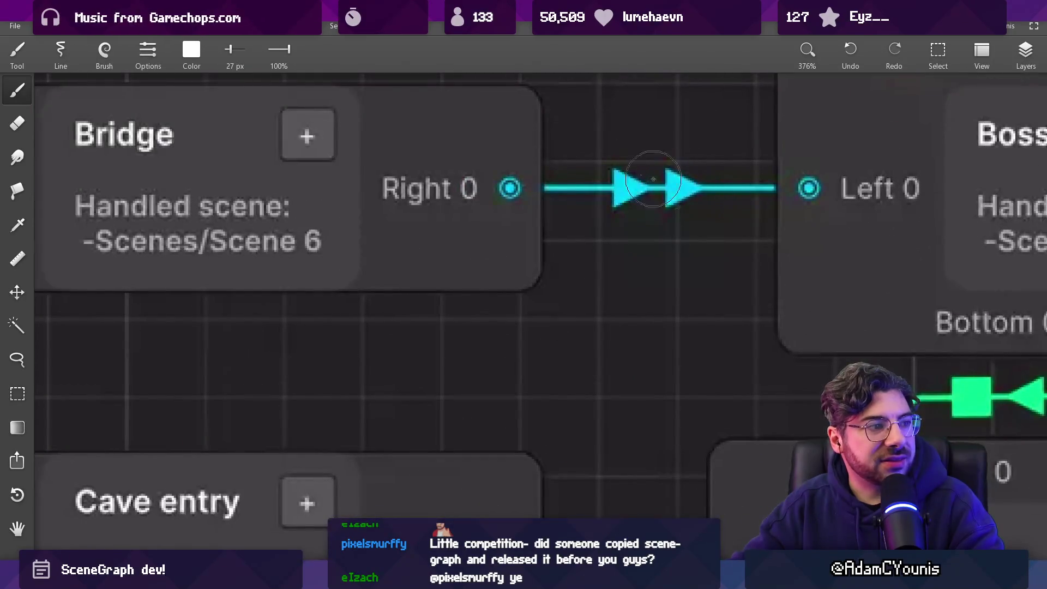
{"action": "scroll", "coordinate": [670, 227], "scroll_direction": "down", "scroll_amount": 5}
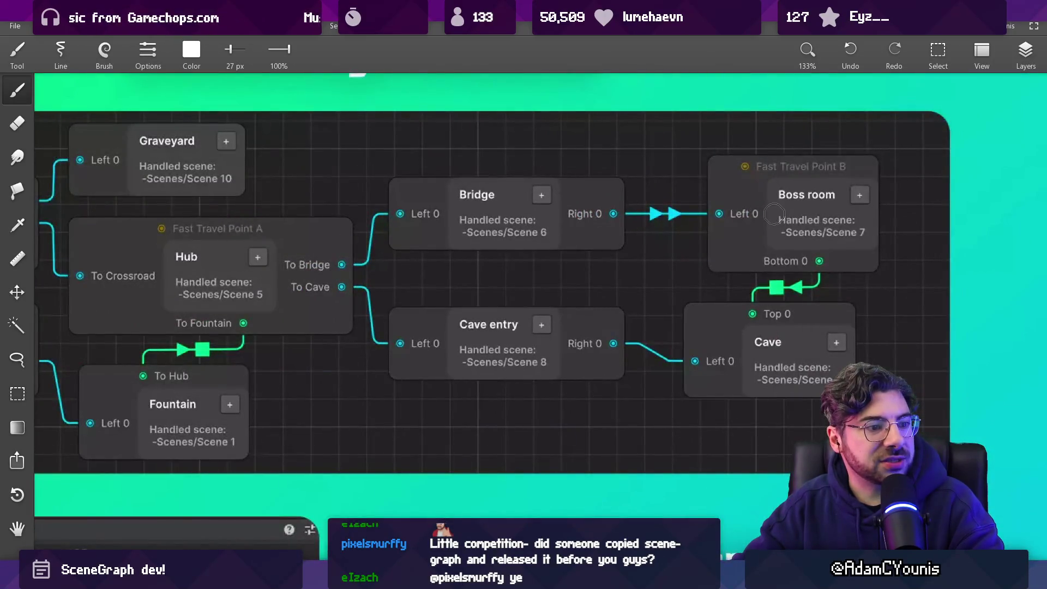
{"action": "scroll", "coordinate": [774, 213], "scroll_direction": "down", "scroll_amount": 3}
{"action": "scroll", "coordinate": [749, 207], "scroll_direction": "up", "scroll_amount": 1}
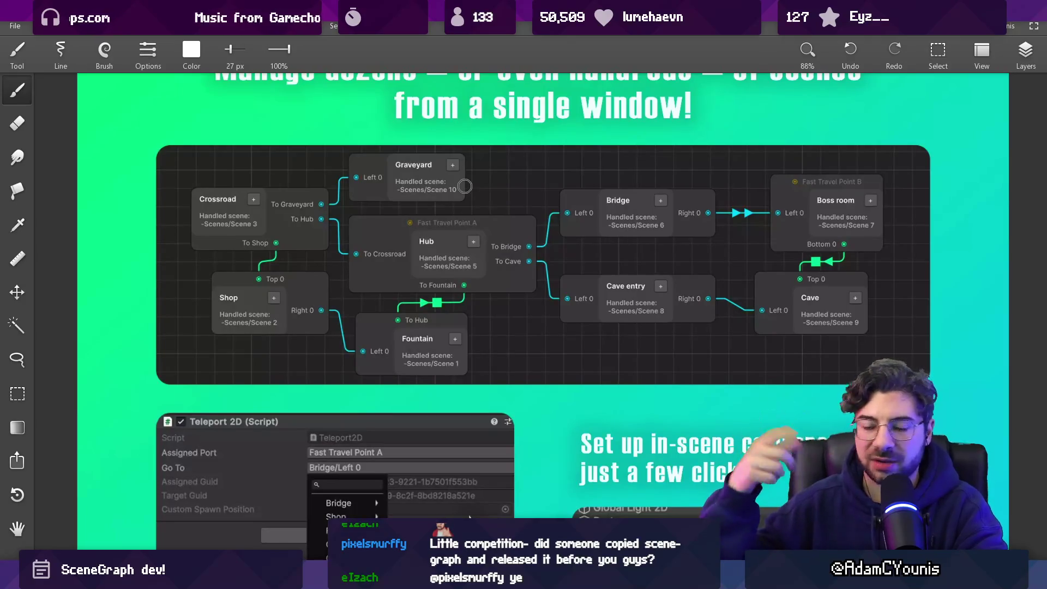
{"action": "scroll", "coordinate": [563, 254], "scroll_direction": "down", "scroll_amount": 5}
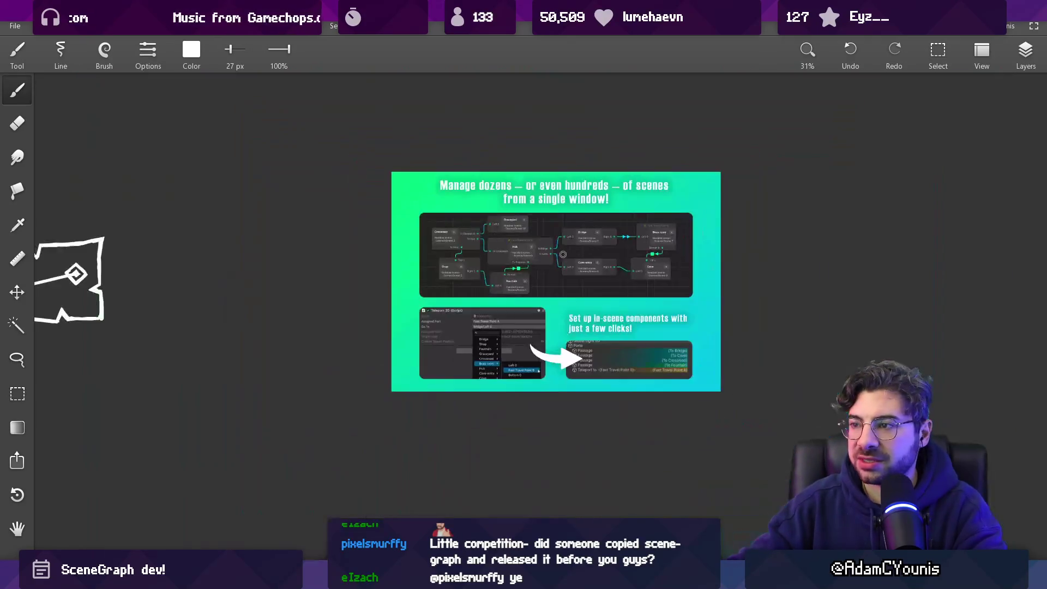
{"action": "scroll", "coordinate": [558, 247], "scroll_direction": "up", "scroll_amount": 3}
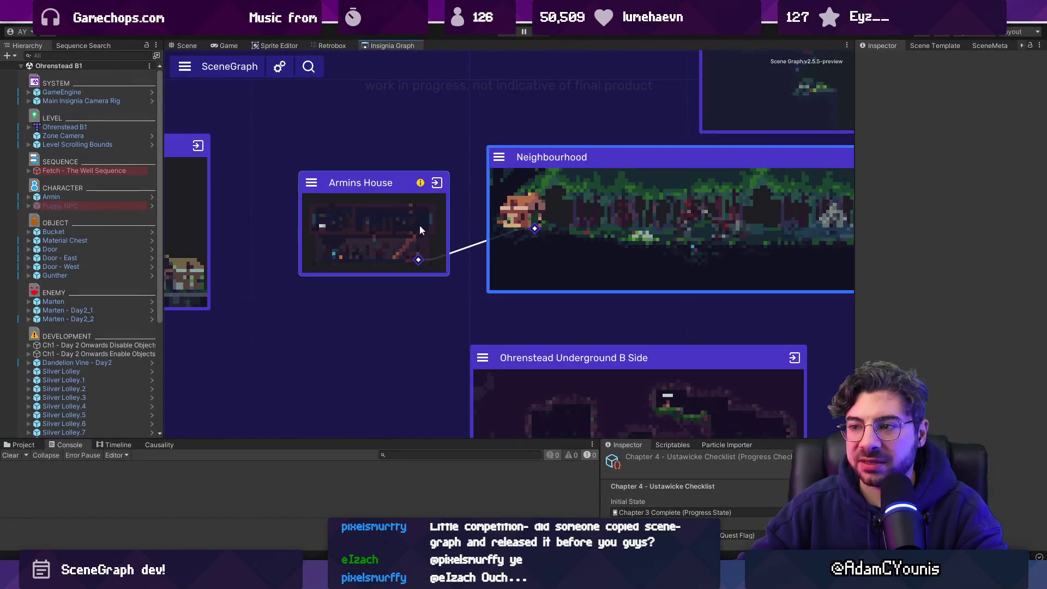
{"action": "scroll", "coordinate": [418, 261], "scroll_direction": "down", "scroll_amount": 3}
{"action": "scroll", "coordinate": [633, 246], "scroll_direction": "up", "scroll_amount": 2}
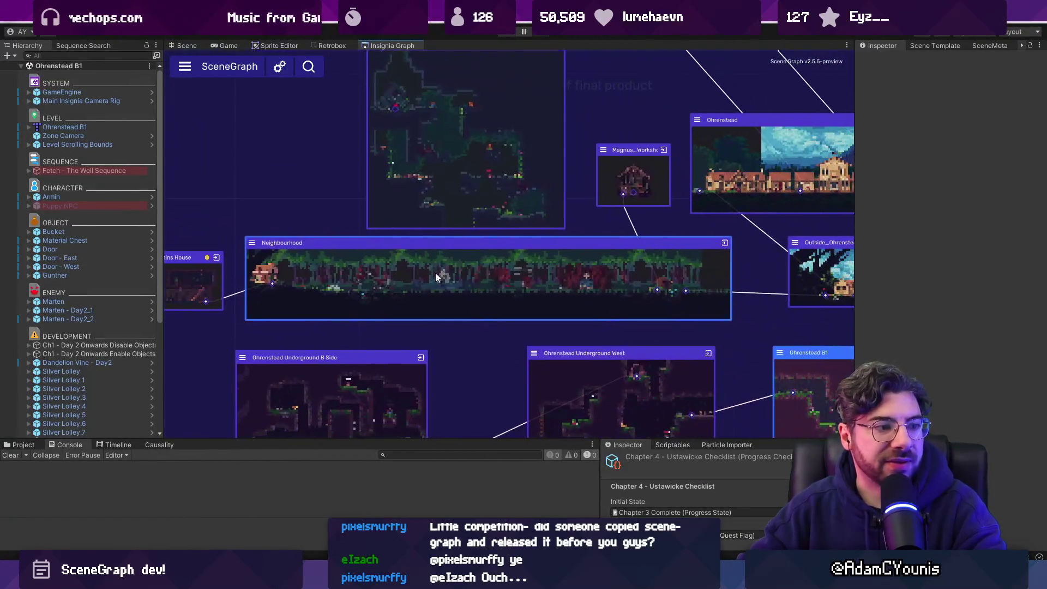
{"action": "scroll", "coordinate": [681, 169], "scroll_direction": "up", "scroll_amount": 3}
{"action": "mouse_move", "coordinate": [522, 244]}
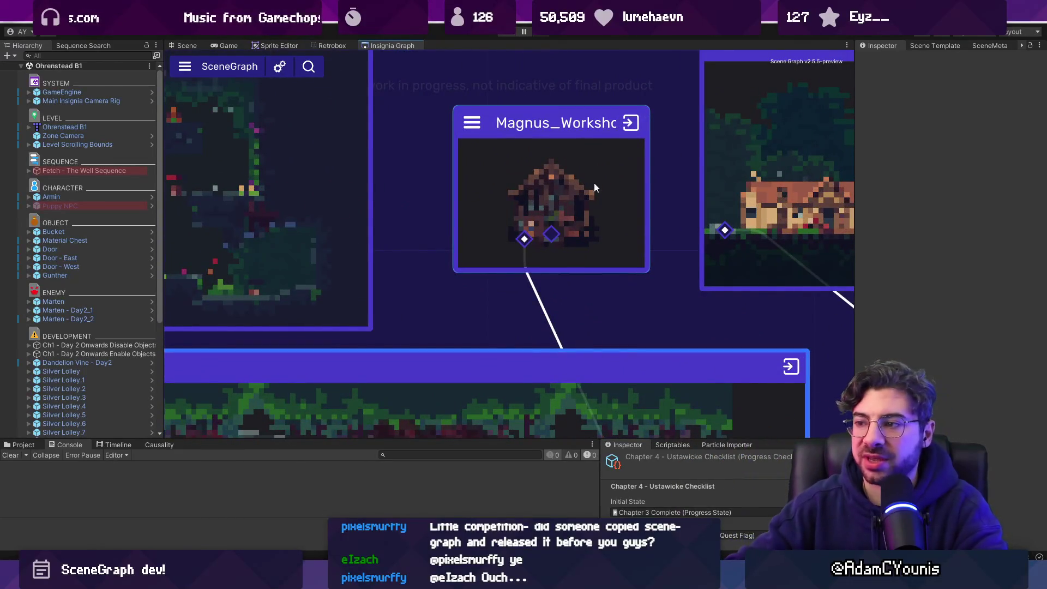
{"action": "scroll", "coordinate": [593, 192], "scroll_direction": "down", "scroll_amount": 3}
{"action": "left_click_drag", "start_coordinate": [493, 165], "coordinate": [500, 250]}
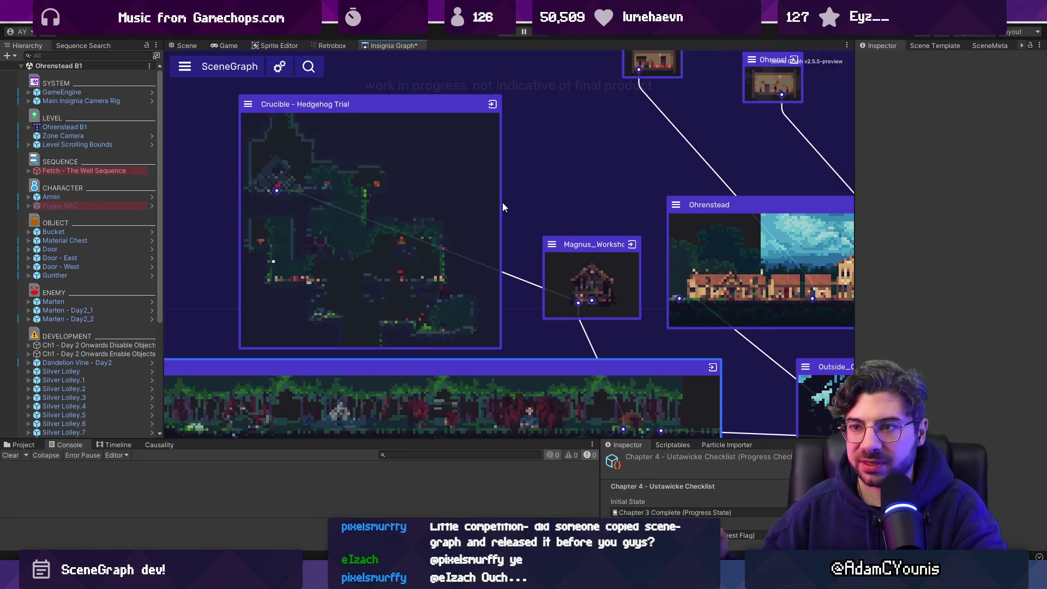
{"action": "scroll", "coordinate": [397, 222], "scroll_direction": "up", "scroll_amount": 3}
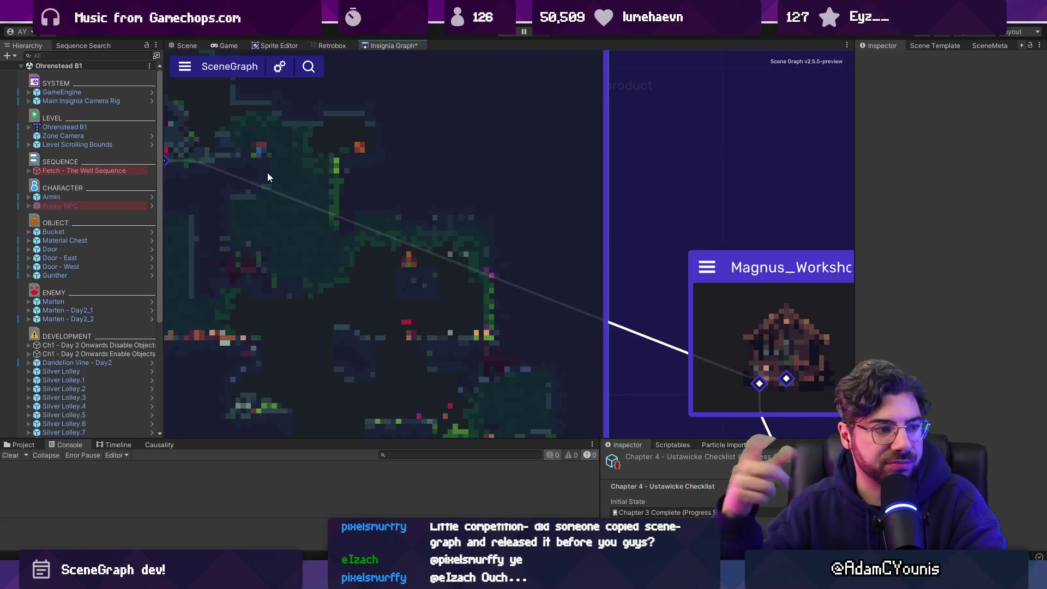
{"action": "scroll", "coordinate": [293, 175], "scroll_direction": "down", "scroll_amount": 2}
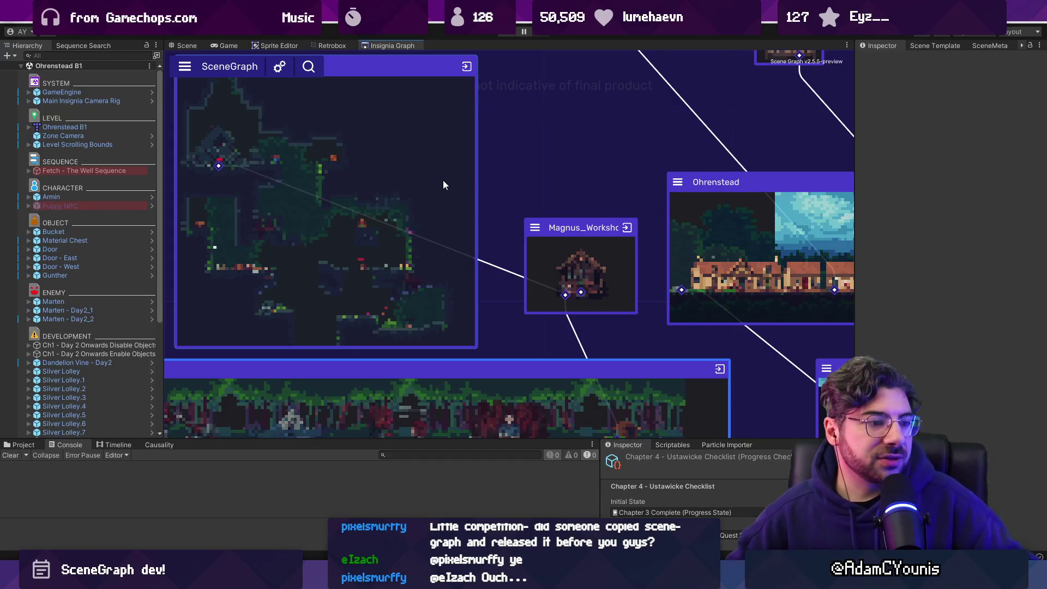
{"action": "scroll", "coordinate": [479, 272], "scroll_direction": "up", "scroll_amount": 3}
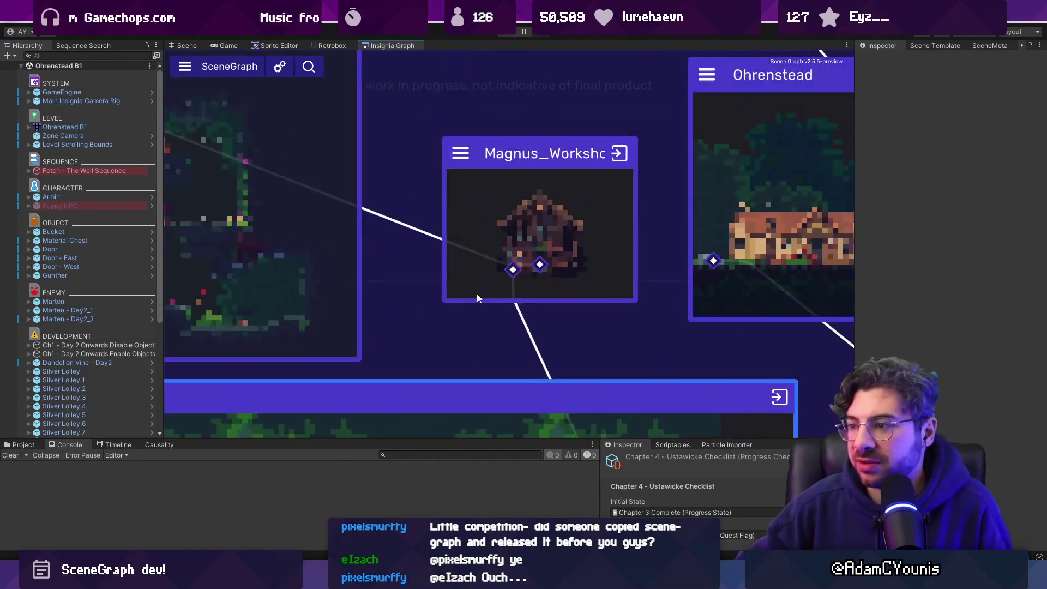
{"action": "scroll", "coordinate": [518, 272], "scroll_direction": "down", "scroll_amount": 5}
{"action": "scroll", "coordinate": [413, 312], "scroll_direction": "up", "scroll_amount": 5}
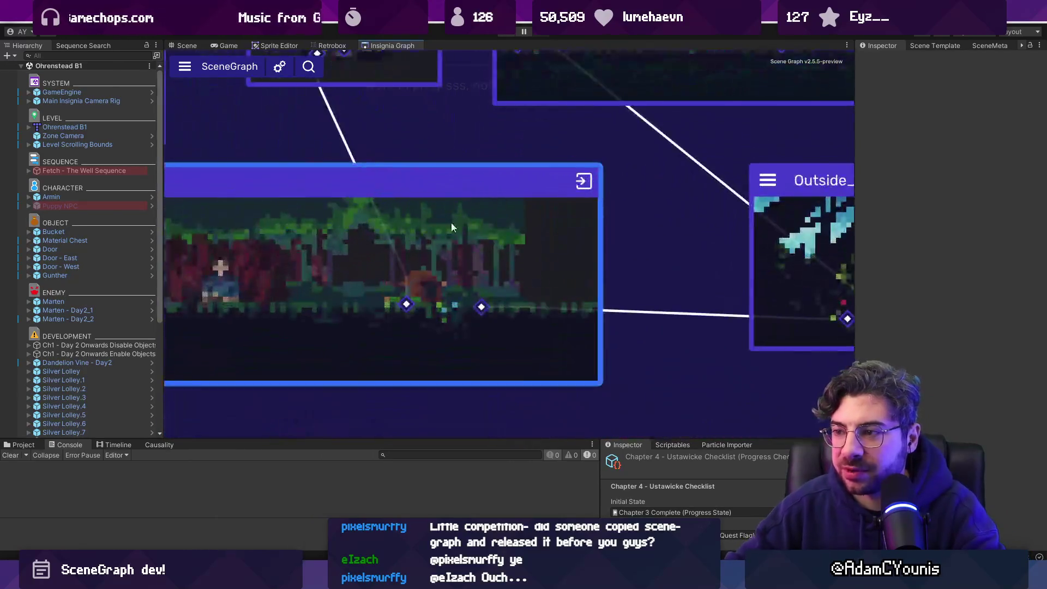
{"action": "scroll", "coordinate": [410, 304], "scroll_direction": "down", "scroll_amount": 5}
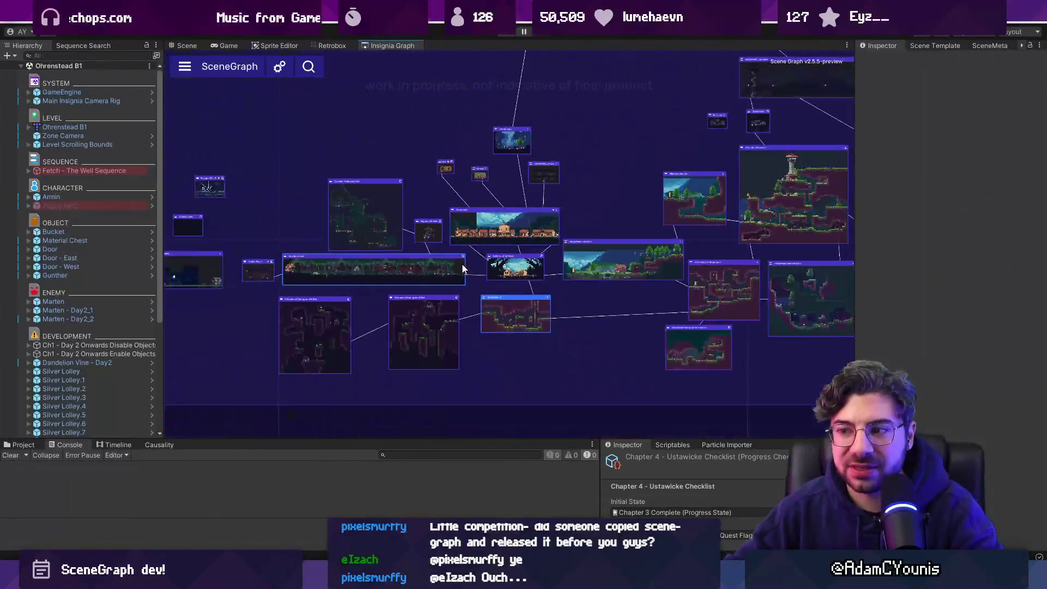
{"action": "scroll", "coordinate": [474, 260], "scroll_direction": "down", "scroll_amount": 3}
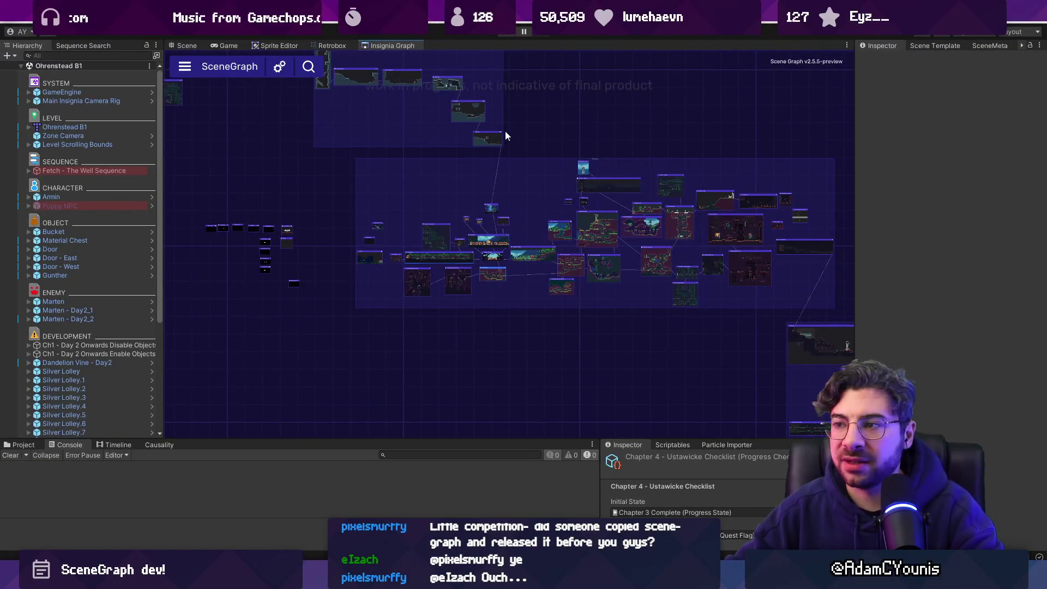
{"action": "scroll", "coordinate": [502, 153], "scroll_direction": "up", "scroll_amount": 6}
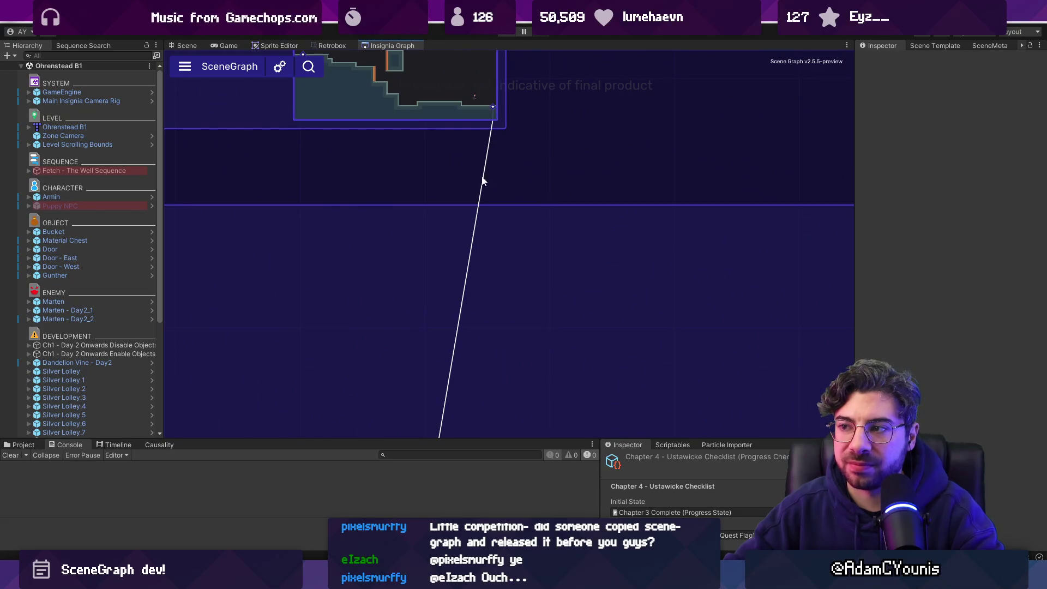
{"action": "scroll", "coordinate": [482, 180], "scroll_direction": "down", "scroll_amount": 5}
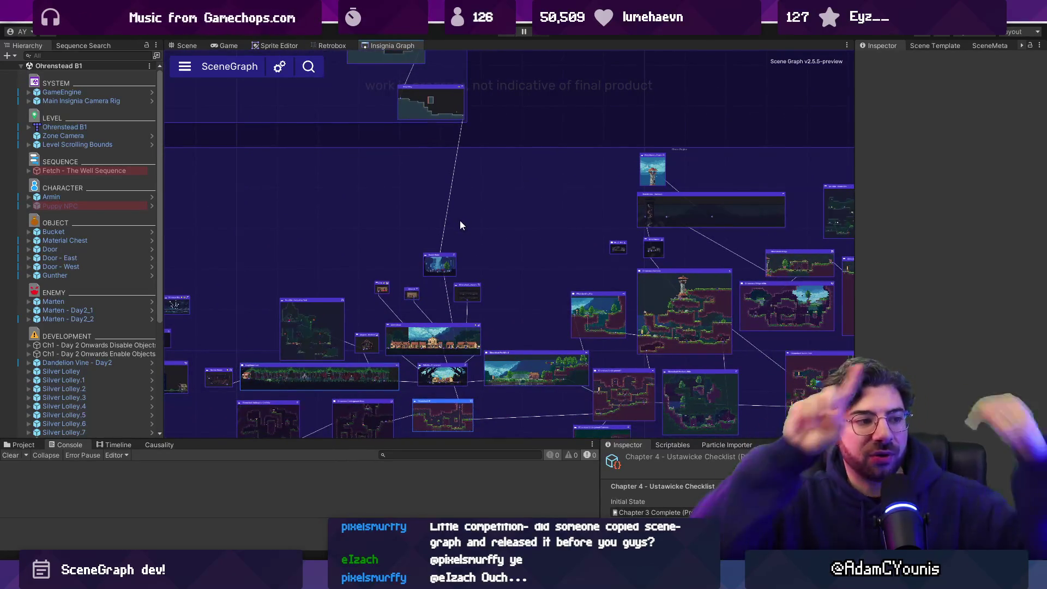
{"action": "scroll", "coordinate": [447, 275], "scroll_direction": "up", "scroll_amount": 5}
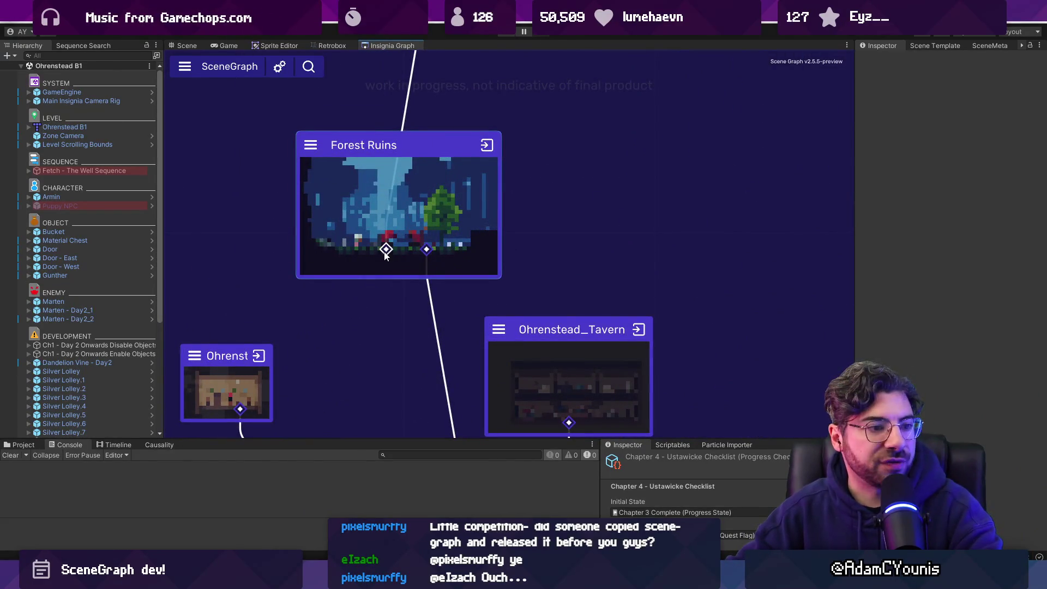
{"action": "scroll", "coordinate": [385, 229], "scroll_direction": "up", "scroll_amount": 1}
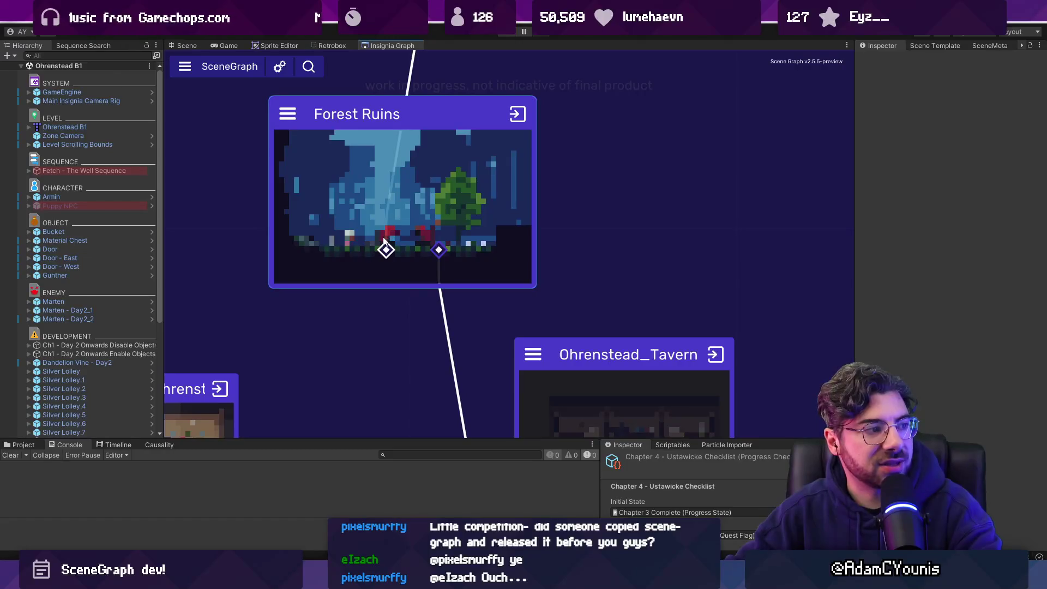
{"action": "scroll", "coordinate": [390, 246], "scroll_direction": "down", "scroll_amount": 6}
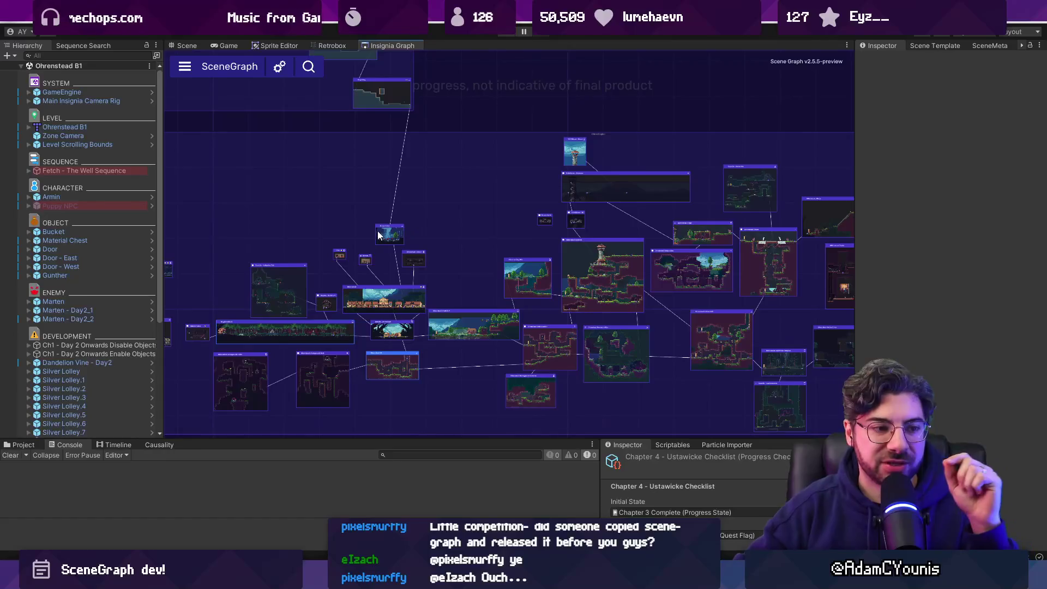
{"action": "scroll", "coordinate": [369, 231], "scroll_direction": "up", "scroll_amount": 5}
{"action": "scroll", "coordinate": [414, 232], "scroll_direction": "up", "scroll_amount": 5}
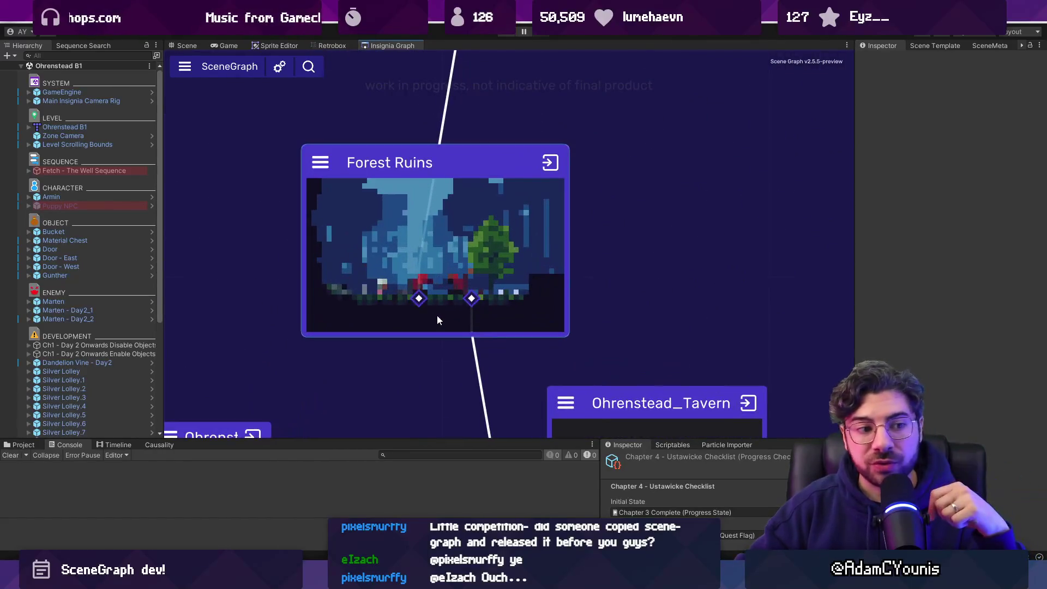
{"action": "scroll", "coordinate": [464, 267], "scroll_direction": "down", "scroll_amount": 8}
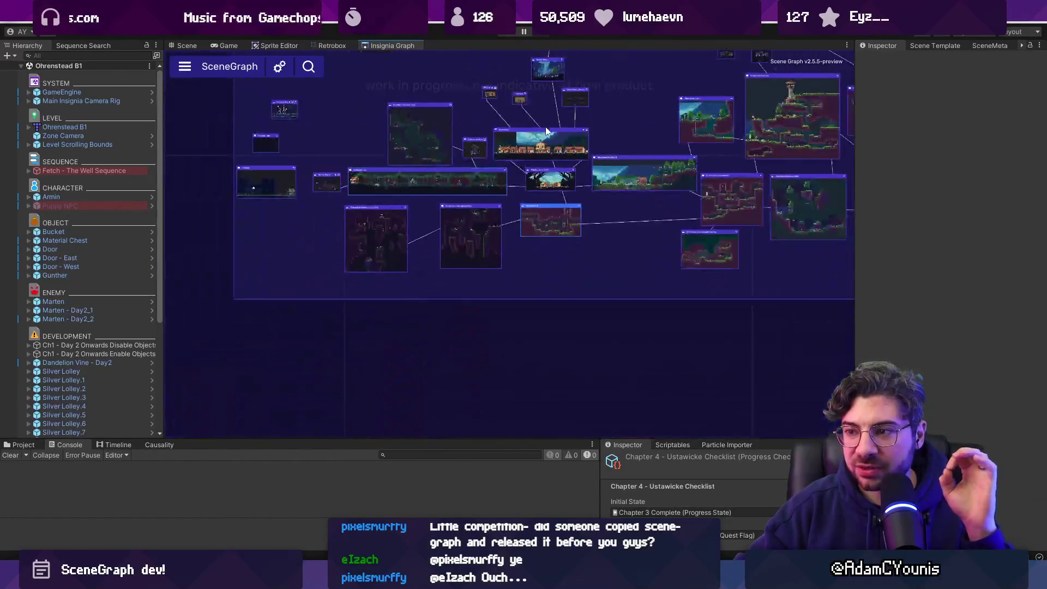
{"action": "scroll", "coordinate": [334, 208], "scroll_direction": "up", "scroll_amount": 6}
{"action": "scroll", "coordinate": [338, 132], "scroll_direction": "up", "scroll_amount": 3}
{"action": "left_click_drag", "start_coordinate": [332, 155], "coordinate": [404, 247]}
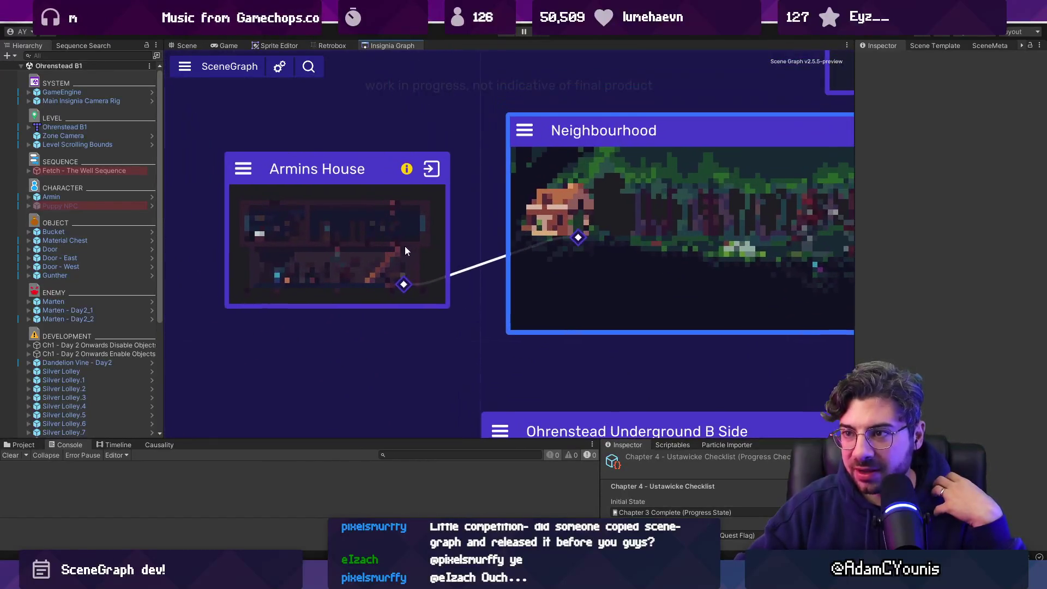
Pan to the underground room nodes and stretch a loose connection line from a room port
{"action": "mouse_move", "coordinate": [408, 327]}
{"action": "left_mouse_down"}
{"action": "mouse_move", "coordinate": [359, 119]}
{"action": "mouse_move", "coordinate": [358, 129]}
{"action": "left_mouse_up"}
{"action": "scroll", "coordinate": [382, 229], "scroll_direction": "down", "scroll_amount": 5}
{"action": "scroll", "coordinate": [387, 239], "scroll_direction": "up", "scroll_amount": 8}
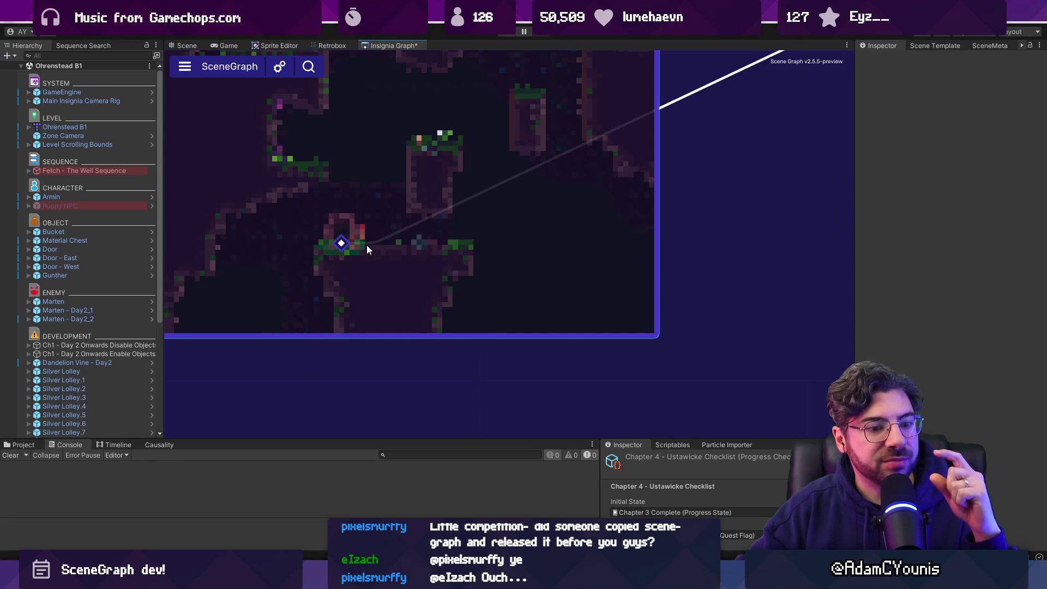
{"action": "scroll", "coordinate": [366, 249], "scroll_direction": "down", "scroll_amount": 2}
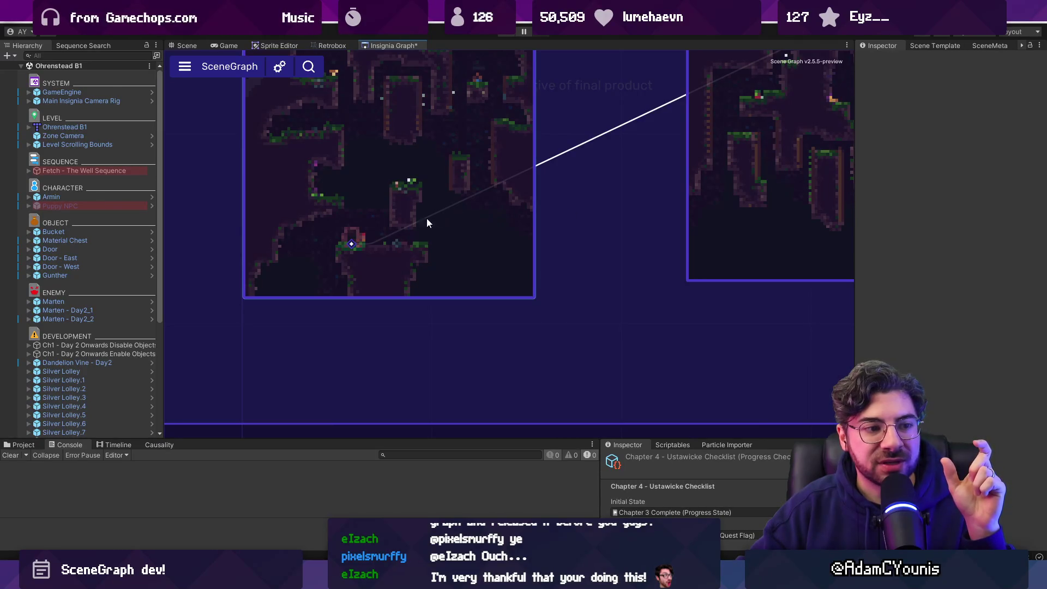
{"action": "scroll", "coordinate": [386, 235], "scroll_direction": "up", "scroll_amount": 2}
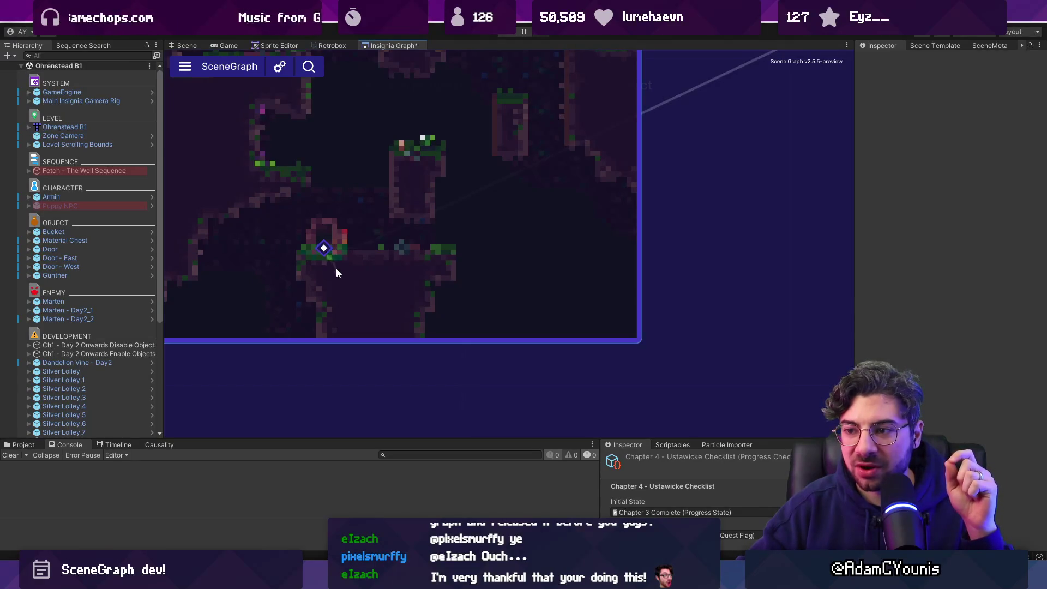
{"action": "mouse_move", "coordinate": [472, 276]}
{"action": "left_mouse_down"}
{"action": "mouse_move", "coordinate": [723, 297]}
{"action": "mouse_move", "coordinate": [434, 280]}
{"action": "mouse_move", "coordinate": [540, 279]}
{"action": "mouse_move", "coordinate": [470, 278]}
{"action": "left_mouse_up"}
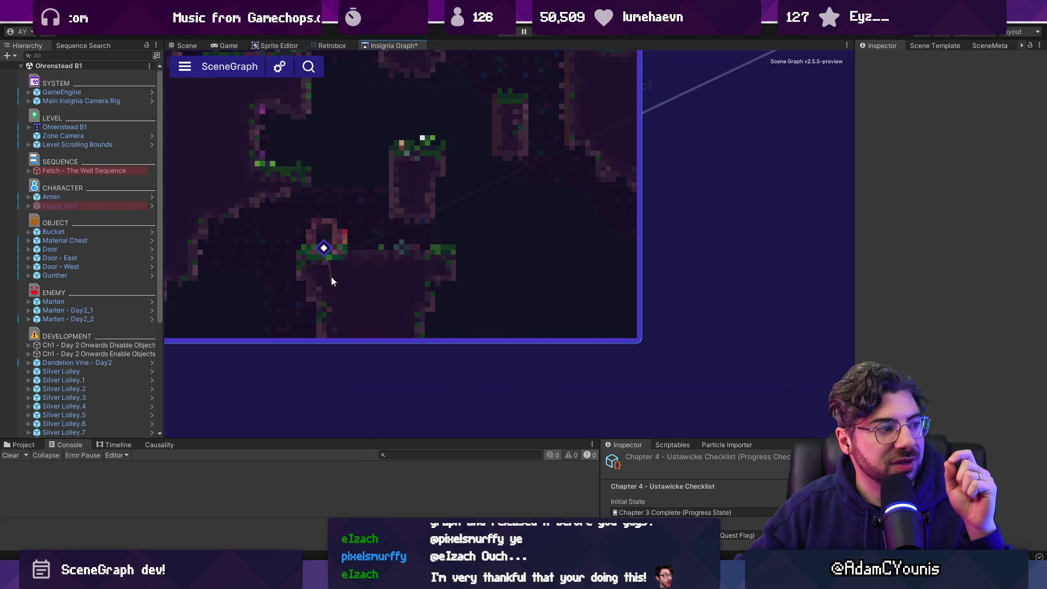
{"action": "mouse_move", "coordinate": [325, 273]}
{"action": "left_mouse_down"}
{"action": "mouse_move", "coordinate": [322, 282]}
{"action": "mouse_move", "coordinate": [341, 246]}
{"action": "mouse_move", "coordinate": [567, 233]}
{"action": "mouse_move", "coordinate": [754, 105]}
{"action": "mouse_move", "coordinate": [699, 192]}
{"action": "mouse_move", "coordinate": [350, 276]}
{"action": "mouse_move", "coordinate": [570, 259]}
{"action": "mouse_move", "coordinate": [696, 222]}
{"action": "mouse_move", "coordinate": [417, 243]}
{"action": "mouse_move", "coordinate": [662, 241]}
{"action": "mouse_move", "coordinate": [846, 89]}
{"action": "mouse_move", "coordinate": [695, 189]}
{"action": "mouse_move", "coordinate": [784, 212]}
{"action": "left_mouse_up"}
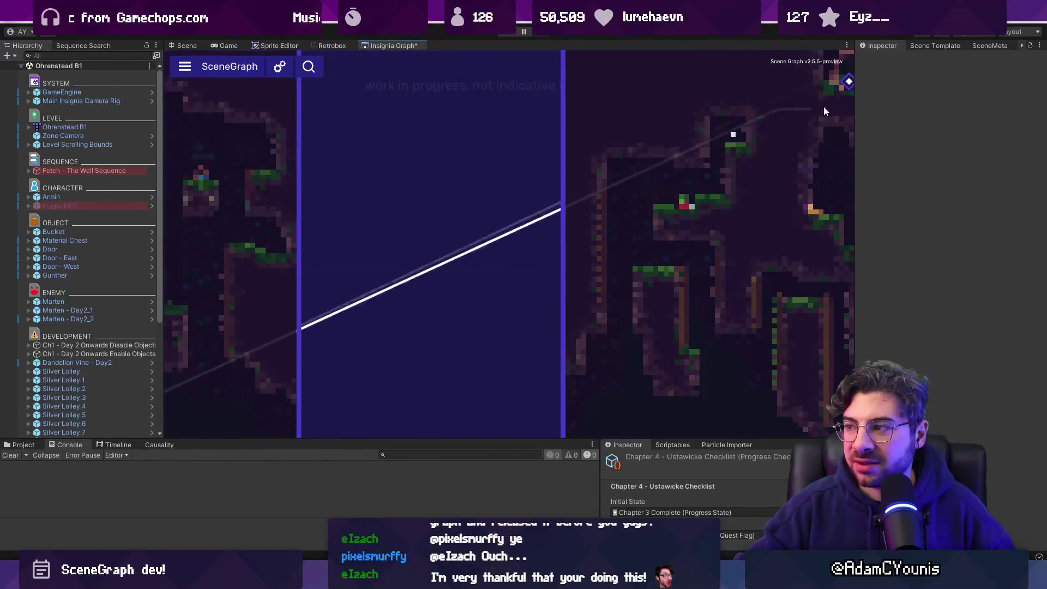
Centre on Ohrenstead B1, pan to Chapter_One and Lakeside, then view ConnectionView.cs
{"action": "scroll", "coordinate": [763, 120], "scroll_direction": "down", "scroll_amount": 2}
{"action": "scroll", "coordinate": [583, 226], "scroll_direction": "down", "scroll_amount": 3}
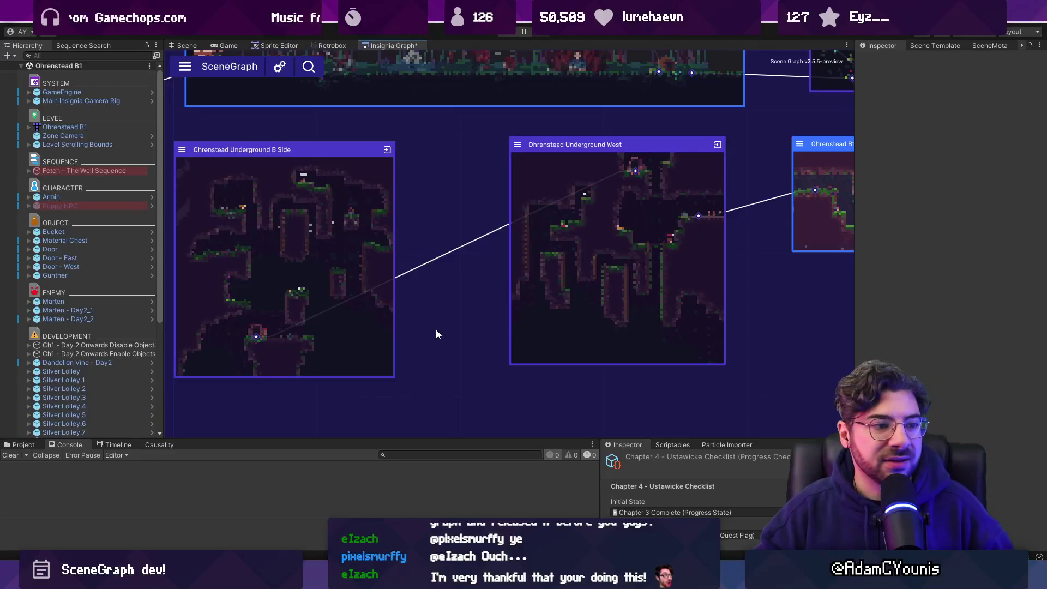
{"action": "left_click", "coordinate": [626, 258]}
{"action": "scroll", "coordinate": [463, 142], "scroll_direction": "up", "scroll_amount": 3}
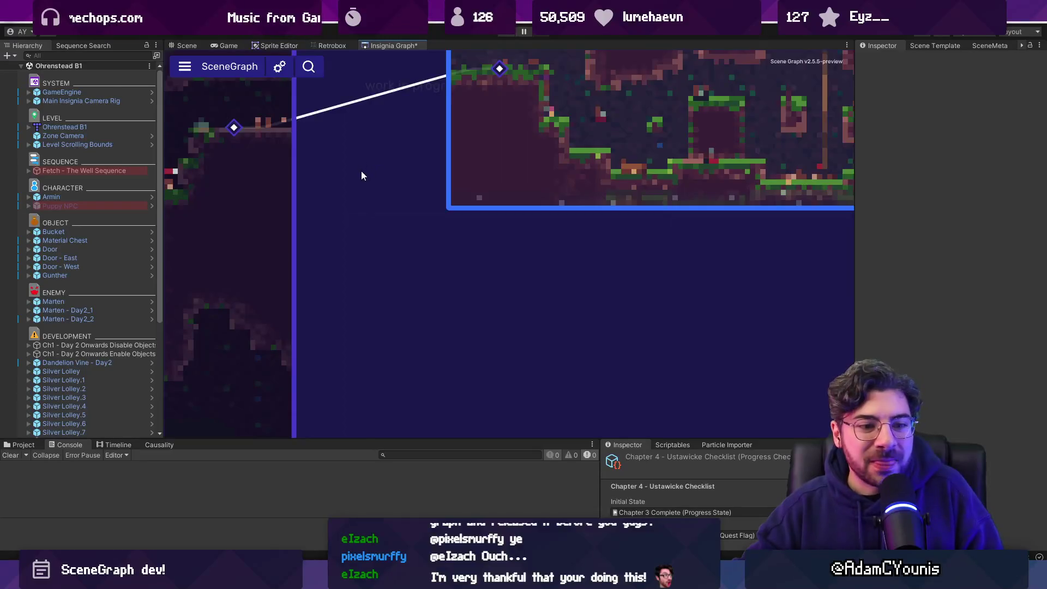
{"action": "scroll", "coordinate": [361, 172], "scroll_direction": "down", "scroll_amount": 3}
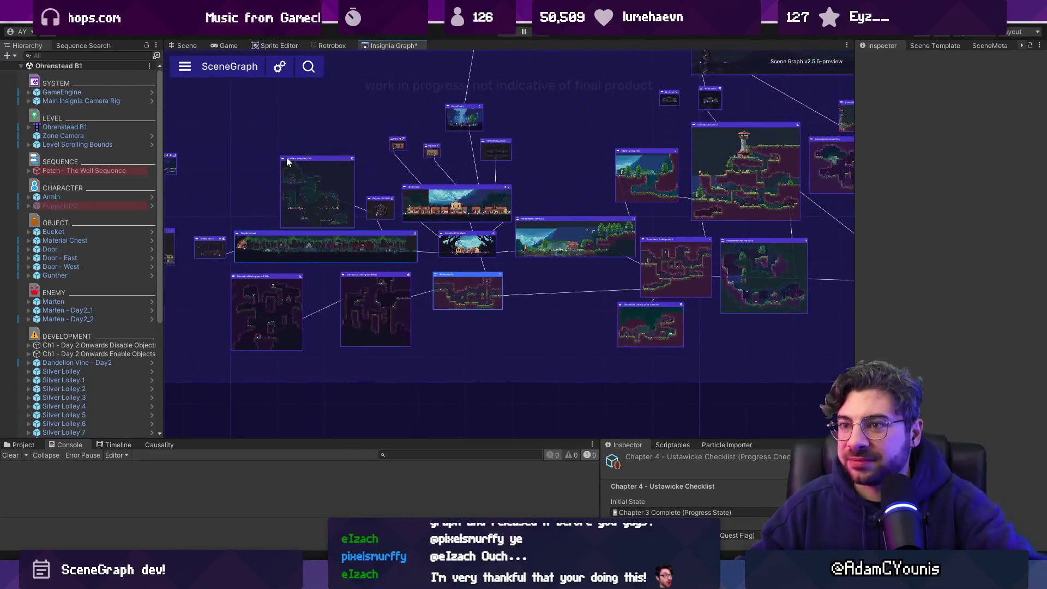
{"action": "scroll", "coordinate": [243, 142], "scroll_direction": "up", "scroll_amount": 5}
{"action": "left_click_drag", "start_coordinate": [330, 162], "coordinate": [443, 181]}
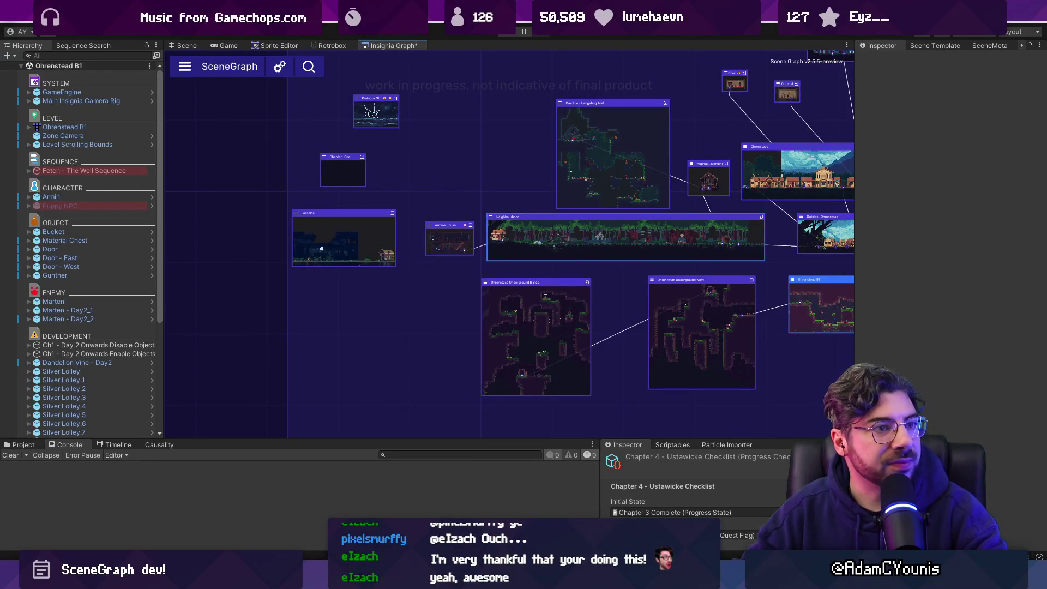
{"action": "mouse_move", "coordinate": [436, 180]}
{"action": "left_mouse_down"}
{"action": "mouse_move", "coordinate": [416, 181]}
{"action": "mouse_move", "coordinate": [397, 206]}
{"action": "left_mouse_up"}
{"action": "key", "text": "alt+Tab"}
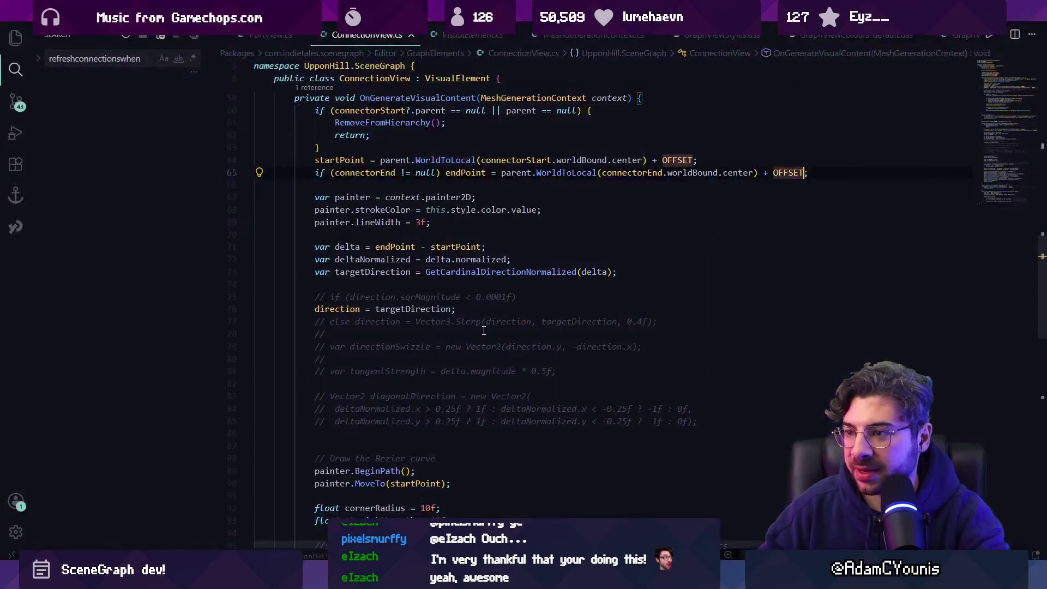
Open SceneGraphWindow.cs in Visual Studio Code
{"action": "scroll", "coordinate": [423, 139], "scroll_direction": "up", "scroll_amount": 8}
{"action": "scroll", "coordinate": [424, 139], "scroll_direction": "up", "scroll_amount": 7}
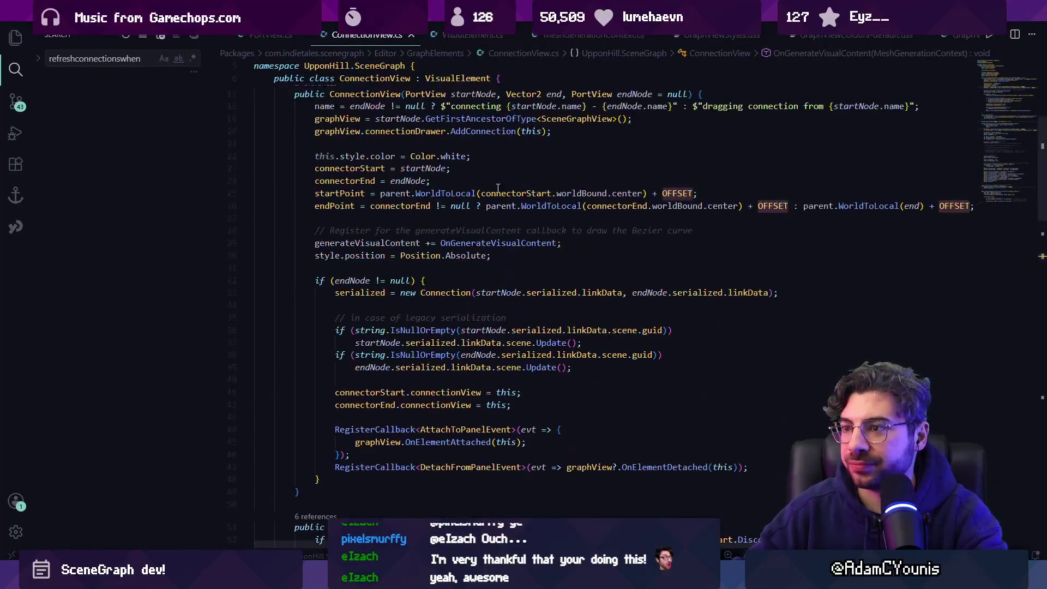
{"action": "scroll", "coordinate": [1033, 119], "scroll_direction": "up", "scroll_amount": 7}
{"action": "key", "text": "ctrl+p"}
{"action": "type", "text": "scenegraph"}
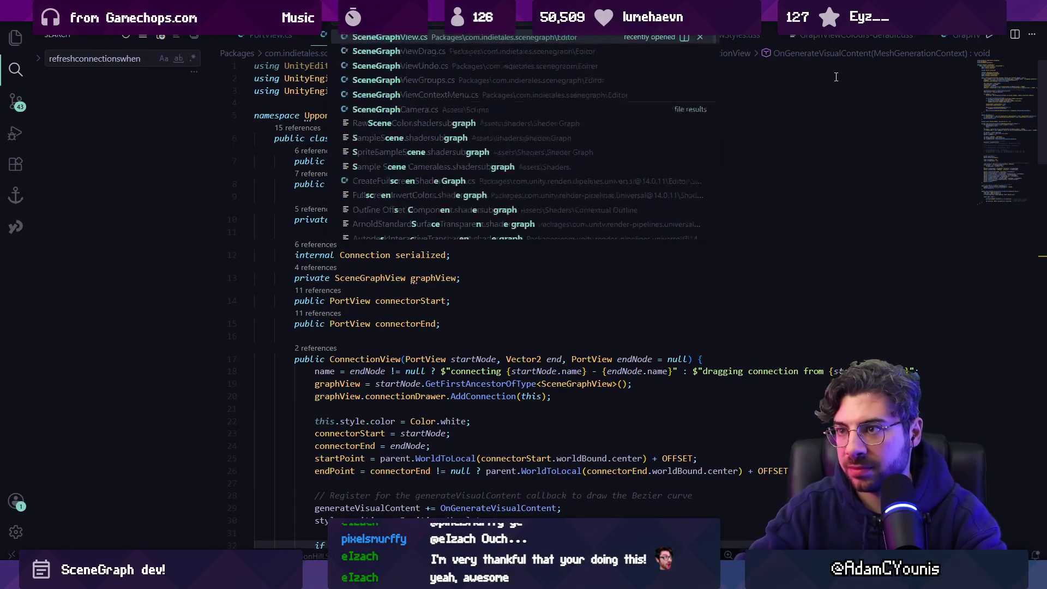
{"action": "type", "text": "wi"}
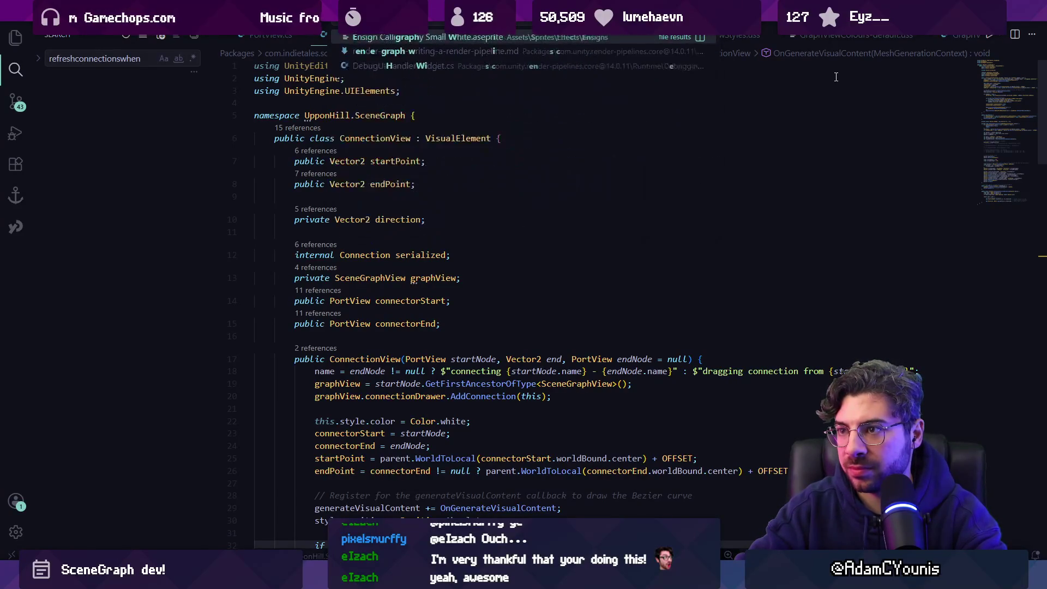
{"action": "key", "text": "BackSpace"}
{"action": "key", "text": "BackSpace"}
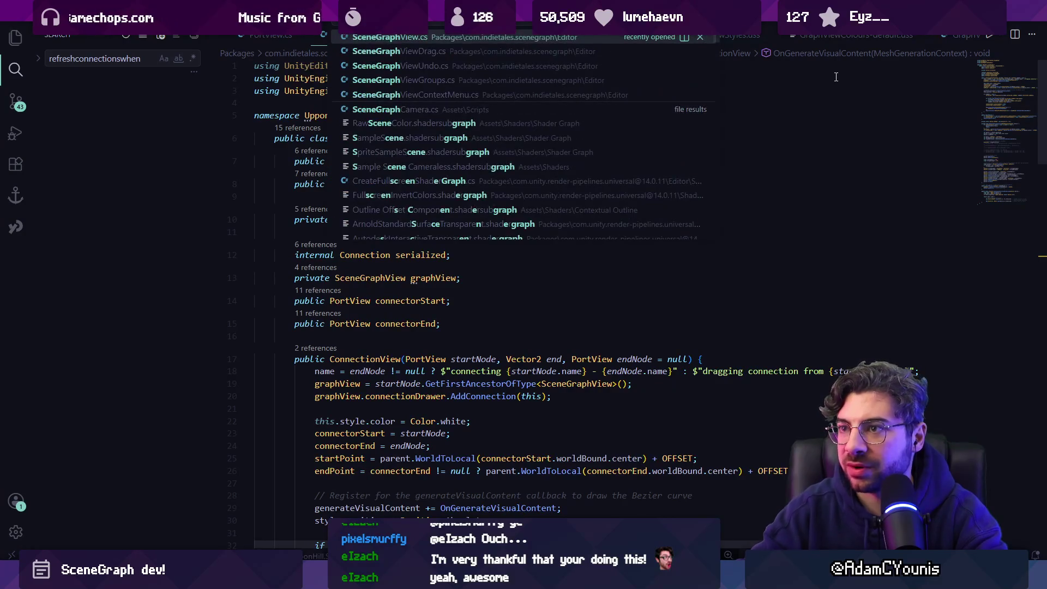
{"action": "key", "text": "Escape"}
{"action": "scroll", "coordinate": [381, 38], "scroll_direction": "up", "scroll_amount": 3}
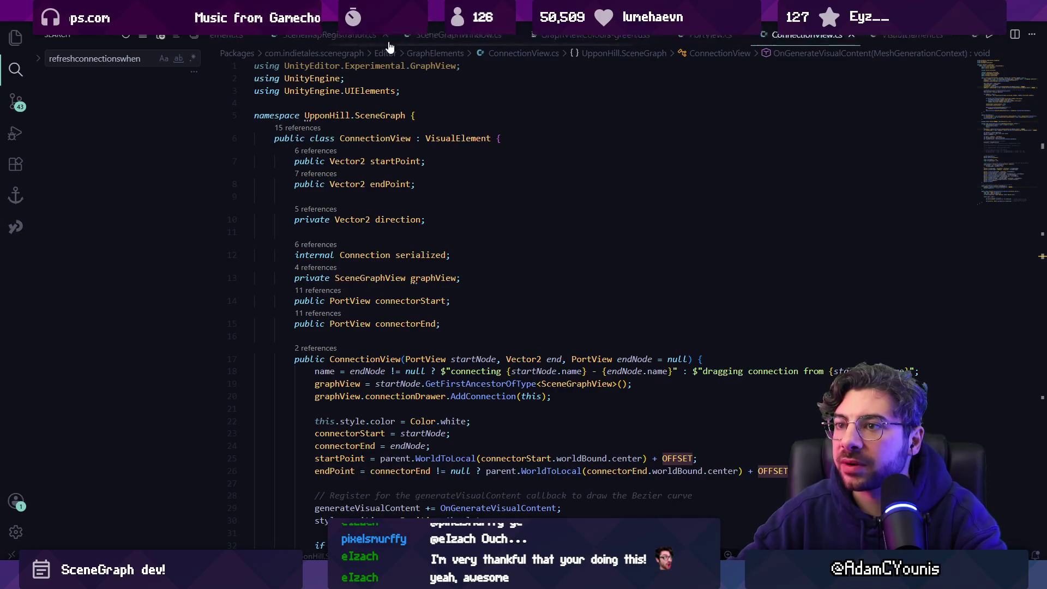
{"action": "left_click", "coordinate": [516, 36]}
Change 'purple' to 'default' in the ussColourPath, then check the grey graph in Unity
{"action": "scroll", "coordinate": [640, 197], "scroll_direction": "up", "scroll_amount": 15}
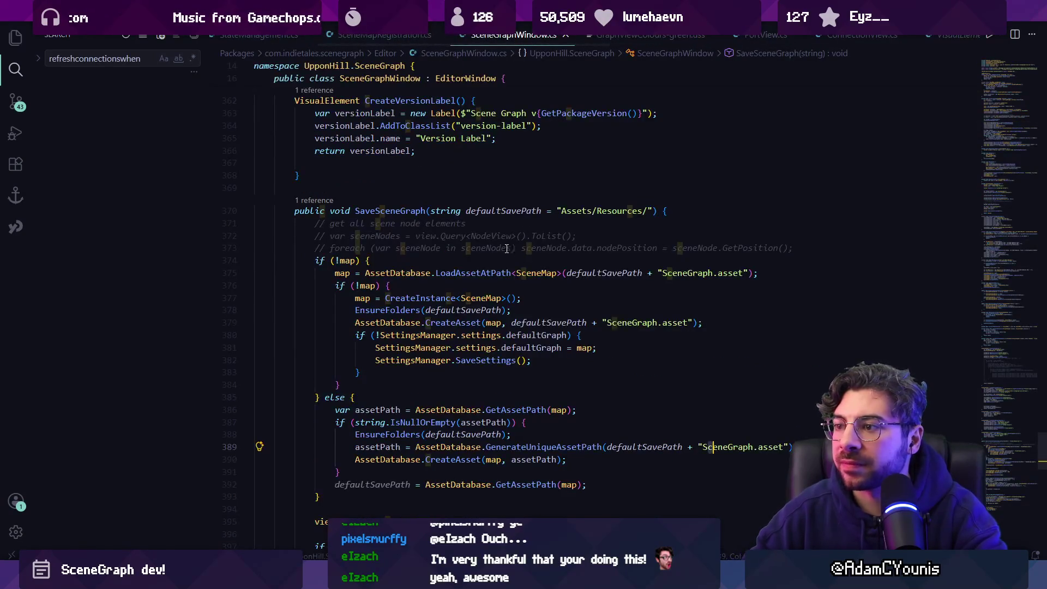
{"action": "scroll", "coordinate": [640, 197], "scroll_direction": "up", "scroll_amount": 1}
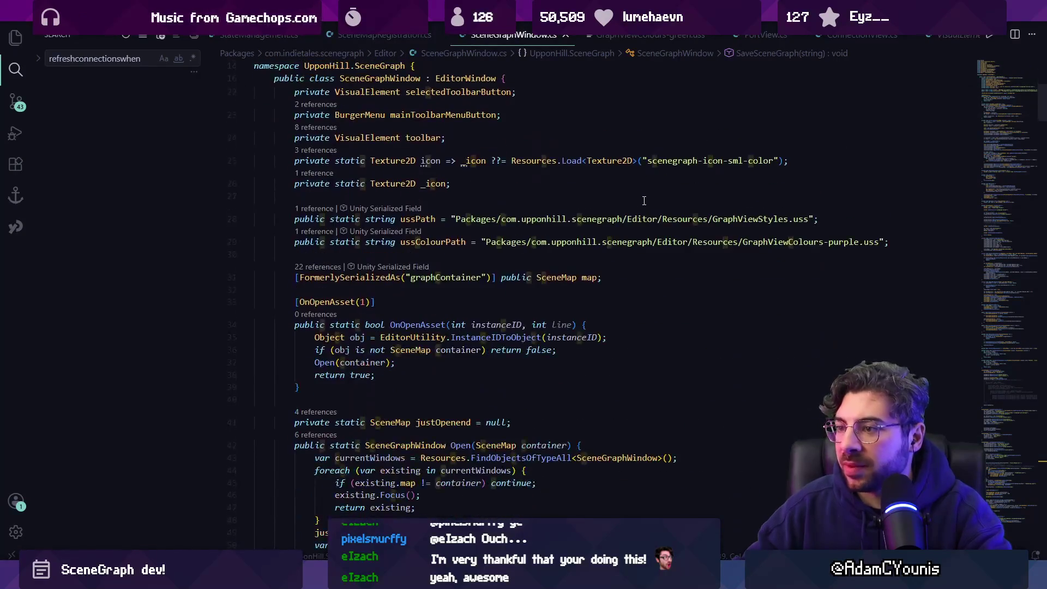
{"action": "double_click", "coordinate": [833, 241]}
{"action": "type", "text": "default"}
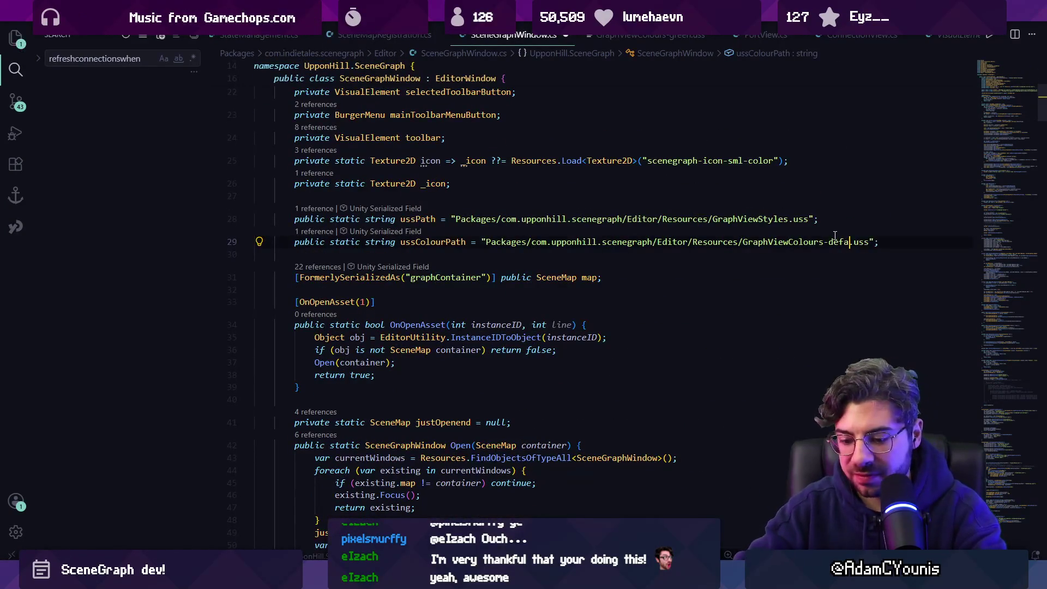
{"action": "key", "text": "alt+Tab"}
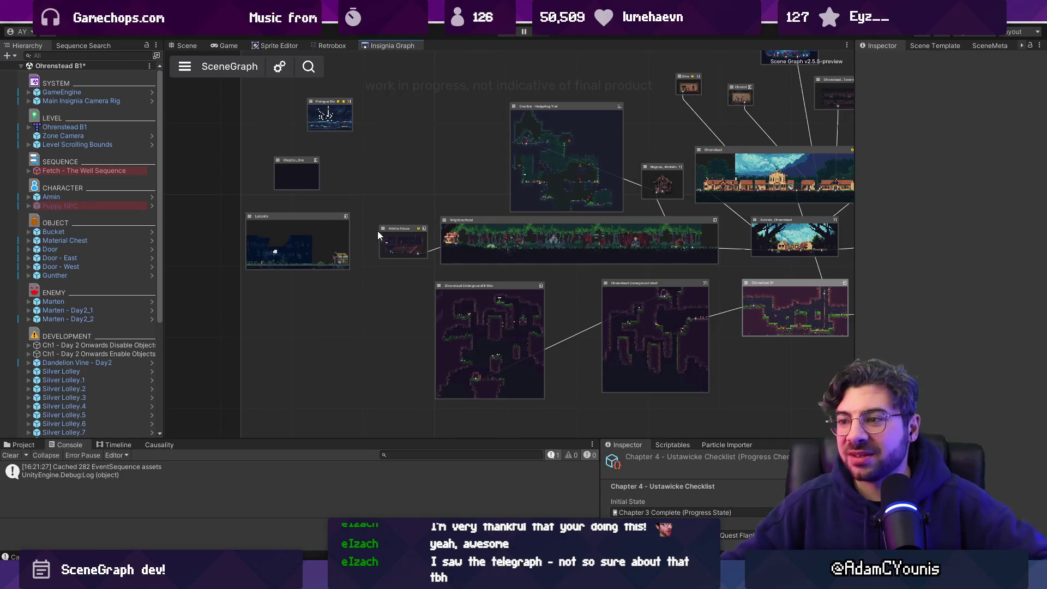
Look over the grey SceneGraph, centring the Ohrenstead node
{"action": "scroll", "coordinate": [377, 231], "scroll_direction": "down", "scroll_amount": 3}
{"action": "scroll", "coordinate": [438, 211], "scroll_direction": "up", "scroll_amount": 5}
{"action": "scroll", "coordinate": [484, 197], "scroll_direction": "down", "scroll_amount": 2}
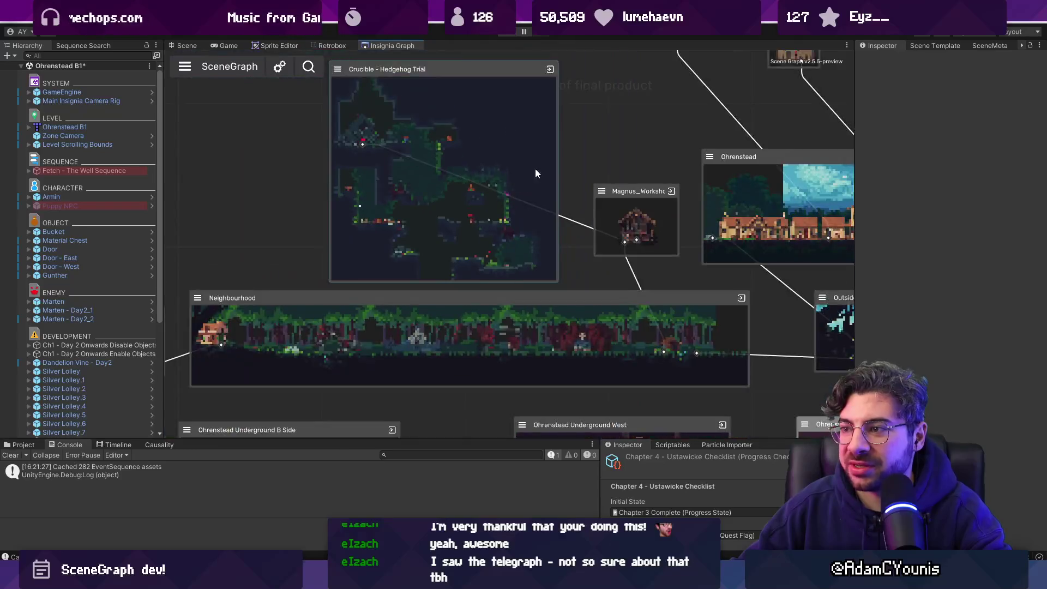
{"action": "left_click_drag", "start_coordinate": [534, 169], "coordinate": [150, 321]}
{"action": "scroll", "coordinate": [437, 240], "scroll_direction": "down", "scroll_amount": 3}
{"action": "scroll", "coordinate": [604, 220], "scroll_direction": "up", "scroll_amount": 6}
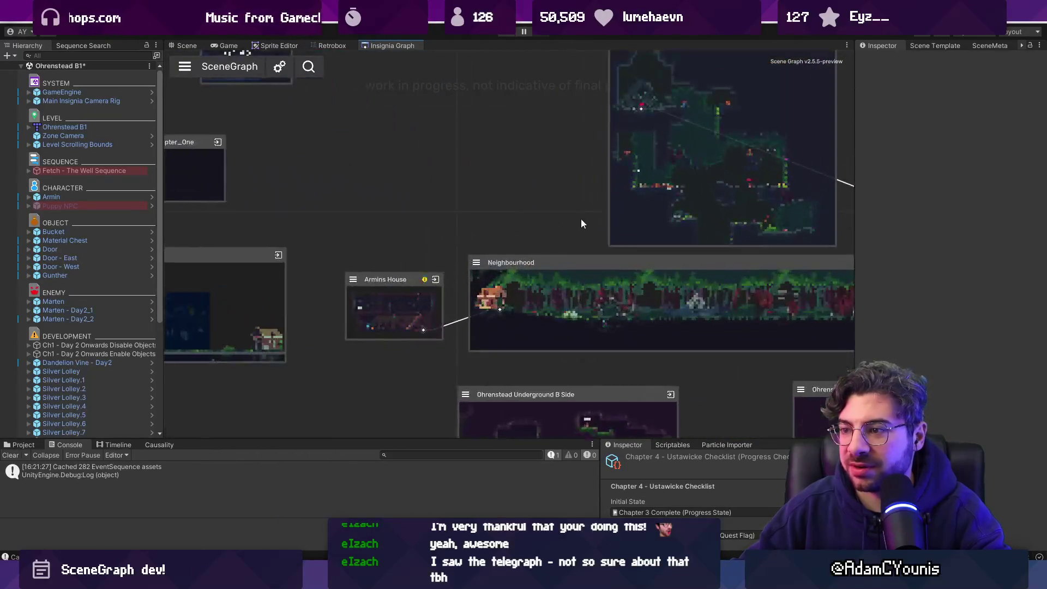
{"action": "scroll", "coordinate": [463, 186], "scroll_direction": "down", "scroll_amount": 1}
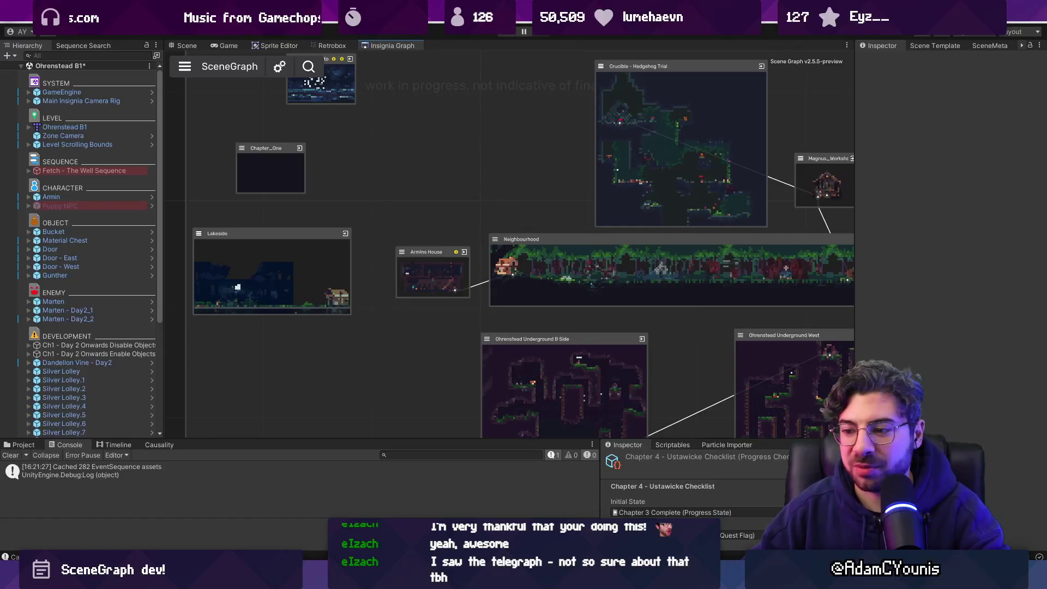
Revert the colour path to purple, let Unity reload scripts, and return to Figma
{"action": "left_click", "coordinate": [404, 497]}
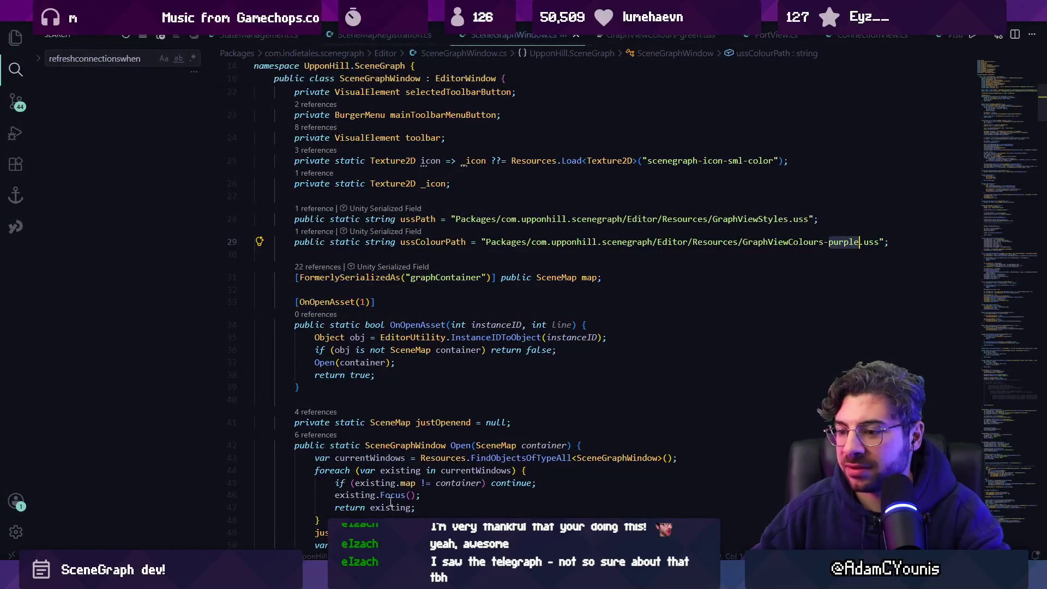
{"action": "key", "text": "alt+Tab"}
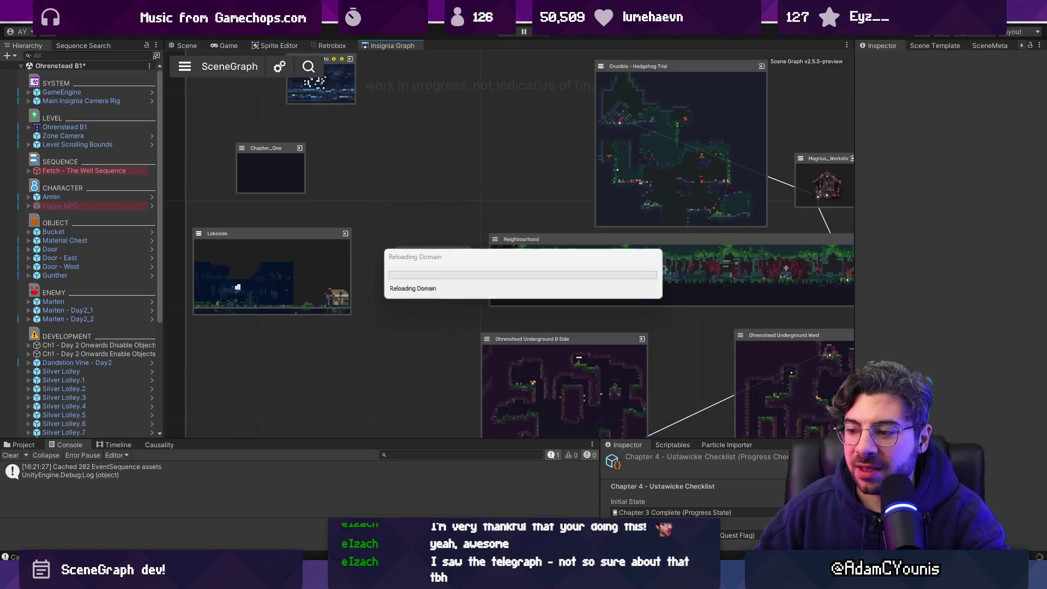
{"action": "mouse_move", "coordinate": [525, 577]}
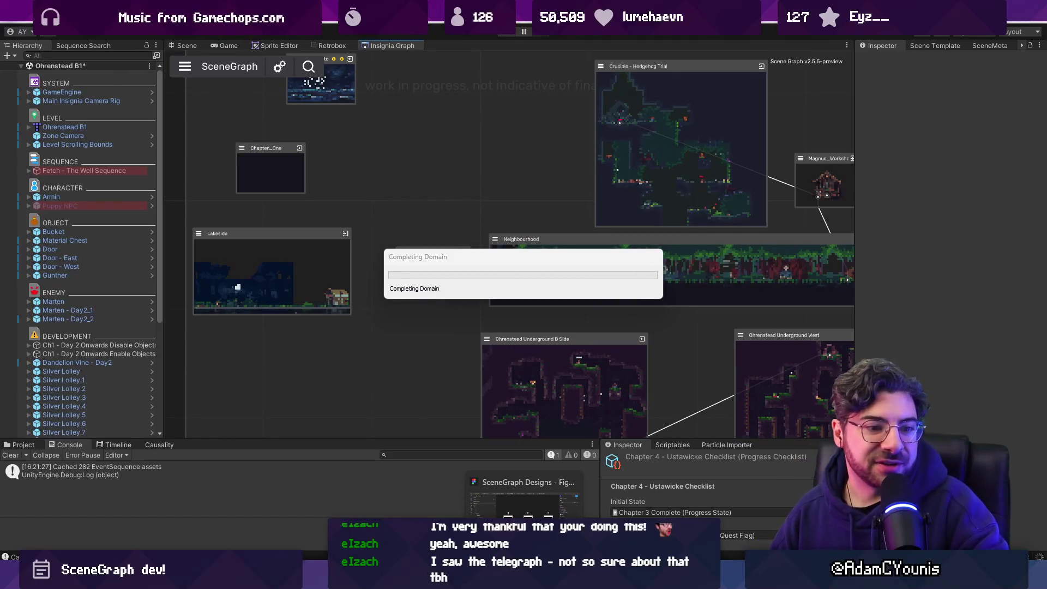
{"action": "left_click", "coordinate": [523, 496]}
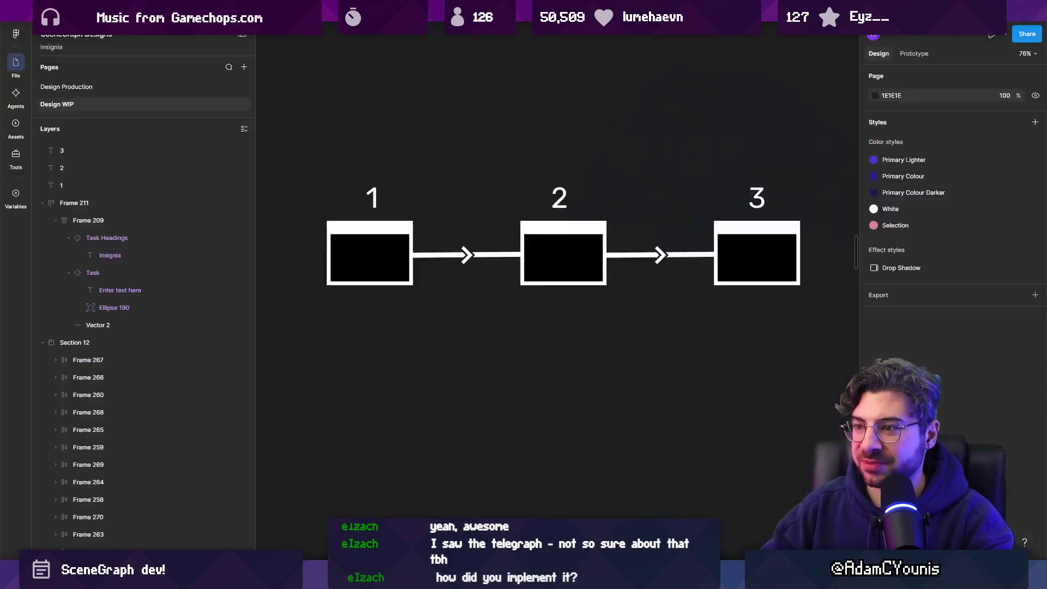
Open the Design Production page and zoom in on the three SceneMap logo variants
{"action": "scroll", "coordinate": [676, 322], "scroll_direction": "down", "scroll_amount": 15}
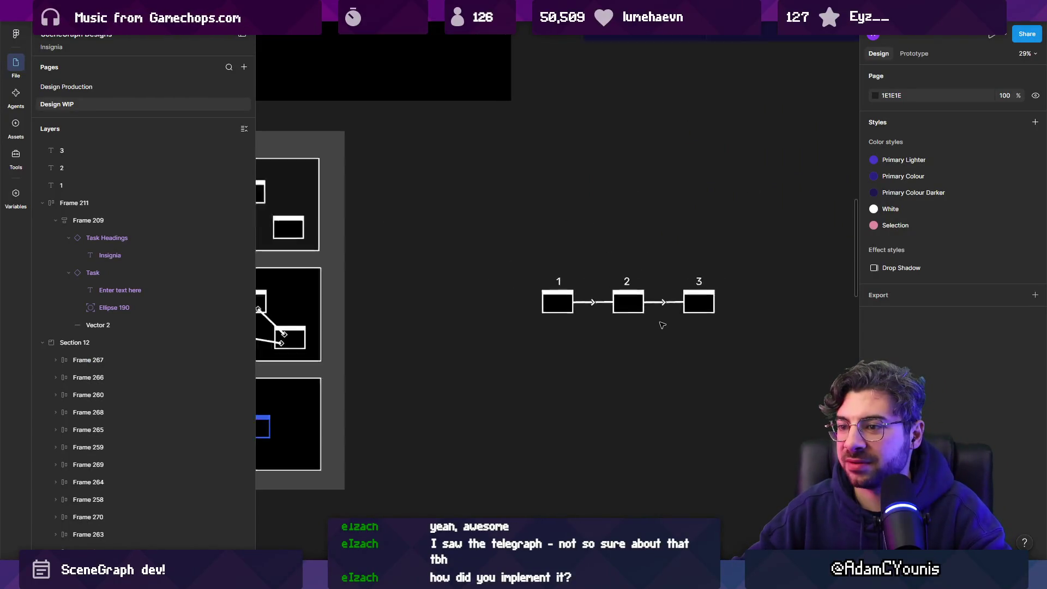
{"action": "scroll", "coordinate": [385, 288], "scroll_direction": "up", "scroll_amount": 5}
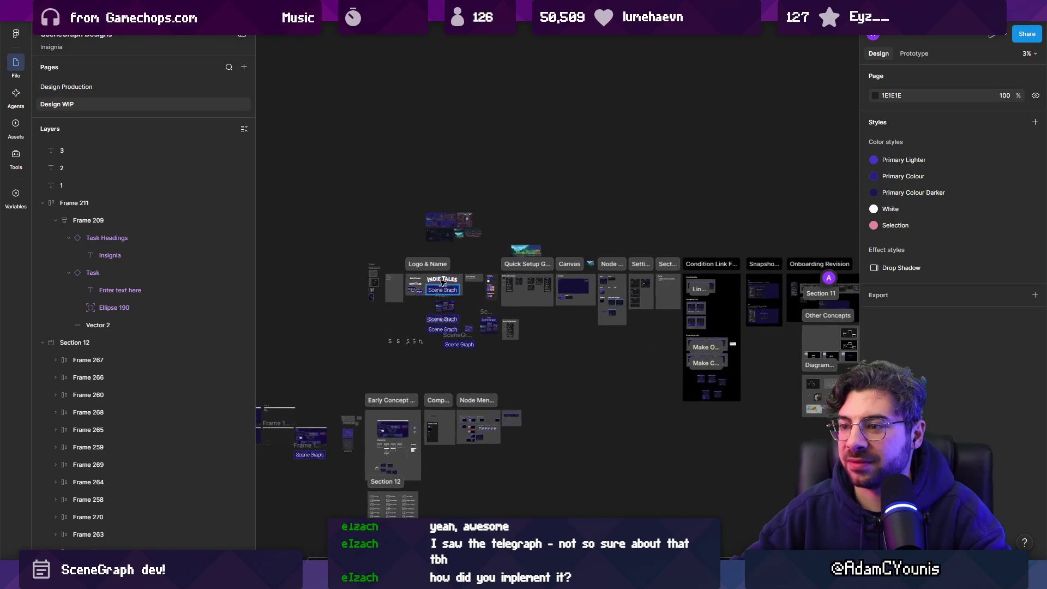
{"action": "left_click", "coordinate": [136, 90]}
{"action": "scroll", "coordinate": [448, 360], "scroll_direction": "up", "scroll_amount": 5}
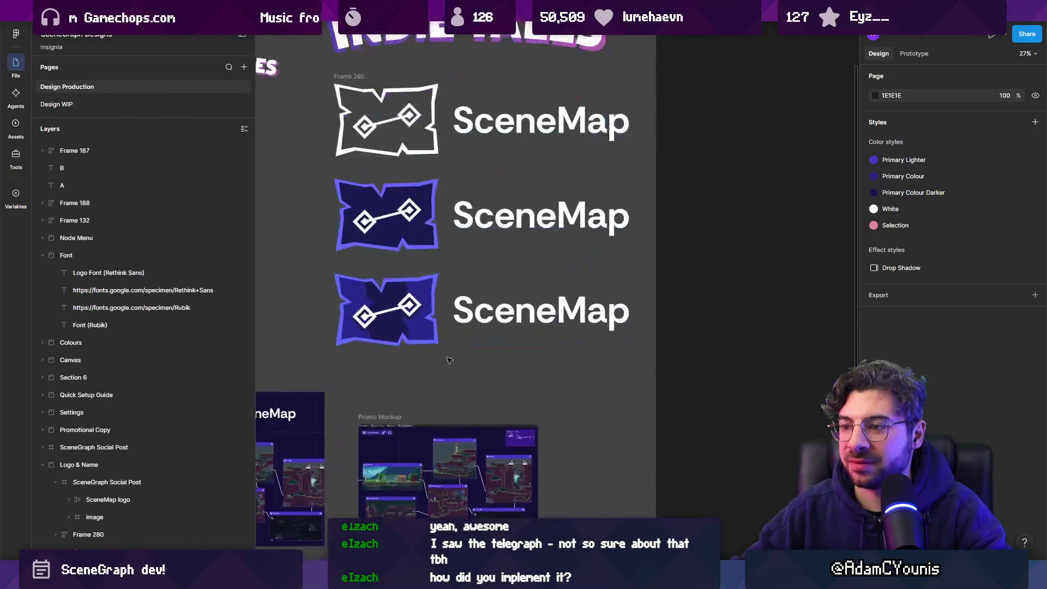
{"action": "scroll", "coordinate": [448, 359], "scroll_direction": "up", "scroll_amount": 4}
{"action": "scroll", "coordinate": [440, 148], "scroll_direction": "up", "scroll_amount": 1}
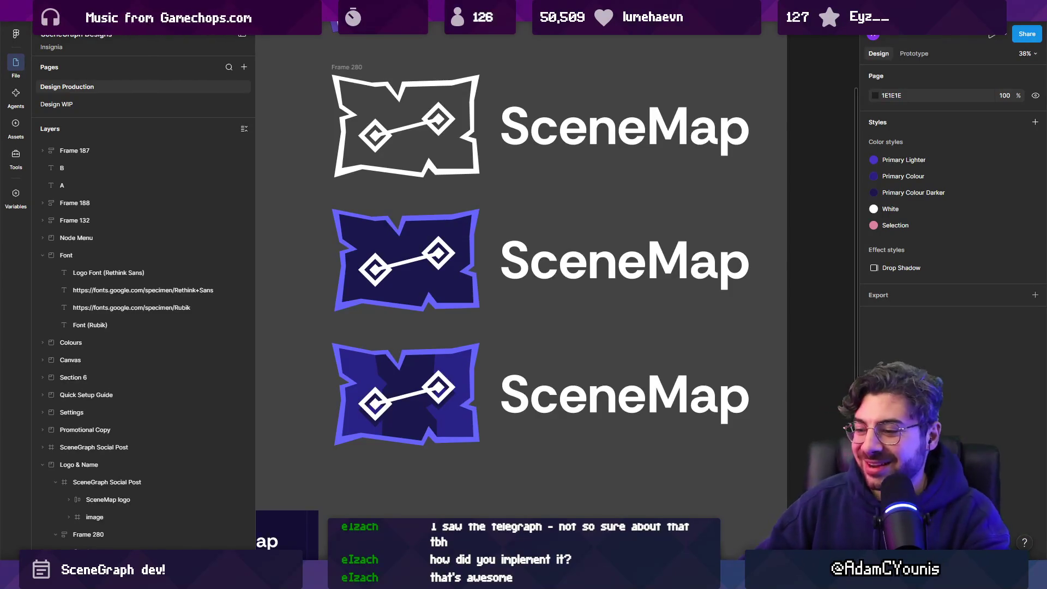
Go back through Unity's SceneGraph window to SceneGraphWindow.cs in Visual Studio Code
{"action": "mouse_move", "coordinate": [380, 578]}
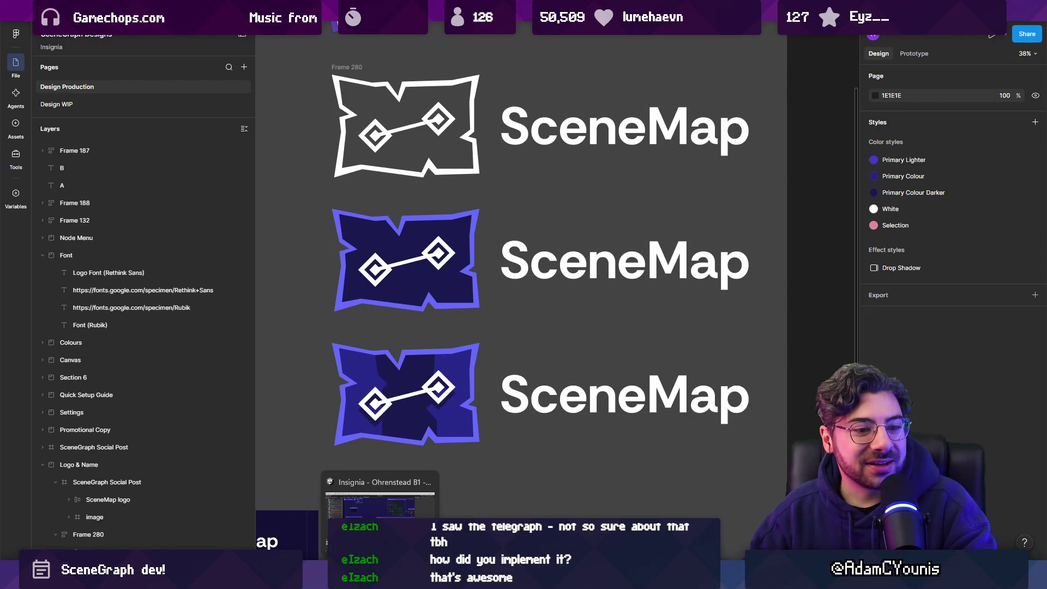
{"action": "left_click", "coordinate": [380, 505]}
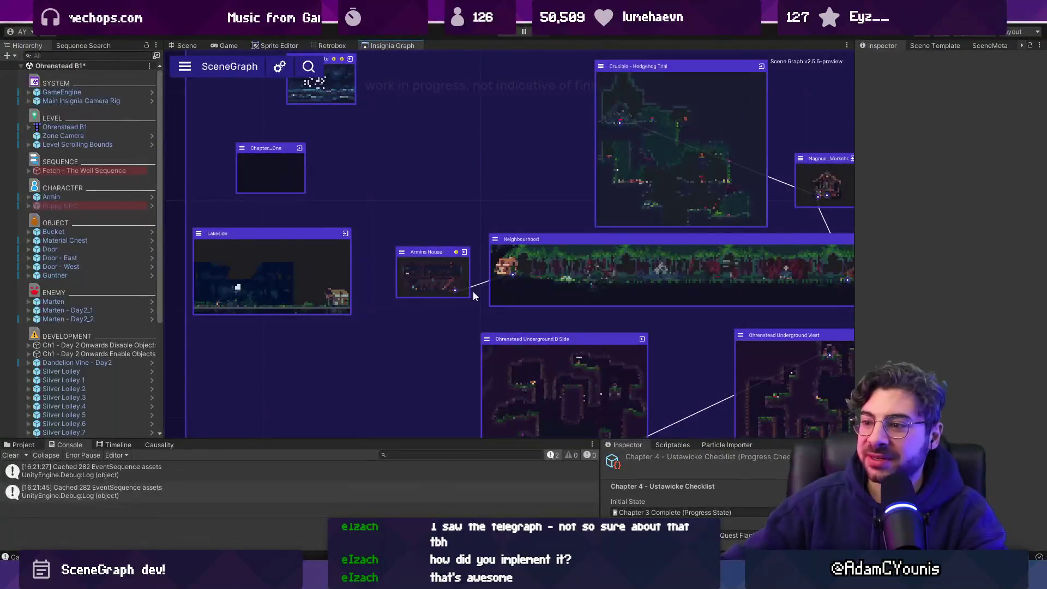
{"action": "scroll", "coordinate": [488, 158], "scroll_direction": "down", "scroll_amount": 5}
{"action": "scroll", "coordinate": [329, 237], "scroll_direction": "up", "scroll_amount": 2}
{"action": "scroll", "coordinate": [376, 220], "scroll_direction": "up", "scroll_amount": 2}
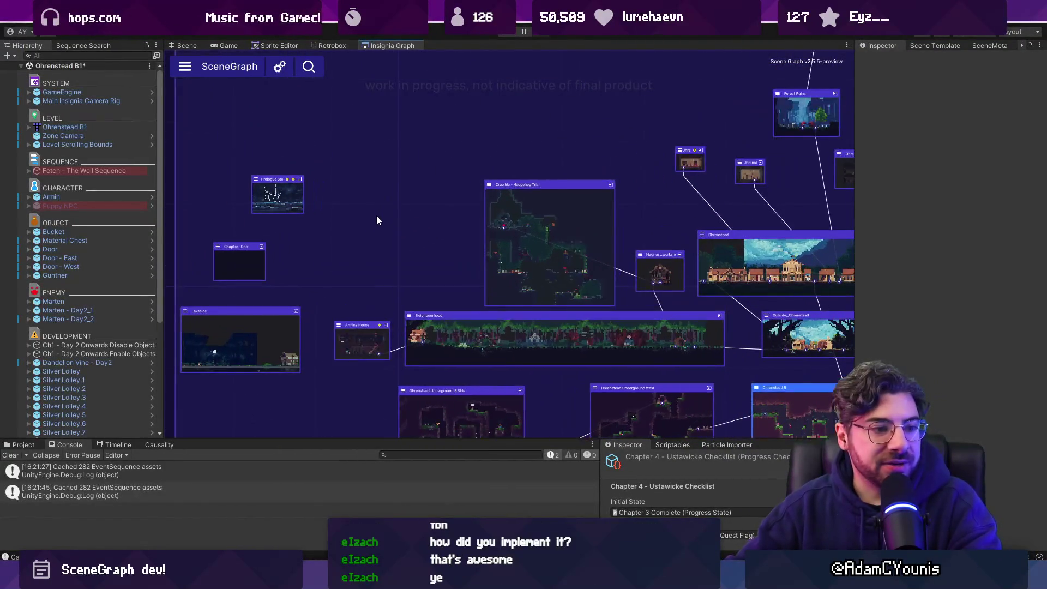
{"action": "key", "text": "alt+Tab"}
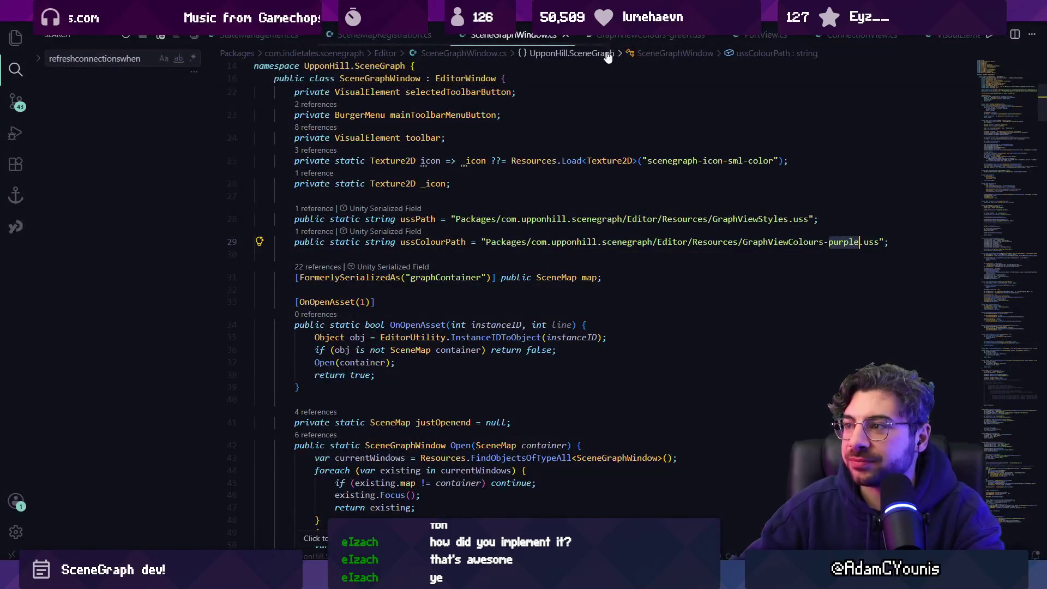
Open GraphViewStyles.uss and inspect the --transparent reference on line 213
{"action": "key", "text": "ctrl+p"}
{"action": "type", "text": "GraphVi"}
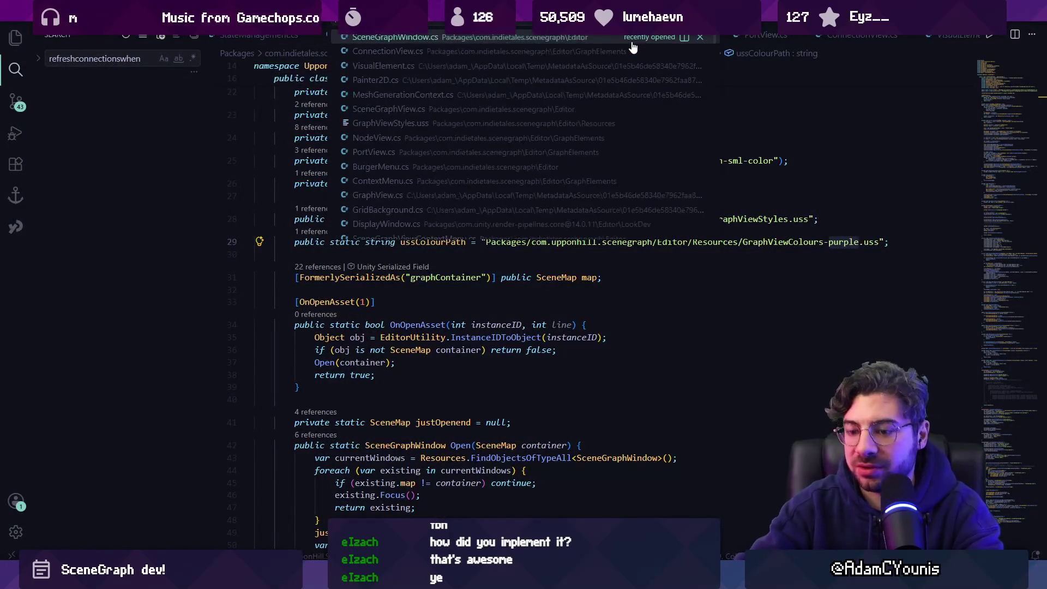
{"action": "type", "text": "ewStyles"}
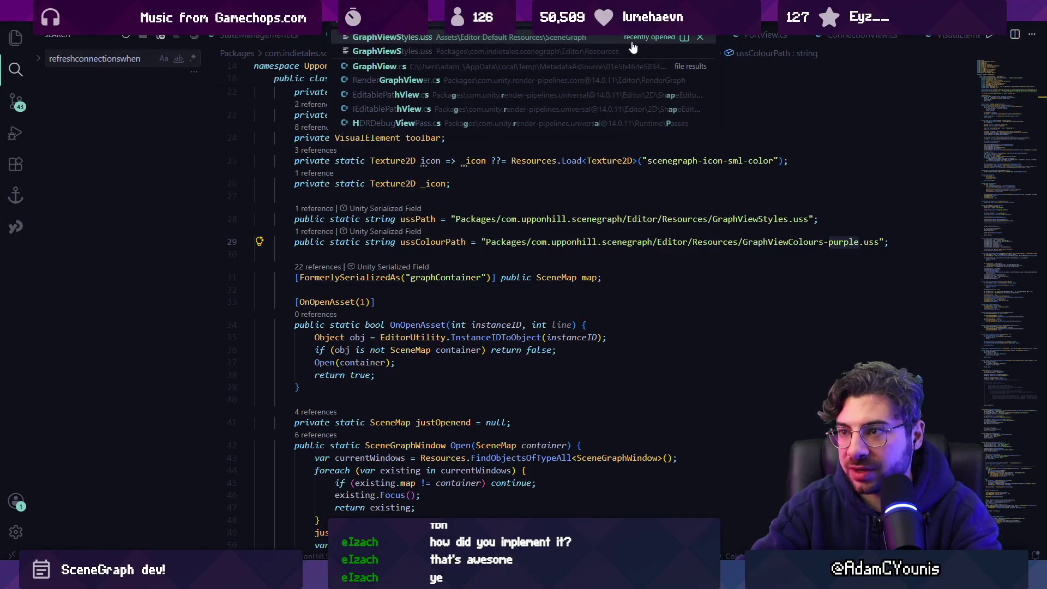
{"action": "key", "text": "Return"}
{"action": "scroll", "coordinate": [395, 354], "scroll_direction": "down", "scroll_amount": 3}
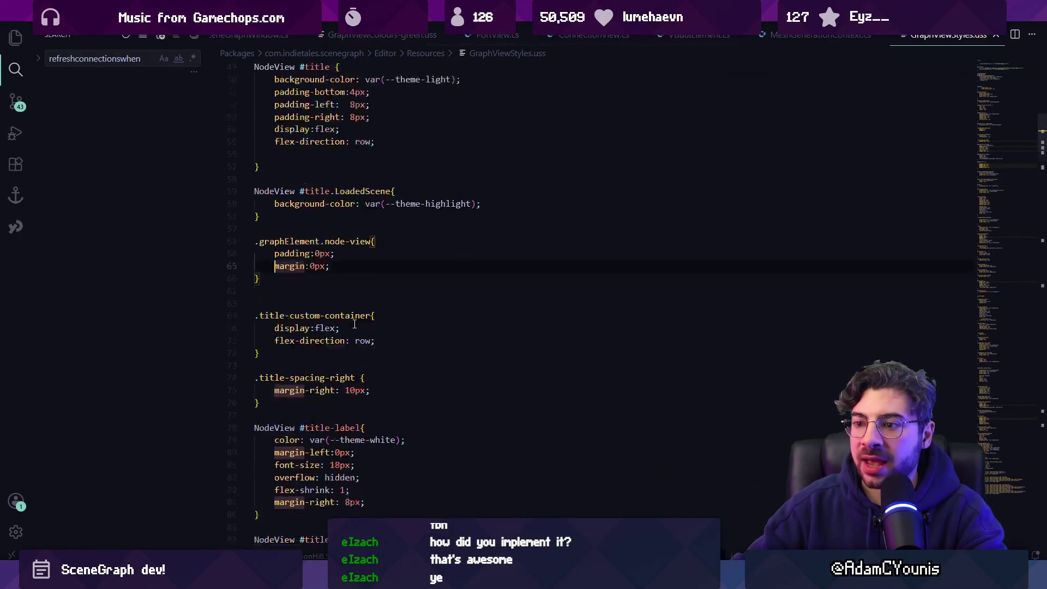
{"action": "mouse_move", "coordinate": [1005, 222]}
{"action": "left_mouse_down"}
{"action": "mouse_move", "coordinate": [992, 248]}
{"action": "mouse_move", "coordinate": [998, 301]}
{"action": "left_mouse_up"}
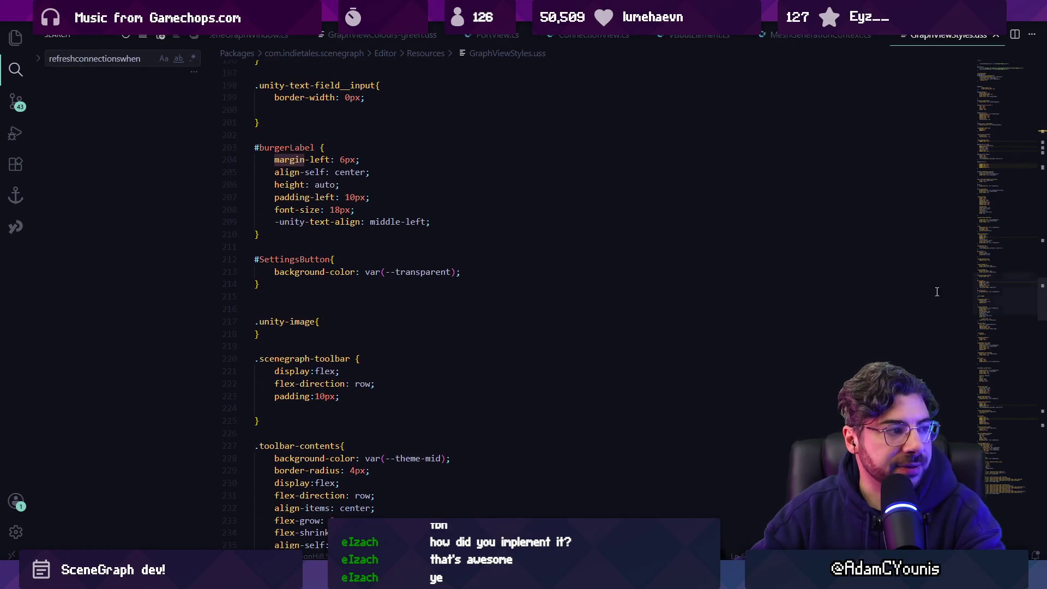
{"action": "left_click_drag", "start_coordinate": [396, 272], "coordinate": [457, 272]}
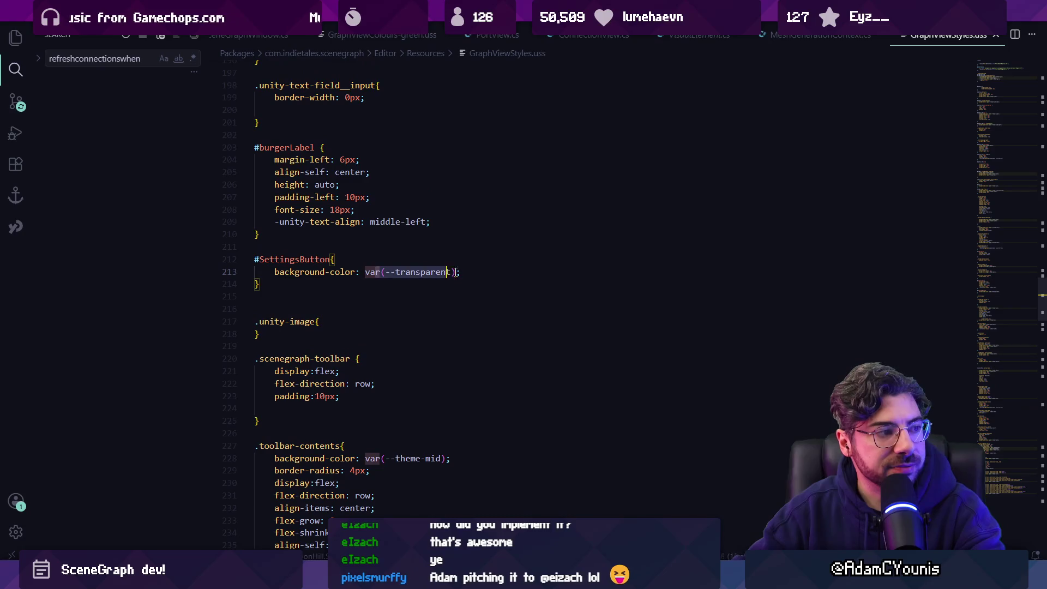
{"action": "left_click", "coordinate": [494, 272]}
Delete the blank lines inside the :root block, then return to Unity
{"action": "scroll", "coordinate": [496, 267], "scroll_direction": "down", "scroll_amount": 15}
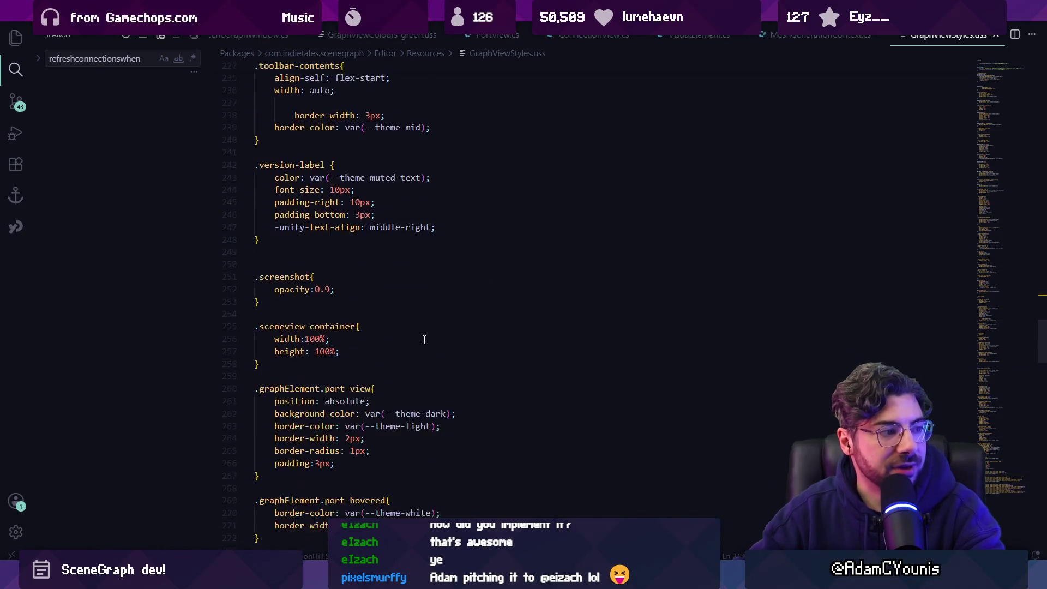
{"action": "scroll", "coordinate": [443, 324], "scroll_direction": "down", "scroll_amount": 15}
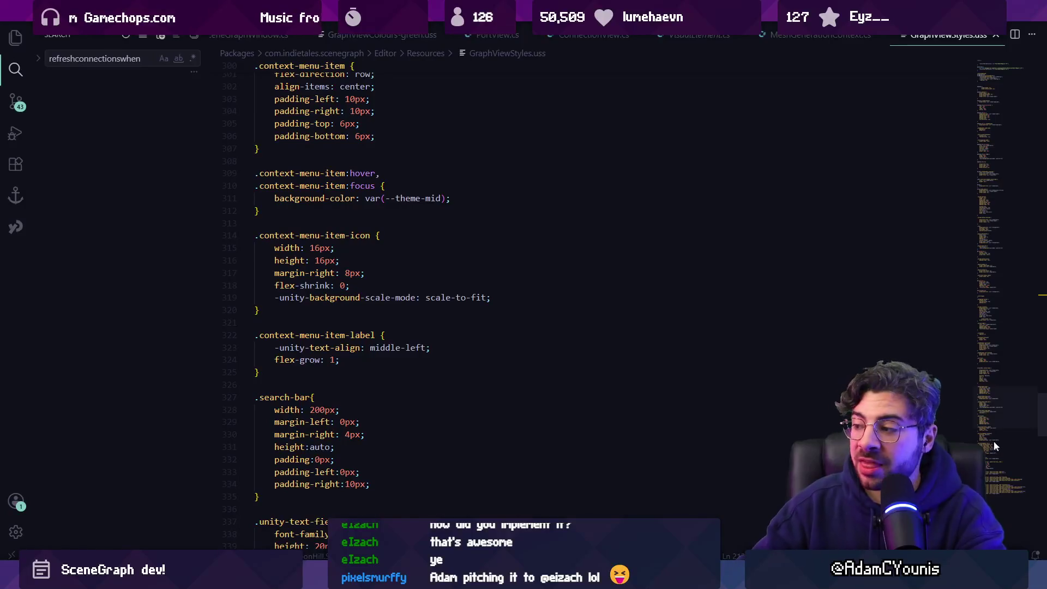
{"action": "left_click_drag", "start_coordinate": [993, 422], "coordinate": [996, 81]}
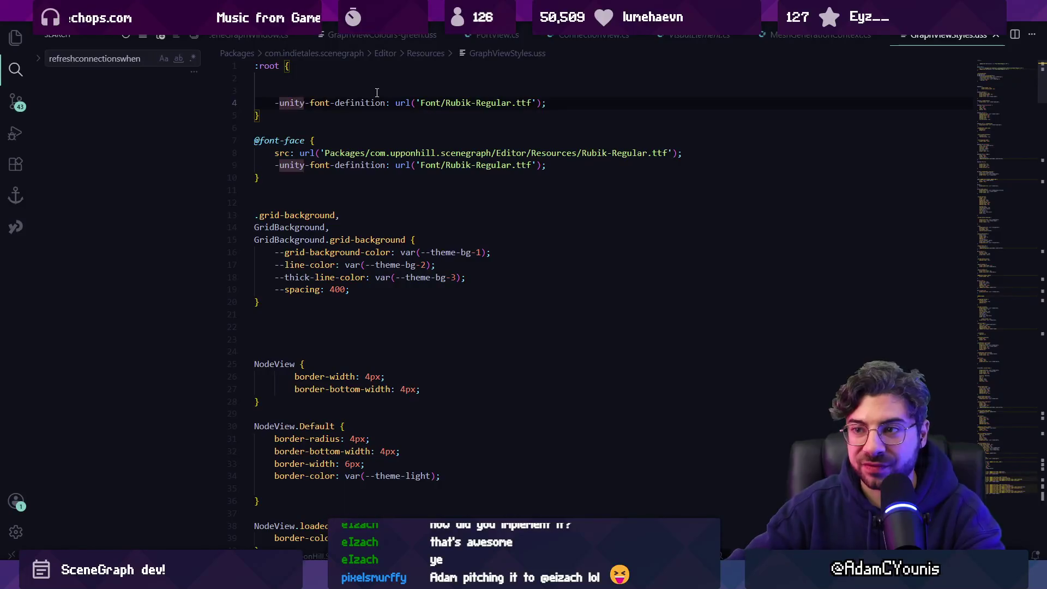
{"action": "key", "text": "Up"}
{"action": "key", "text": "Up"}
{"action": "key", "text": "Up"}
{"action": "key", "text": "Delete"}
{"action": "key", "text": "Delete"}
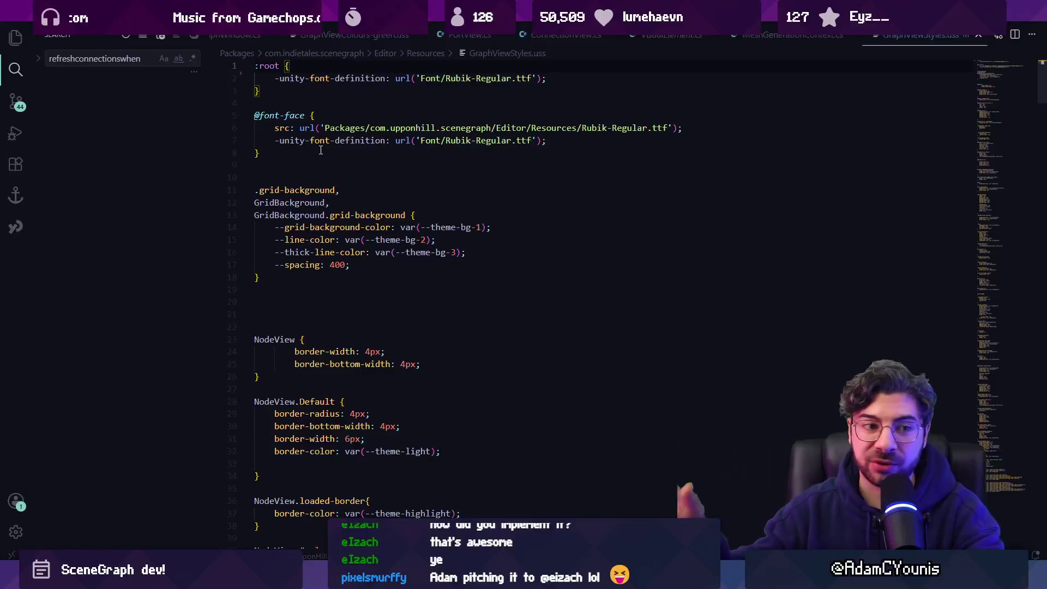
{"action": "key", "text": "alt+Tab"}
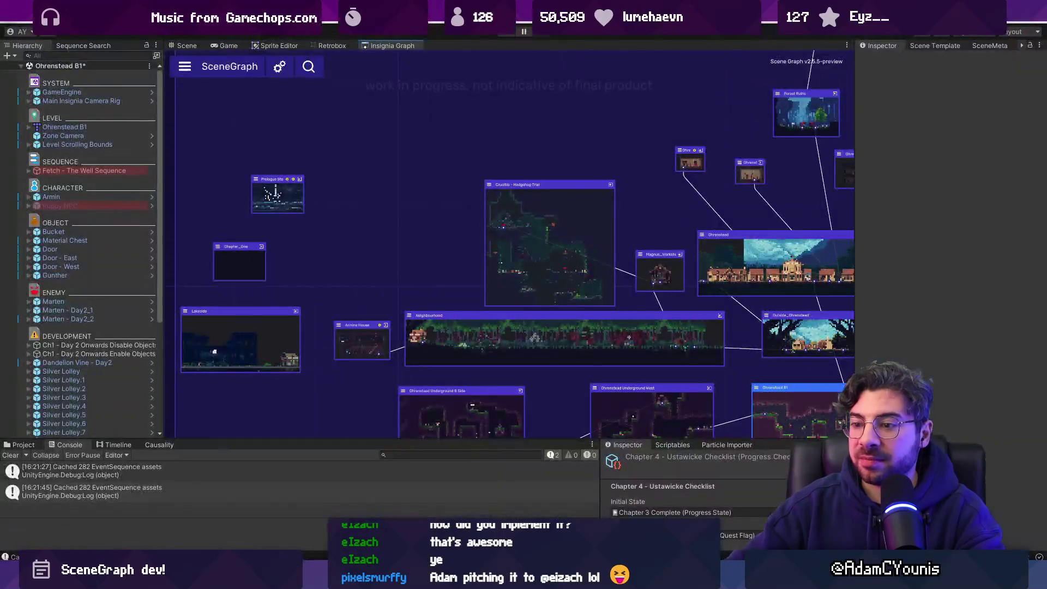
Enlarge the Project panel, search assets for 'pu', and open GraphViewColours-purple
{"action": "left_click", "coordinate": [40, 446]}
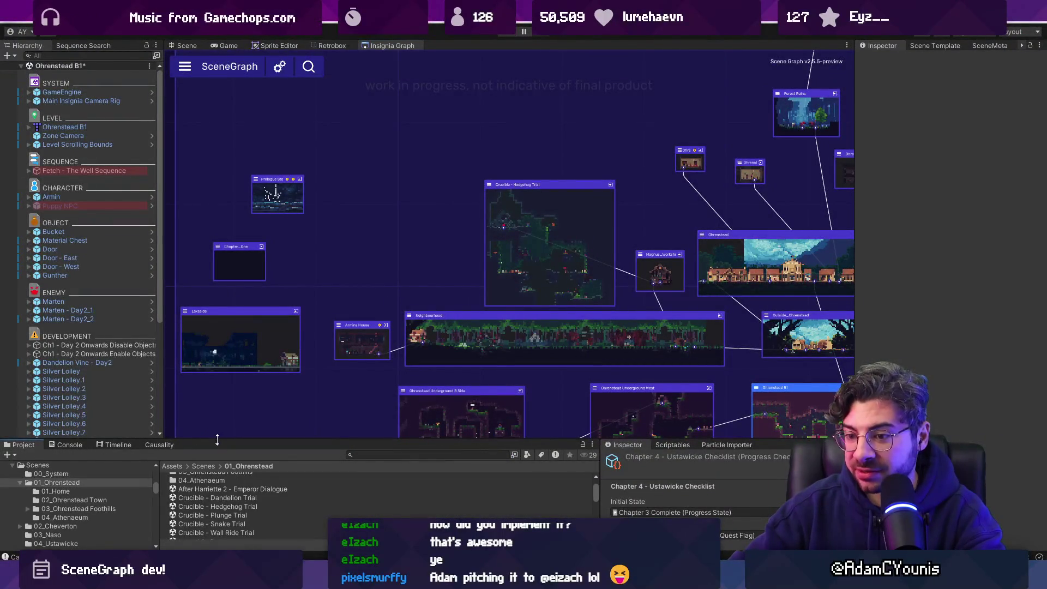
{"action": "left_click_drag", "start_coordinate": [218, 435], "coordinate": [382, 259]}
{"action": "left_click", "coordinate": [424, 278]}
{"action": "type", "text": "pup"}
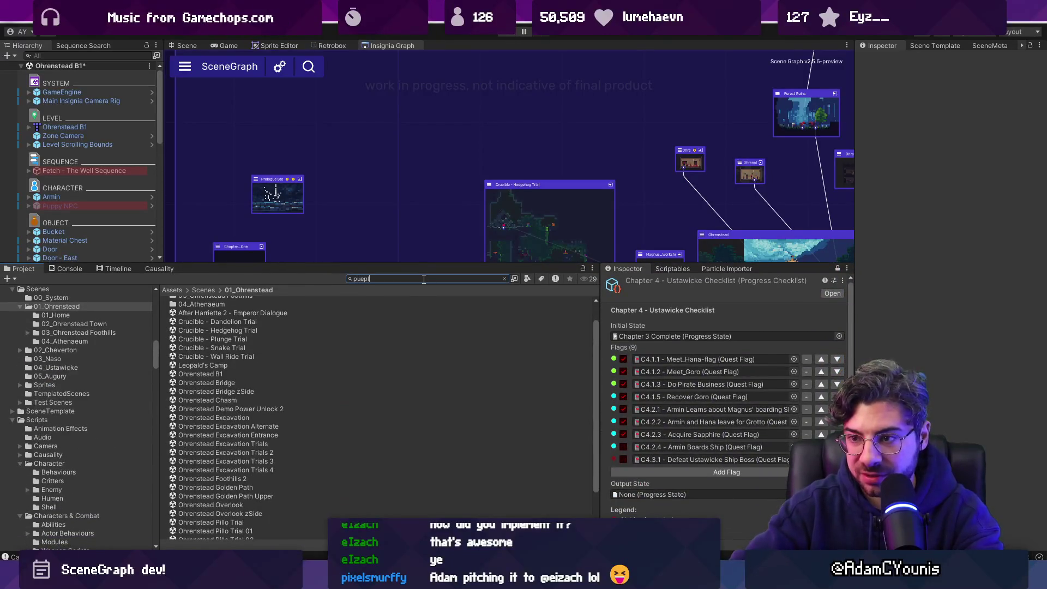
{"action": "type", "text": "pu"}
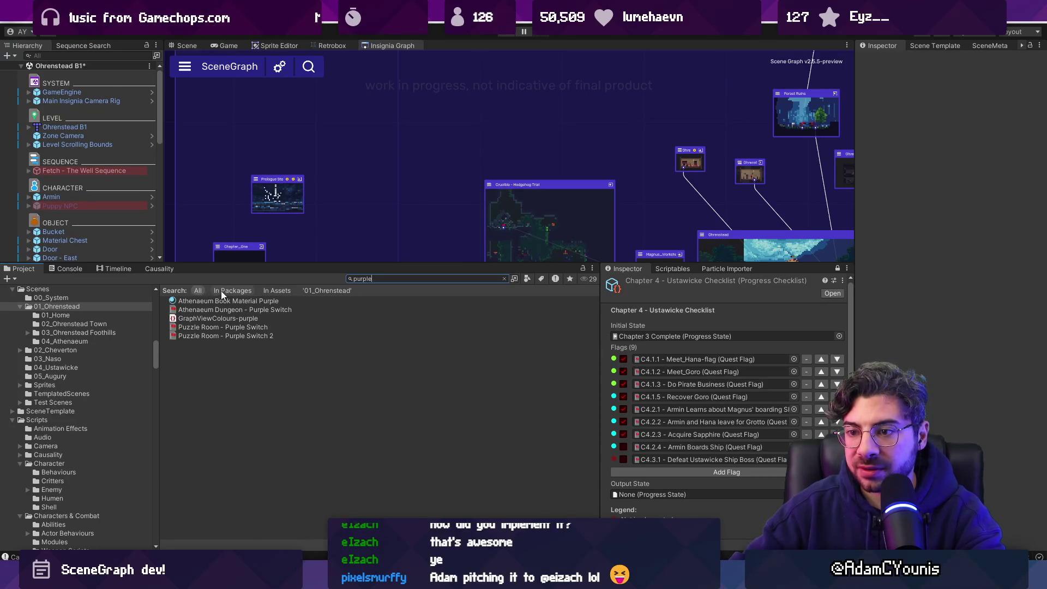
{"action": "double_click", "coordinate": [216, 320]}
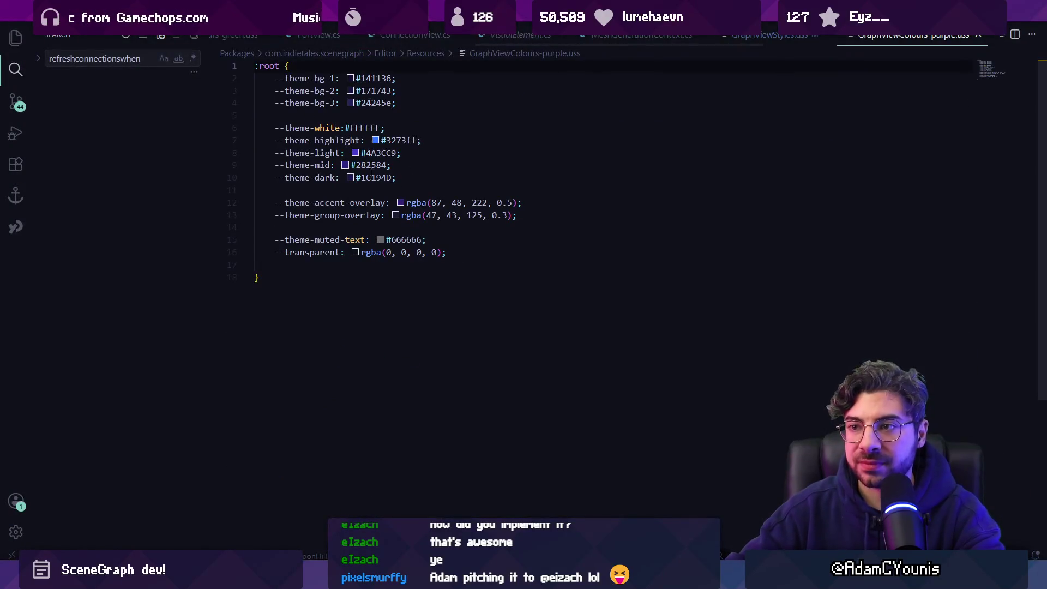
{"action": "left_click", "coordinate": [323, 271]}
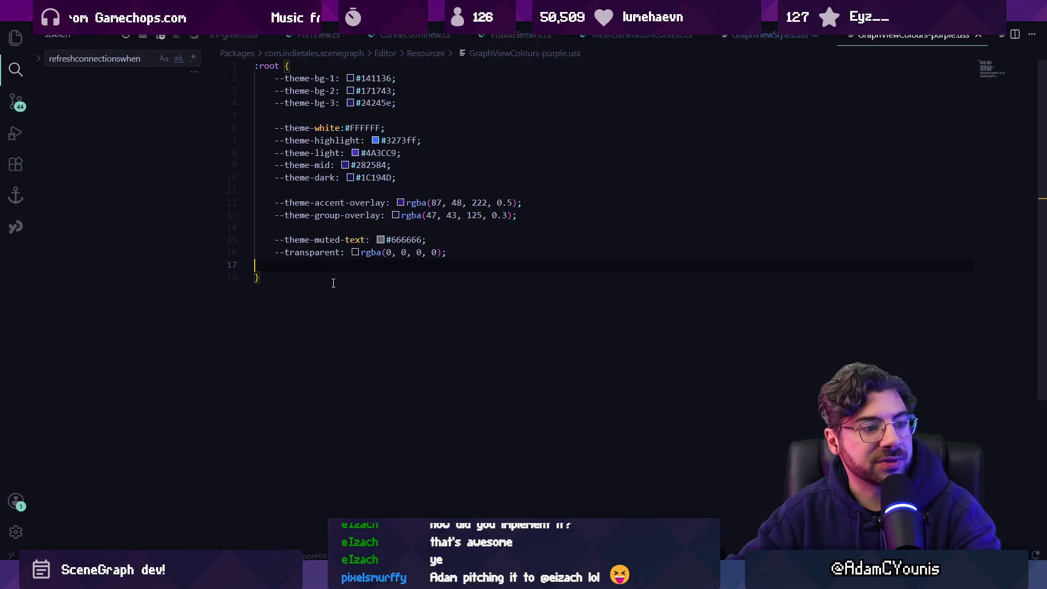
{"action": "key", "text": "ctrl+a"}
{"action": "left_click", "coordinate": [329, 270]}
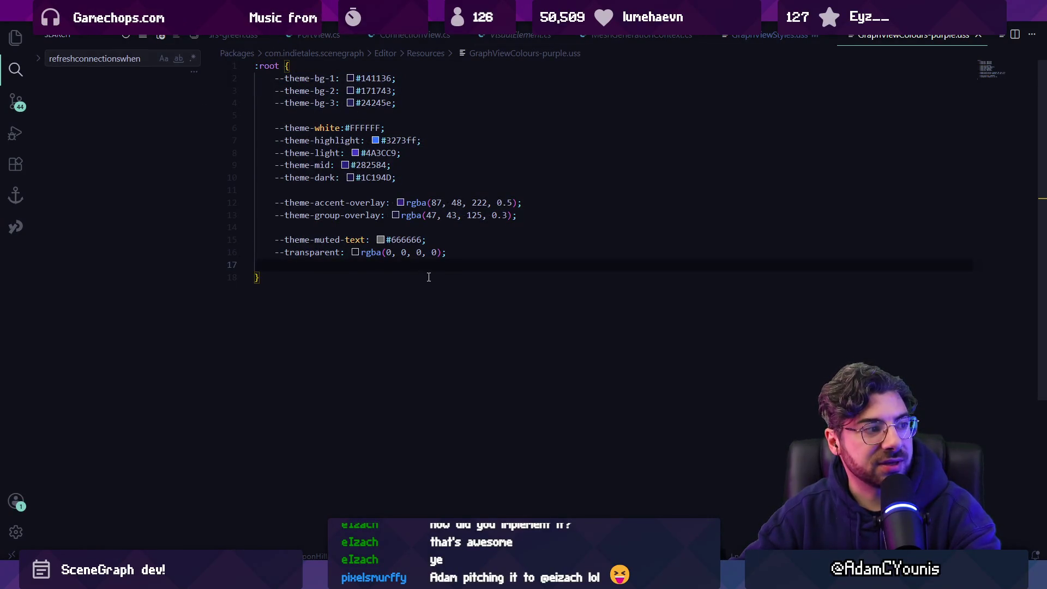
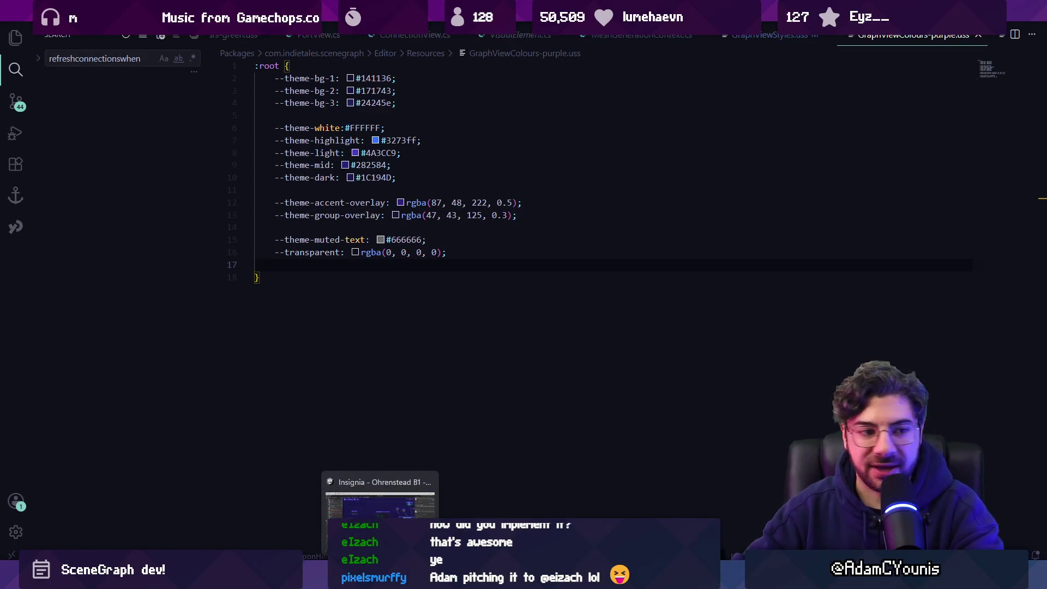
Switch to Unity and show the Indie Tales SceneGraph page in Project Settings
{"action": "left_click", "coordinate": [380, 502]}
{"action": "left_click", "coordinate": [279, 66]}
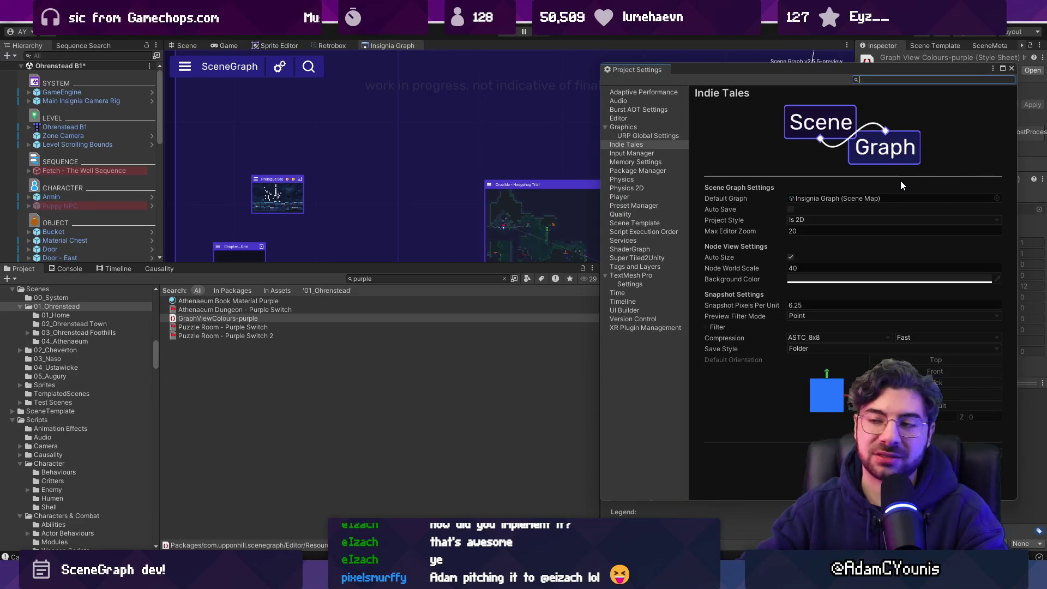
Move the Project Settings window aside and close it to reveal the purple scene graph
{"action": "left_click_drag", "start_coordinate": [950, 71], "coordinate": [626, 104]}
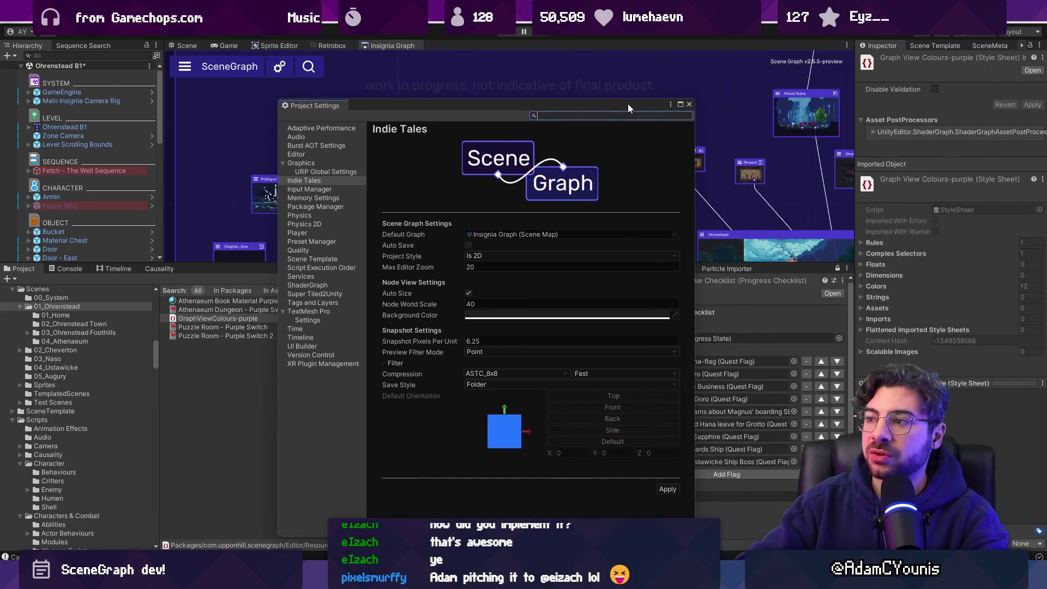
{"action": "left_click", "coordinate": [690, 104]}
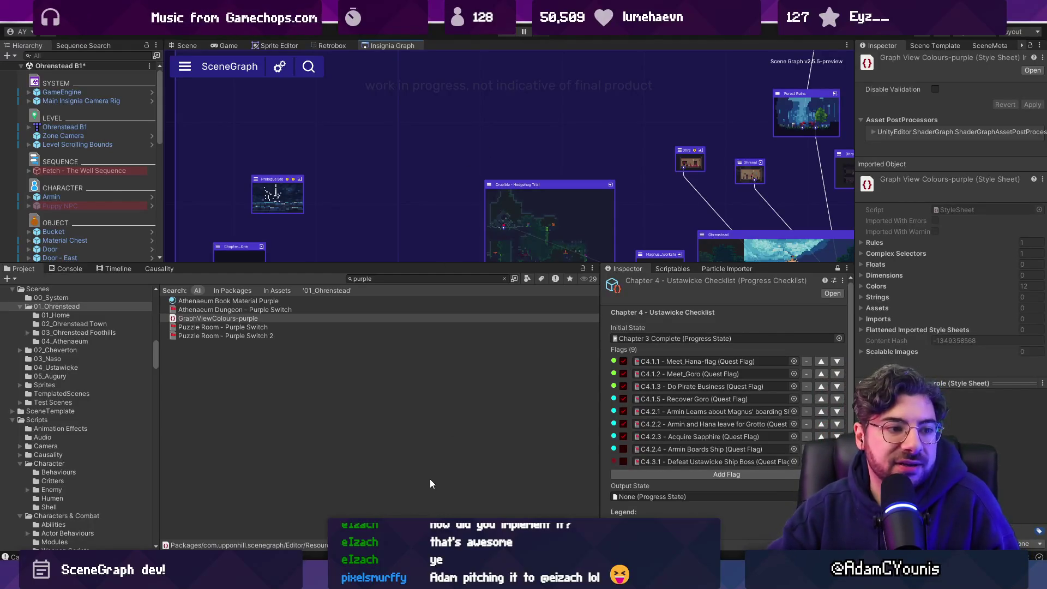
{"action": "mouse_move", "coordinate": [404, 578]}
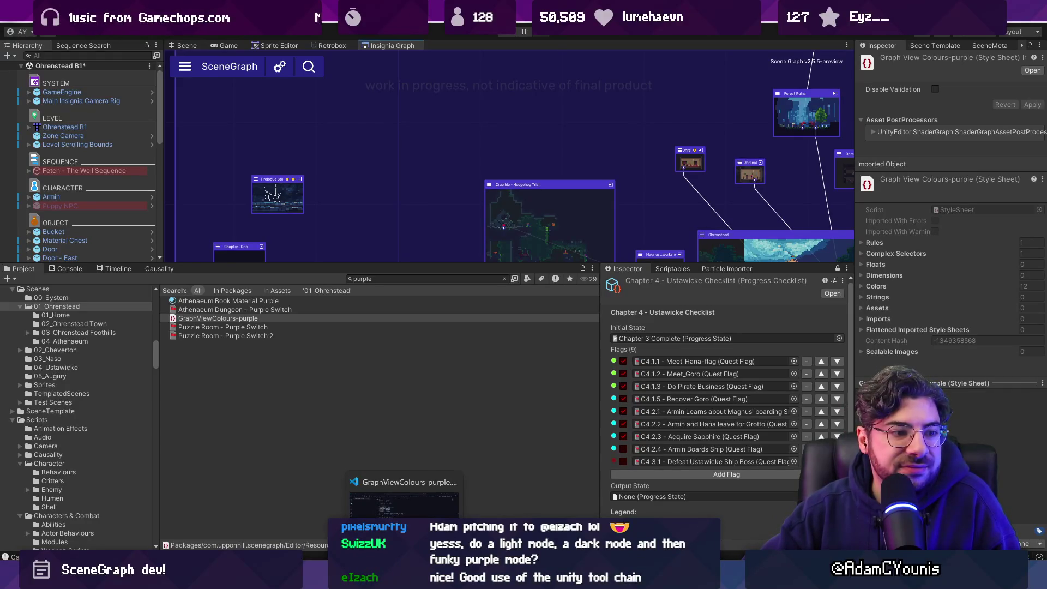
Point ussColourPath in SceneGraphWindow.cs to GraphViewColours-green.uss instead of purple, then return to Unity
{"action": "left_click", "coordinate": [403, 496]}
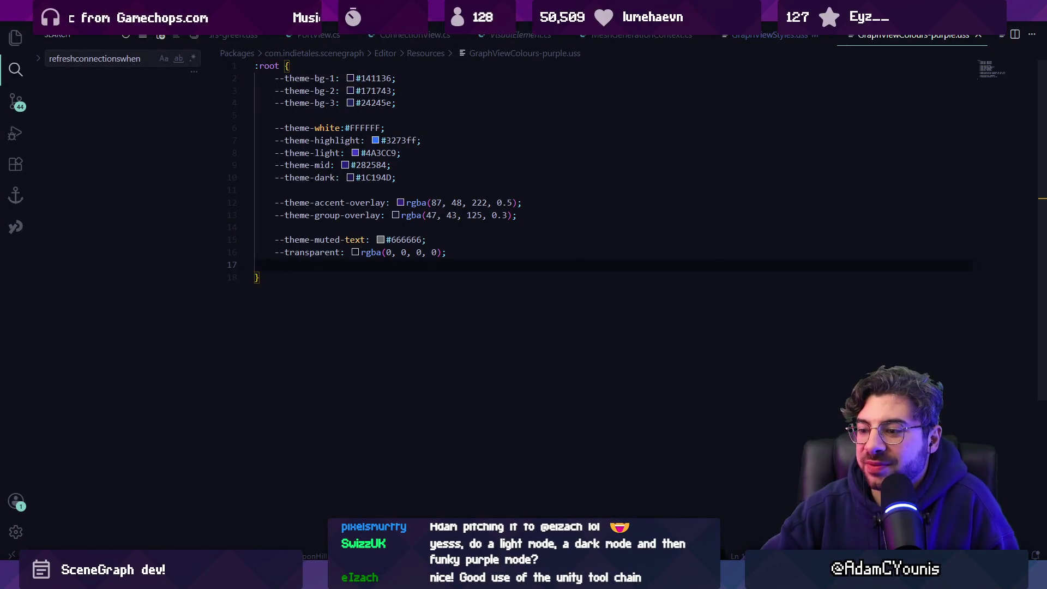
{"action": "key", "text": "alt+Tab"}
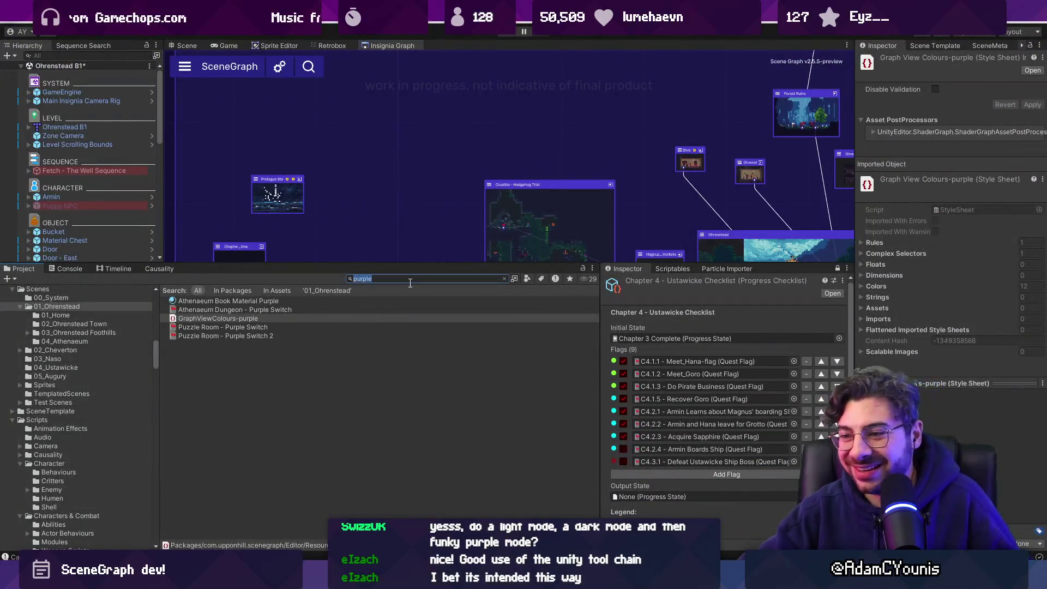
{"action": "key", "text": "alt+Tab"}
{"action": "scroll", "coordinate": [655, 38], "scroll_direction": "left", "scroll_amount": 2}
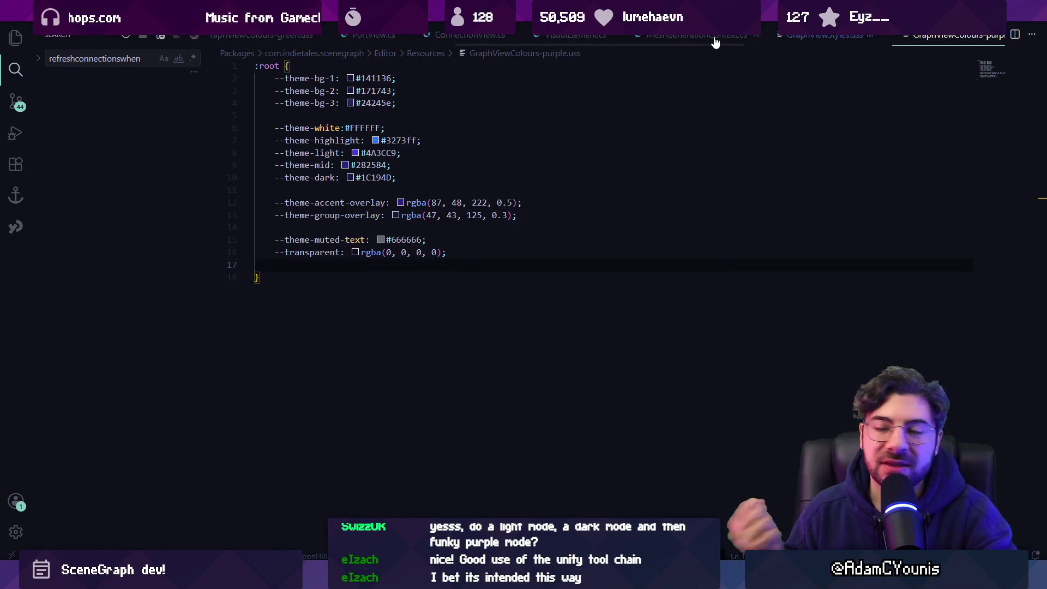
{"action": "left_click", "coordinate": [804, 38]}
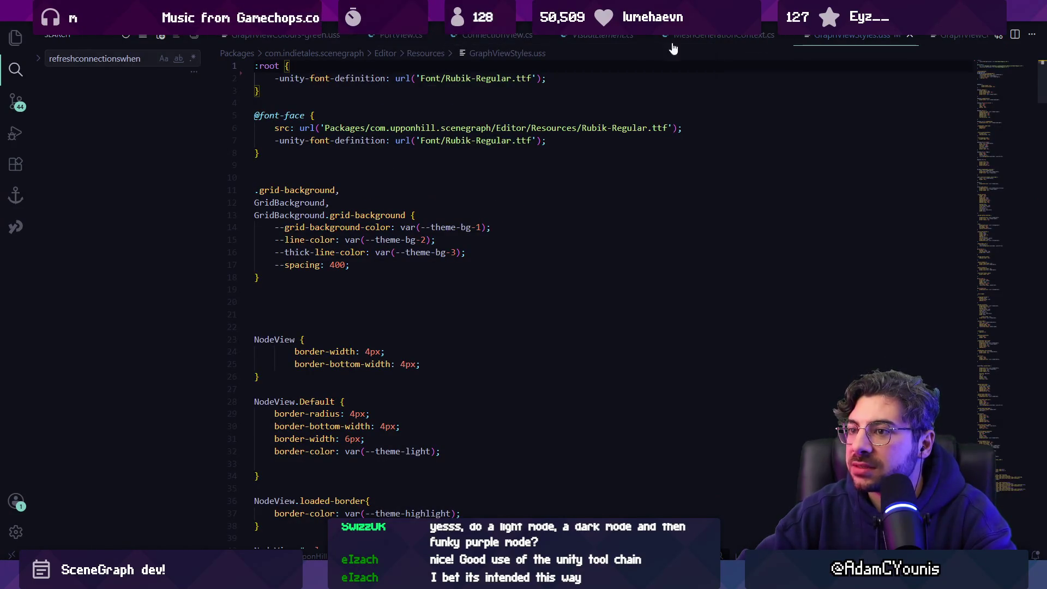
{"action": "scroll", "coordinate": [545, 37], "scroll_direction": "left", "scroll_amount": 5}
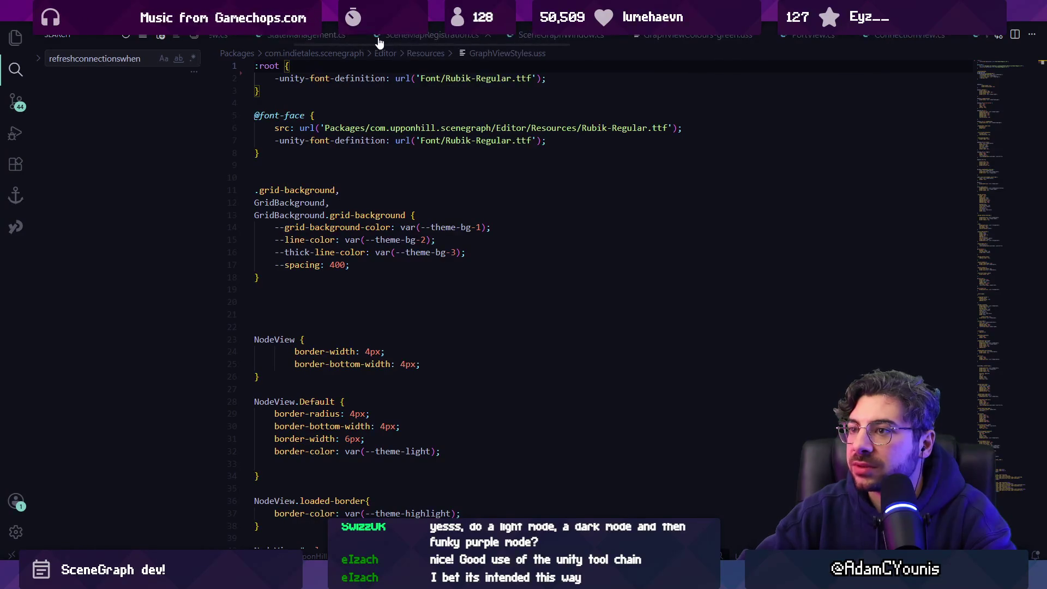
{"action": "left_click", "coordinate": [512, 38]}
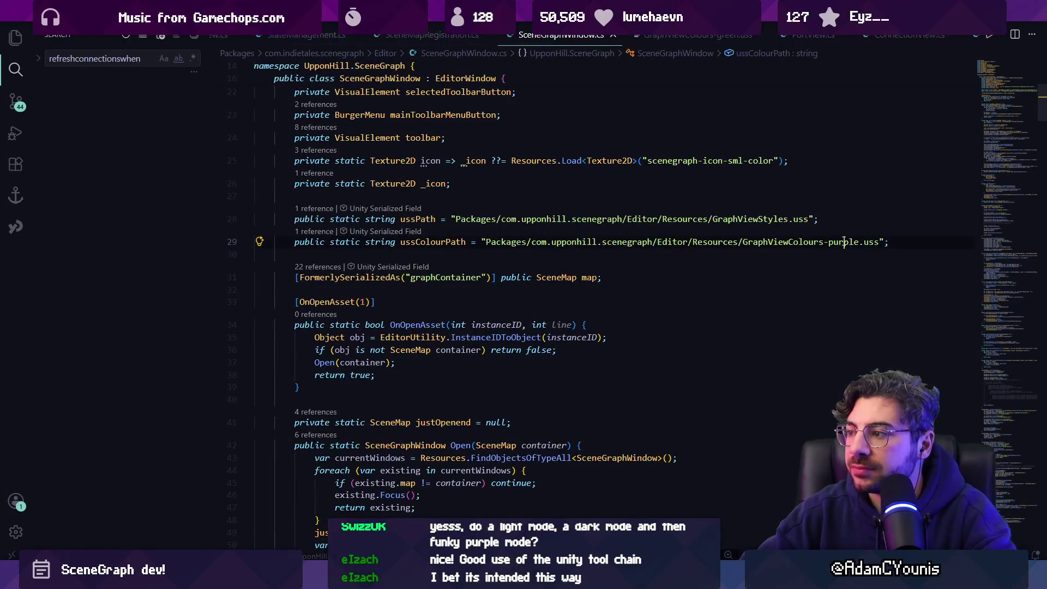
{"action": "type", "text": "green"}
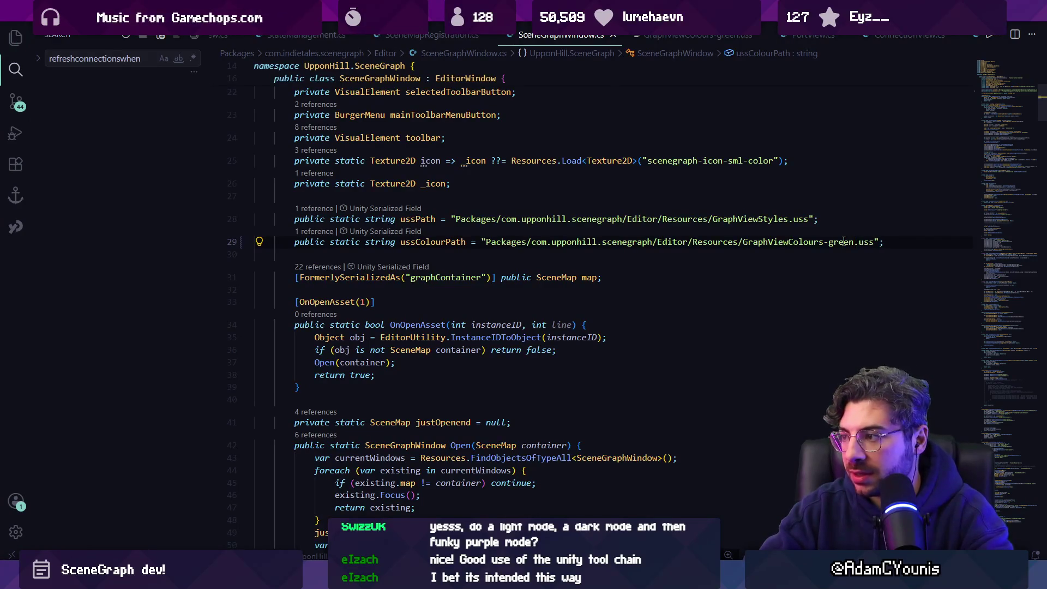
{"action": "key", "text": "alt+Tab"}
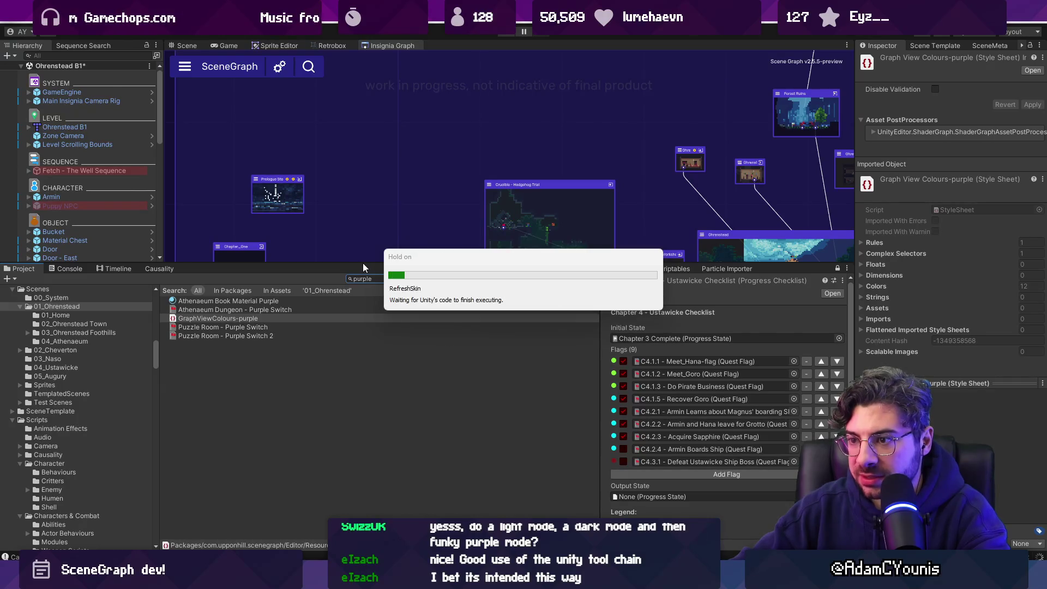
Enlarge the scene graph panel and zoom and pan into the green-themed nodes
{"action": "left_click_drag", "start_coordinate": [373, 263], "coordinate": [374, 459]}
{"action": "scroll", "coordinate": [387, 293], "scroll_direction": "down", "scroll_amount": 5}
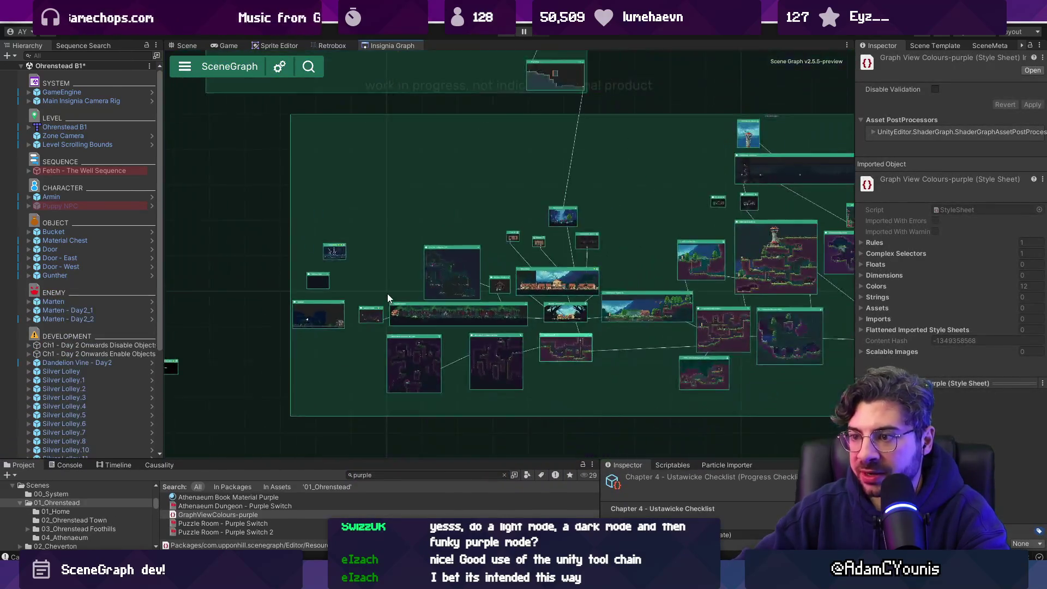
{"action": "scroll", "coordinate": [350, 296], "scroll_direction": "up", "scroll_amount": 3}
{"action": "scroll", "coordinate": [332, 271], "scroll_direction": "up", "scroll_amount": 2}
{"action": "mouse_move", "coordinate": [332, 271]}
{"action": "left_mouse_down"}
{"action": "mouse_move", "coordinate": [430, 190]}
{"action": "mouse_move", "coordinate": [421, 209]}
{"action": "left_mouse_up"}
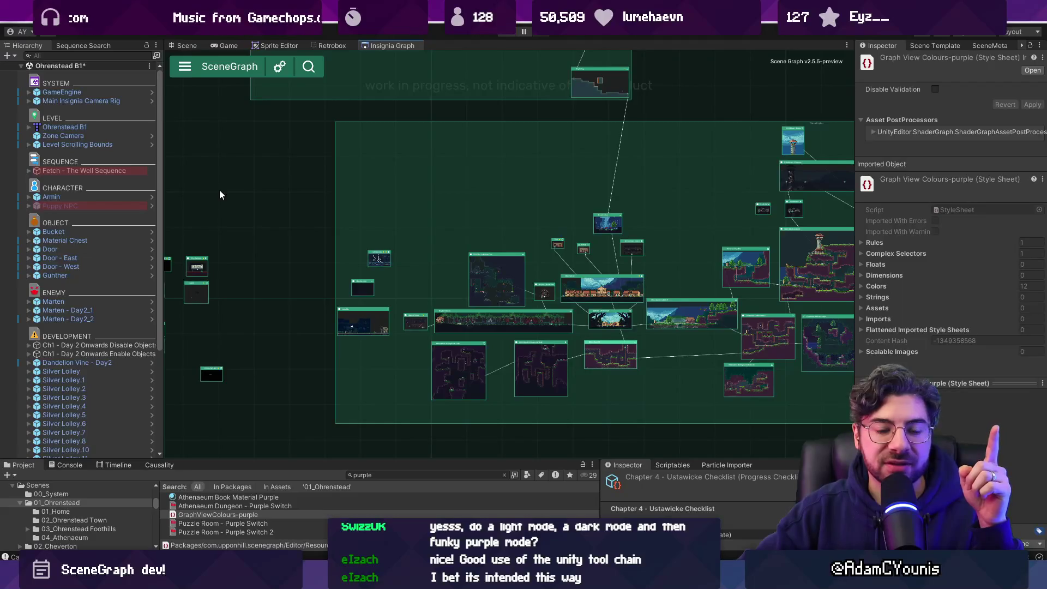
{"action": "scroll", "coordinate": [496, 254], "scroll_direction": "up", "scroll_amount": 5}
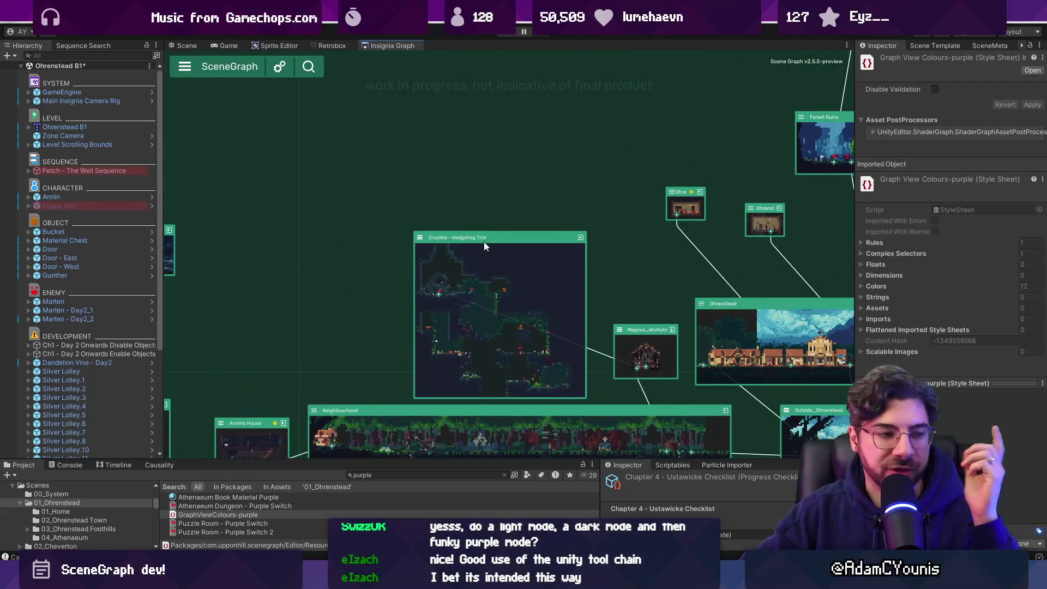
Open and dismiss the SceneGraph options menu, then zoom over the green graph again
{"action": "left_click", "coordinate": [225, 66]}
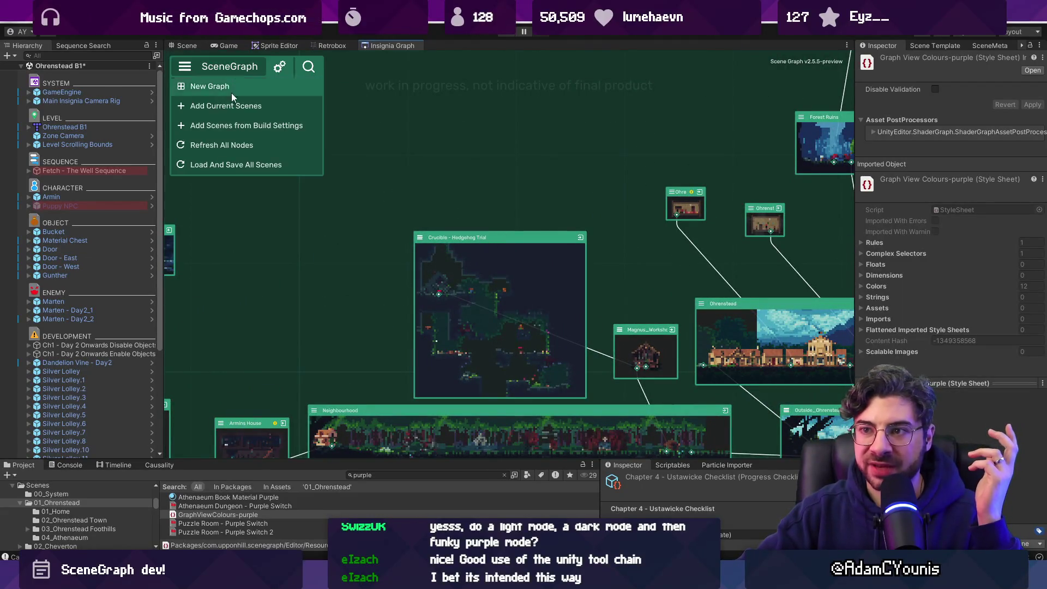
{"action": "left_click", "coordinate": [357, 298]}
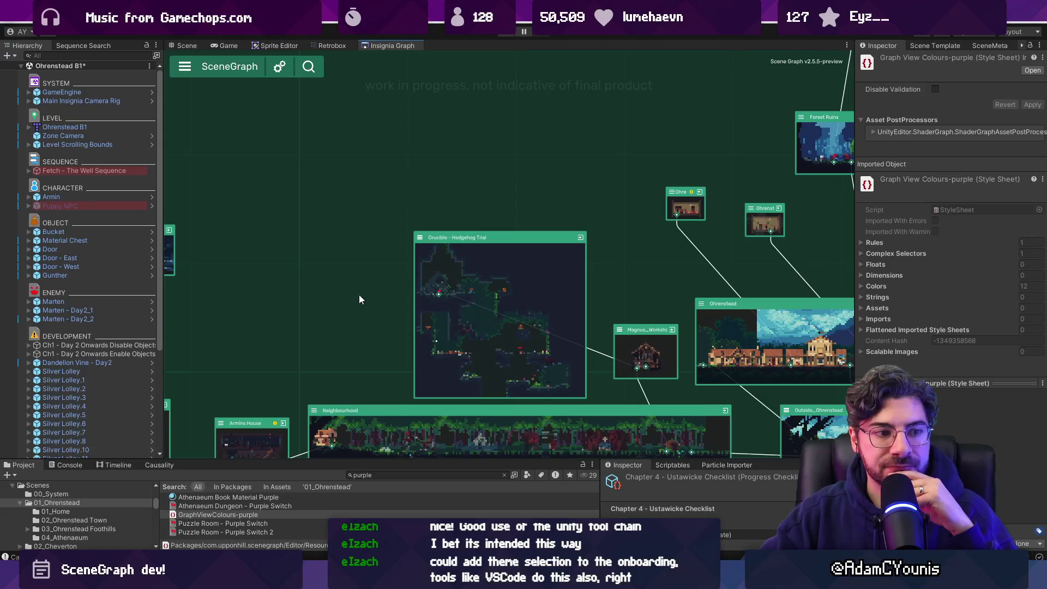
{"action": "scroll", "coordinate": [374, 253], "scroll_direction": "down", "scroll_amount": 6}
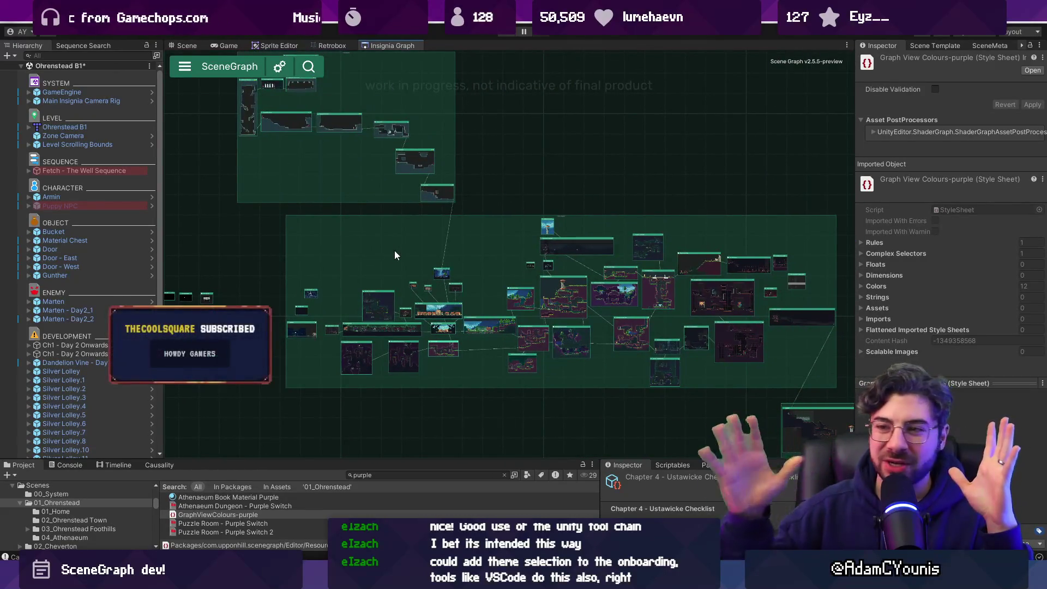
{"action": "scroll", "coordinate": [295, 337], "scroll_direction": "up", "scroll_amount": 4}
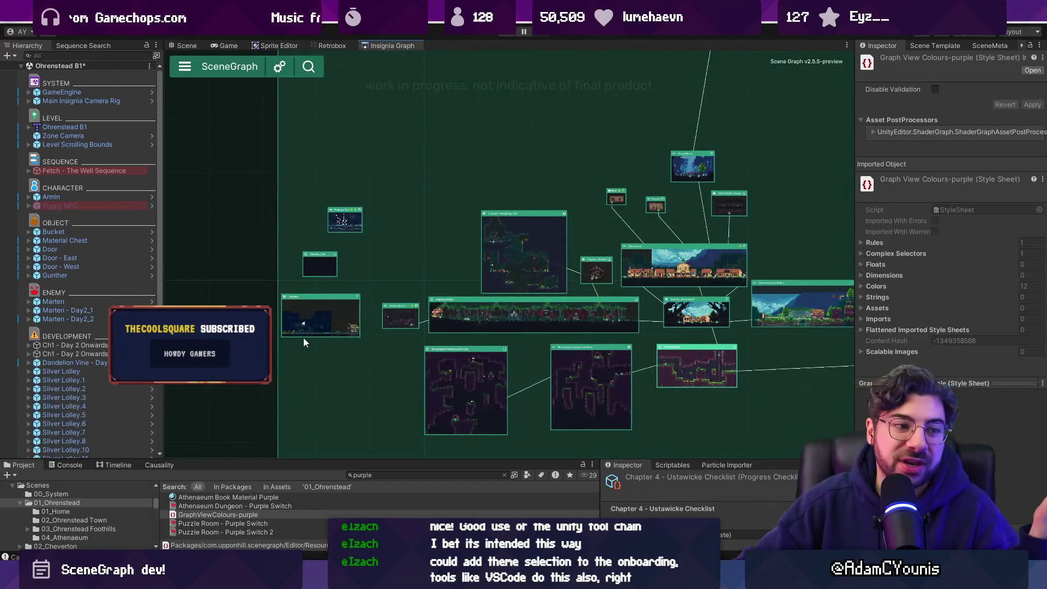
{"action": "scroll", "coordinate": [303, 338], "scroll_direction": "up", "scroll_amount": 5}
{"action": "key", "text": "alt+Tab"}
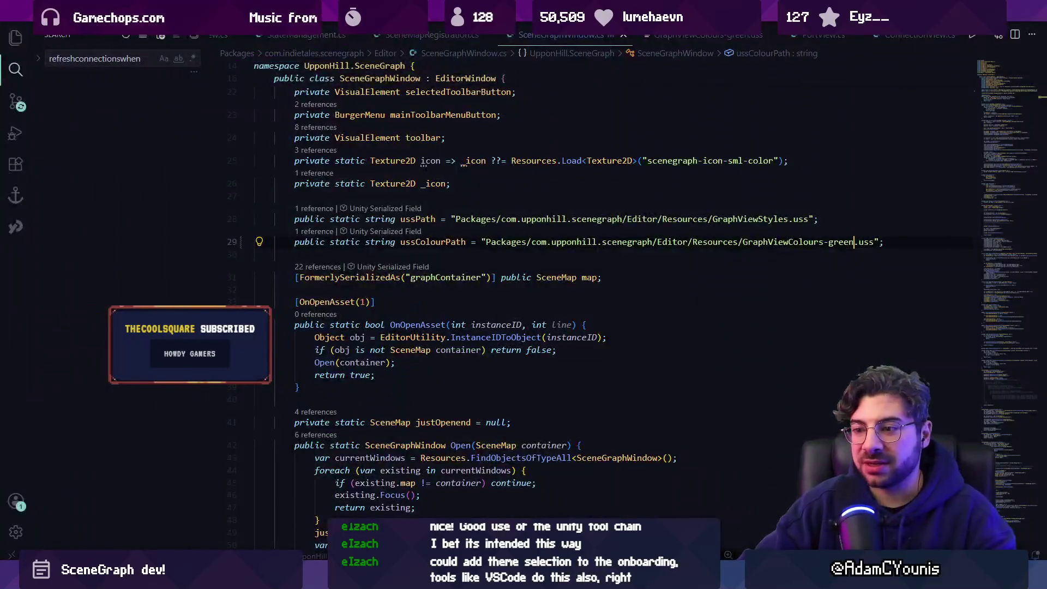
Undo the edit so ussColourPath points back to GraphViewColours-purple.uss, and return to Unity
{"action": "key", "text": "ctrl+z"}
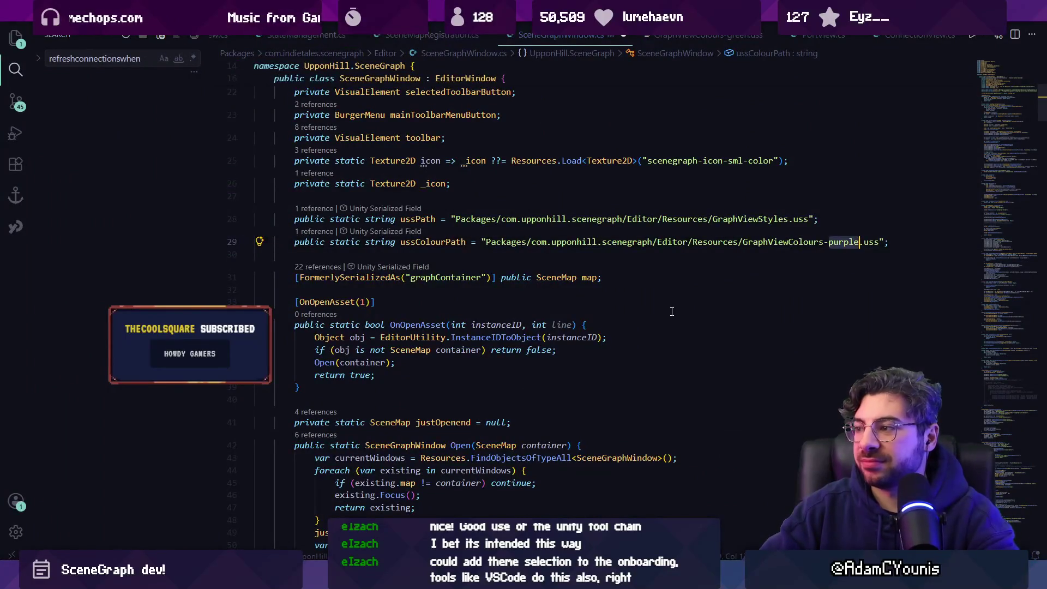
{"action": "key", "text": "alt+Tab"}
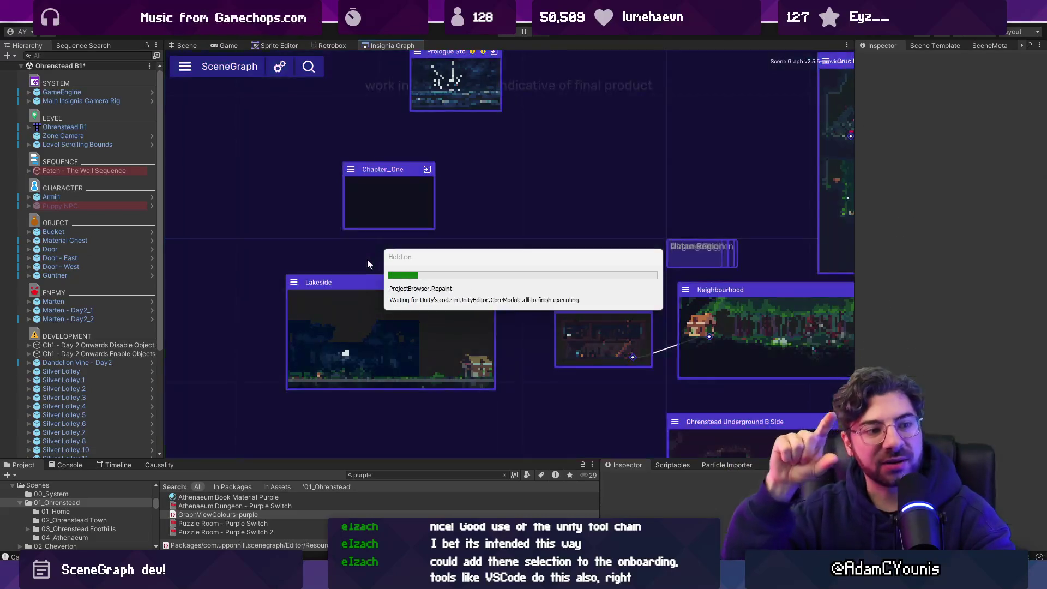
Zoom around the purple graph and nudge the Ohrenstead B1 node left
{"action": "scroll", "coordinate": [385, 267], "scroll_direction": "down", "scroll_amount": 2}
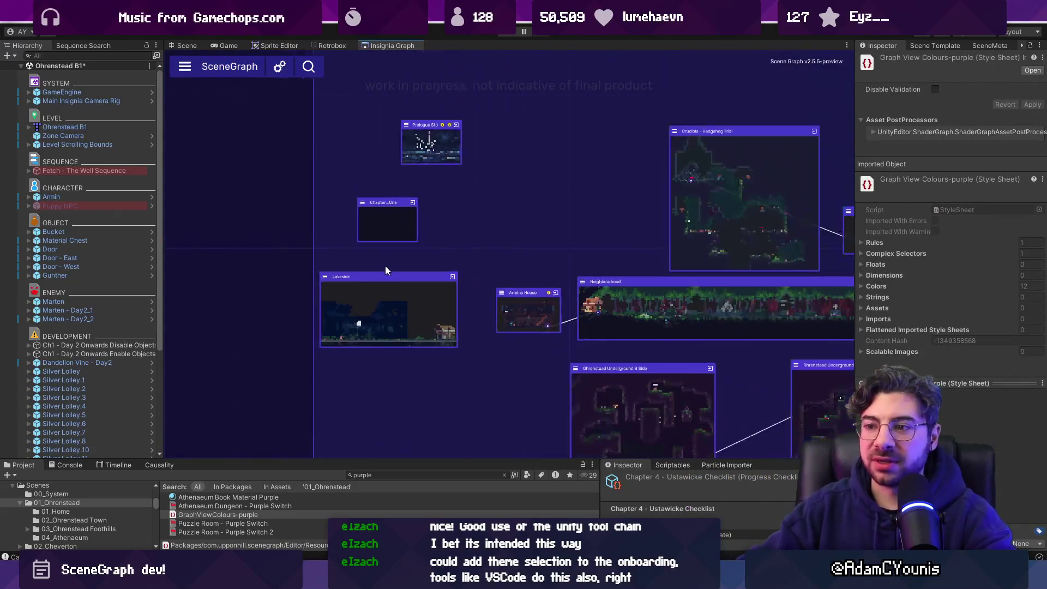
{"action": "scroll", "coordinate": [385, 266], "scroll_direction": "up", "scroll_amount": 5}
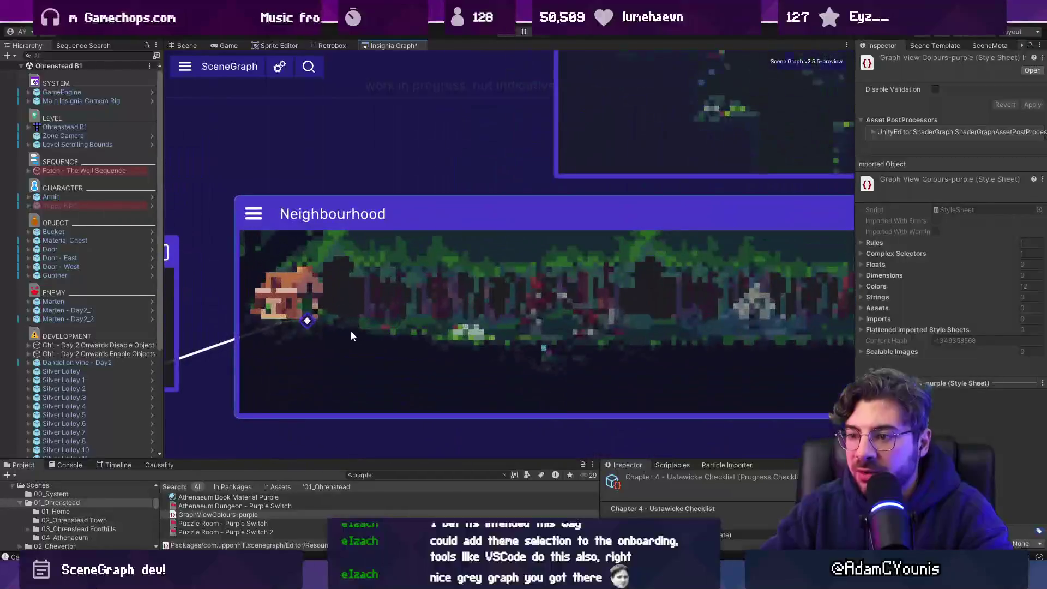
{"action": "scroll", "coordinate": [323, 245], "scroll_direction": "down", "scroll_amount": 5}
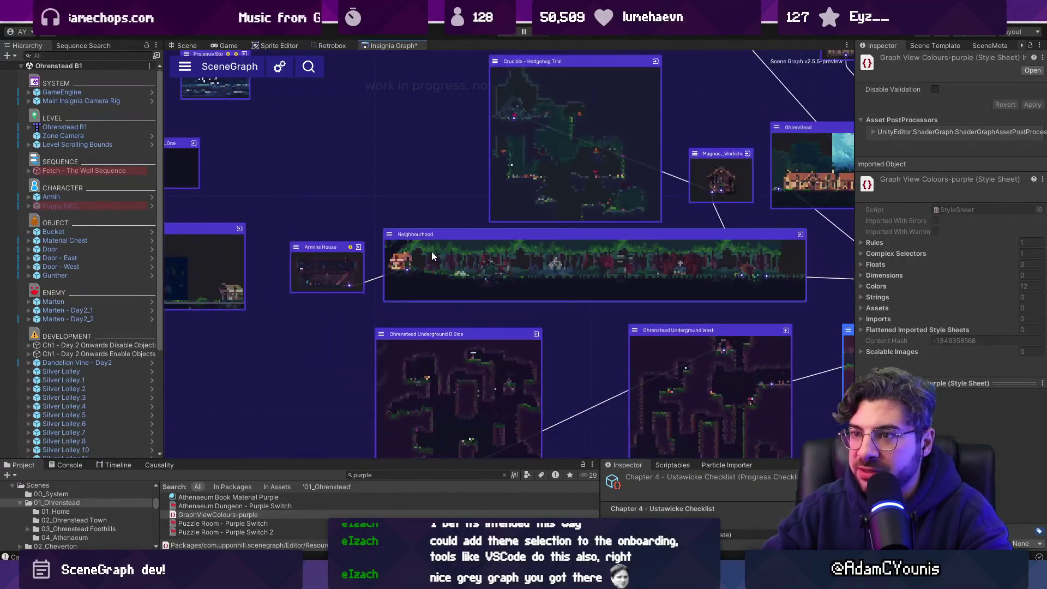
{"action": "scroll", "coordinate": [337, 187], "scroll_direction": "down", "scroll_amount": 1}
{"action": "scroll", "coordinate": [263, 181], "scroll_direction": "up", "scroll_amount": 2}
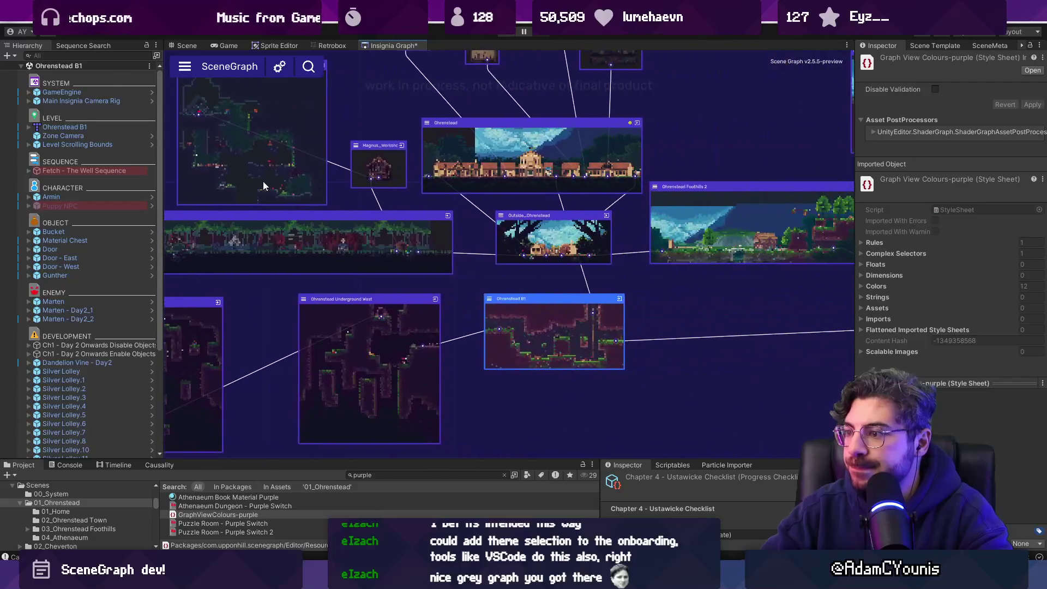
{"action": "scroll", "coordinate": [541, 322], "scroll_direction": "up", "scroll_amount": 3}
{"action": "left_click_drag", "start_coordinate": [518, 278], "coordinate": [483, 281]}
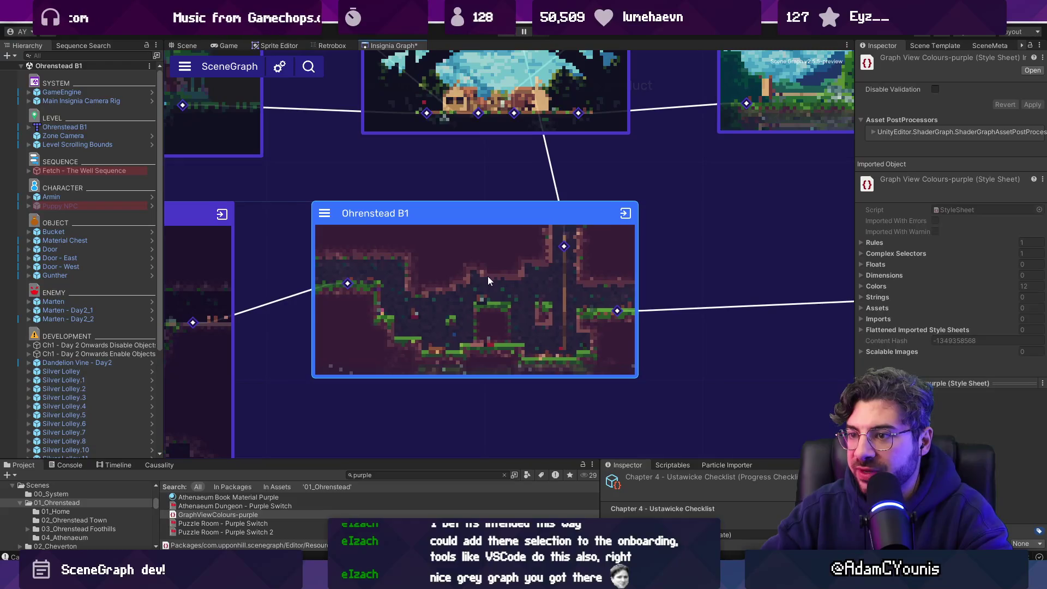
{"action": "scroll", "coordinate": [537, 248], "scroll_direction": "down", "scroll_amount": 4}
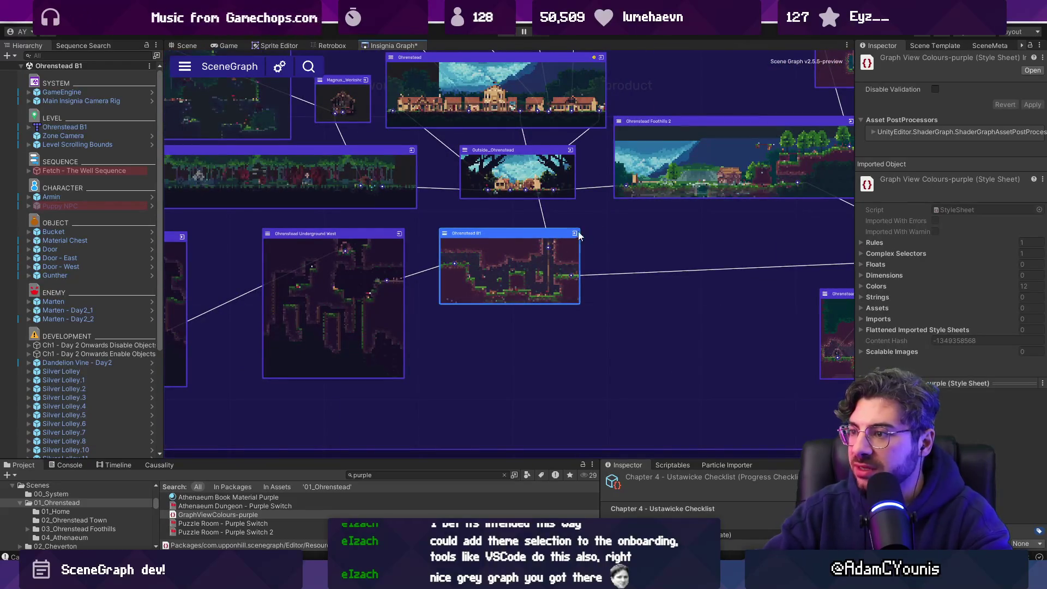
{"action": "scroll", "coordinate": [545, 269], "scroll_direction": "up", "scroll_amount": 5}
{"action": "scroll", "coordinate": [611, 319], "scroll_direction": "down", "scroll_amount": 4}
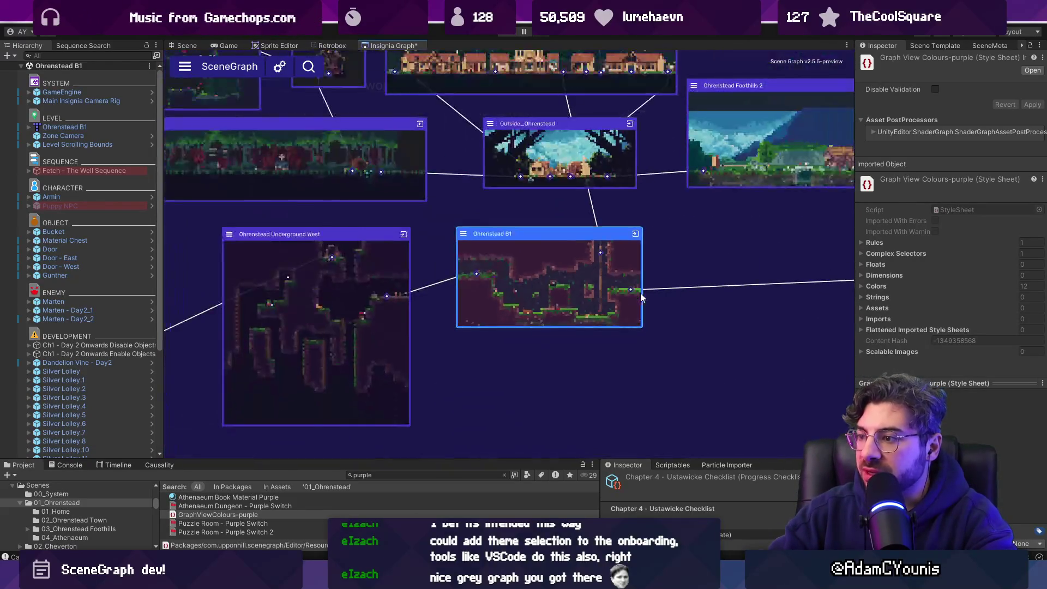
{"action": "scroll", "coordinate": [587, 285], "scroll_direction": "up", "scroll_amount": 5}
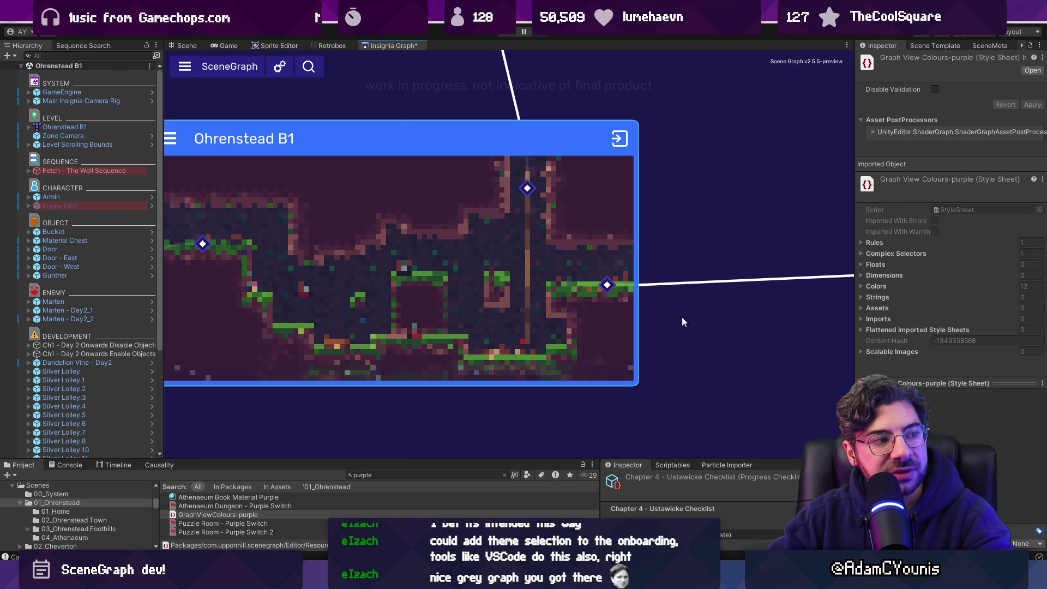
{"action": "scroll", "coordinate": [670, 312], "scroll_direction": "up", "scroll_amount": 1}
{"action": "scroll", "coordinate": [580, 355], "scroll_direction": "down", "scroll_amount": 4}
Pan over to the Ohrenstead Foothills 2 node and zoom in on it
{"action": "left_click_drag", "start_coordinate": [674, 240], "coordinate": [349, 286]}
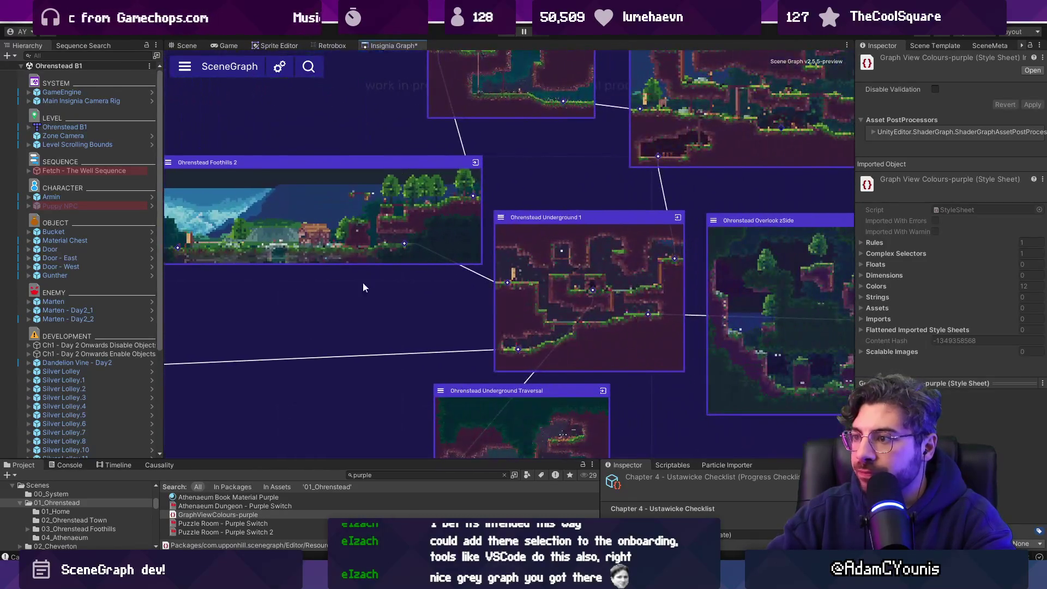
{"action": "scroll", "coordinate": [656, 214], "scroll_direction": "up", "scroll_amount": 3}
{"action": "scroll", "coordinate": [681, 282], "scroll_direction": "down", "scroll_amount": 5}
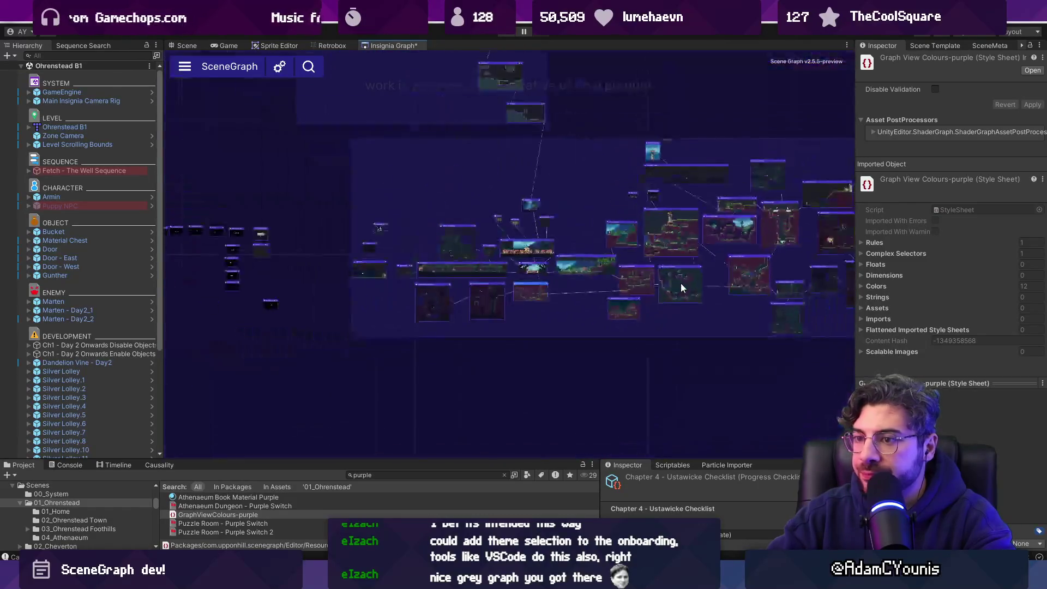
{"action": "scroll", "coordinate": [539, 185], "scroll_direction": "up", "scroll_amount": 5}
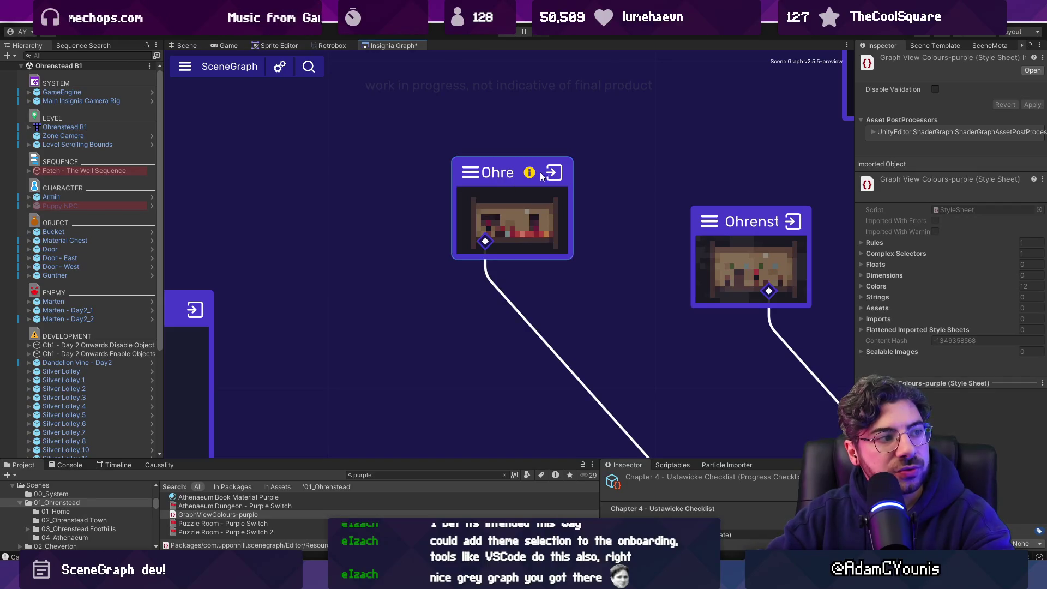
Refresh the out-of-date Ohrenstead node from its right-click menu
{"action": "mouse_move", "coordinate": [533, 174]}
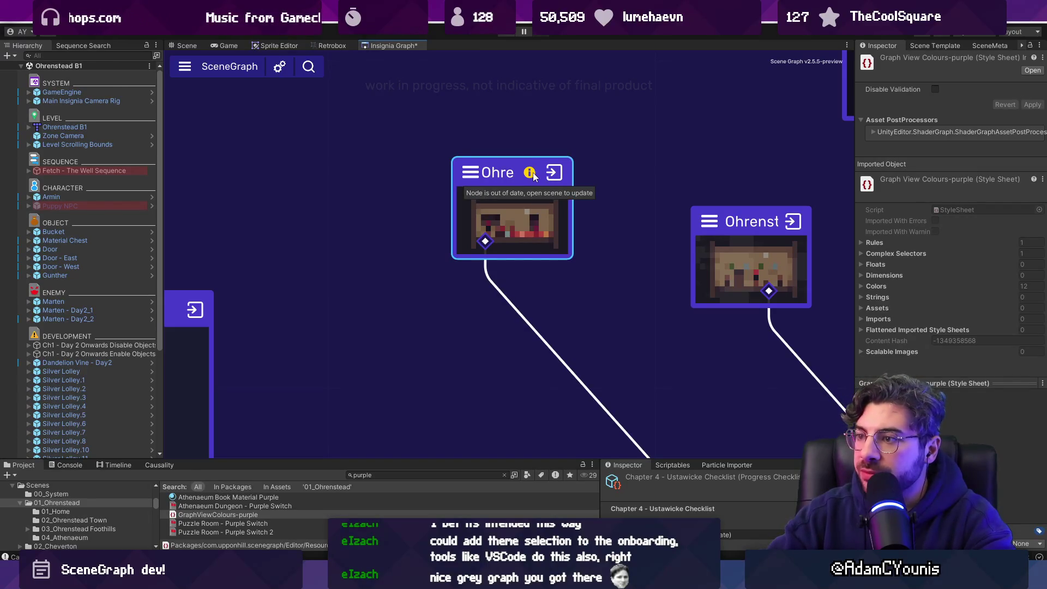
{"action": "right_click", "coordinate": [503, 202]}
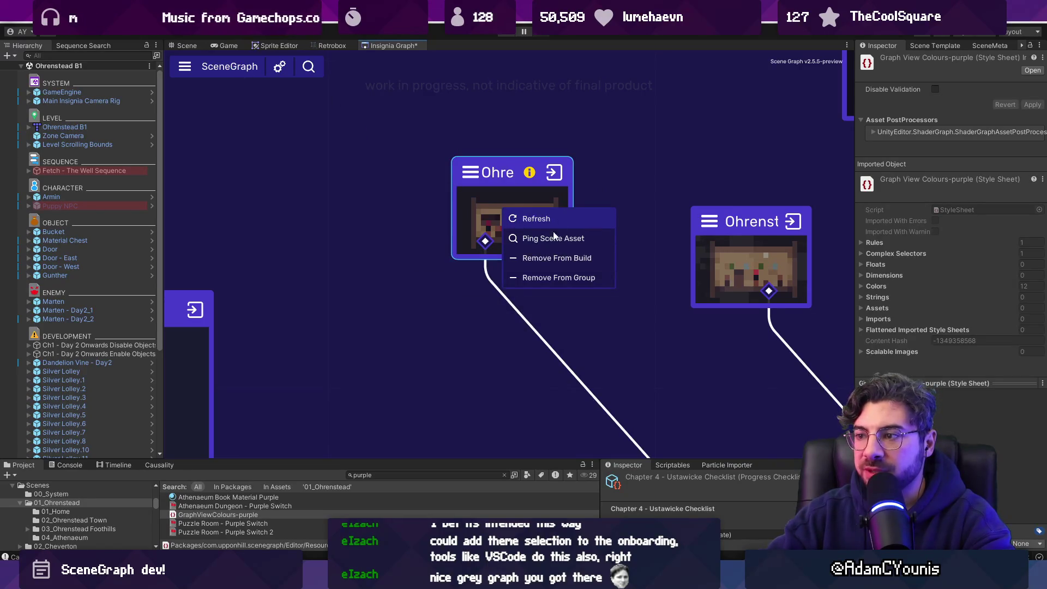
{"action": "left_click", "coordinate": [185, 66]}
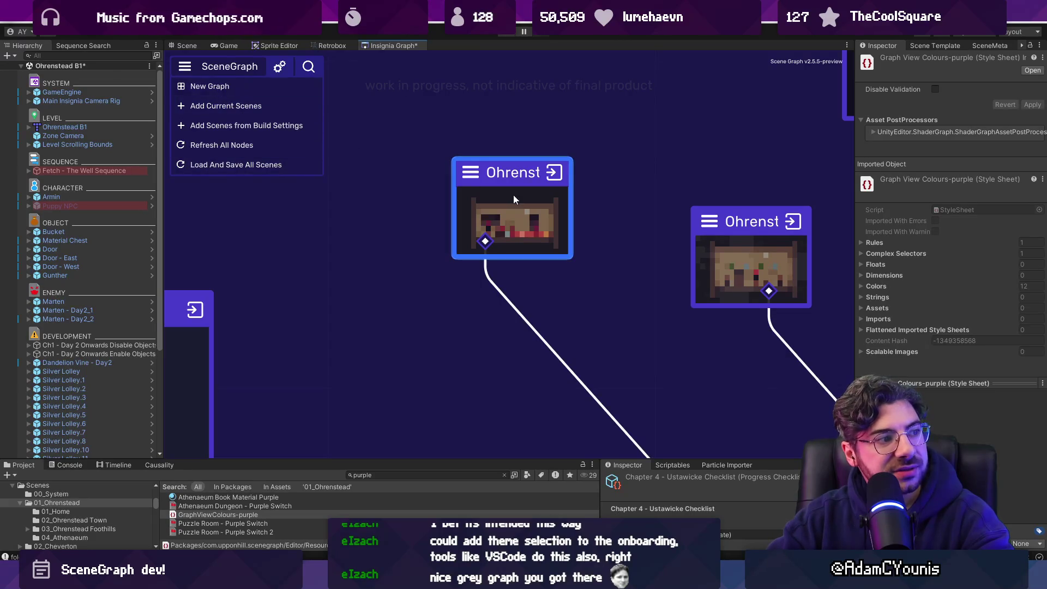
Search the graph for 'armin' to jump to Armins House, then save the scene
{"action": "left_click", "coordinate": [474, 173]}
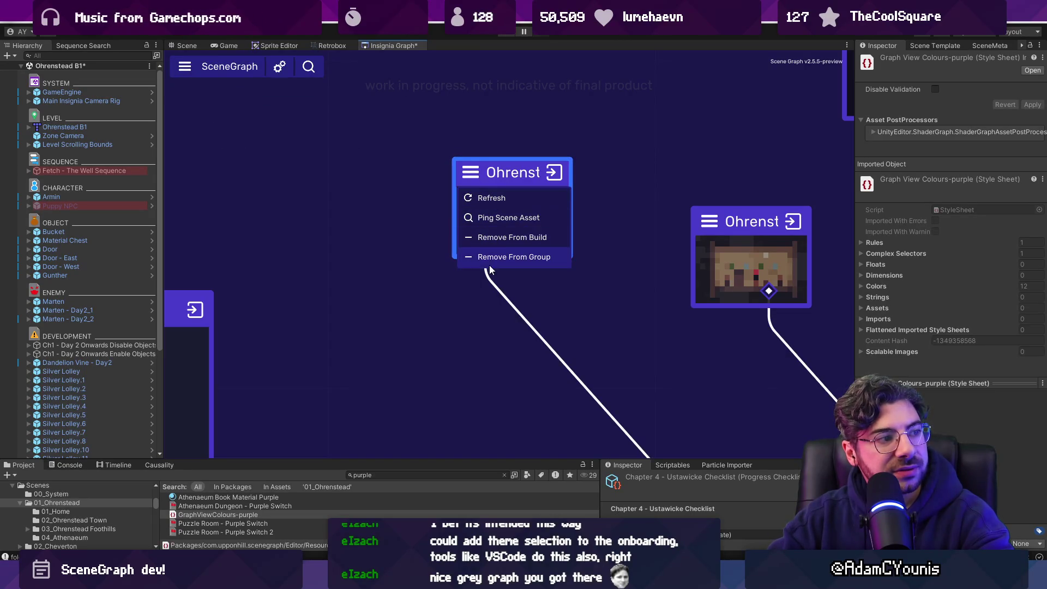
{"action": "left_click", "coordinate": [308, 66]}
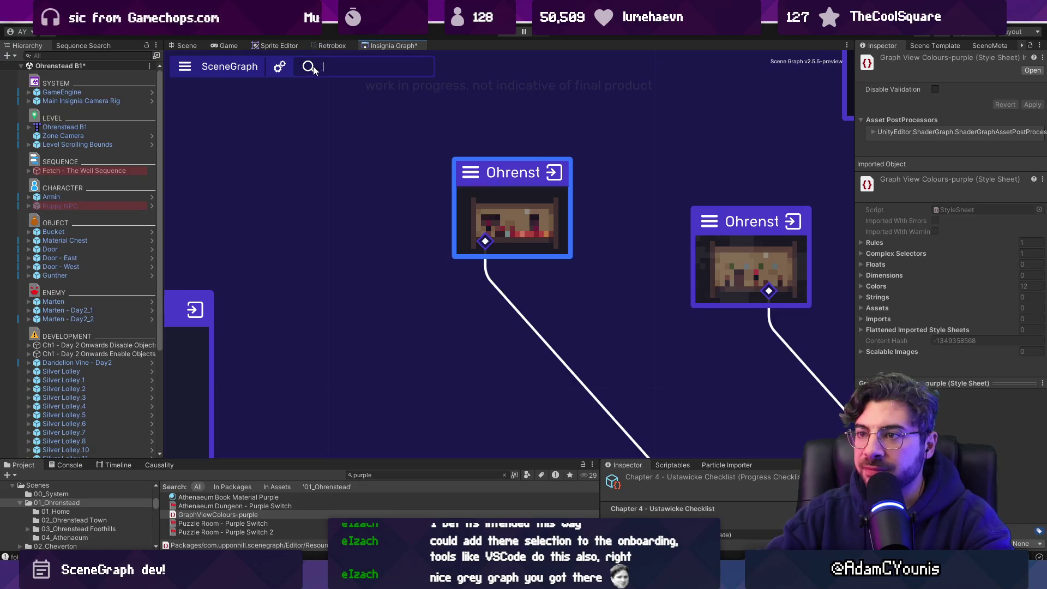
{"action": "type", "text": "armin"}
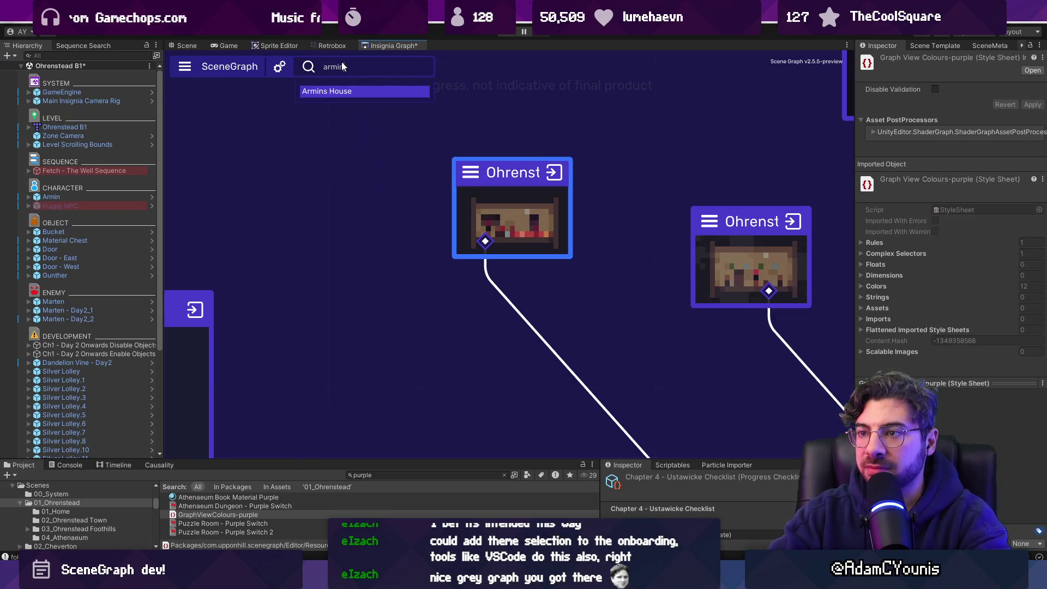
{"action": "key", "text": "Return"}
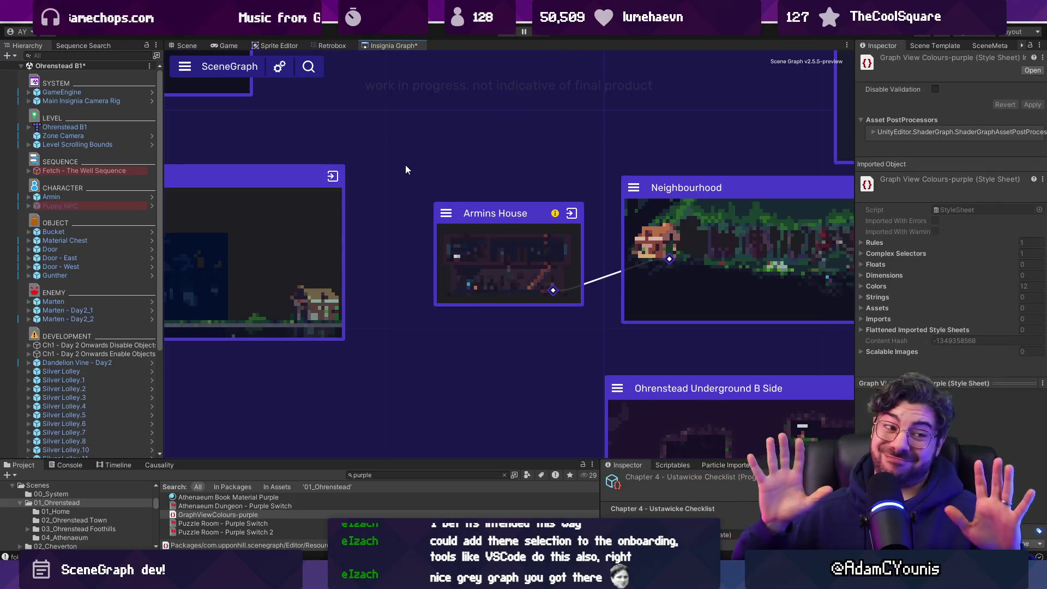
{"action": "scroll", "coordinate": [425, 189], "scroll_direction": "down", "scroll_amount": 6}
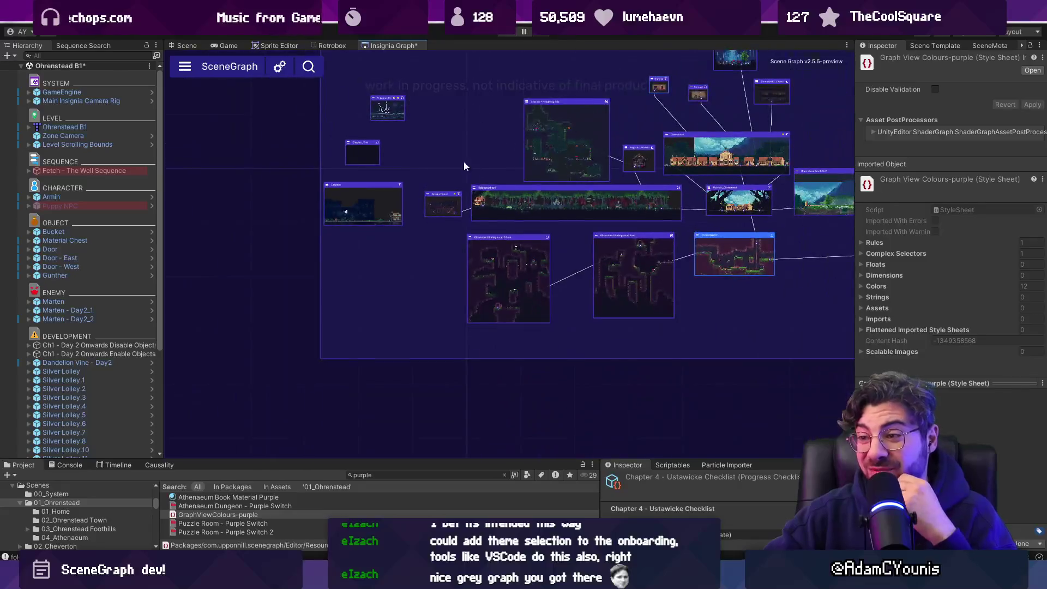
{"action": "scroll", "coordinate": [389, 209], "scroll_direction": "down", "scroll_amount": 5}
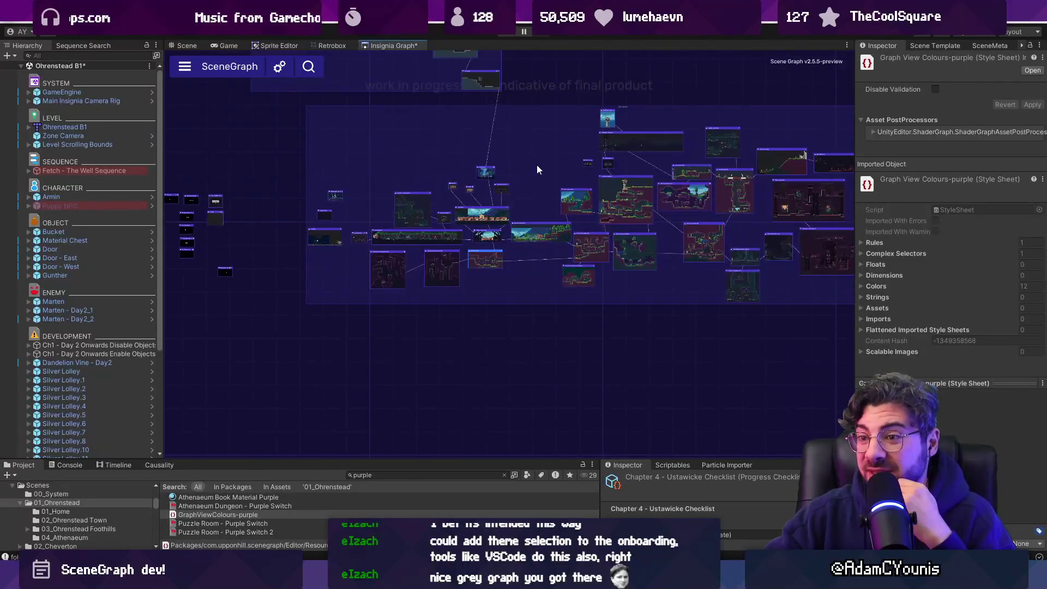
{"action": "scroll", "coordinate": [535, 165], "scroll_direction": "up", "scroll_amount": 2}
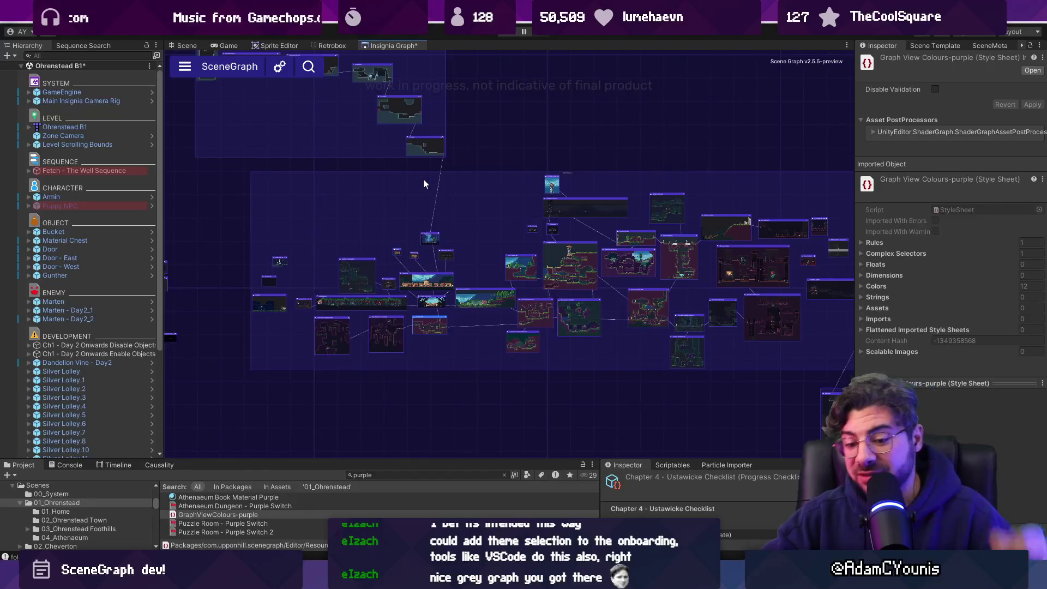
{"action": "key", "text": "ctrl+s"}
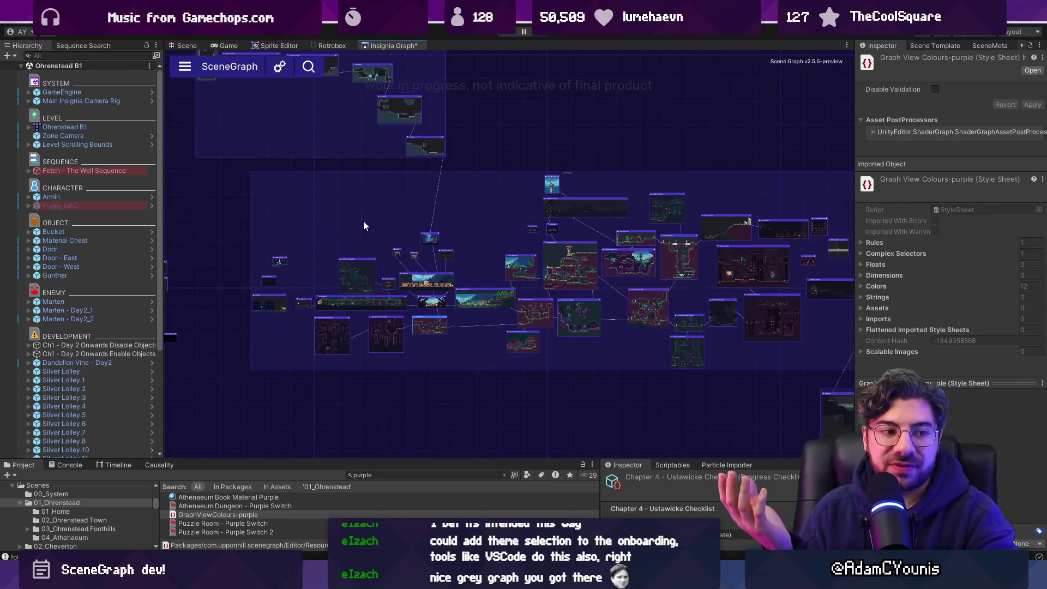
Close the Insignia Graph tab, reopen it from Window > Indie Tales > Maps, and dock it
{"action": "right_click", "coordinate": [374, 46]}
{"action": "left_click", "coordinate": [409, 64]}
{"action": "left_click", "coordinate": [387, 16]}
{"action": "mouse_move", "coordinate": [491, 117]}
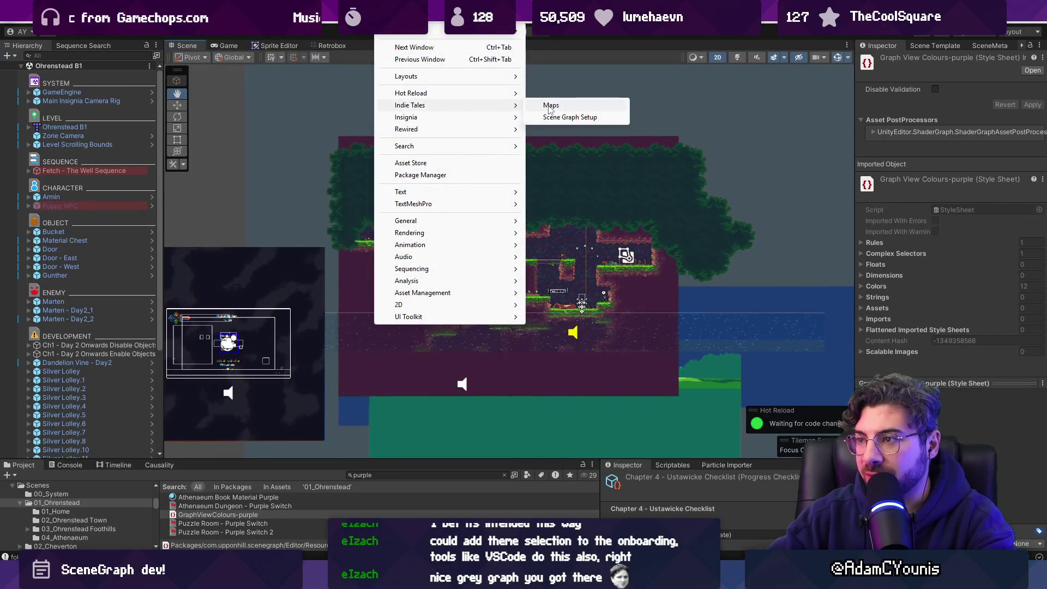
{"action": "left_click", "coordinate": [551, 103]}
{"action": "left_click", "coordinate": [330, 86]}
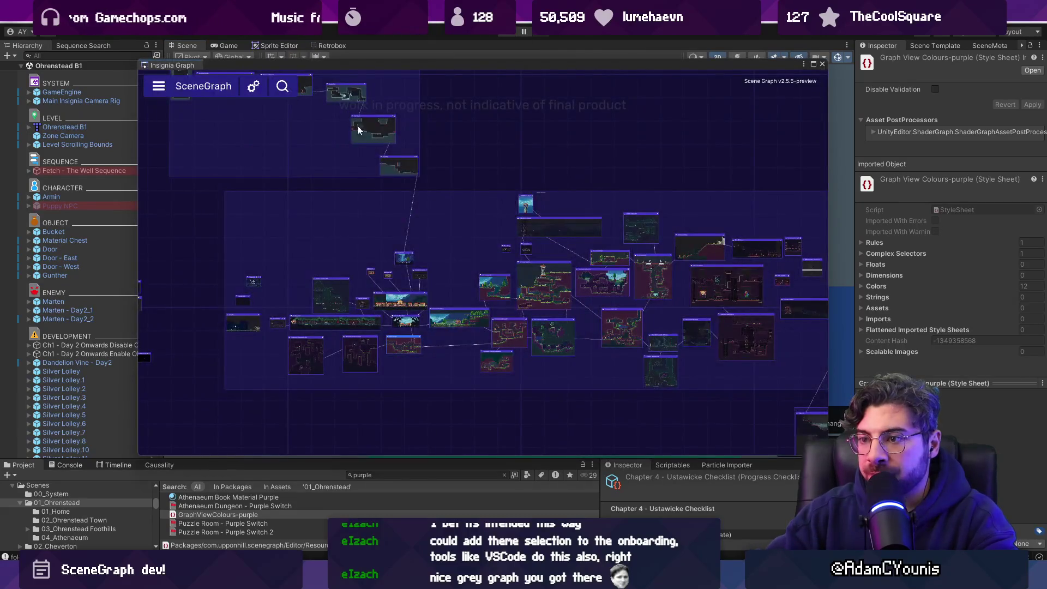
{"action": "left_click_drag", "start_coordinate": [171, 66], "coordinate": [382, 47]}
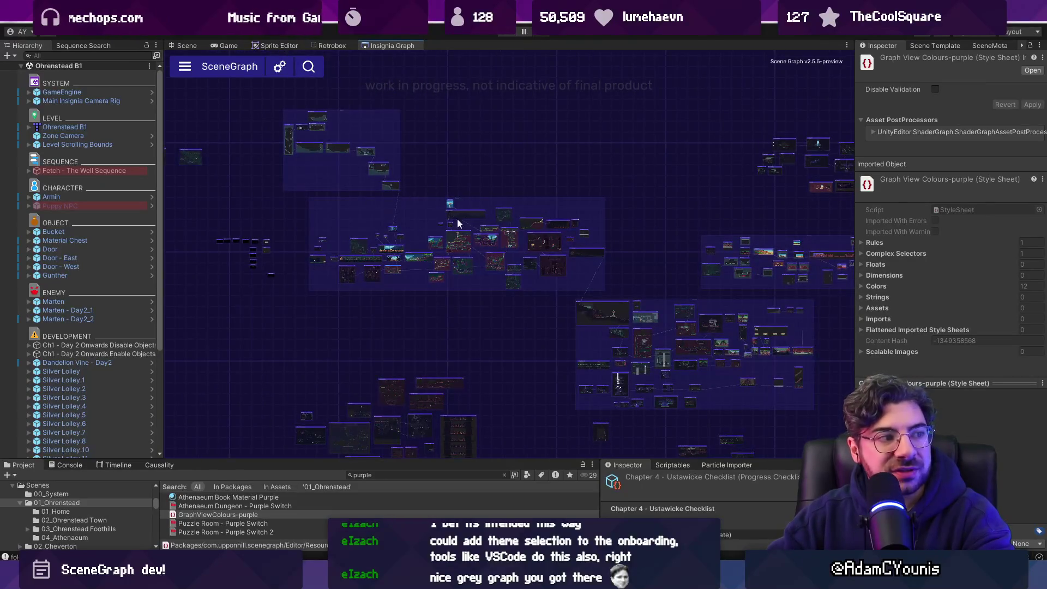
Select several scene nodes and zoom around the reloaded Insignia graph
{"action": "scroll", "coordinate": [318, 218], "scroll_direction": "up", "scroll_amount": 3}
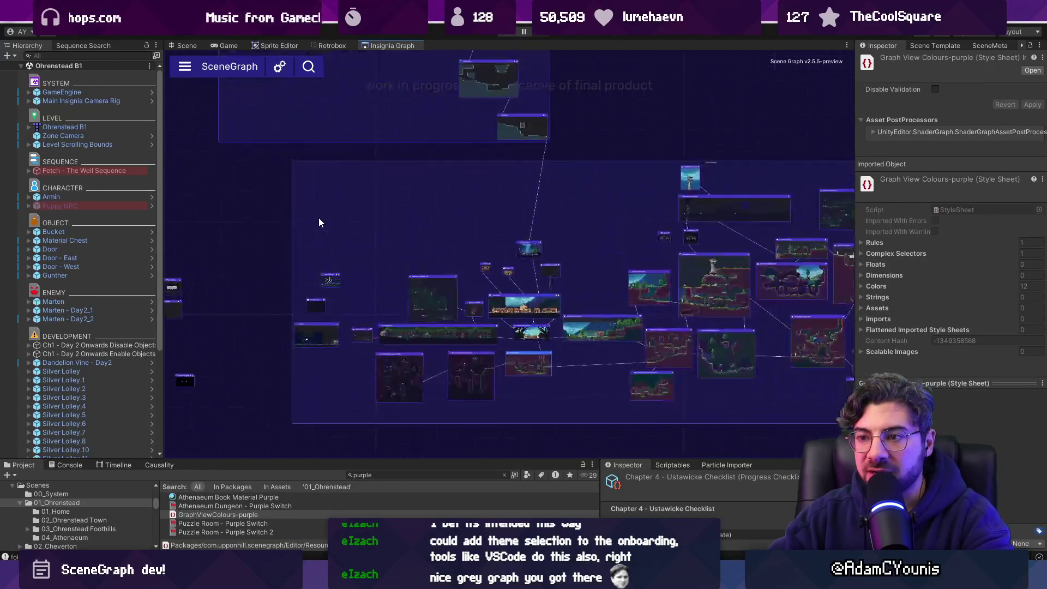
{"action": "left_click_drag", "start_coordinate": [351, 204], "coordinate": [404, 231]}
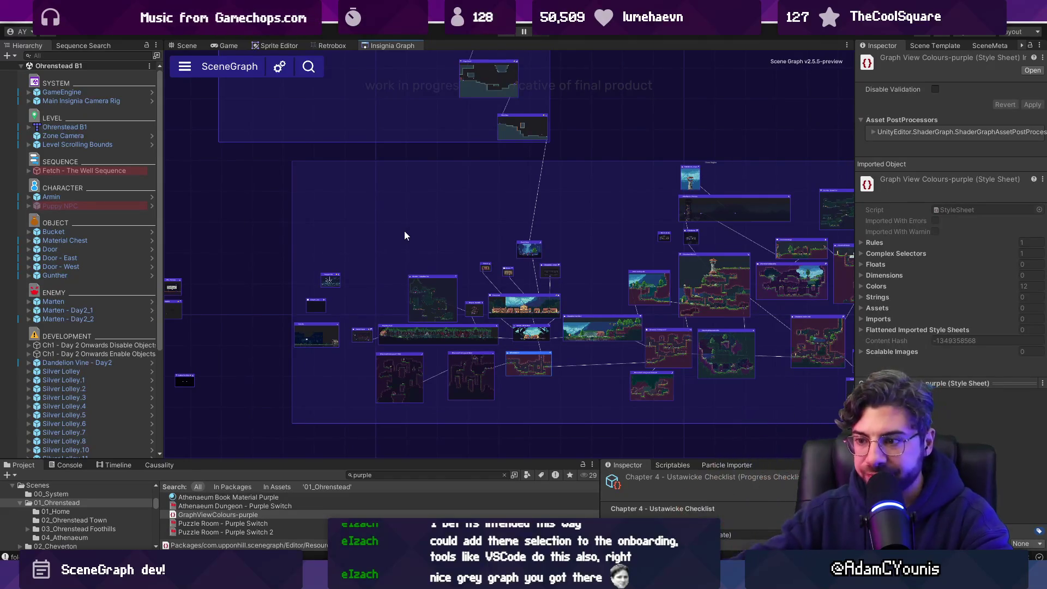
{"action": "scroll", "coordinate": [398, 232], "scroll_direction": "down", "scroll_amount": 3}
{"action": "scroll", "coordinate": [399, 233], "scroll_direction": "up", "scroll_amount": 3}
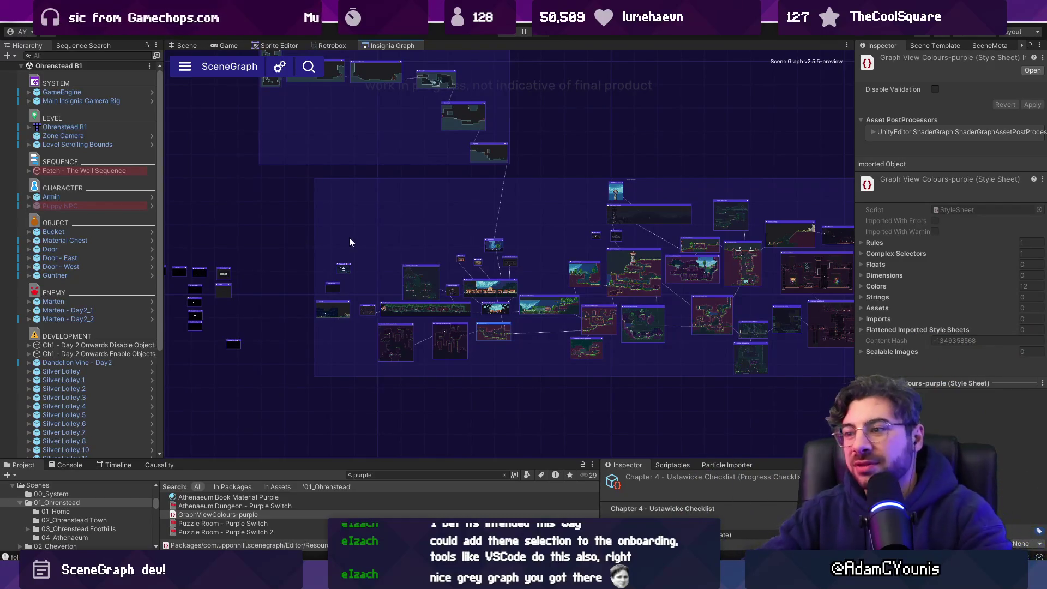
{"action": "scroll", "coordinate": [381, 251], "scroll_direction": "down", "scroll_amount": 3}
{"action": "scroll", "coordinate": [332, 256], "scroll_direction": "up", "scroll_amount": 3}
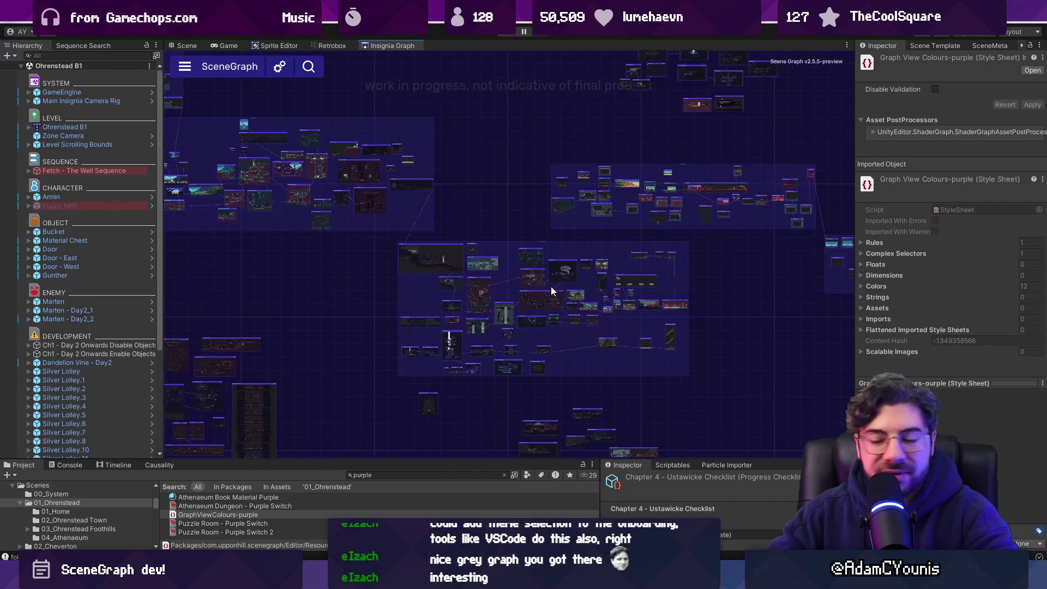
{"action": "scroll", "coordinate": [474, 207], "scroll_direction": "up", "scroll_amount": 2}
{"action": "scroll", "coordinate": [473, 152], "scroll_direction": "up", "scroll_amount": 3}
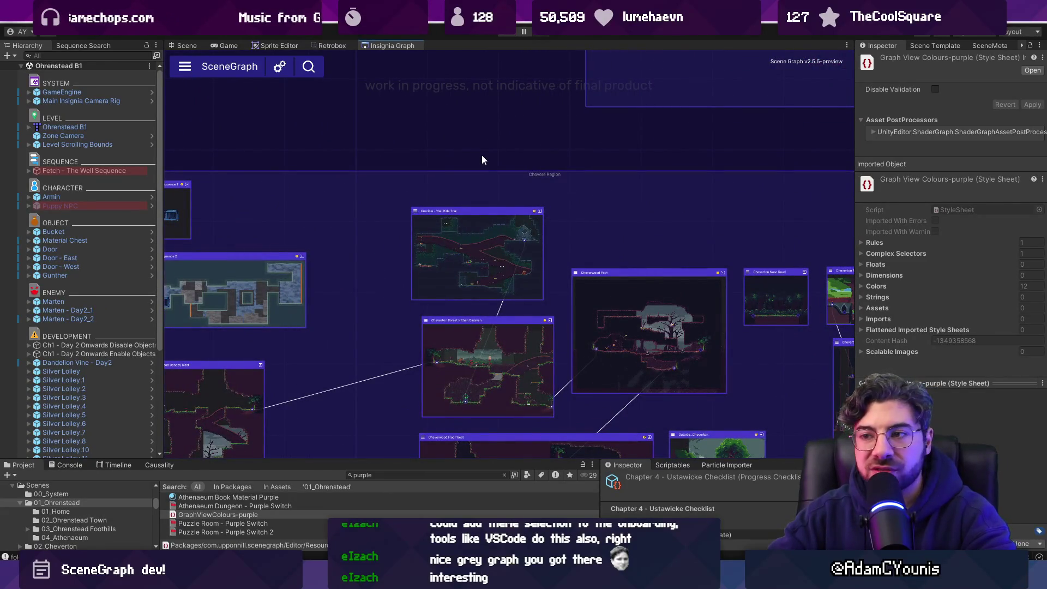
{"action": "scroll", "coordinate": [499, 226], "scroll_direction": "up", "scroll_amount": 4}
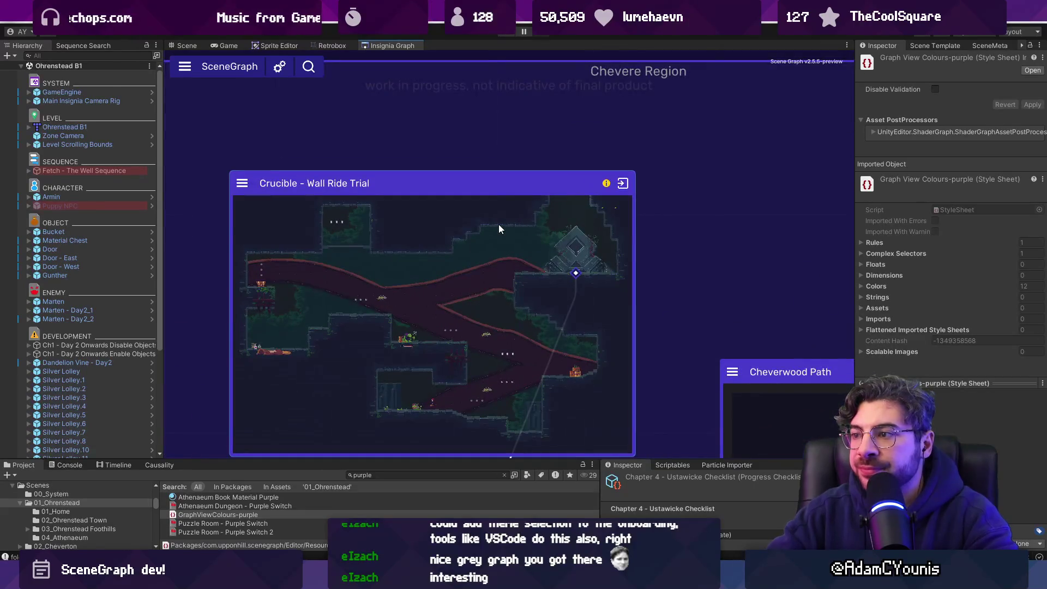
{"action": "scroll", "coordinate": [497, 210], "scroll_direction": "down", "scroll_amount": 6}
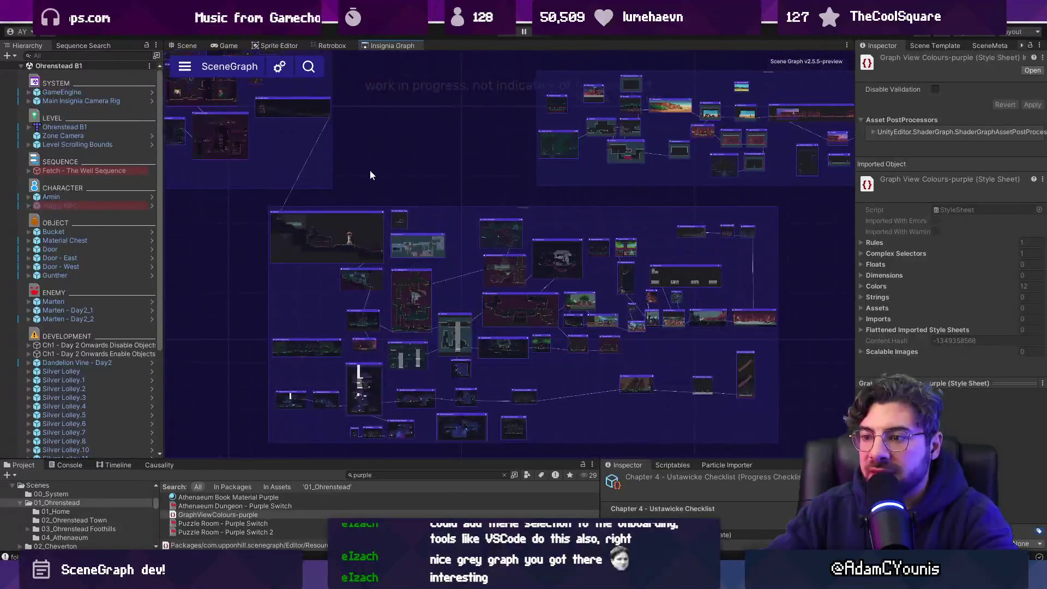
{"action": "scroll", "coordinate": [590, 321], "scroll_direction": "up", "scroll_amount": 2}
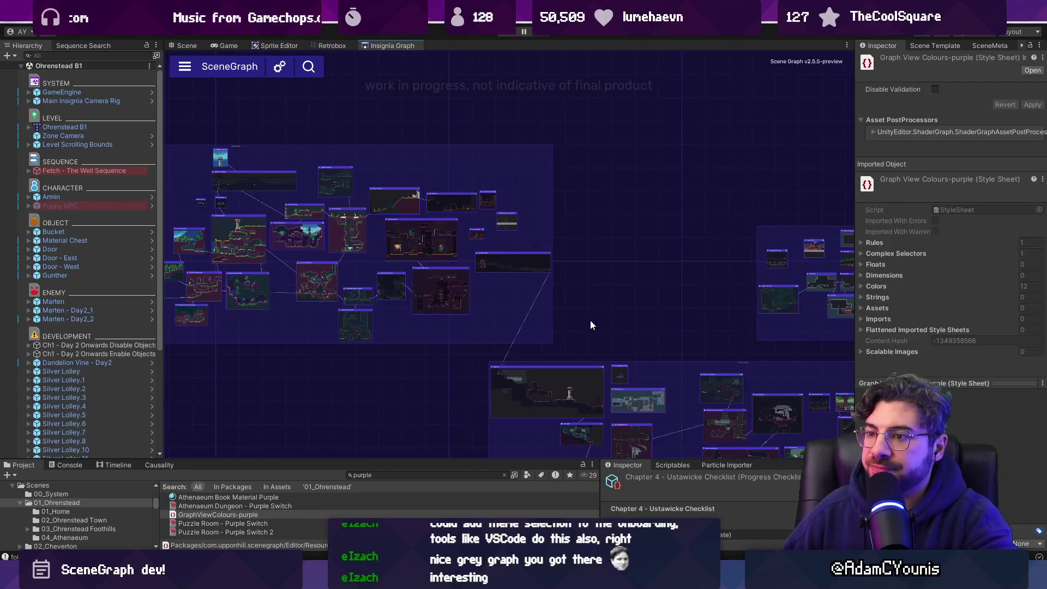
Reload the graph's node layout and briefly check the code editor before returning
{"action": "left_click", "coordinate": [306, 294]}
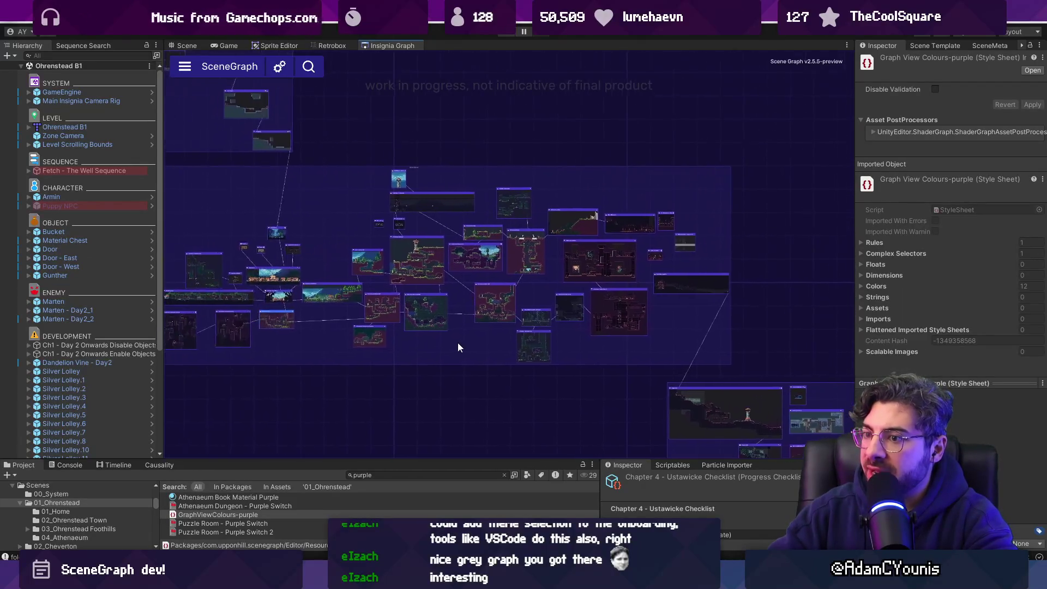
{"action": "key", "text": "alt+Tab"}
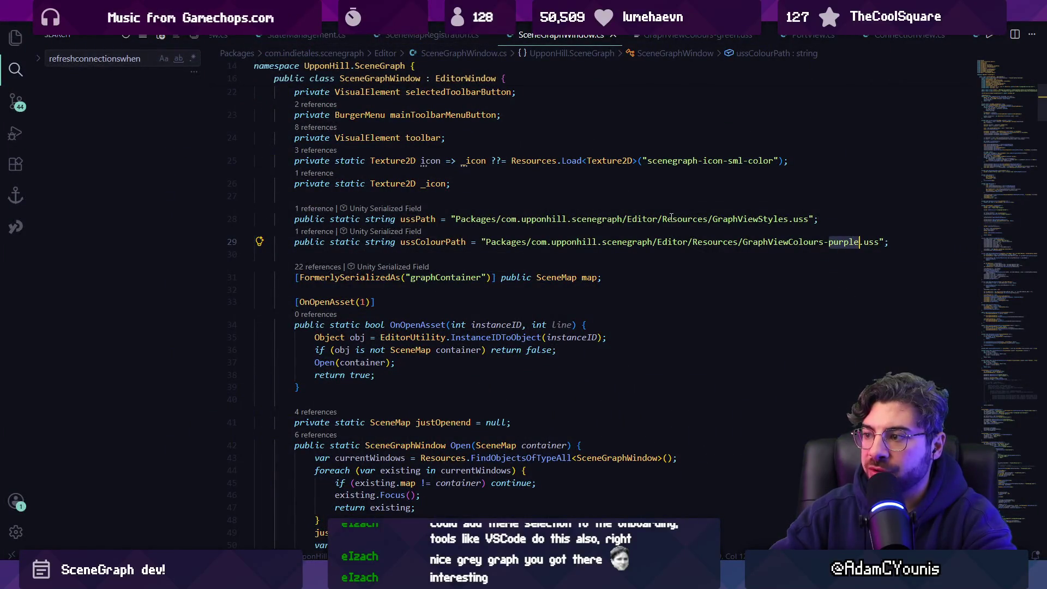
{"action": "key", "text": "alt+Tab"}
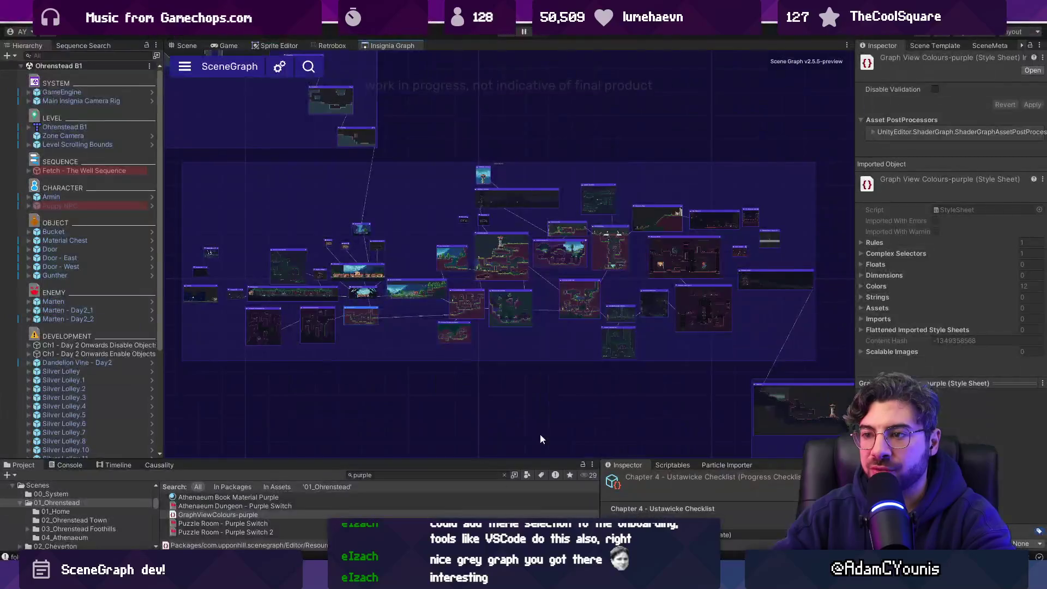
{"action": "scroll", "coordinate": [439, 142], "scroll_direction": "down", "scroll_amount": 3}
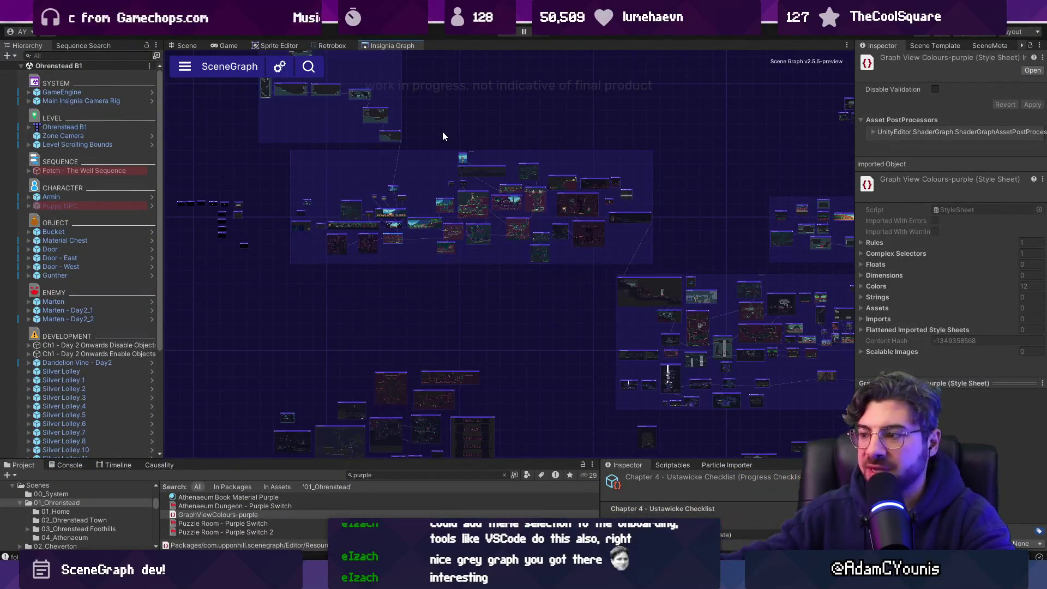
{"action": "left_click", "coordinate": [185, 67]}
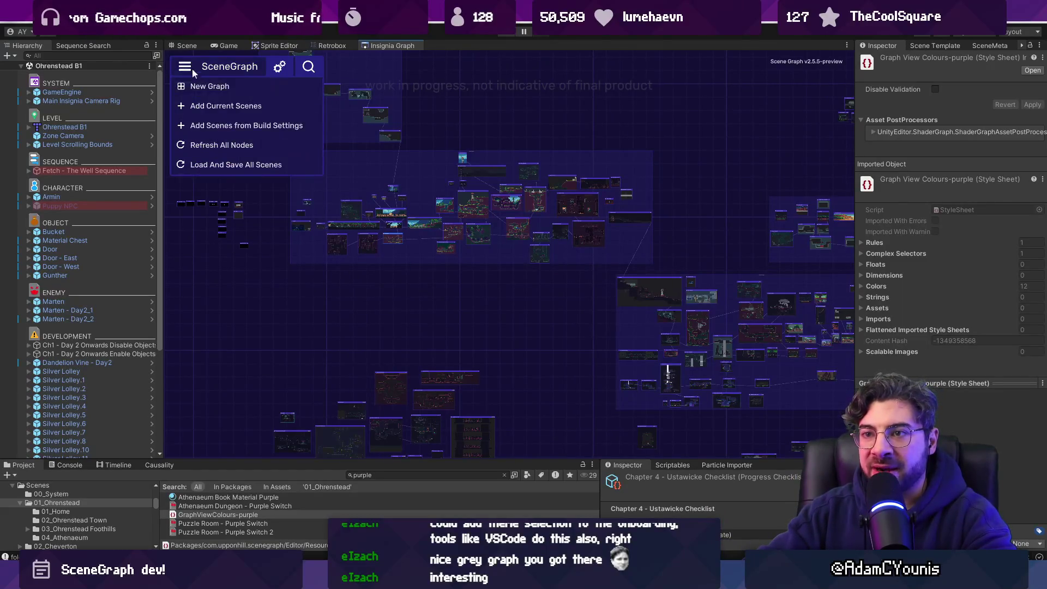
{"action": "left_click", "coordinate": [452, 102]}
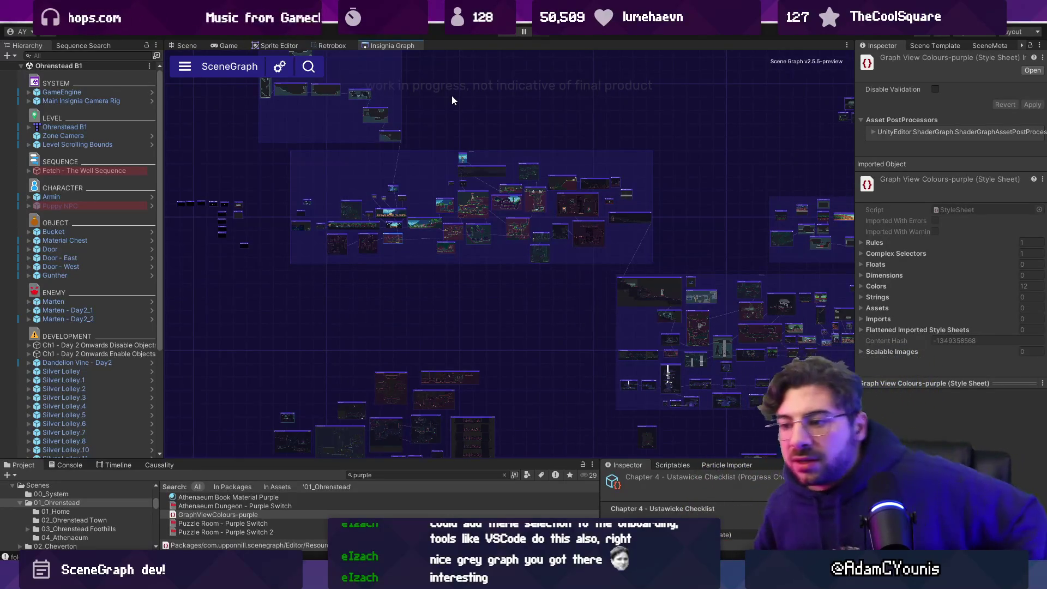
{"action": "left_click_drag", "start_coordinate": [534, 295], "coordinate": [498, 221]}
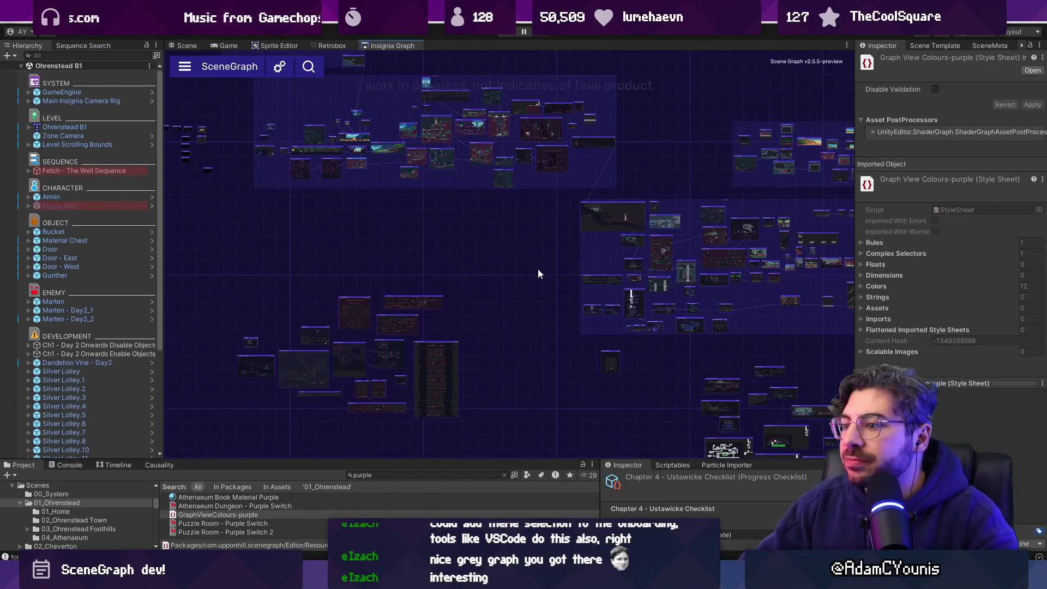
{"action": "left_click_drag", "start_coordinate": [571, 348], "coordinate": [440, 320]}
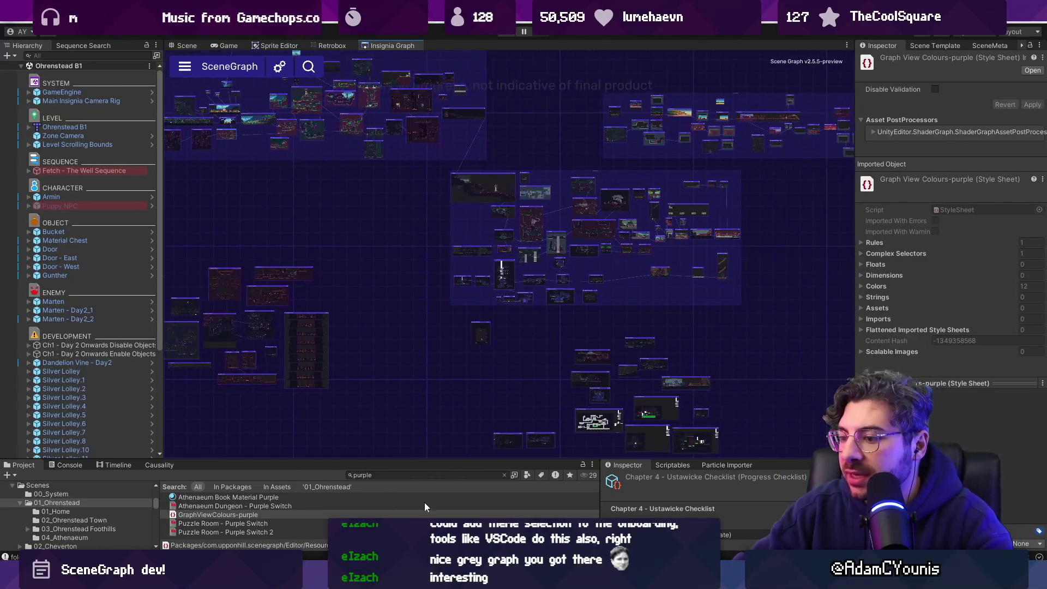
{"action": "scroll", "coordinate": [623, 435], "scroll_direction": "up", "scroll_amount": 5}
{"action": "scroll", "coordinate": [593, 421], "scroll_direction": "down", "scroll_amount": 3}
{"action": "scroll", "coordinate": [567, 361], "scroll_direction": "down", "scroll_amount": 5}
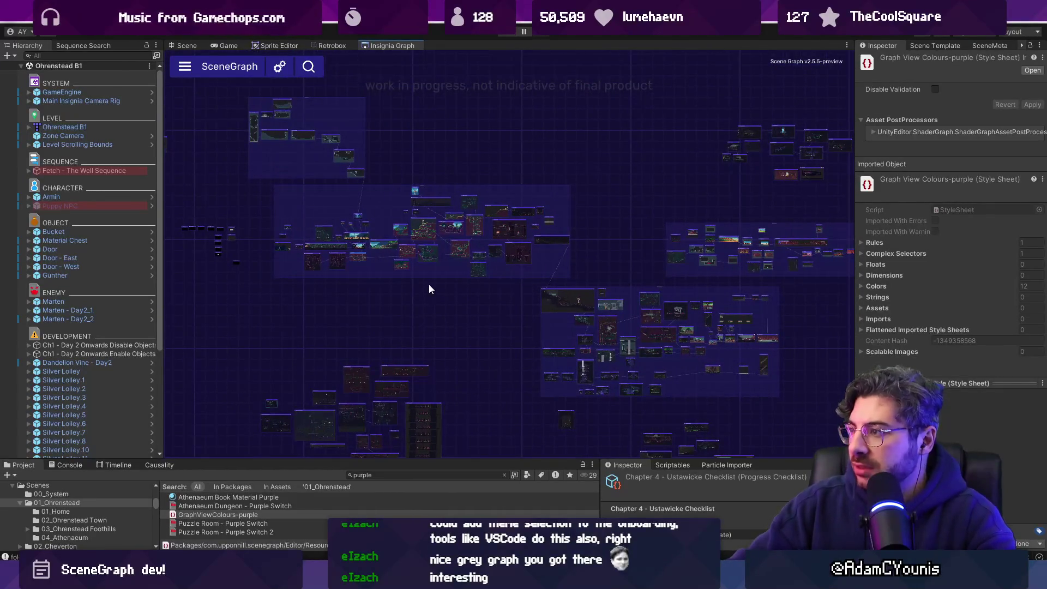
Switch to Figma and open the Design WIP page
{"action": "key", "text": "alt+Tab"}
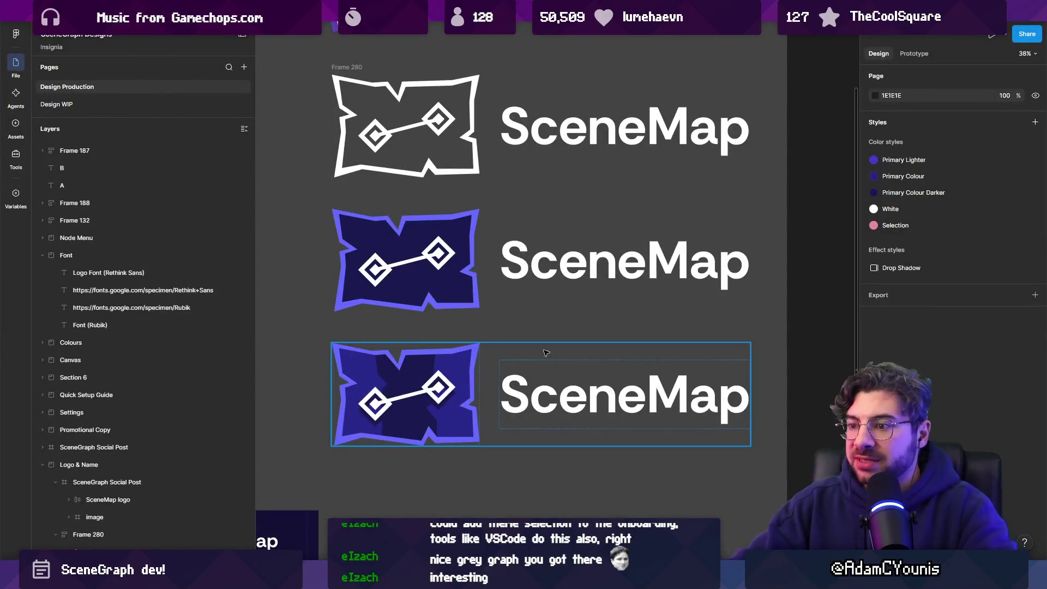
{"action": "scroll", "coordinate": [749, 279], "scroll_direction": "down", "scroll_amount": 10}
{"action": "scroll", "coordinate": [749, 280], "scroll_direction": "right", "scroll_amount": 3}
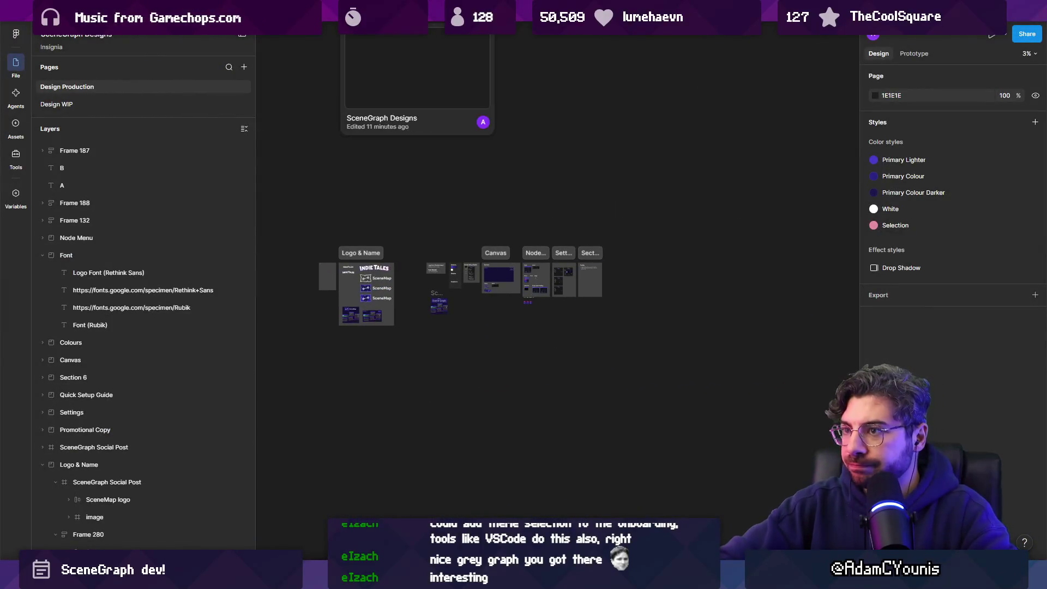
{"action": "left_click", "coordinate": [83, 106]}
Select and then deselect the Onboarding task card in the To Do column
{"action": "scroll", "coordinate": [549, 259], "scroll_direction": "up", "scroll_amount": 5}
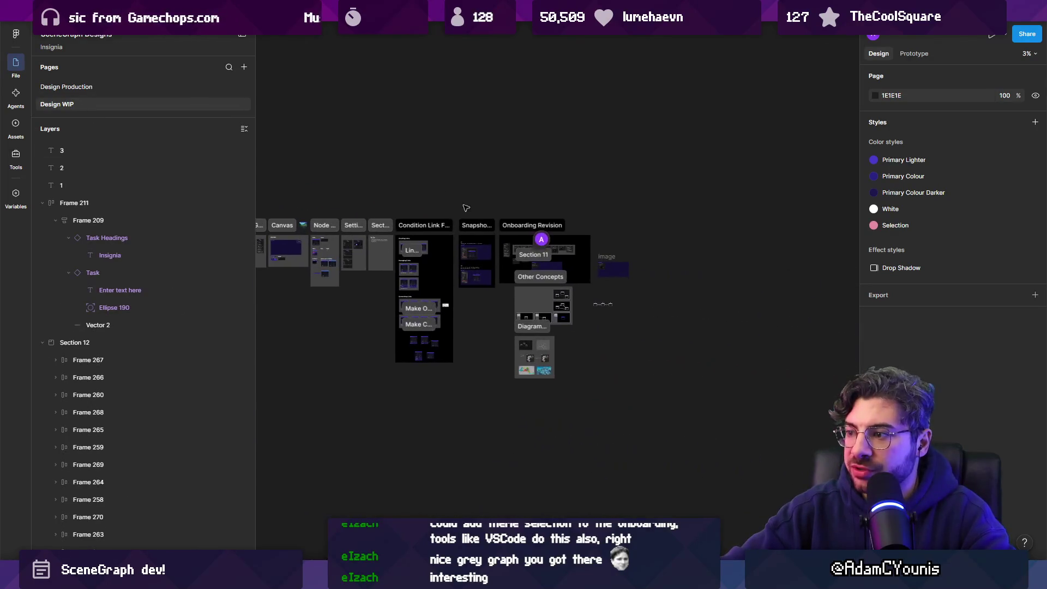
{"action": "scroll", "coordinate": [445, 256], "scroll_direction": "up", "scroll_amount": 10}
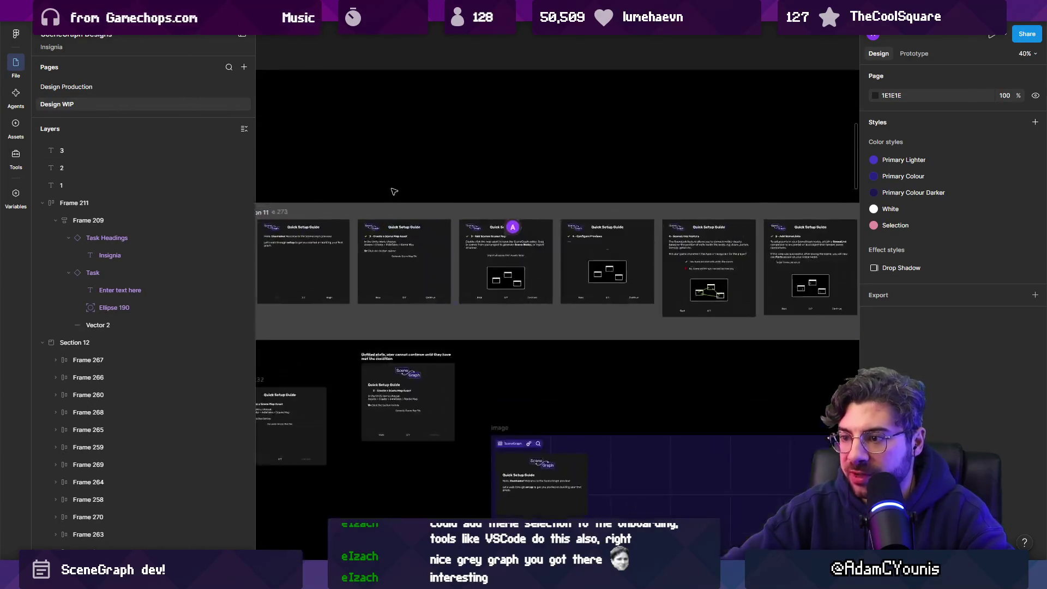
{"action": "scroll", "coordinate": [482, 189], "scroll_direction": "up", "scroll_amount": 3}
{"action": "scroll", "coordinate": [360, 186], "scroll_direction": "up", "scroll_amount": 8}
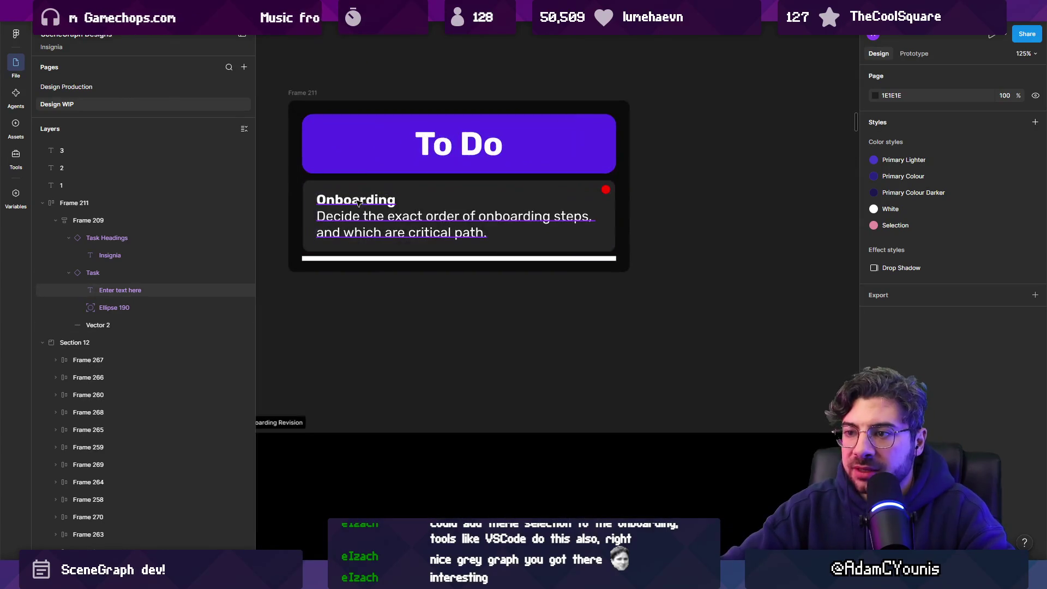
{"action": "left_click", "coordinate": [352, 188]}
{"action": "left_click", "coordinate": [670, 219]}
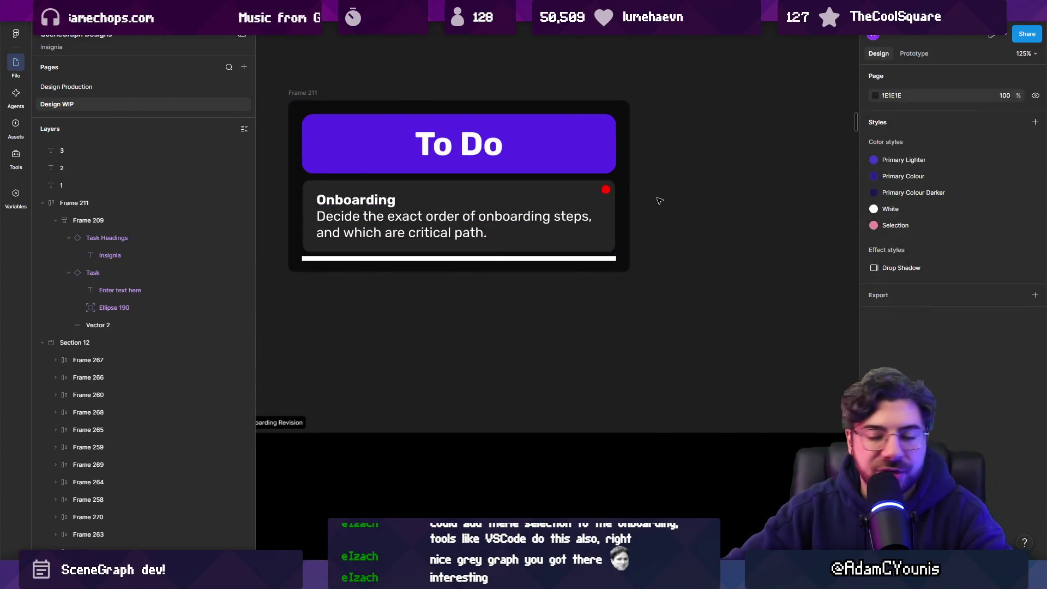
Pan to the Quick Setup Guide frames, including step 3 'Add Scenes to your Map'
{"action": "scroll", "coordinate": [648, 236], "scroll_direction": "down", "scroll_amount": 5}
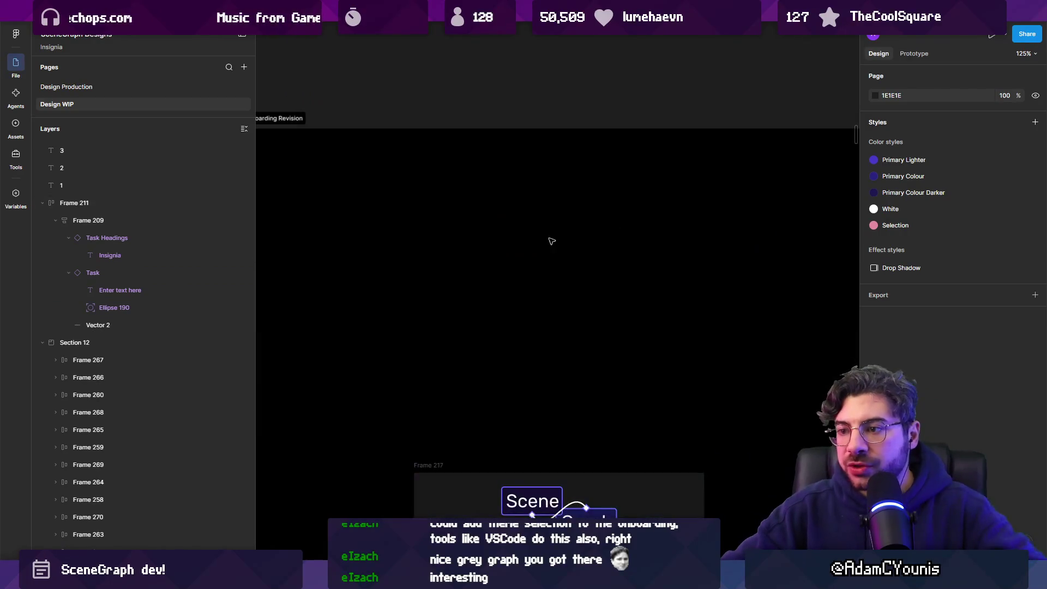
{"action": "scroll", "coordinate": [566, 241], "scroll_direction": "down", "scroll_amount": 5}
{"action": "scroll", "coordinate": [498, 236], "scroll_direction": "down", "scroll_amount": 5}
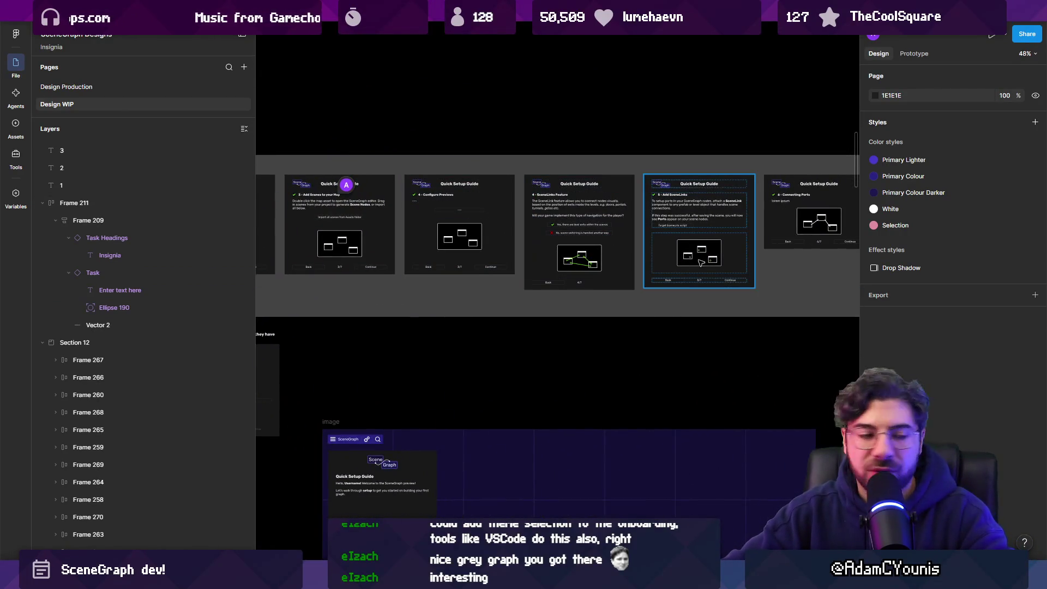
{"action": "scroll", "coordinate": [683, 257], "scroll_direction": "right", "scroll_amount": 5}
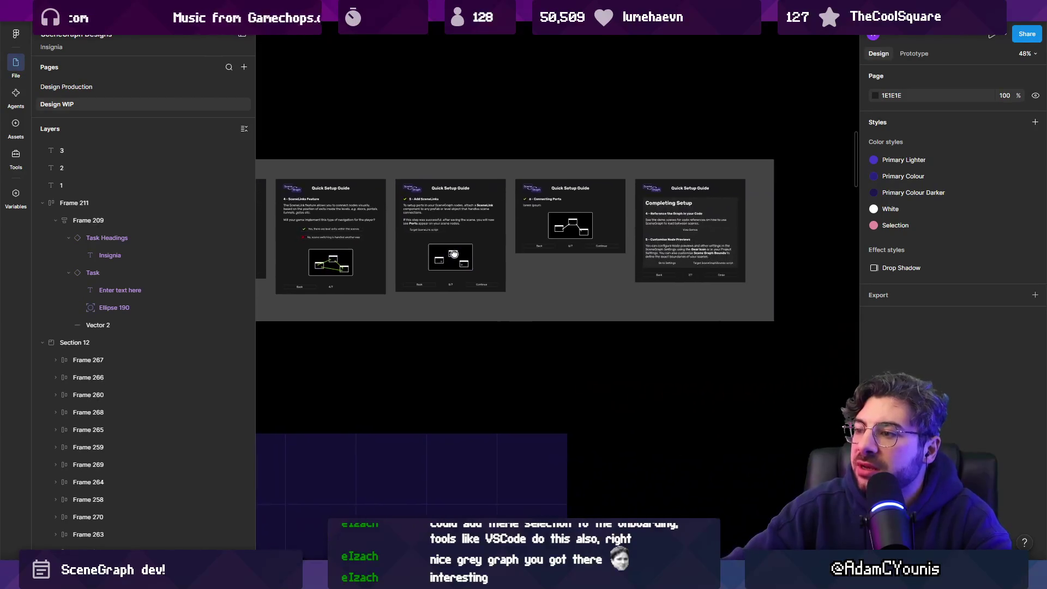
{"action": "scroll", "coordinate": [441, 250], "scroll_direction": "up", "scroll_amount": 5}
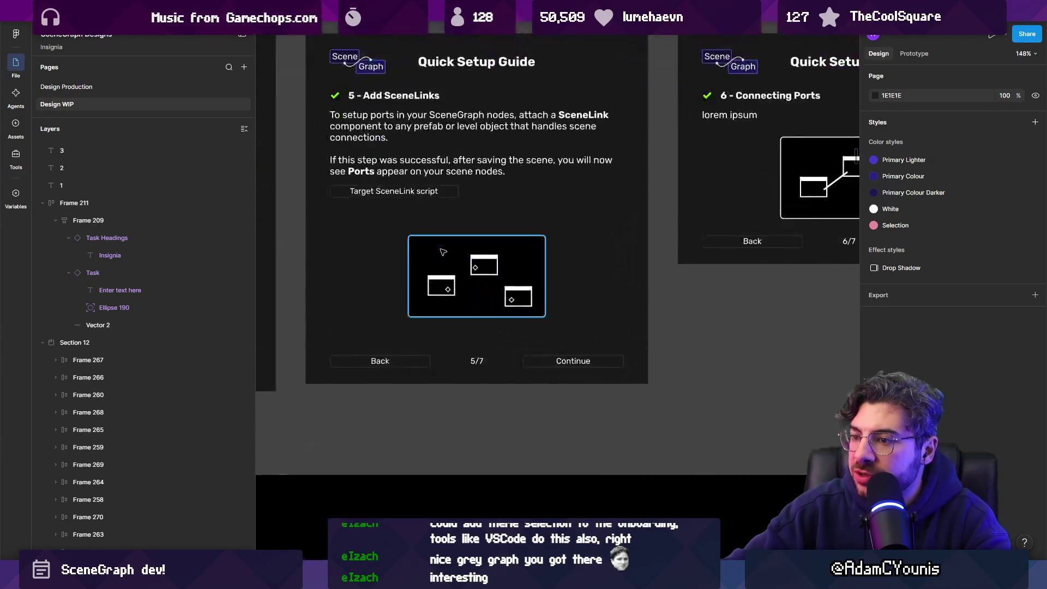
{"action": "left_click_drag", "start_coordinate": [443, 253], "coordinate": [890, 301]}
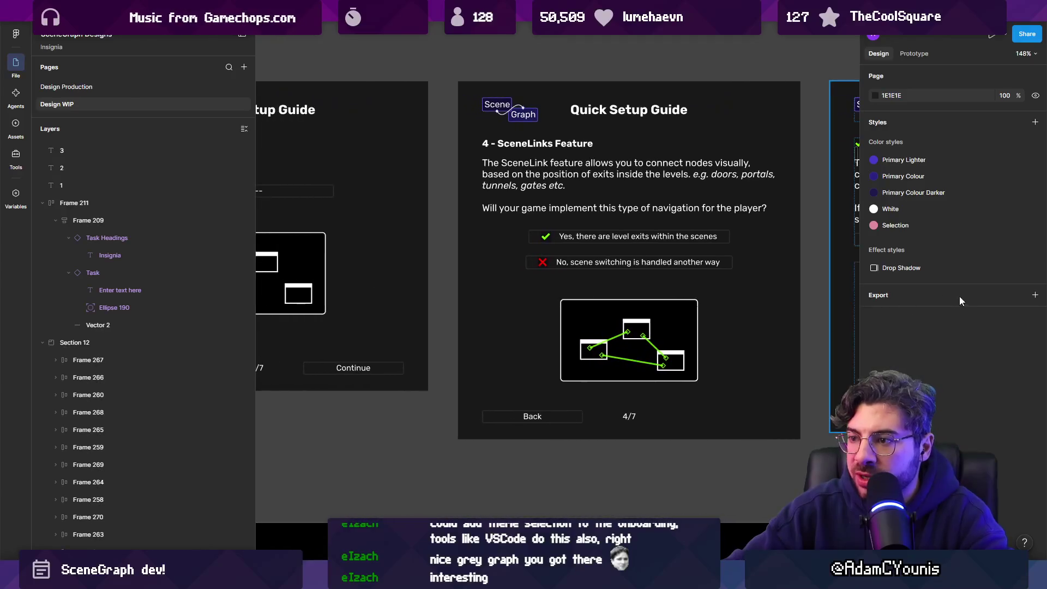
{"action": "left_click_drag", "start_coordinate": [565, 259], "coordinate": [798, 266]}
{"action": "scroll", "coordinate": [638, 248], "scroll_direction": "left", "scroll_amount": 5}
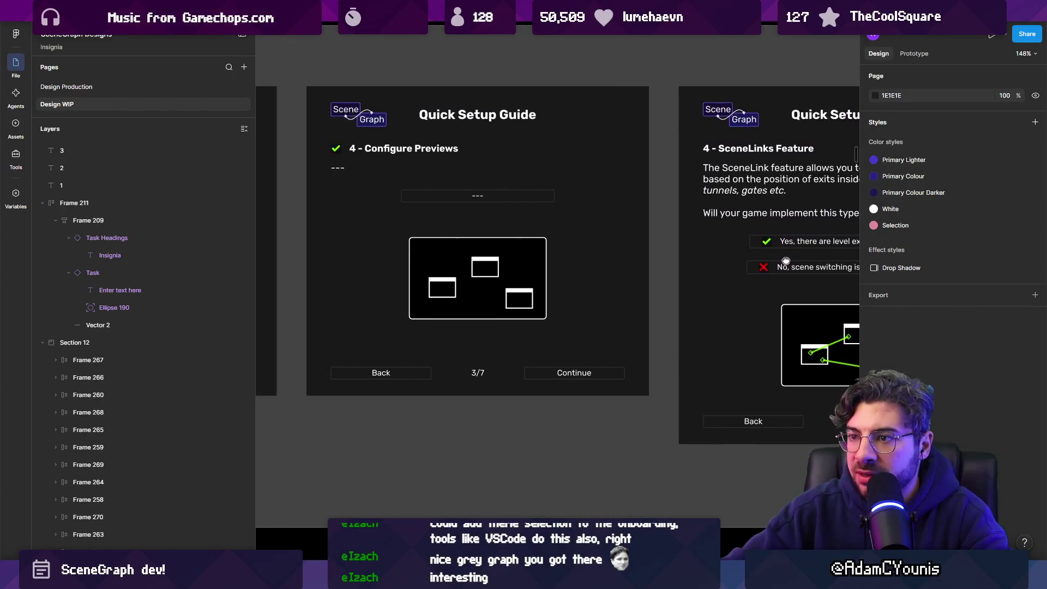
{"action": "scroll", "coordinate": [638, 248], "scroll_direction": "up", "scroll_amount": 3}
{"action": "scroll", "coordinate": [533, 254], "scroll_direction": "right", "scroll_amount": 3}
{"action": "scroll", "coordinate": [533, 255], "scroll_direction": "up", "scroll_amount": 1}
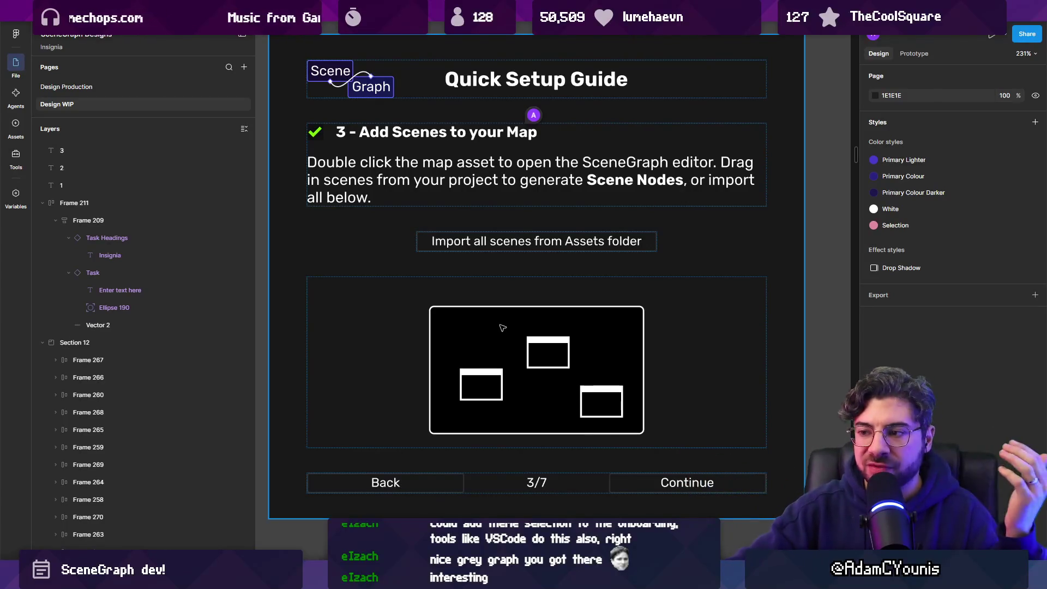
Step through the guide frames to land on '4 - Configure Previews' and review it
{"action": "key", "text": "n"}
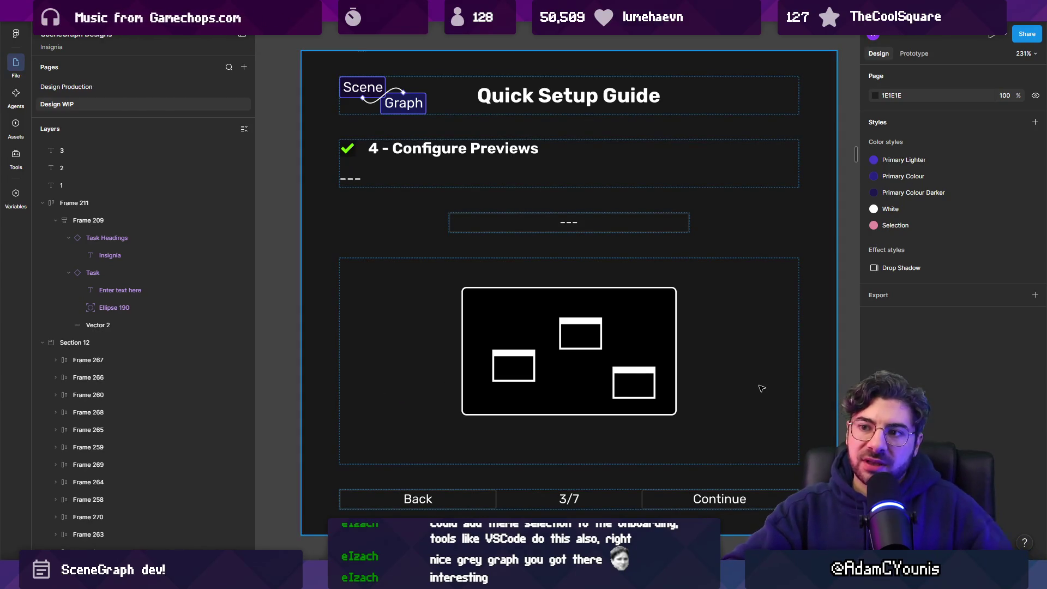
{"action": "scroll", "coordinate": [755, 381], "scroll_direction": "down", "scroll_amount": 10}
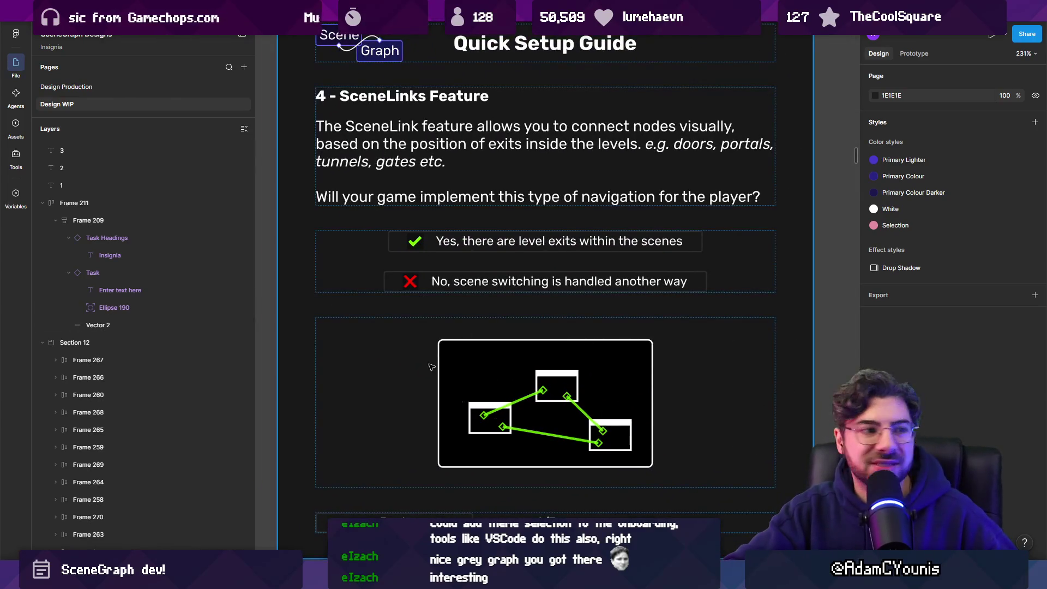
{"action": "scroll", "coordinate": [581, 375], "scroll_direction": "up", "scroll_amount": 1}
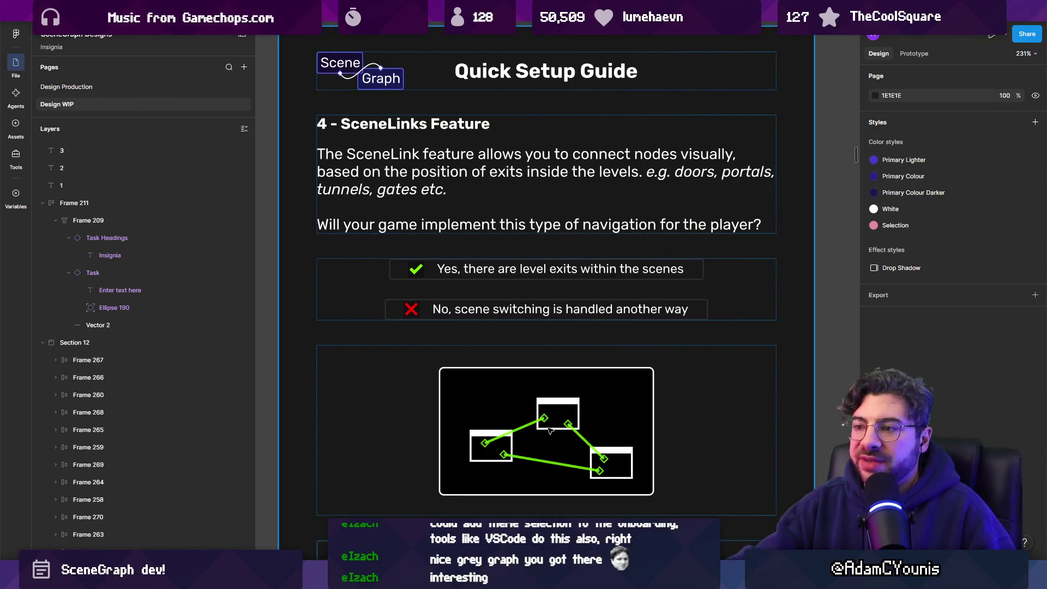
{"action": "key", "text": "n"}
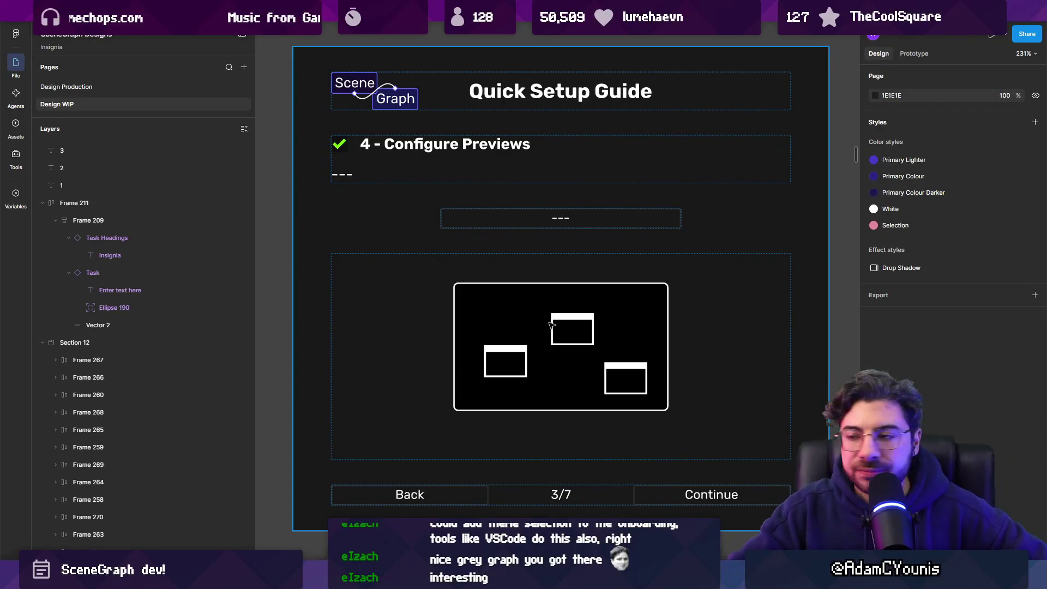
{"action": "mouse_move", "coordinate": [380, 577]}
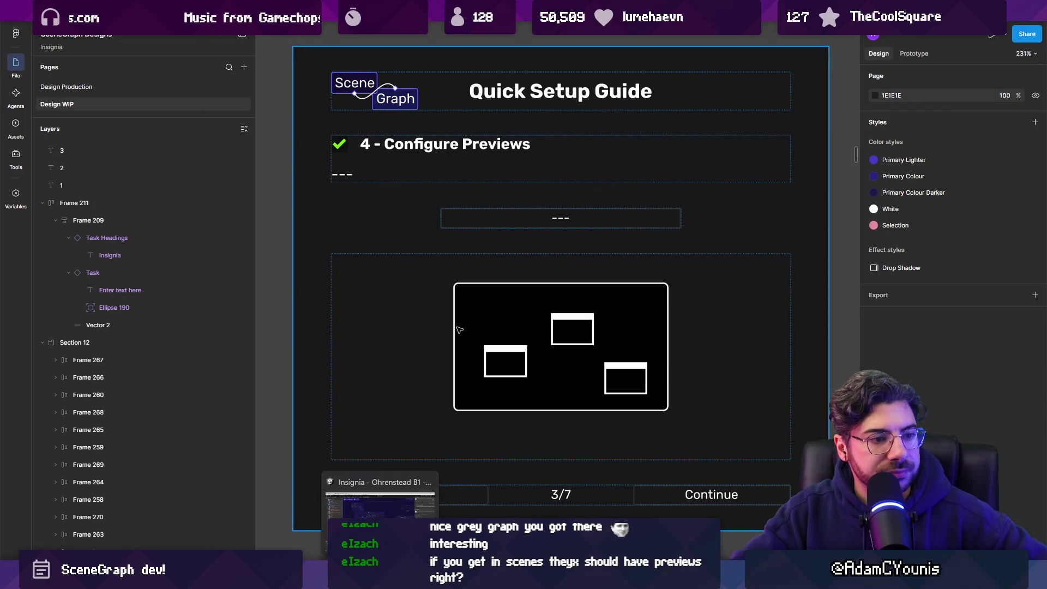
{"action": "scroll", "coordinate": [458, 330], "scroll_direction": "down", "scroll_amount": 5}
Switch from Figma to the Unity Editor's Insignia scene graph
{"action": "scroll", "coordinate": [458, 330], "scroll_direction": "up", "scroll_amount": 6}
{"action": "key", "text": "alt+Tab"}
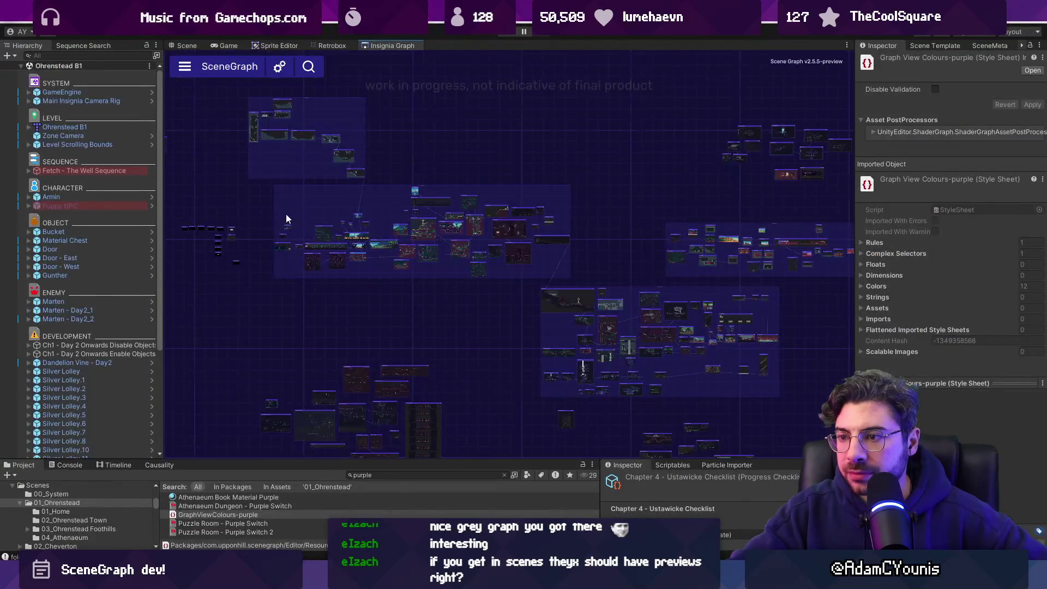
{"action": "scroll", "coordinate": [289, 214], "scroll_direction": "up", "scroll_amount": 5}
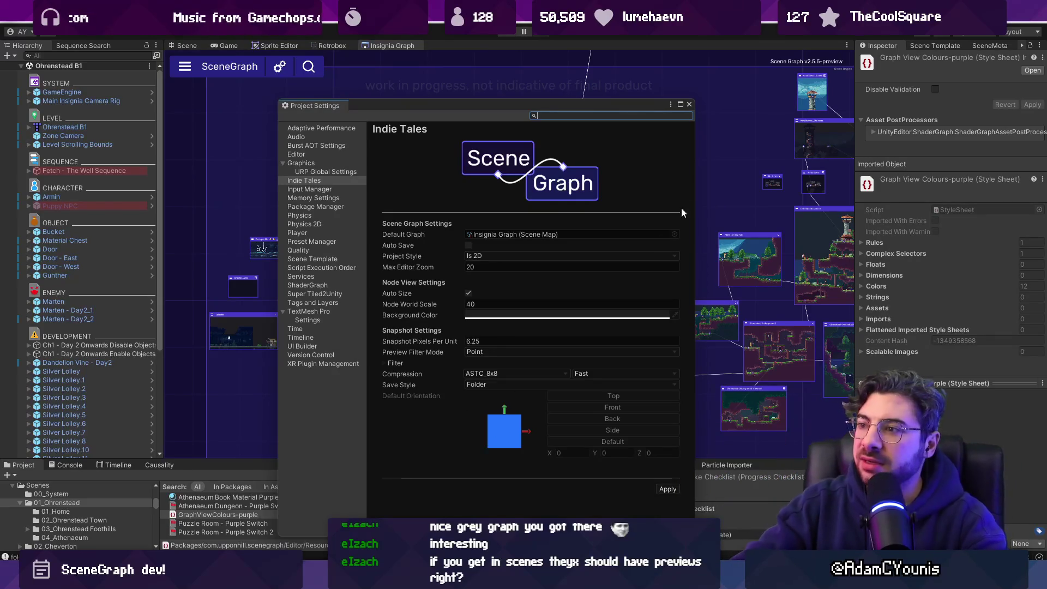
Close Unity's Project Settings window and glance at SceneGraphWindow.cs before returning to Unity
{"action": "left_click", "coordinate": [689, 104]}
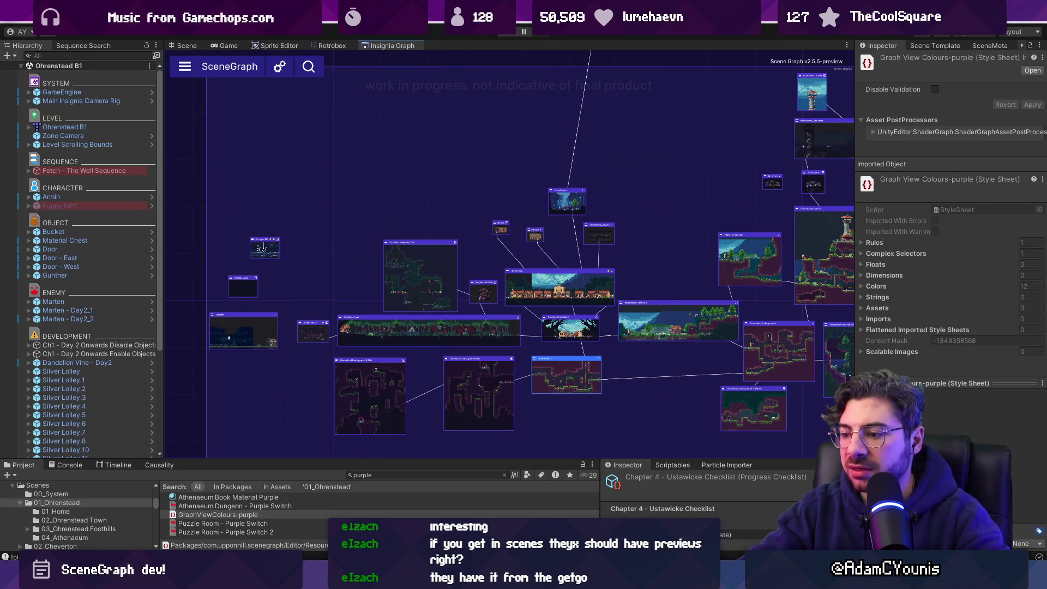
{"action": "key", "text": "alt+Tab"}
{"action": "key", "text": "alt+Tab"}
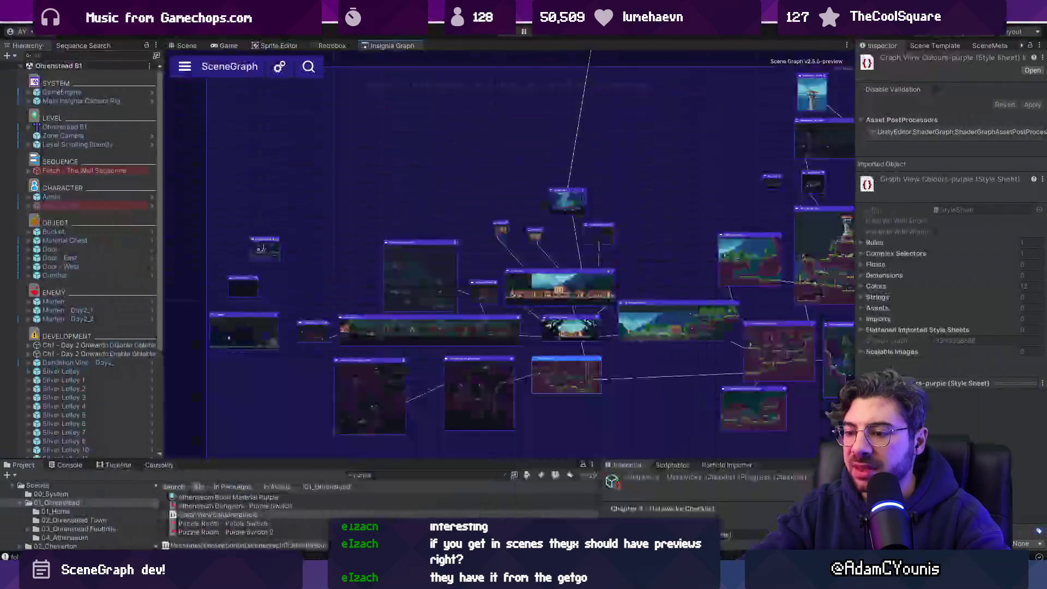
{"action": "key", "text": "alt+Tab"}
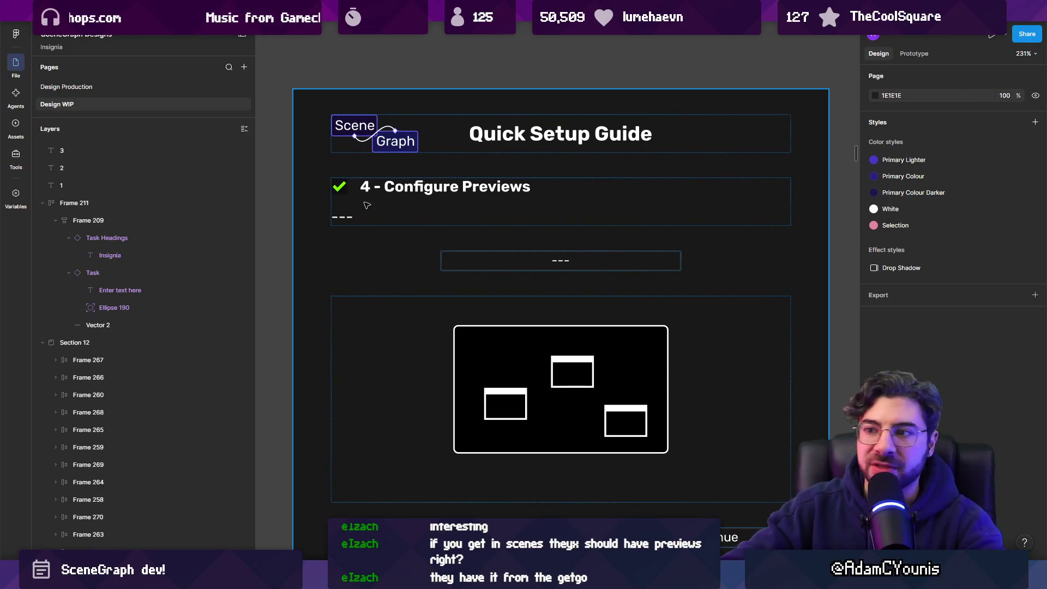
Replace '---' with 'Are you happy with how these look?' and bullets ending 'Take me to the configuration settings'
{"action": "double_click", "coordinate": [357, 217]}
{"action": "type", "text": "Are you happy with how"}
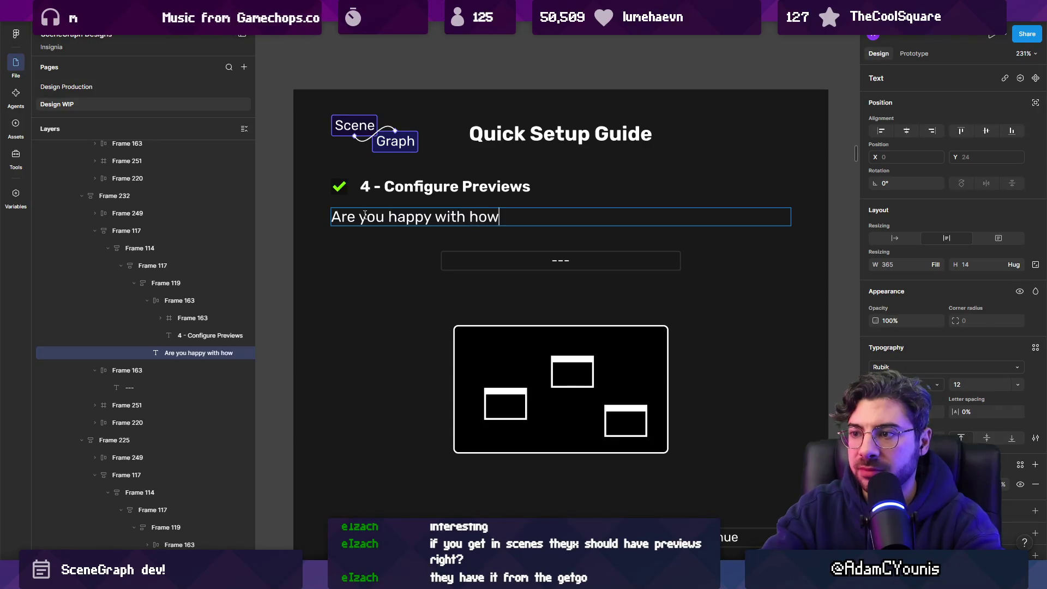
{"action": "type", "text": "lololk"}
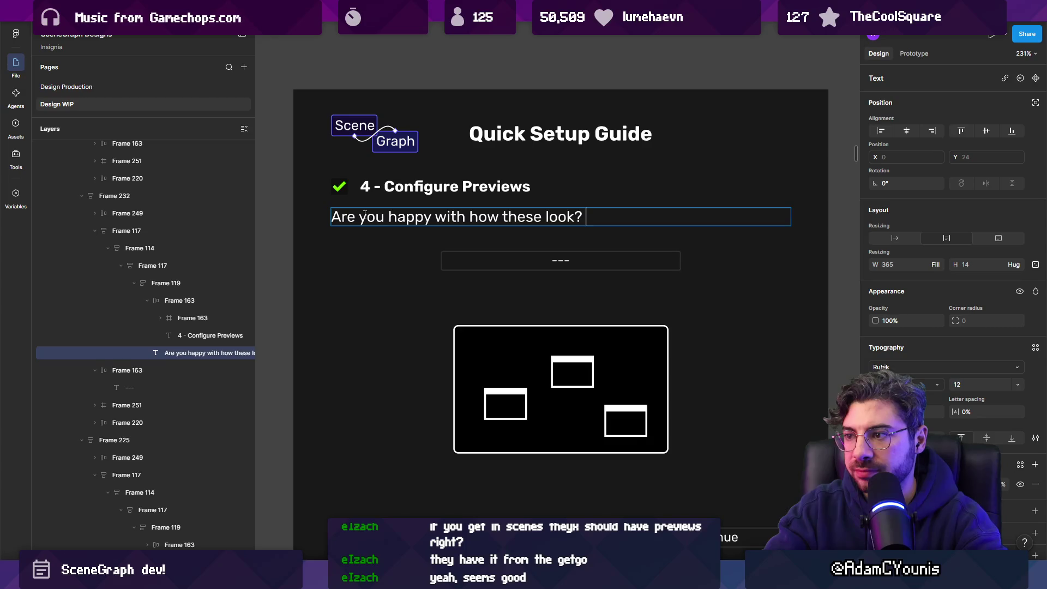
{"action": "key", "text": "Return"}
{"action": "type", "text": "Yes, continu"}
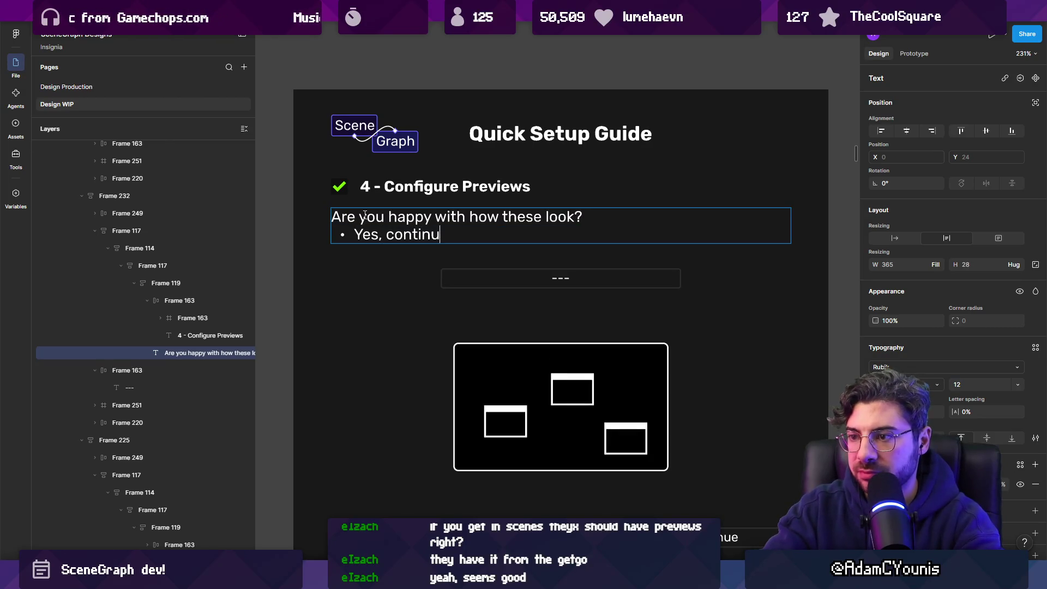
{"action": "type", "text": "e"}
{"action": "key", "text": "Return"}
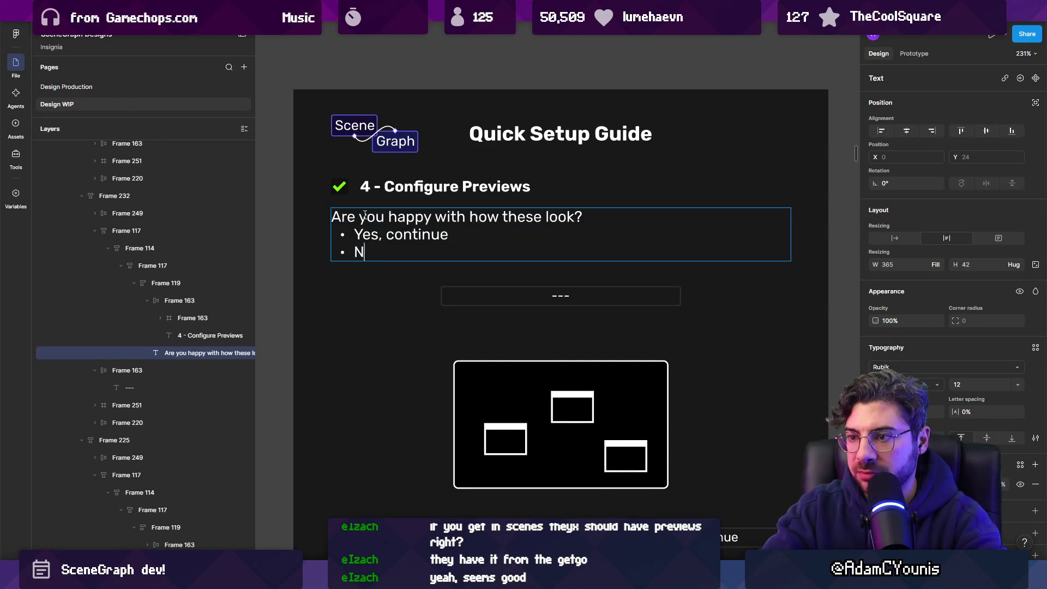
{"action": "type", "text": "ake me to the configuration se"}
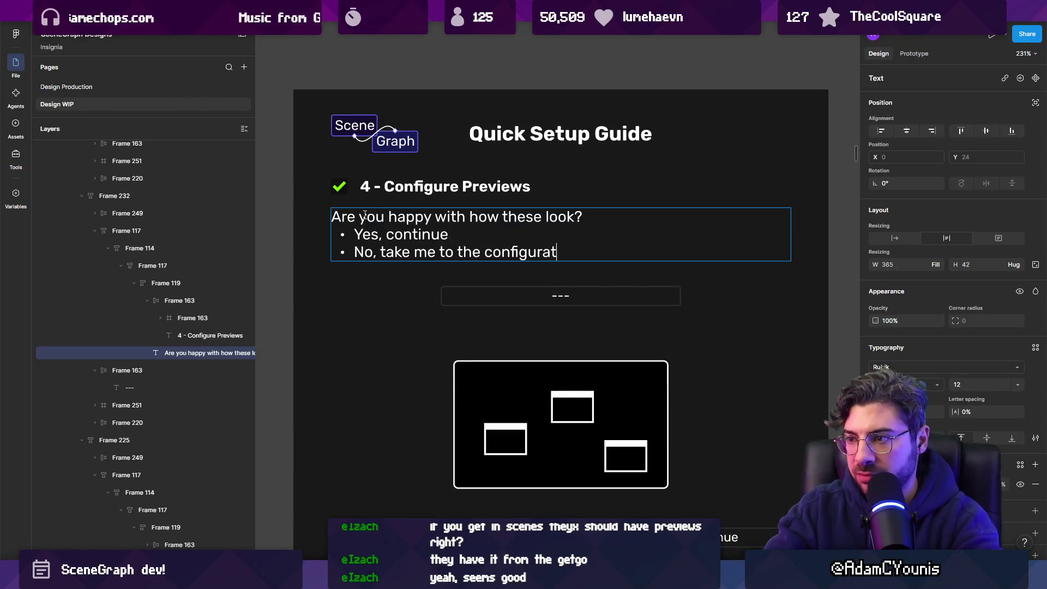
{"action": "type", "text": "ttings"}
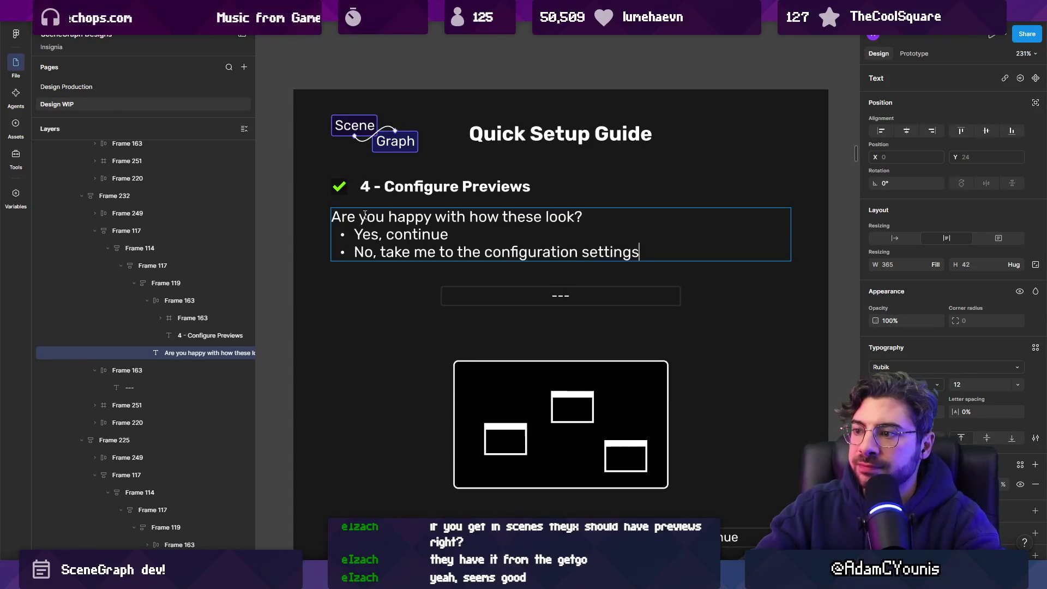
{"action": "key", "text": "Escape"}
Select the whole Configure Previews guide frame
{"action": "scroll", "coordinate": [375, 249], "scroll_direction": "down", "scroll_amount": 5, "text": "ctrl"}
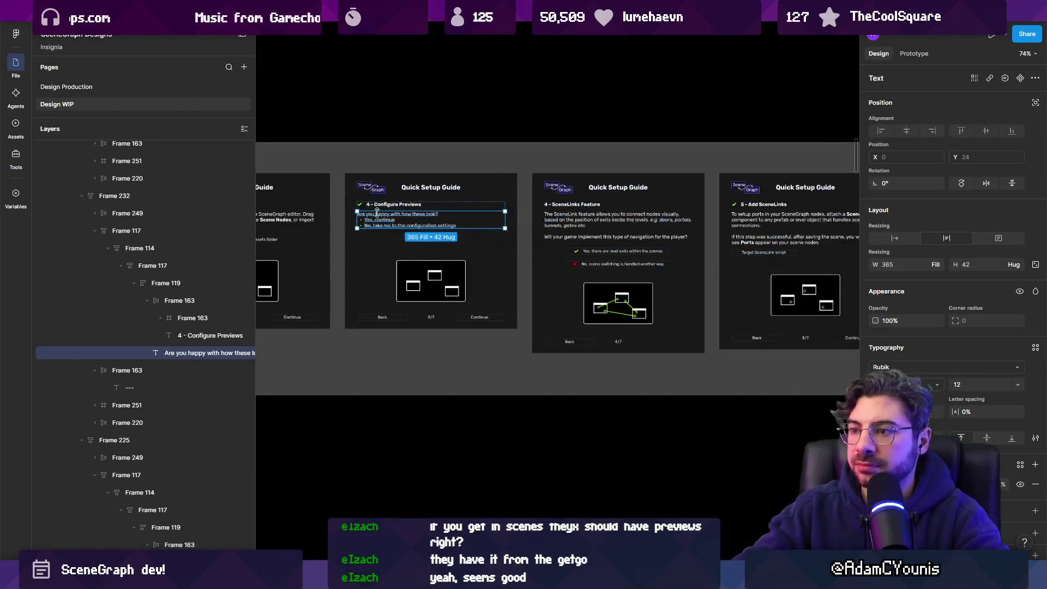
{"action": "left_click", "coordinate": [460, 213]}
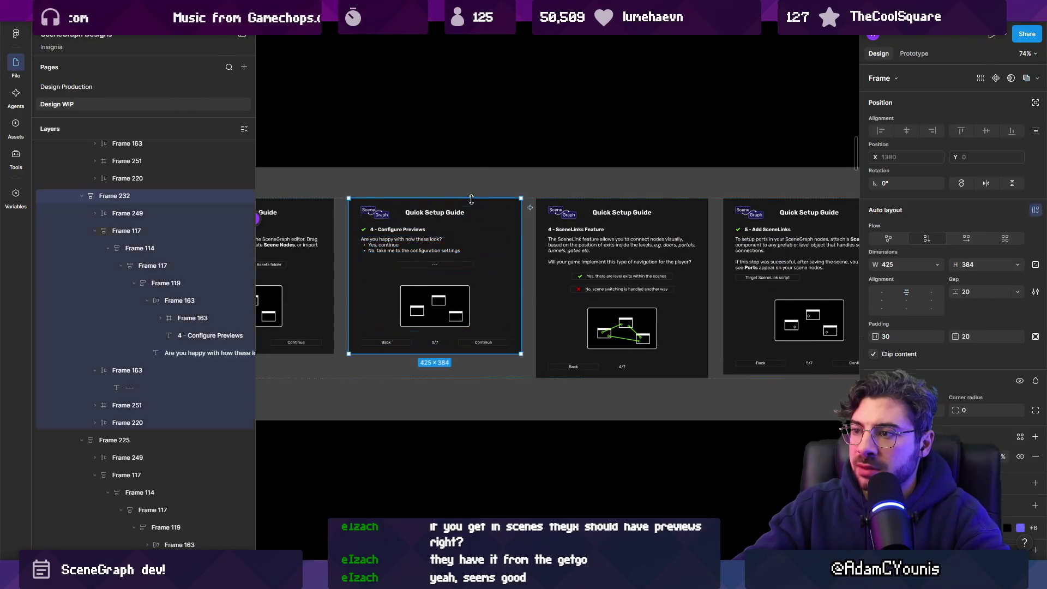
{"action": "scroll", "coordinate": [460, 213], "scroll_direction": "up", "scroll_amount": 3, "text": "ctrl"}
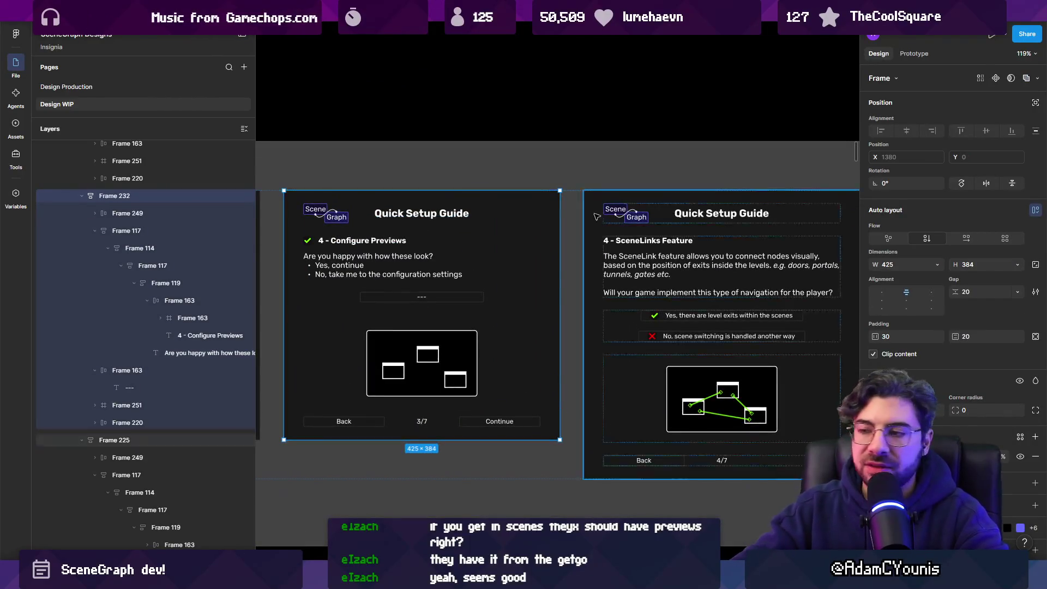
Select the first three Quick Setup Guide frames together
{"action": "scroll", "coordinate": [448, 283], "scroll_direction": "down", "scroll_amount": 4, "text": "ctrl"}
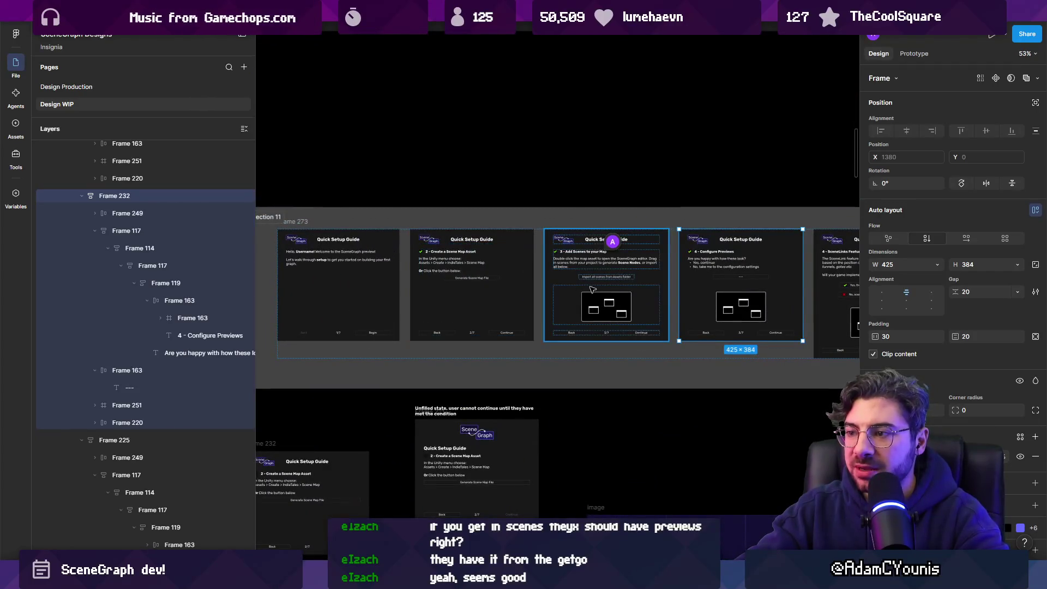
{"action": "left_click", "coordinate": [374, 273]}
{"action": "left_click", "coordinate": [468, 283], "text": "shift"}
{"action": "left_click", "coordinate": [587, 282], "text": "shift"}
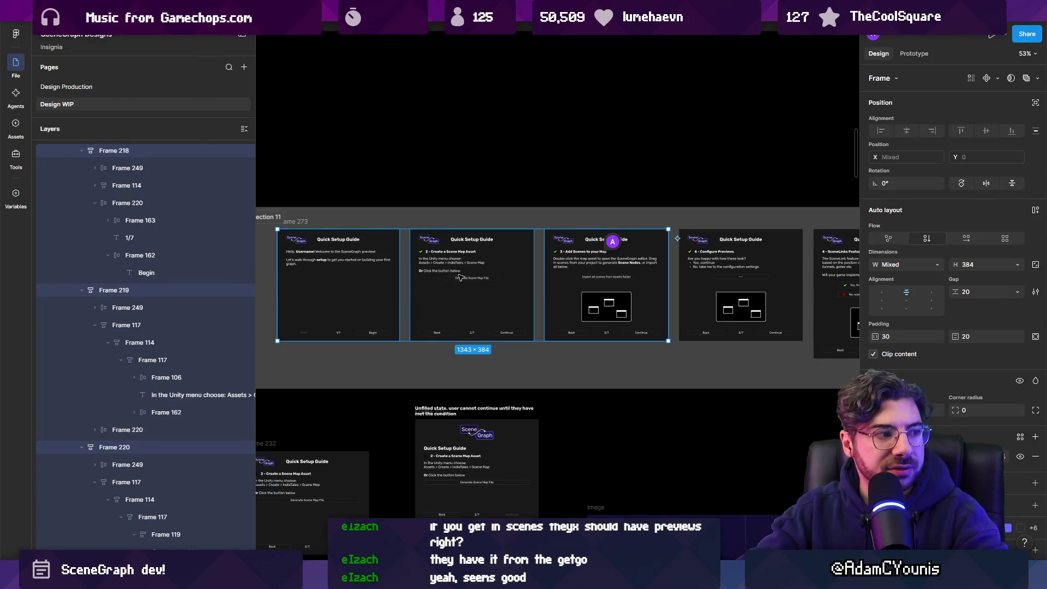
Pan across the three selected guide cards, then bring up the Unity Editor
{"action": "scroll", "coordinate": [470, 277], "scroll_direction": "up", "scroll_amount": 5, "text": "ctrl"}
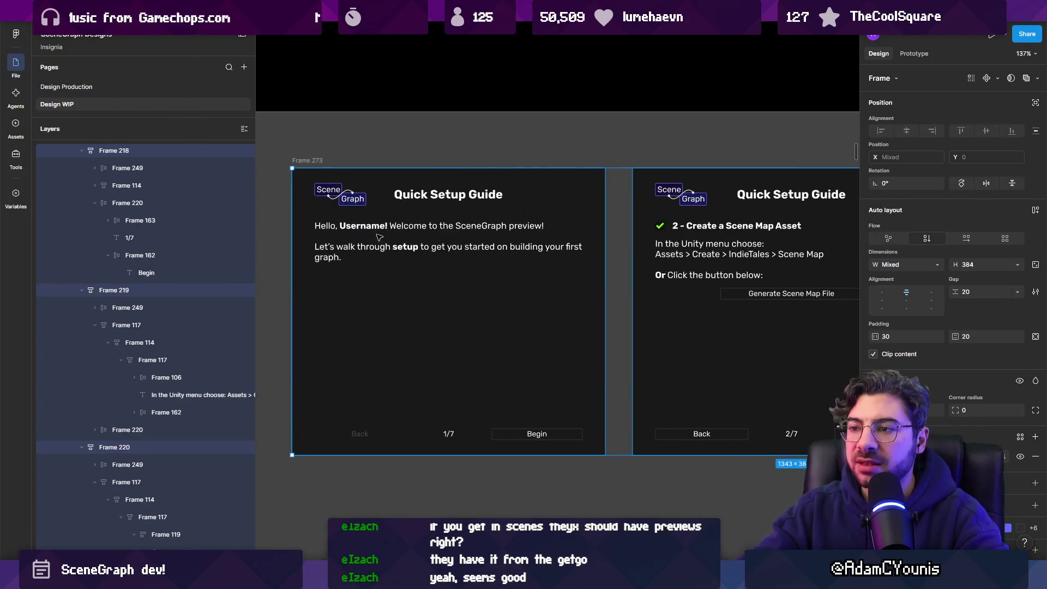
{"action": "scroll", "coordinate": [707, 269], "scroll_direction": "right", "scroll_amount": 5}
{"action": "scroll", "coordinate": [326, 281], "scroll_direction": "right", "scroll_amount": 6}
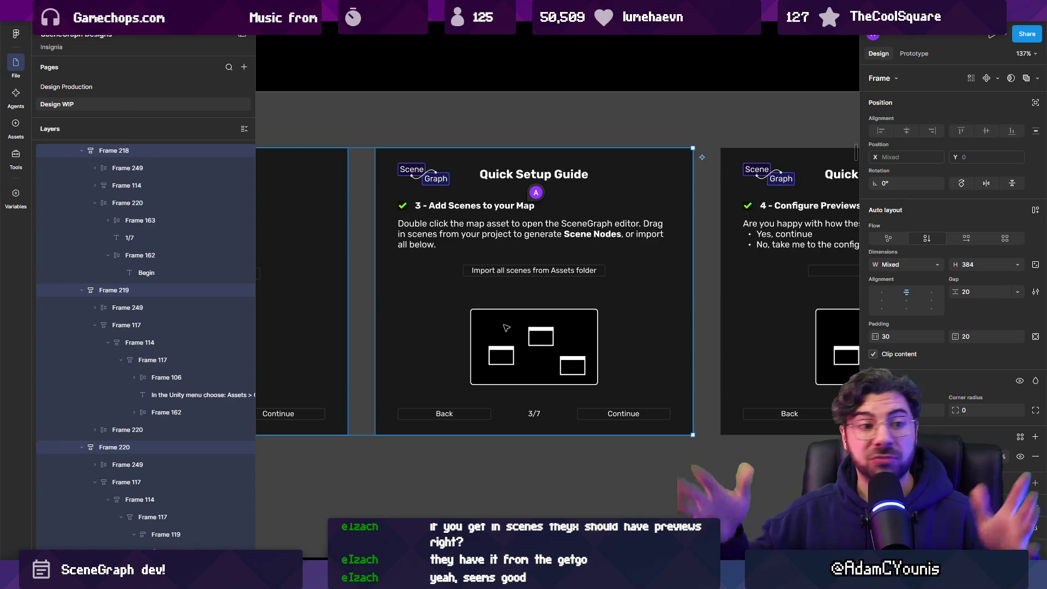
{"action": "scroll", "coordinate": [505, 327], "scroll_direction": "down", "scroll_amount": 5}
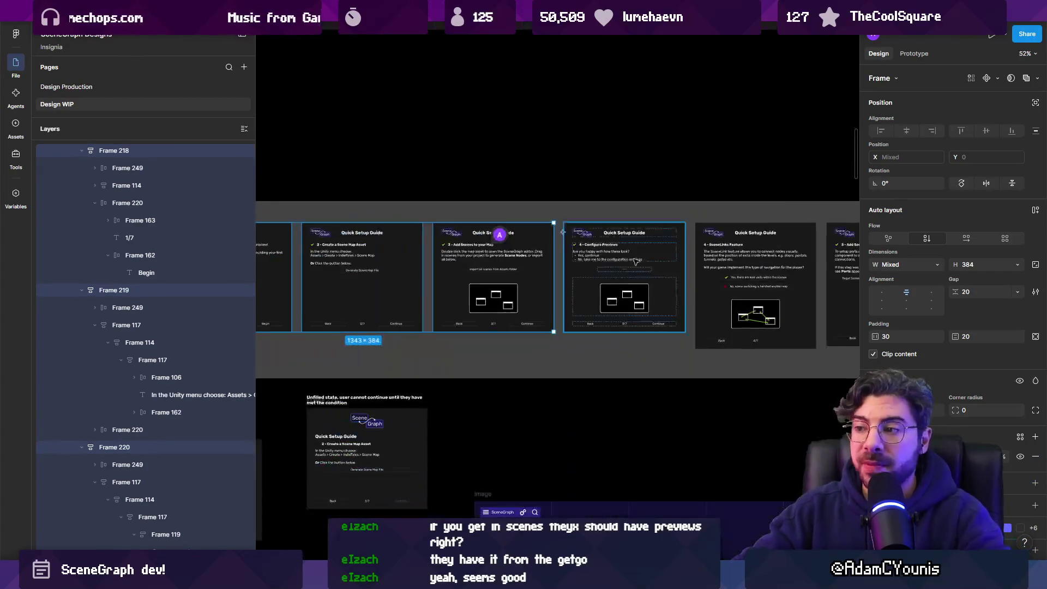
{"action": "scroll", "coordinate": [460, 281], "scroll_direction": "up", "scroll_amount": 5}
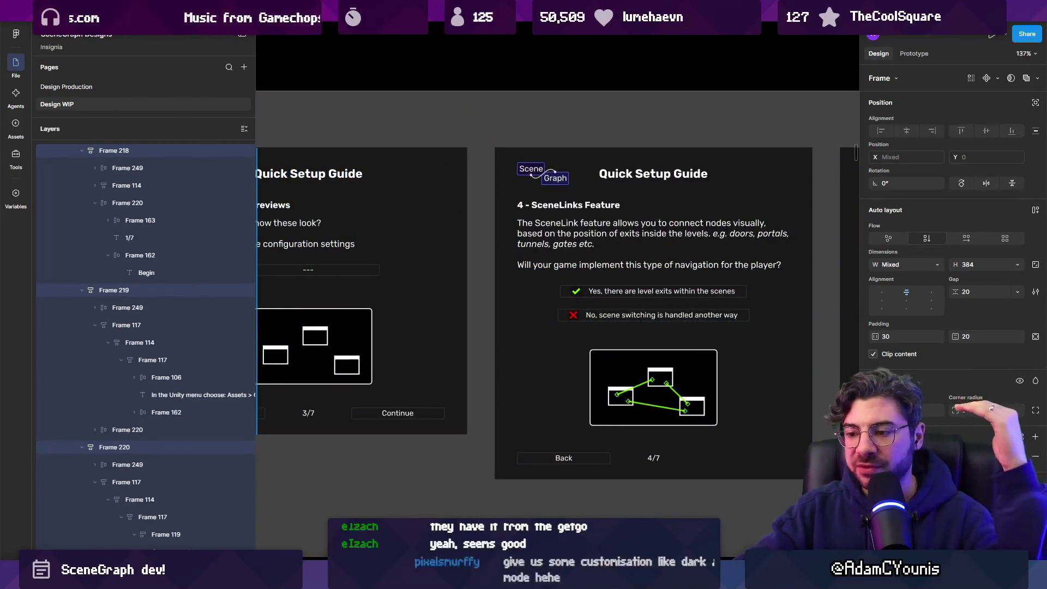
{"action": "mouse_move", "coordinate": [397, 578]}
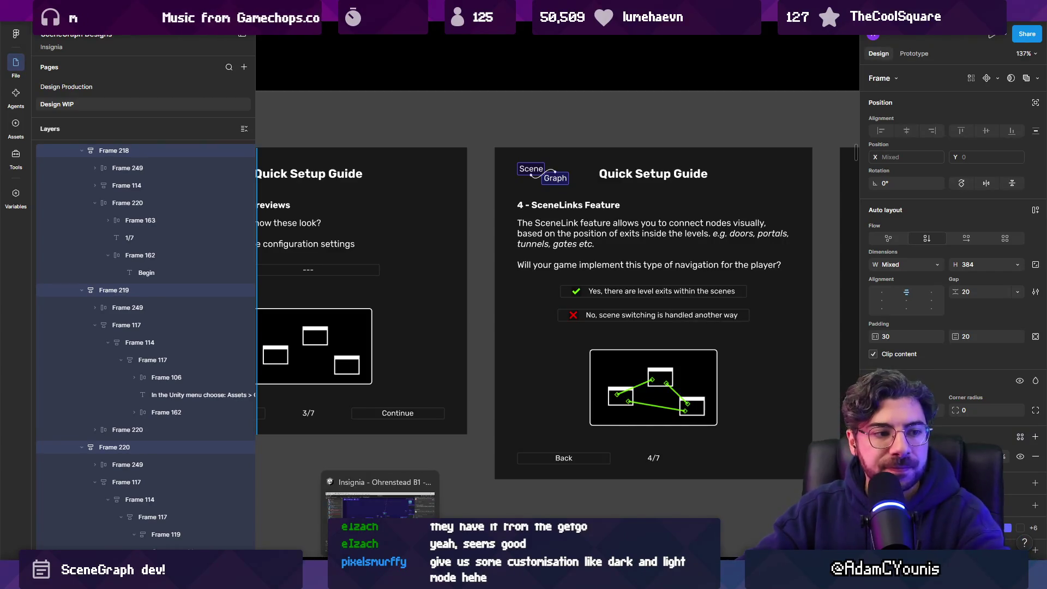
{"action": "left_click", "coordinate": [398, 540]}
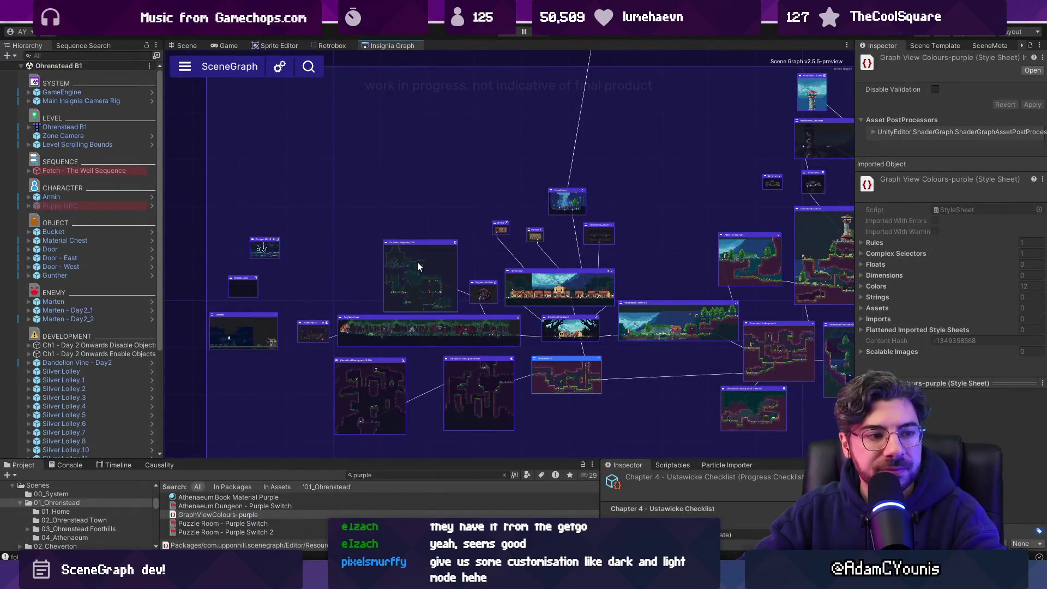
Pan around the SceneGraph node map, then return to Figma's 5/7 Add SceneLinks card
{"action": "mouse_move", "coordinate": [417, 266]}
{"action": "left_mouse_down"}
{"action": "mouse_move", "coordinate": [338, 177]}
{"action": "mouse_move", "coordinate": [308, 168]}
{"action": "mouse_move", "coordinate": [344, 221]}
{"action": "left_mouse_up"}
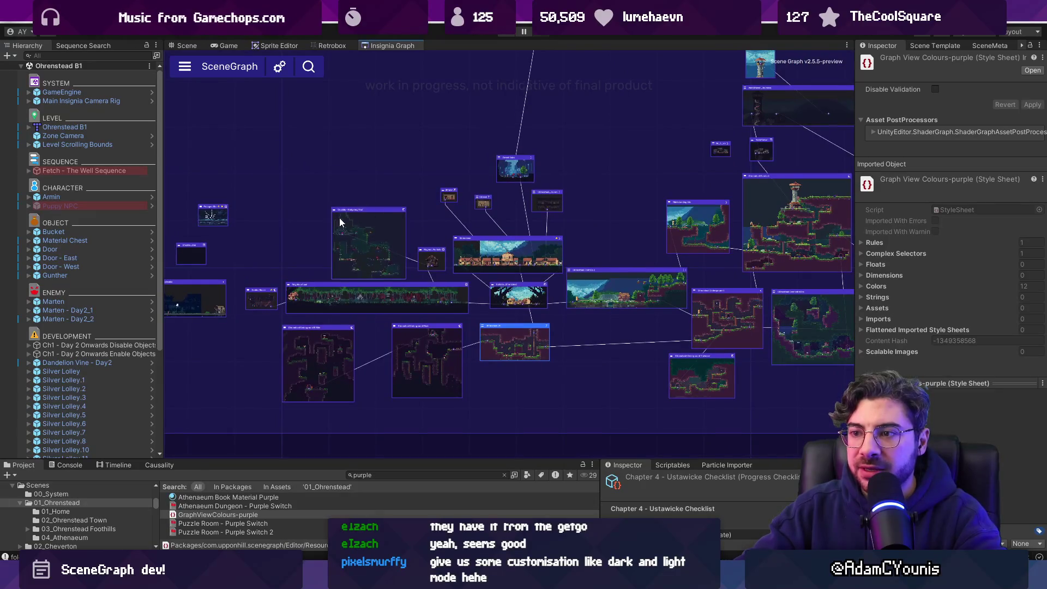
{"action": "scroll", "coordinate": [344, 221], "scroll_direction": "down", "scroll_amount": 2}
{"action": "scroll", "coordinate": [319, 227], "scroll_direction": "up", "scroll_amount": 3}
{"action": "left_click_drag", "start_coordinate": [430, 217], "coordinate": [366, 210]}
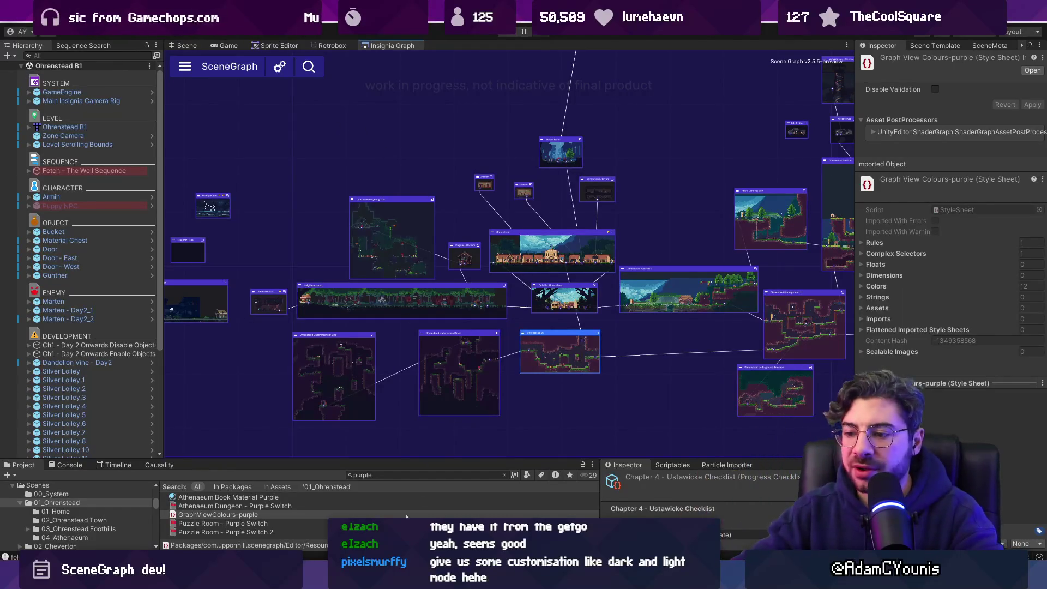
{"action": "key", "text": "alt+Tab"}
{"action": "key", "text": "n"}
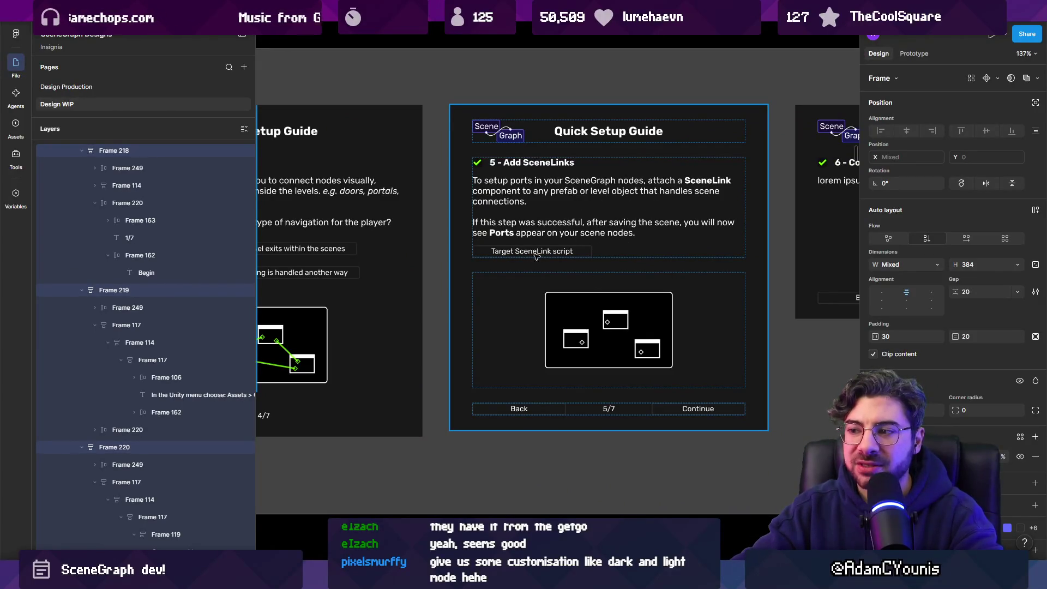
Go back to the 4 - SceneLinks Feature card and select it, then open Unity's Window menu
{"action": "key", "text": "shift+n"}
{"action": "left_click", "coordinate": [406, 234]}
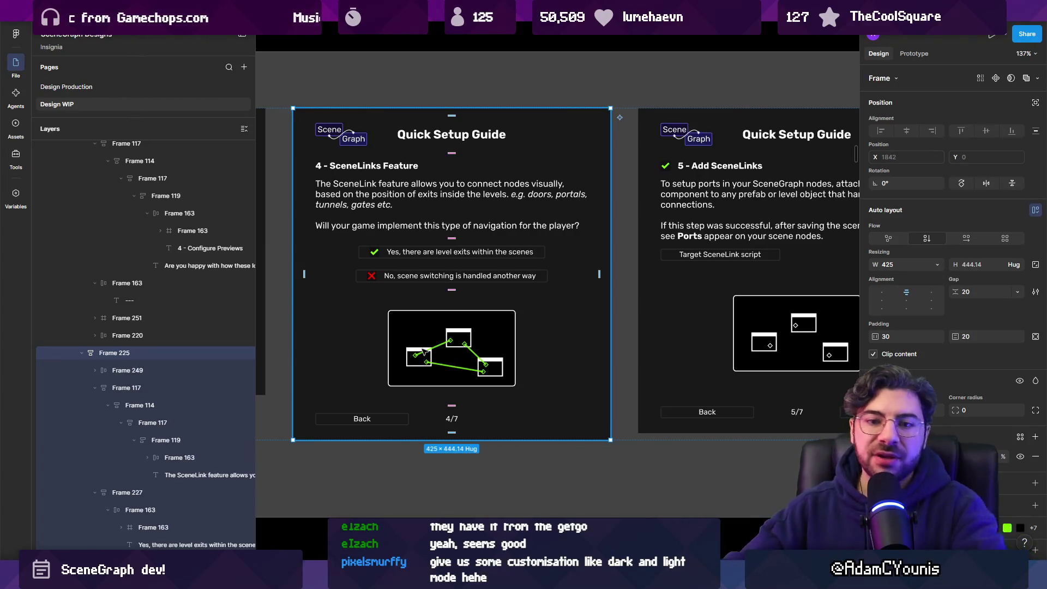
{"action": "scroll", "coordinate": [620, 241], "scroll_direction": "down", "scroll_amount": 10, "text": "ctrl"}
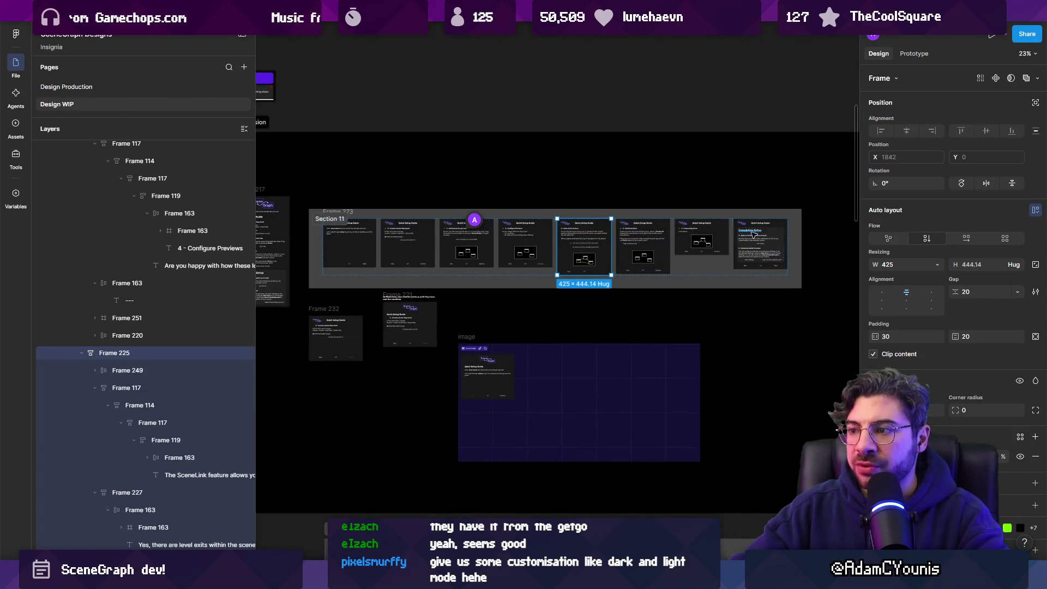
{"action": "scroll", "coordinate": [545, 256], "scroll_direction": "up", "scroll_amount": 5, "text": "ctrl"}
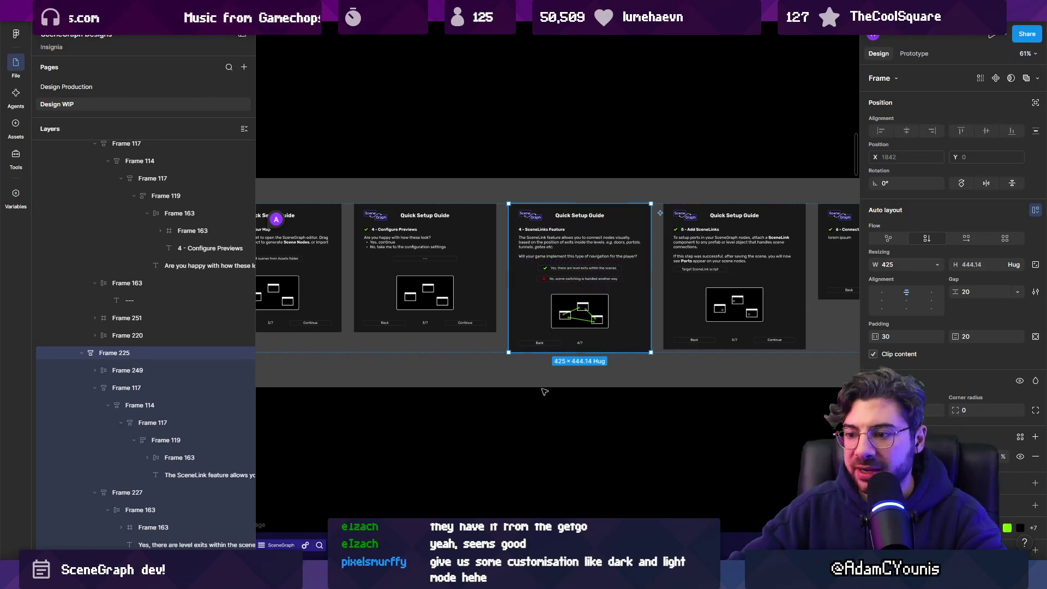
{"action": "key", "text": "alt+Tab"}
{"action": "left_click", "coordinate": [390, 27]}
Close Unity's Window menu without choosing anything and return to Figma
{"action": "mouse_move", "coordinate": [469, 106]}
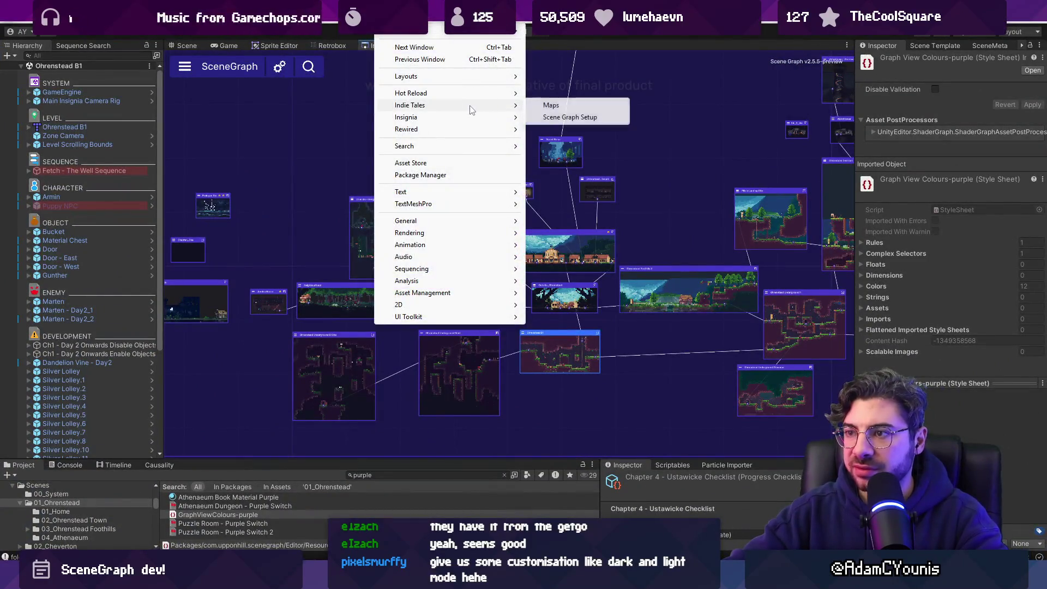
{"action": "left_click", "coordinate": [600, 43]}
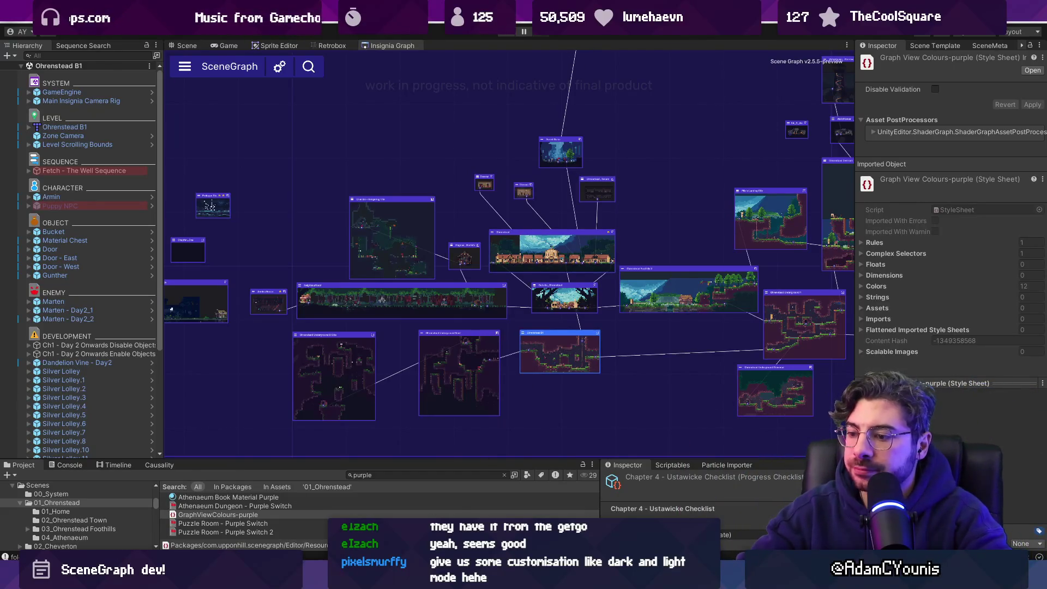
{"action": "key", "text": "alt+Tab"}
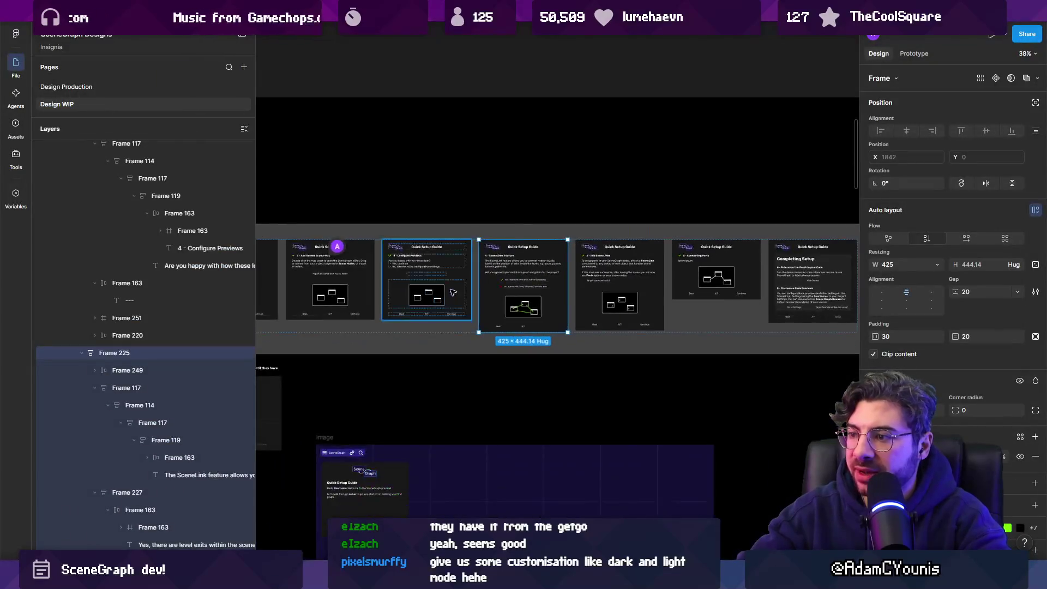
Move the Configure Previews section above Reference the Graph in the Completing Setup card
{"action": "scroll", "coordinate": [776, 278], "scroll_direction": "up", "scroll_amount": 5}
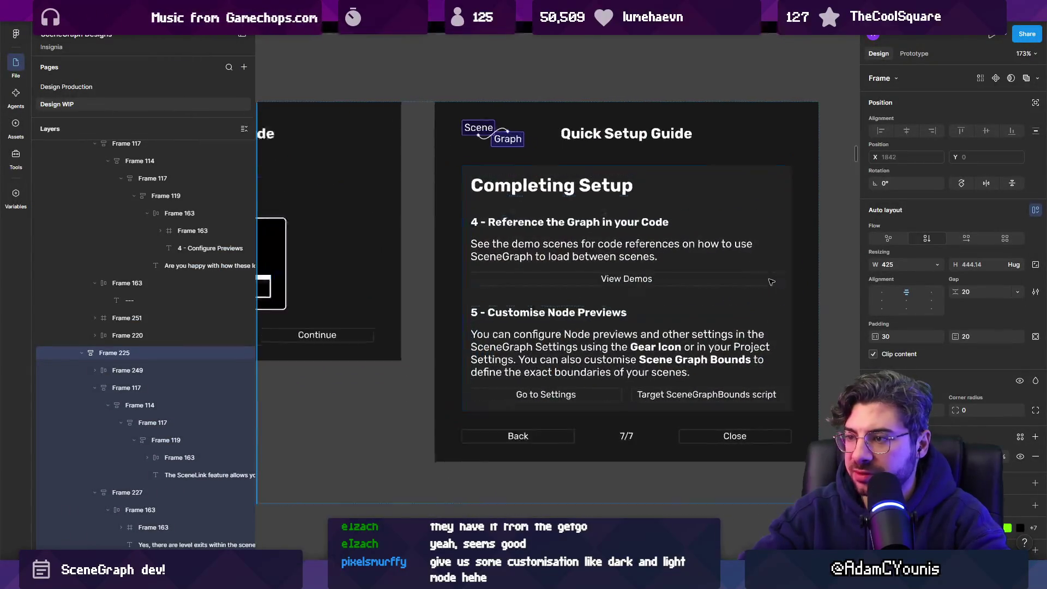
{"action": "scroll", "coordinate": [777, 278], "scroll_direction": "down", "scroll_amount": 10}
{"action": "scroll", "coordinate": [446, 231], "scroll_direction": "up", "scroll_amount": 10}
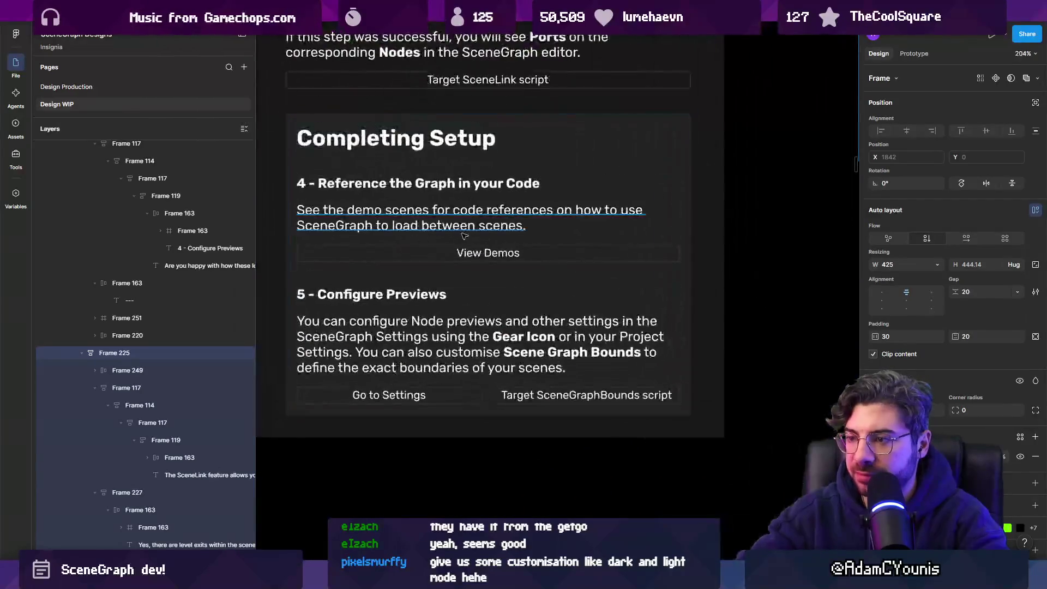
{"action": "scroll", "coordinate": [446, 231], "scroll_direction": "left", "scroll_amount": 2}
{"action": "double_click", "coordinate": [421, 188]}
{"action": "left_click", "coordinate": [474, 331]}
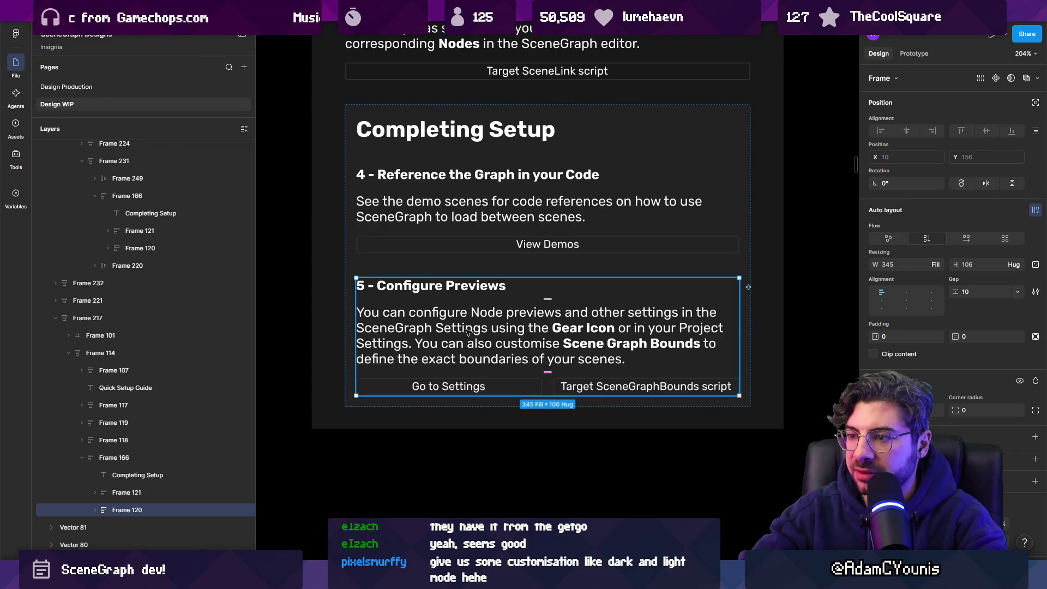
{"action": "key", "text": "Up"}
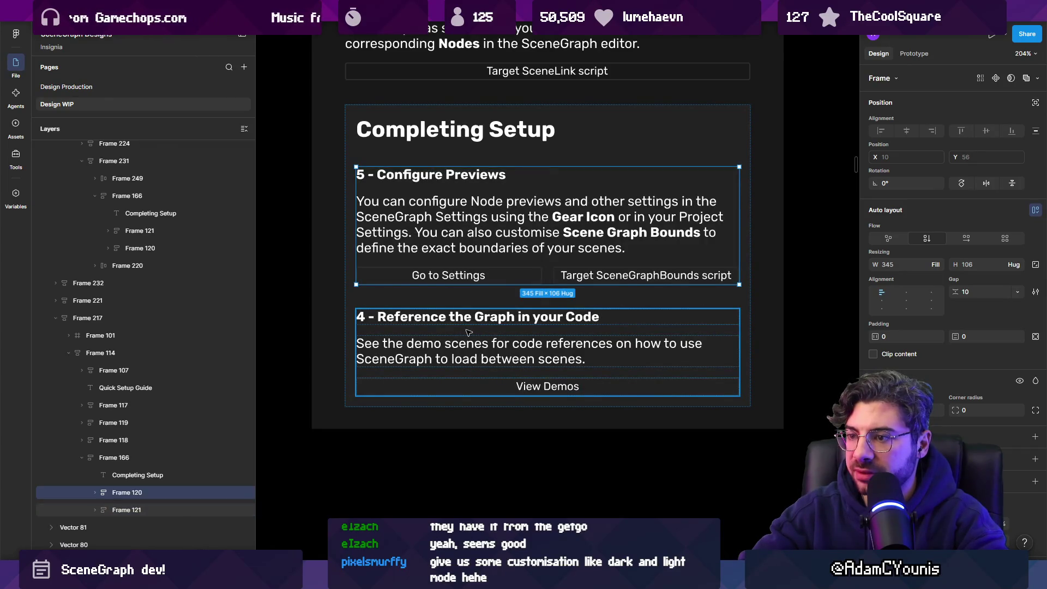
Renumber the headings so Configure Previews is step 4 and Reference the Graph step 5
{"action": "left_click", "coordinate": [363, 174]}
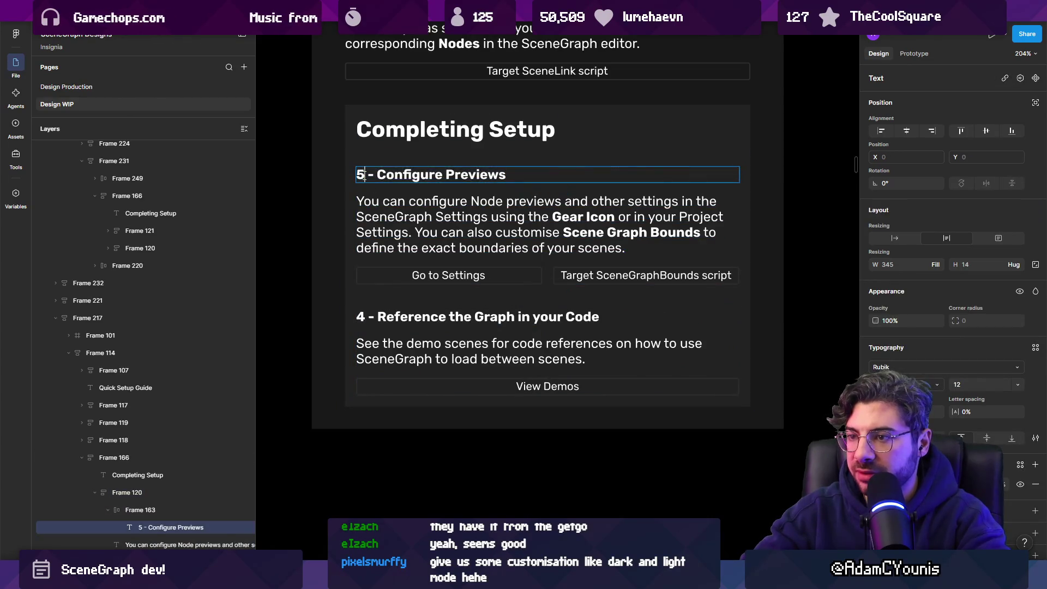
{"action": "double_click", "coordinate": [361, 174]}
{"action": "type", "text": "4"}
{"action": "double_click", "coordinate": [361, 315]}
{"action": "type", "text": "5"}
{"action": "scroll", "coordinate": [388, 284], "scroll_direction": "down", "scroll_amount": 10}
{"action": "key", "text": "Escape"}
{"action": "key", "text": "Escape"}
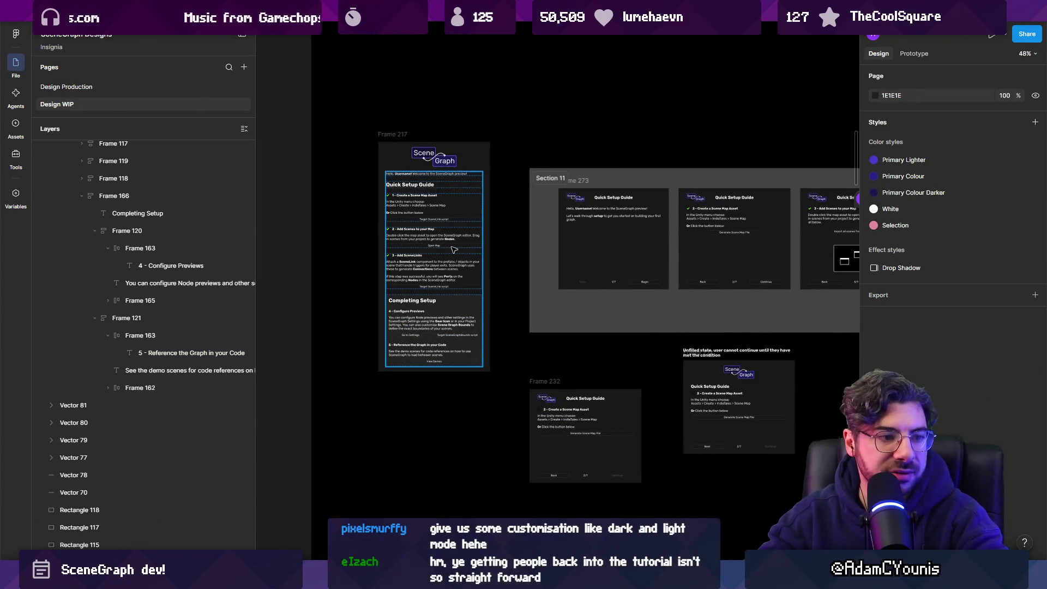
{"action": "scroll", "coordinate": [454, 250], "scroll_direction": "up", "scroll_amount": 5}
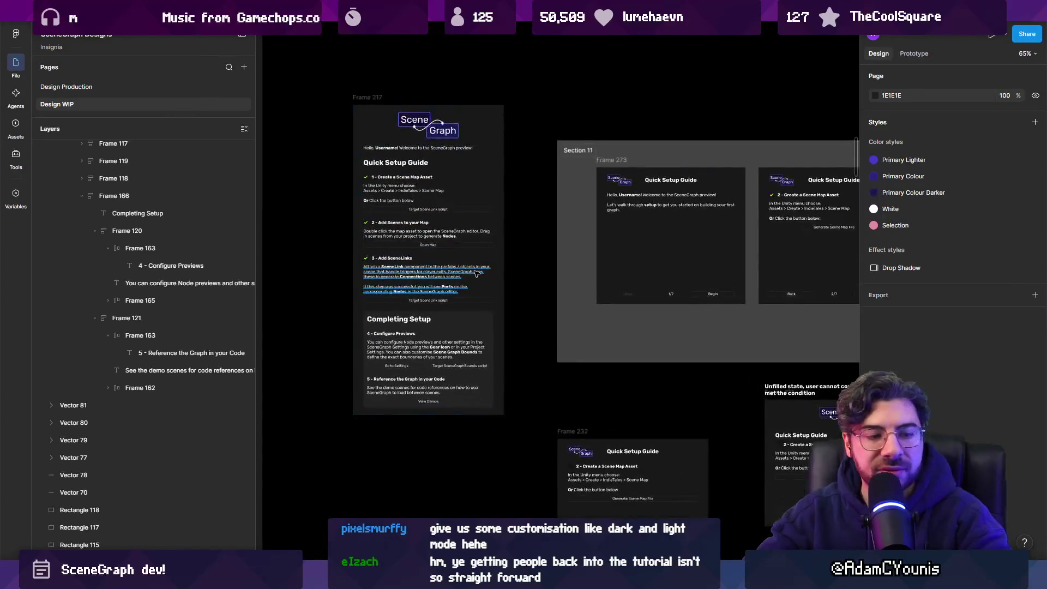
{"action": "scroll", "coordinate": [432, 248], "scroll_direction": "up", "scroll_amount": 1}
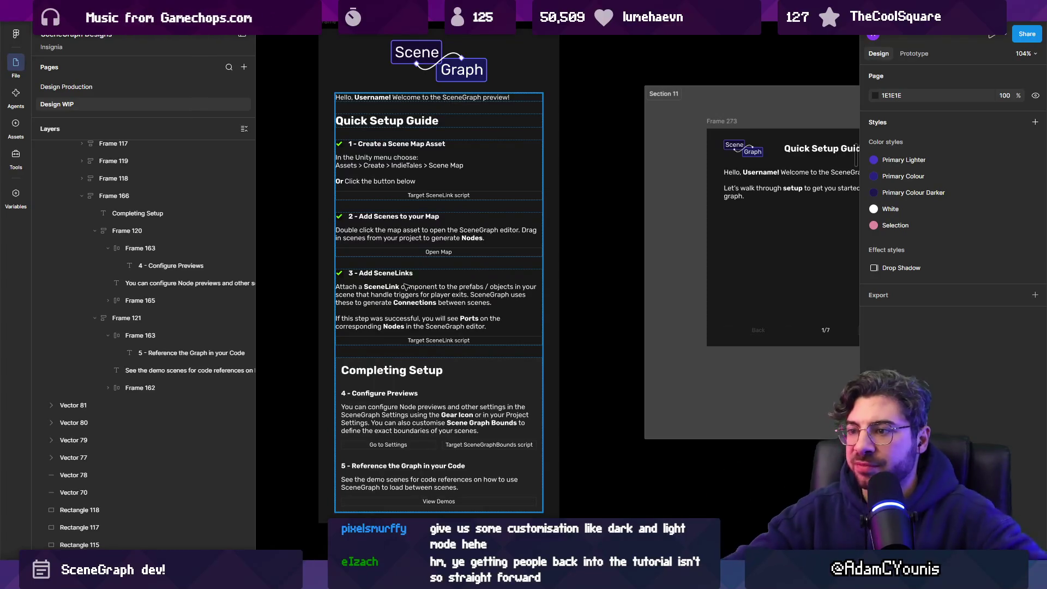
{"action": "left_click", "coordinate": [441, 158]}
{"action": "scroll", "coordinate": [436, 164], "scroll_direction": "up", "scroll_amount": 3}
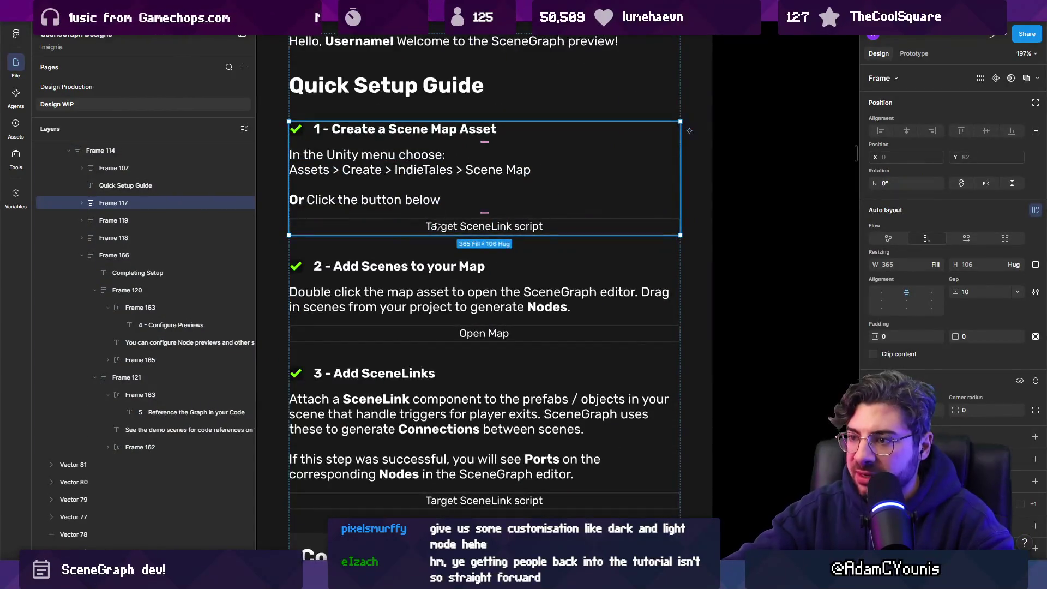
{"action": "scroll", "coordinate": [433, 180], "scroll_direction": "up", "scroll_amount": 2}
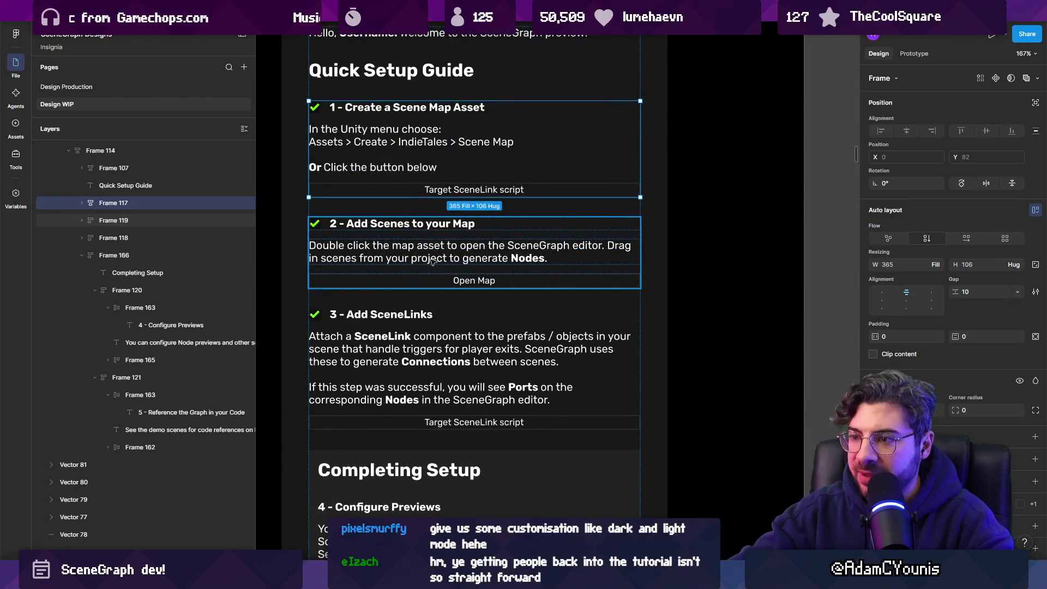
{"action": "scroll", "coordinate": [427, 294], "scroll_direction": "down", "scroll_amount": 2}
{"action": "left_click", "coordinate": [380, 245]}
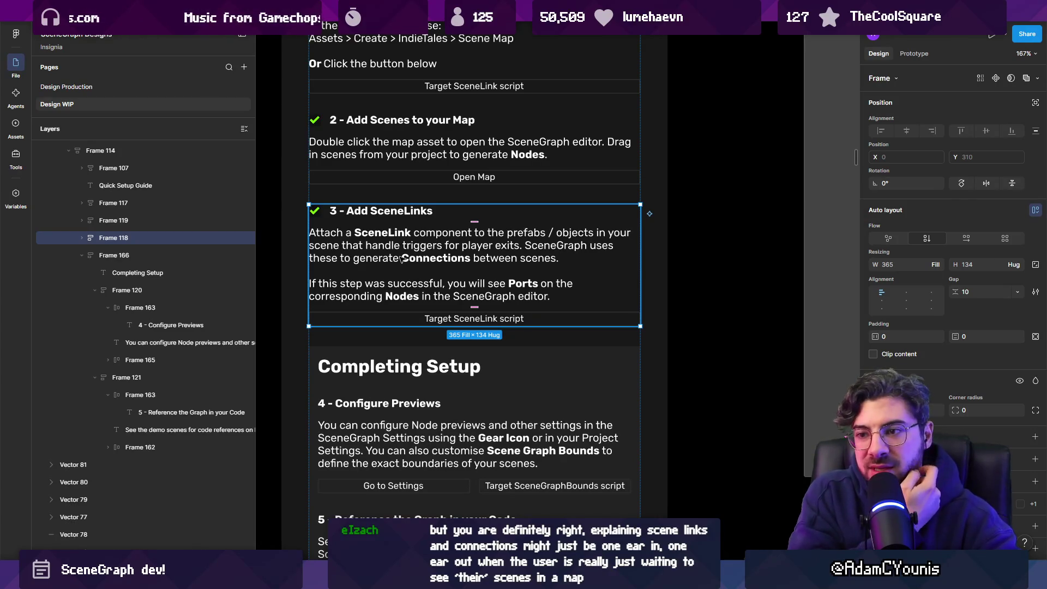
{"action": "scroll", "coordinate": [398, 262], "scroll_direction": "down", "scroll_amount": 3}
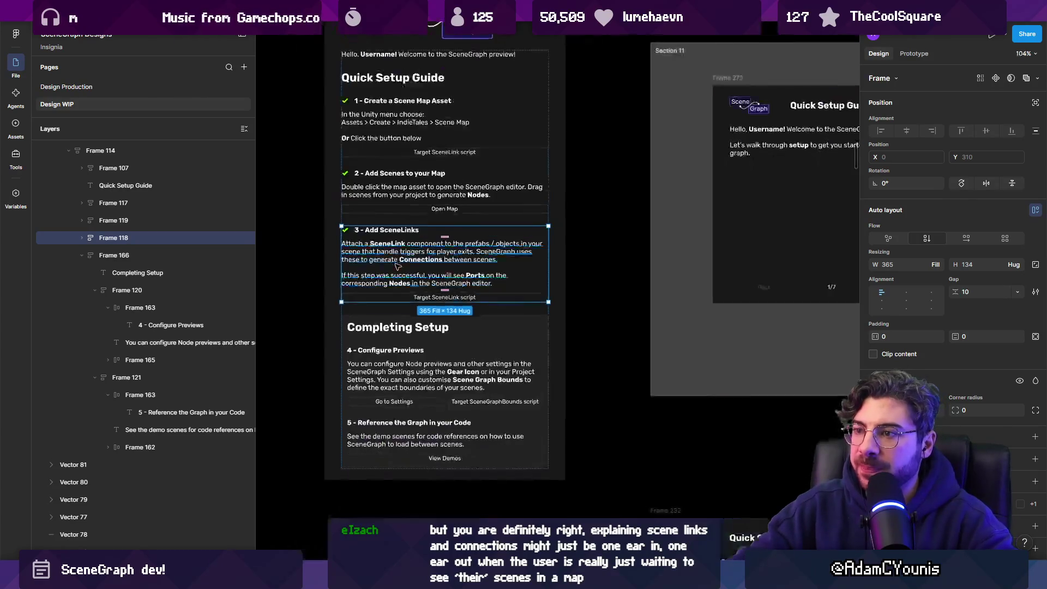
{"action": "scroll", "coordinate": [396, 266], "scroll_direction": "up", "scroll_amount": 2}
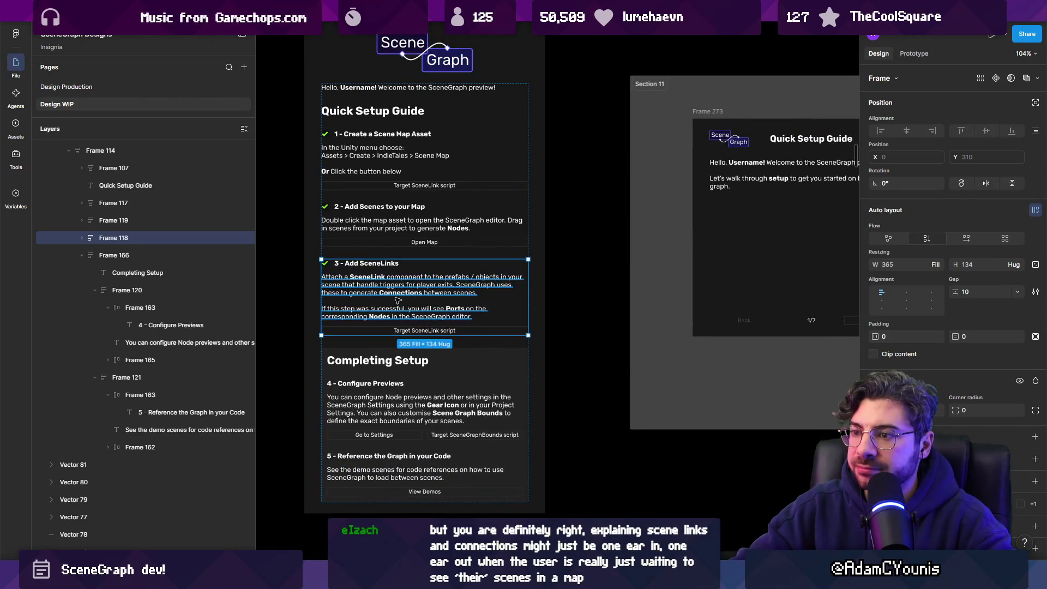
{"action": "scroll", "coordinate": [400, 299], "scroll_direction": "up", "scroll_amount": 3}
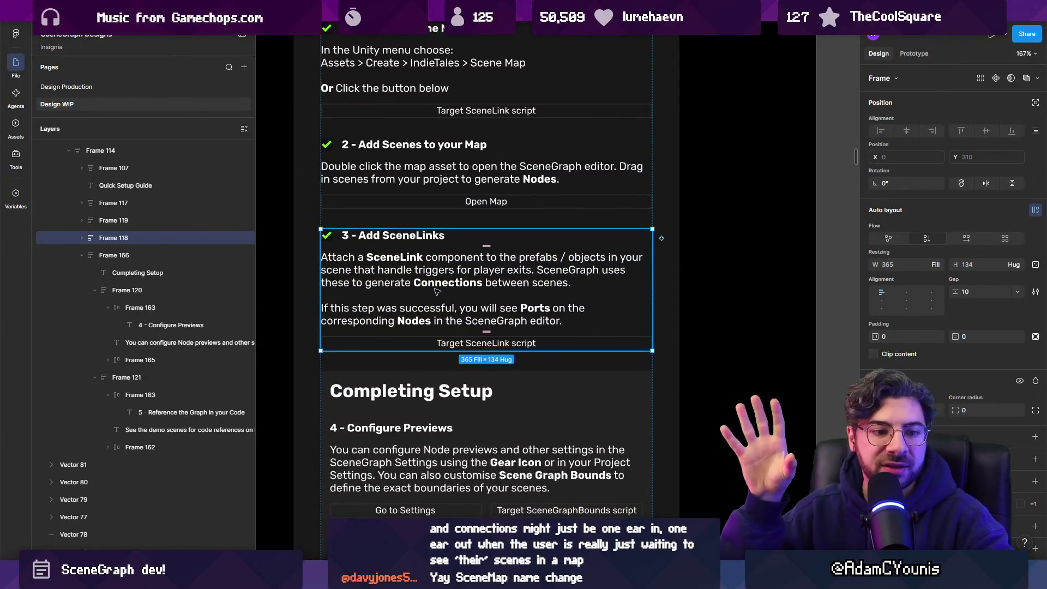
{"action": "scroll", "coordinate": [436, 291], "scroll_direction": "down", "scroll_amount": 8}
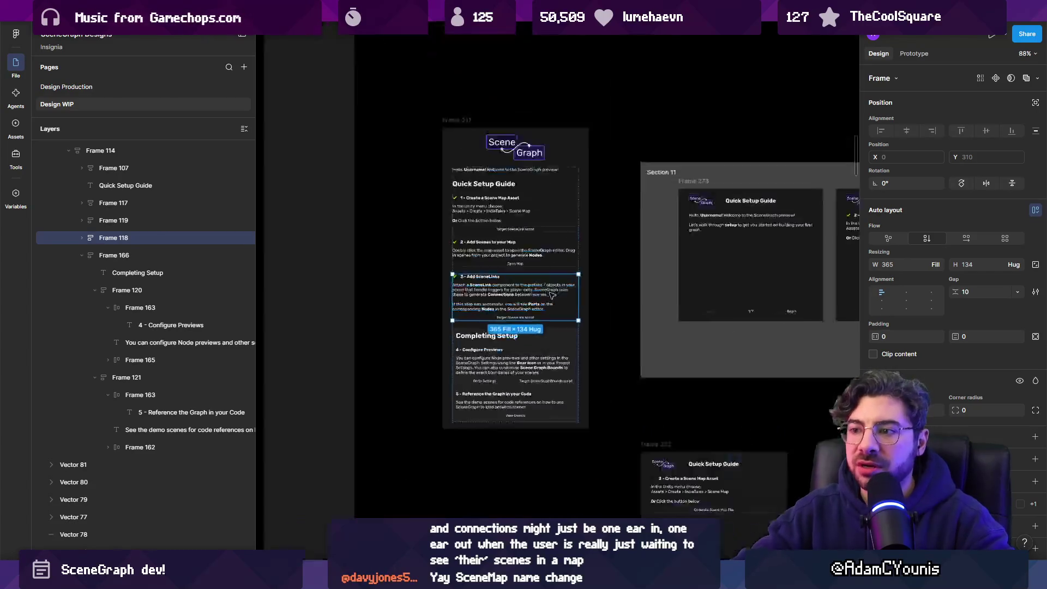
Bring the 1→2→3 box diagram into view and select the arrow between boxes 1 and 2
{"action": "scroll", "coordinate": [564, 296], "scroll_direction": "down", "scroll_amount": 3}
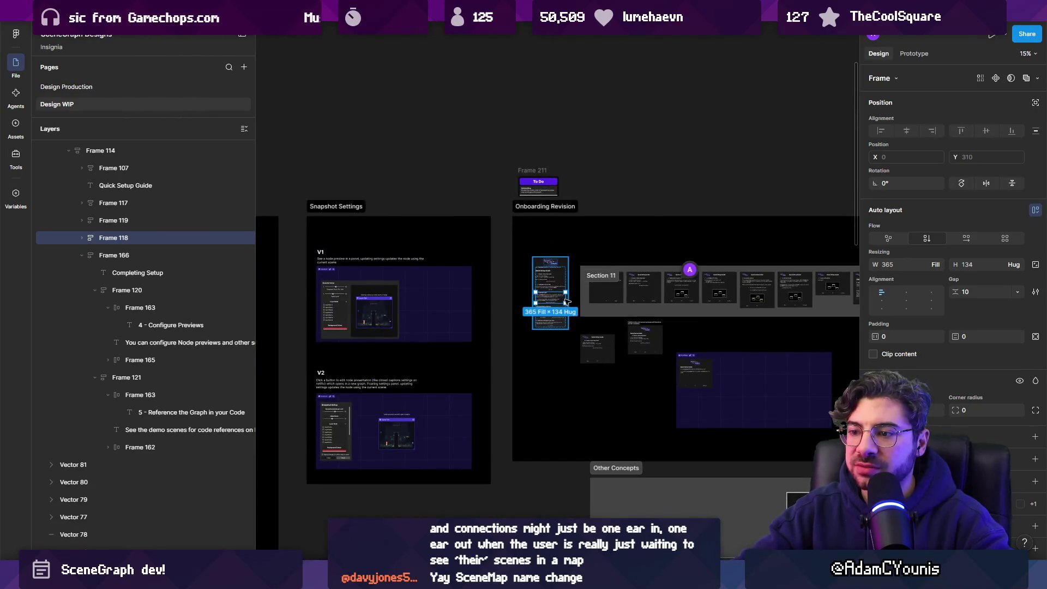
{"action": "scroll", "coordinate": [567, 302], "scroll_direction": "down", "scroll_amount": 3}
{"action": "scroll", "coordinate": [565, 301], "scroll_direction": "up", "scroll_amount": 6}
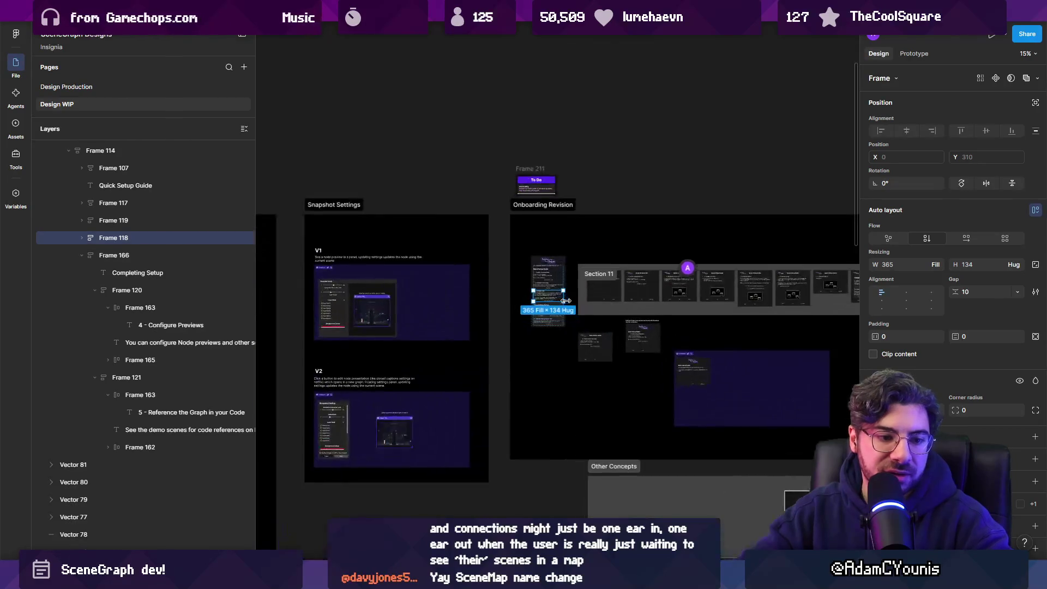
{"action": "scroll", "coordinate": [567, 306], "scroll_direction": "up", "scroll_amount": 5}
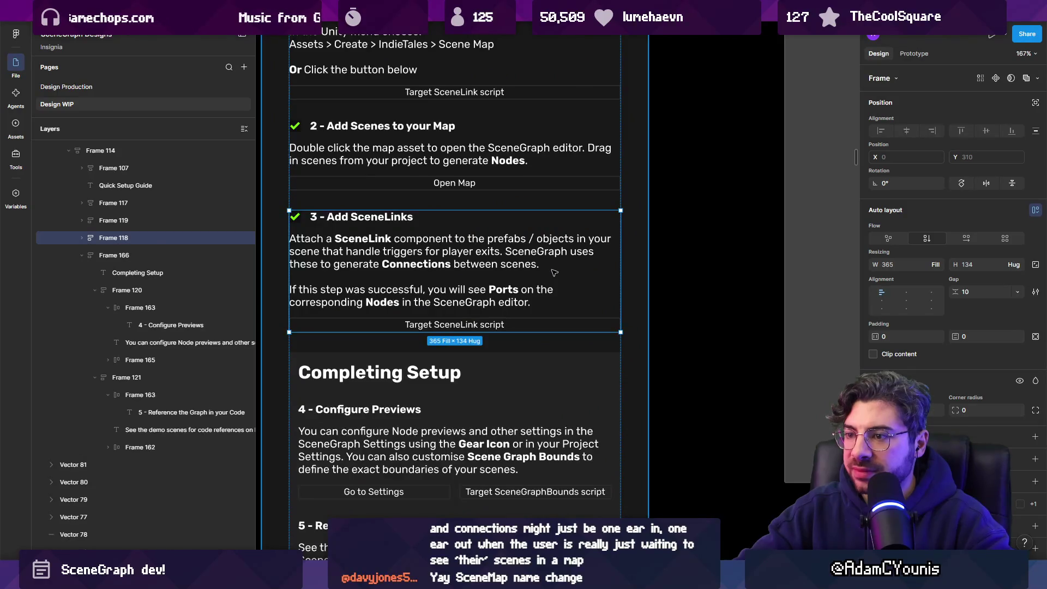
{"action": "scroll", "coordinate": [554, 272], "scroll_direction": "down", "scroll_amount": 2}
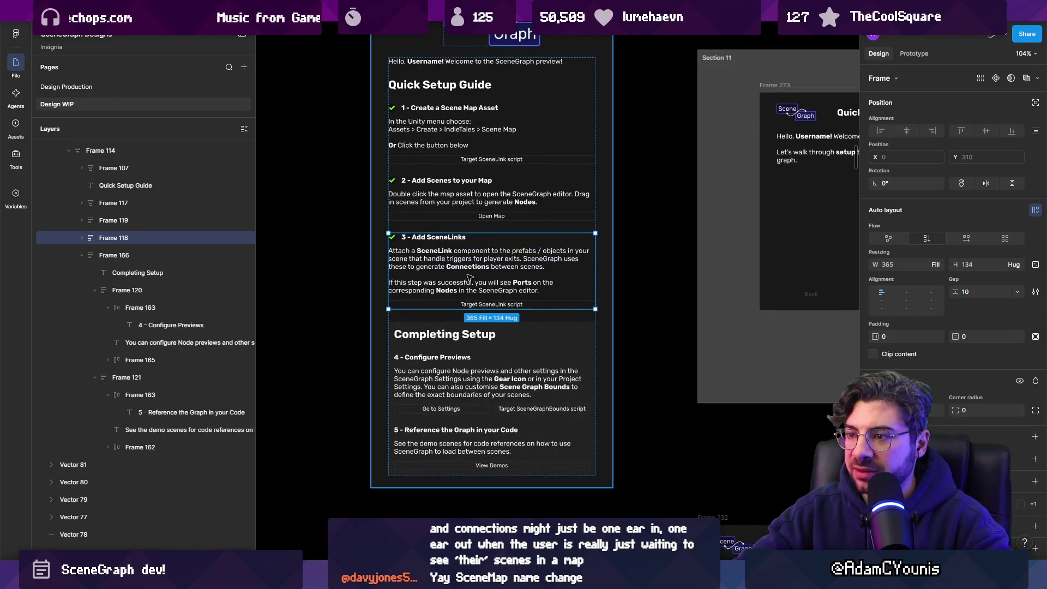
{"action": "scroll", "coordinate": [477, 276], "scroll_direction": "up", "scroll_amount": 2}
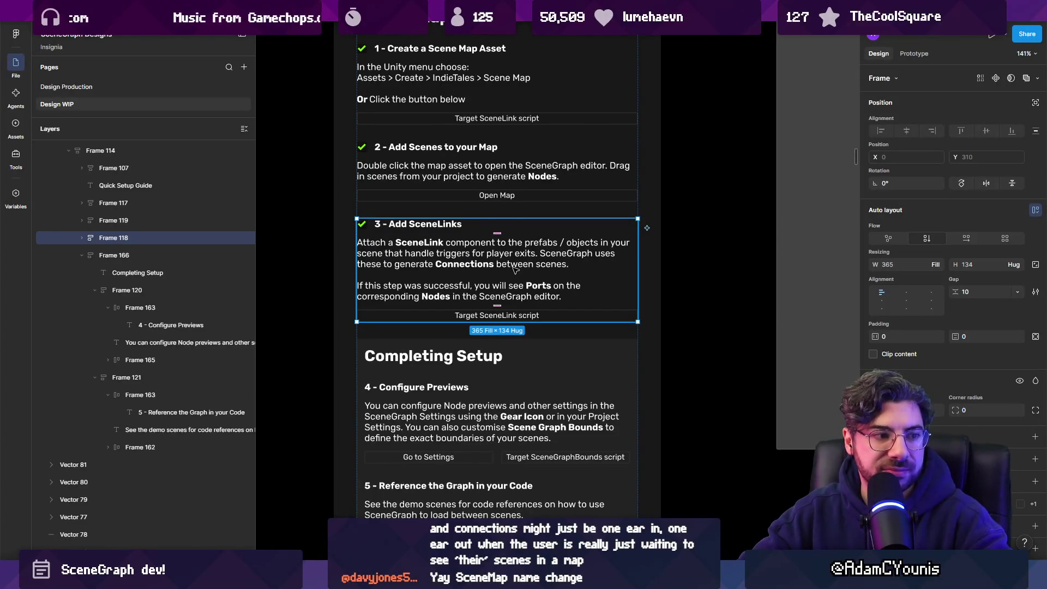
{"action": "scroll", "coordinate": [470, 244], "scroll_direction": "down", "scroll_amount": 5}
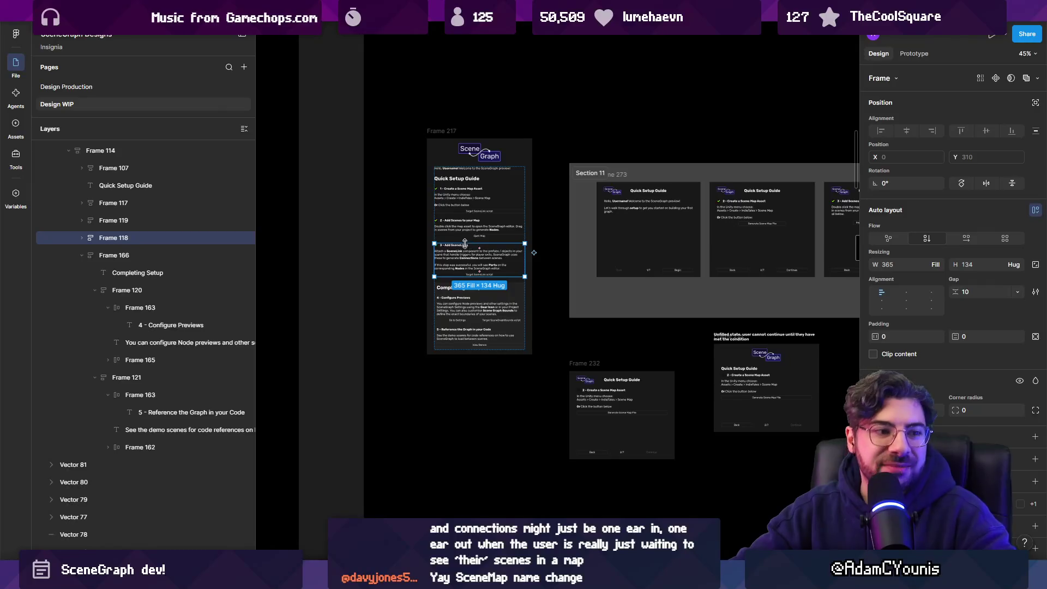
{"action": "scroll", "coordinate": [466, 243], "scroll_direction": "down", "scroll_amount": 5}
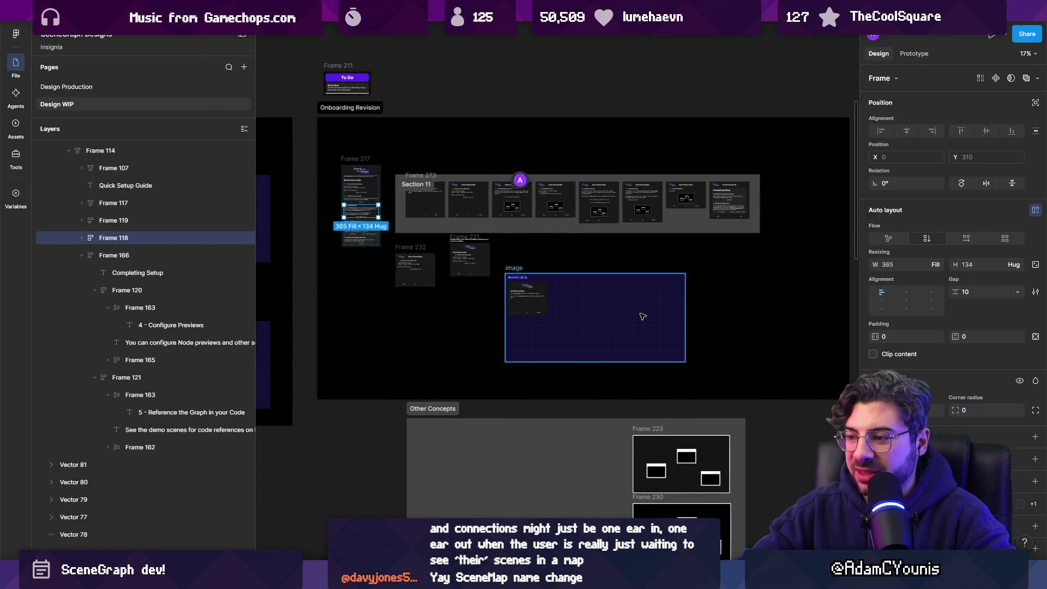
{"action": "scroll", "coordinate": [672, 315], "scroll_direction": "up", "scroll_amount": 3}
{"action": "scroll", "coordinate": [673, 315], "scroll_direction": "down", "scroll_amount": 3}
{"action": "scroll", "coordinate": [442, 422], "scroll_direction": "down", "scroll_amount": 5}
{"action": "scroll", "coordinate": [441, 422], "scroll_direction": "up", "scroll_amount": 5}
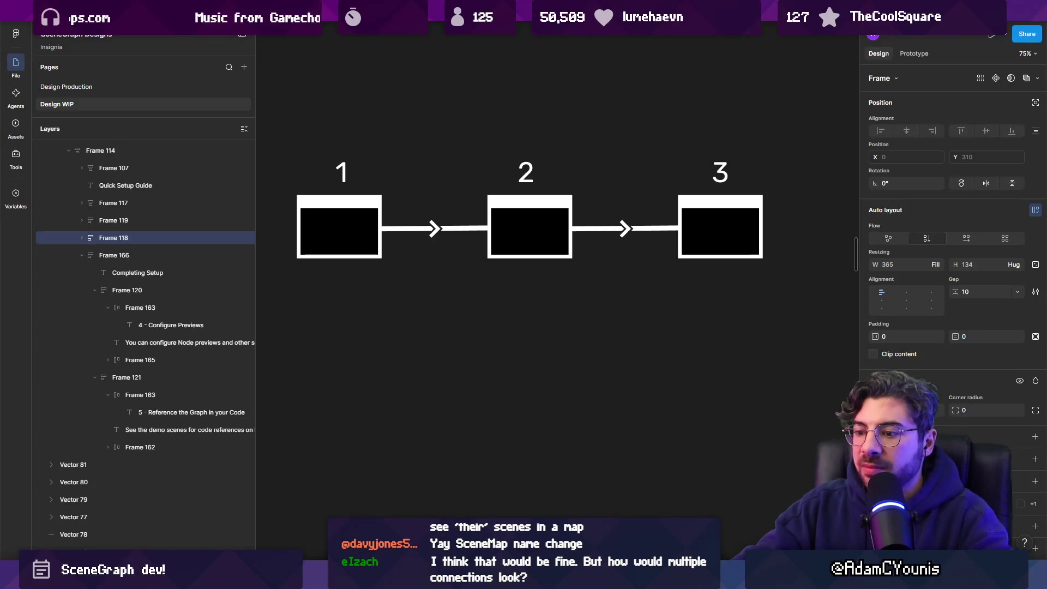
{"action": "left_click", "coordinate": [396, 233]}
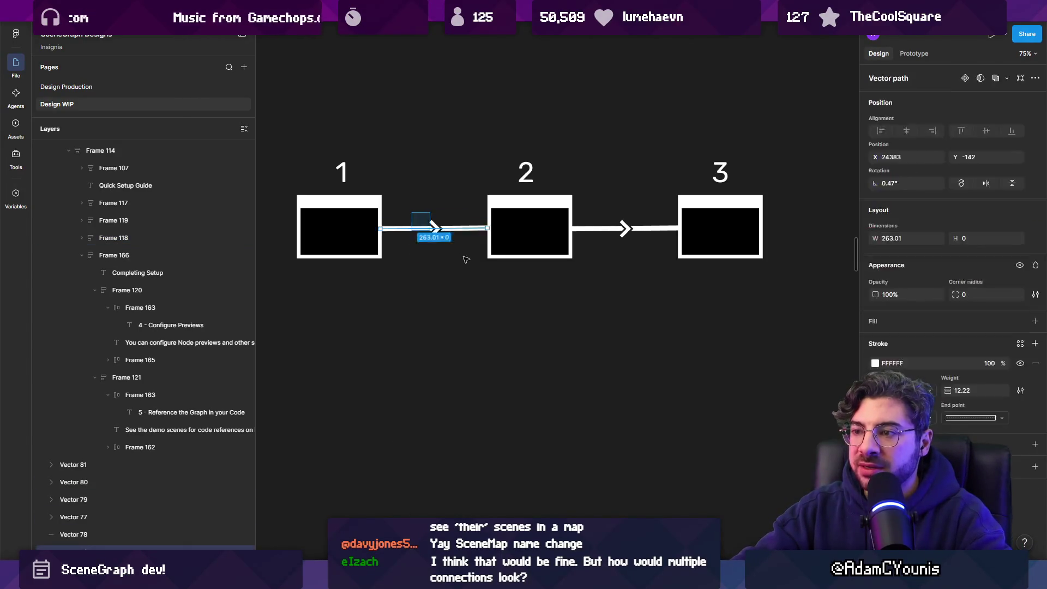
{"action": "key", "text": "ctrl+d"}
{"action": "mouse_move", "coordinate": [413, 224]}
{"action": "left_mouse_down"}
{"action": "mouse_move", "coordinate": [328, 331]}
{"action": "mouse_move", "coordinate": [322, 270]}
{"action": "mouse_move", "coordinate": [334, 257]}
{"action": "left_mouse_up"}
{"action": "left_click", "coordinate": [328, 330]}
{"action": "mouse_move", "coordinate": [404, 335]}
{"action": "left_mouse_down"}
{"action": "mouse_move", "coordinate": [339, 324]}
{"action": "mouse_move", "coordinate": [367, 345]}
{"action": "mouse_move", "coordinate": [340, 299]}
{"action": "left_mouse_up"}
{"action": "left_click", "coordinate": [351, 336]}
{"action": "key", "text": "ctrl+z"}
{"action": "key", "text": "ctrl+z"}
{"action": "key", "text": "ctrl+z"}
{"action": "key", "text": "ctrl+z"}
{"action": "key", "text": "ctrl+z"}
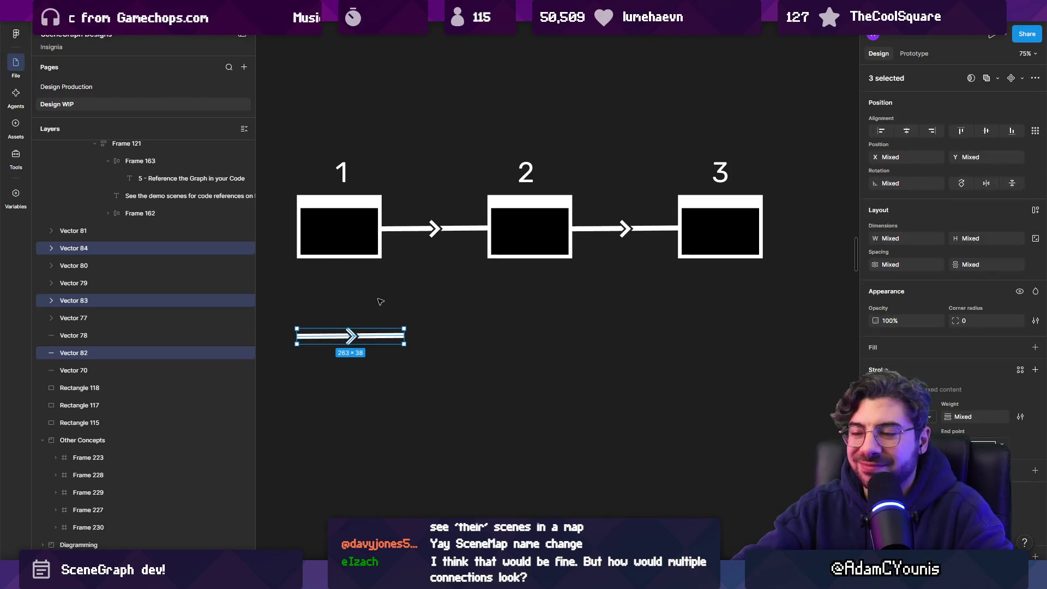
{"action": "key", "text": "Delete"}
{"action": "scroll", "coordinate": [432, 258], "scroll_direction": "up", "scroll_amount": 2}
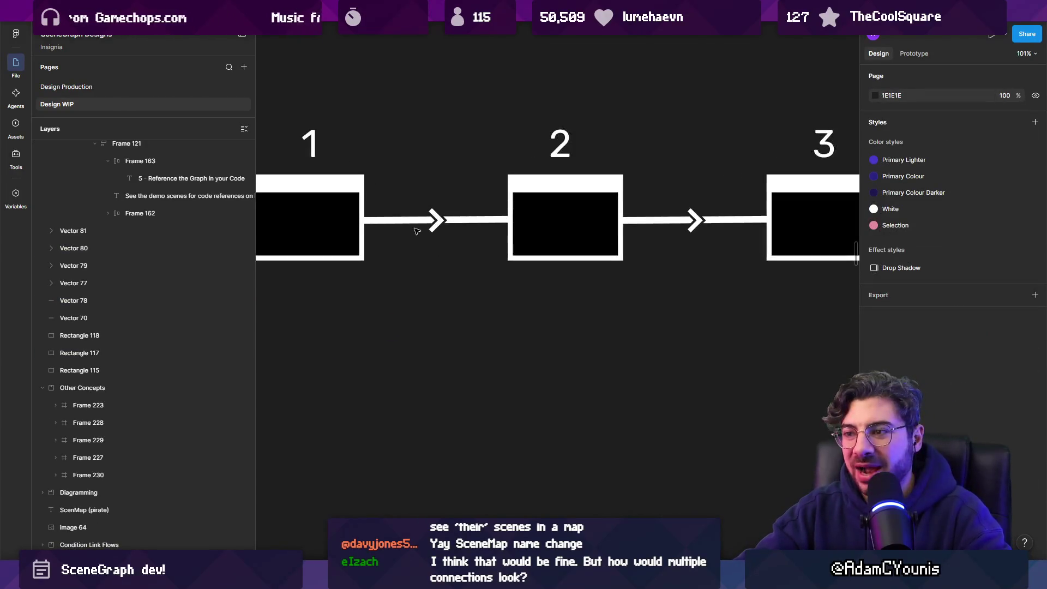
{"action": "scroll", "coordinate": [420, 240], "scroll_direction": "down", "scroll_amount": 3}
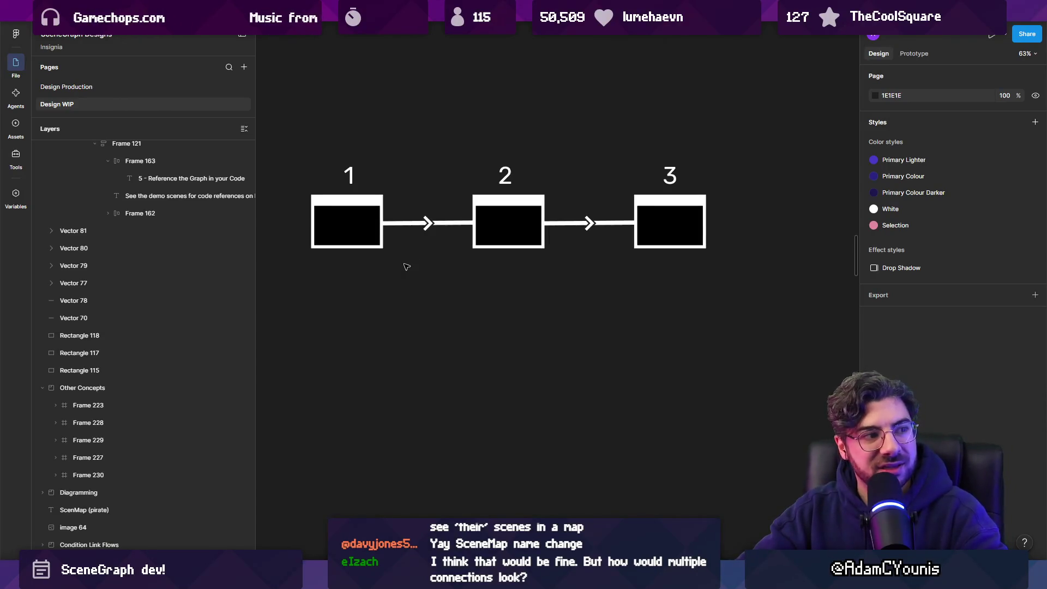
{"action": "scroll", "coordinate": [643, 229], "scroll_direction": "down", "scroll_amount": 3}
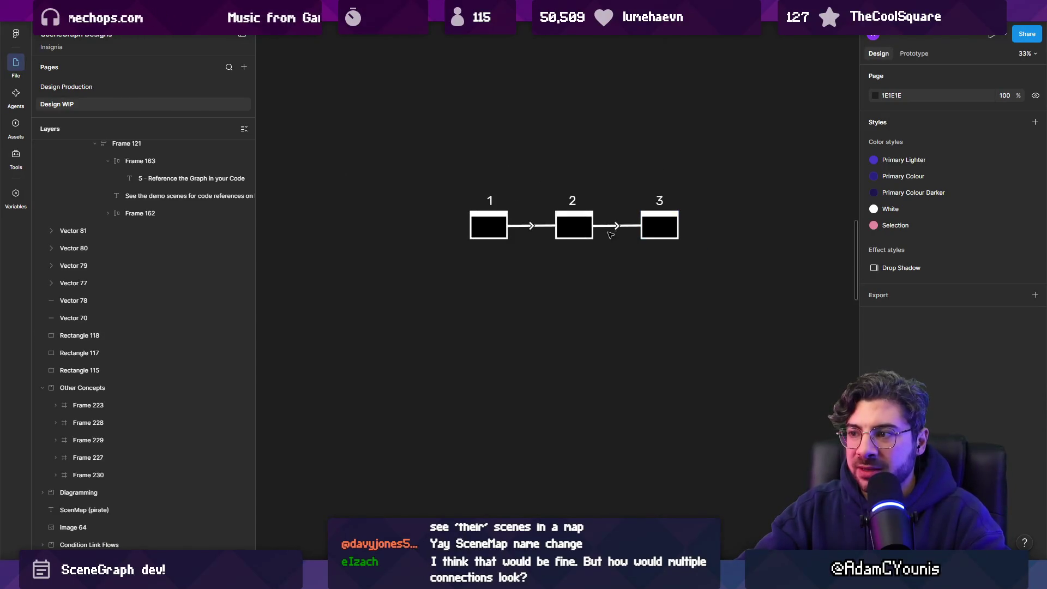
{"action": "scroll", "coordinate": [546, 238], "scroll_direction": "up", "scroll_amount": 1}
{"action": "scroll", "coordinate": [545, 238], "scroll_direction": "up", "scroll_amount": 1}
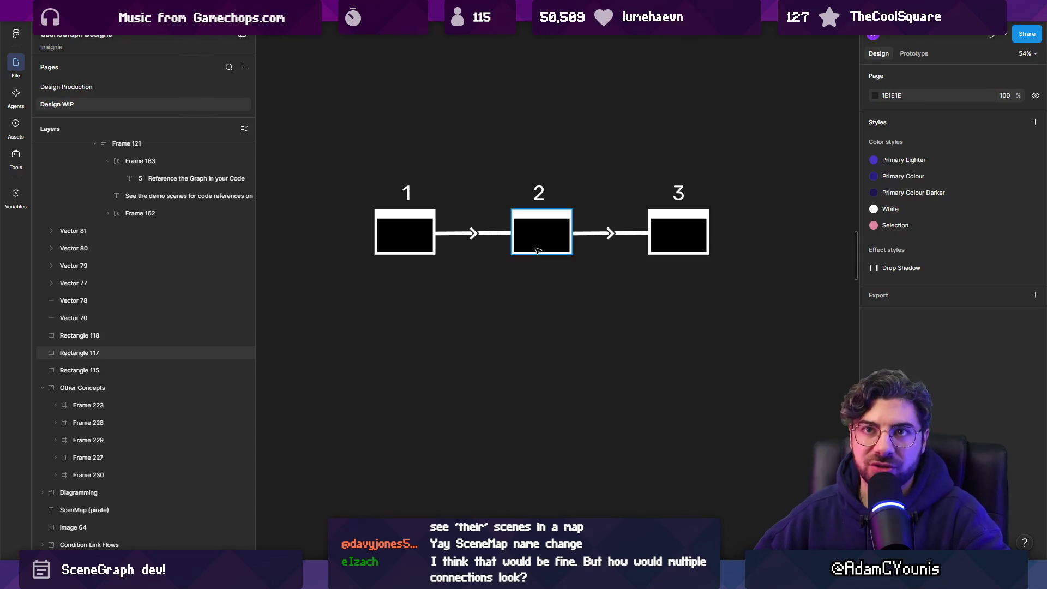
{"action": "scroll", "coordinate": [656, 294], "scroll_direction": "down", "scroll_amount": 5}
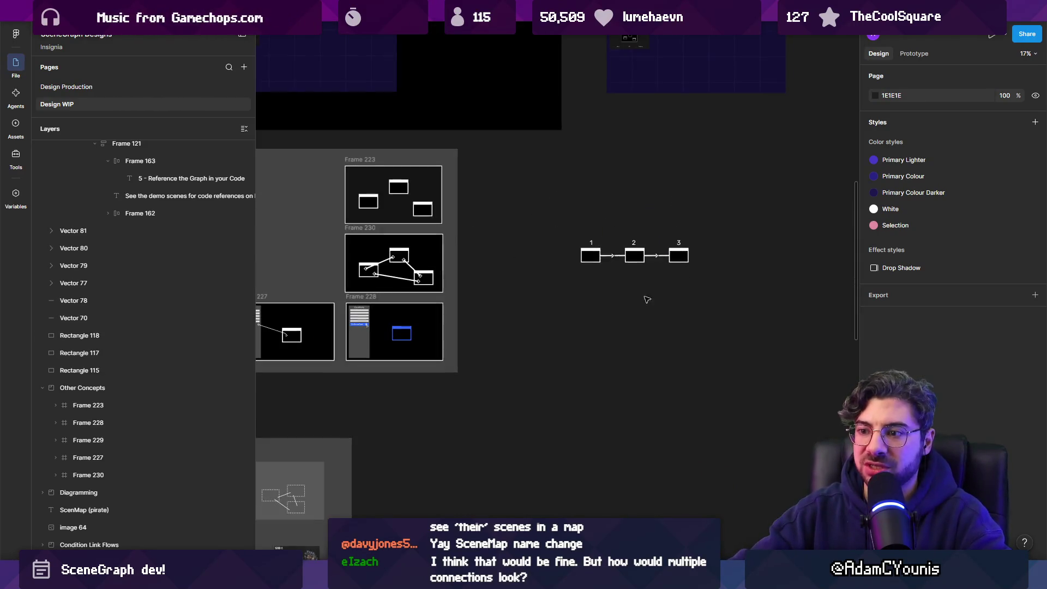
{"action": "scroll", "coordinate": [357, 274], "scroll_direction": "up", "scroll_amount": 5}
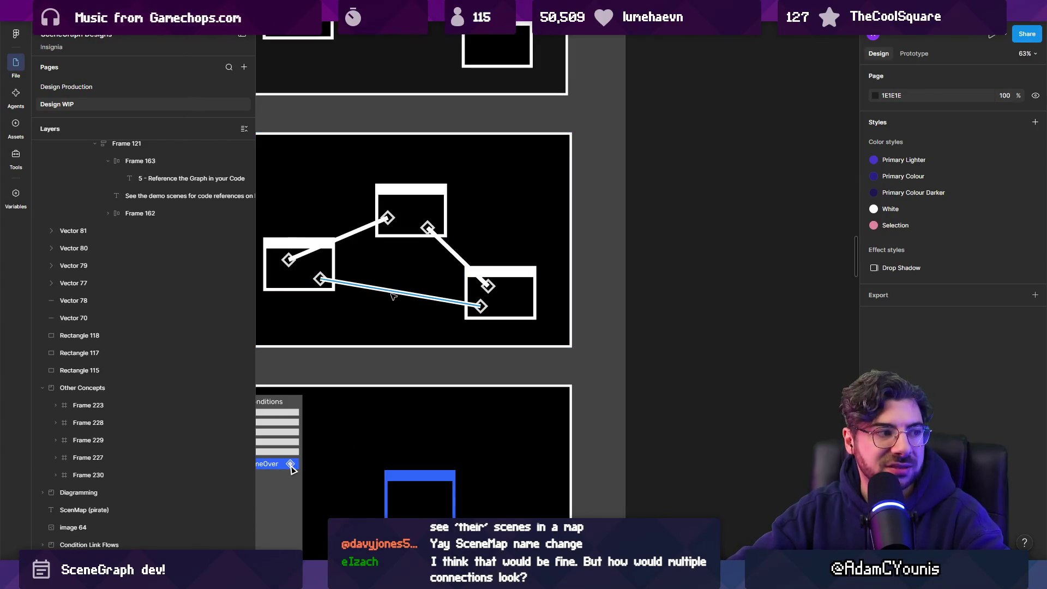
{"action": "scroll", "coordinate": [470, 307], "scroll_direction": "down", "scroll_amount": 3}
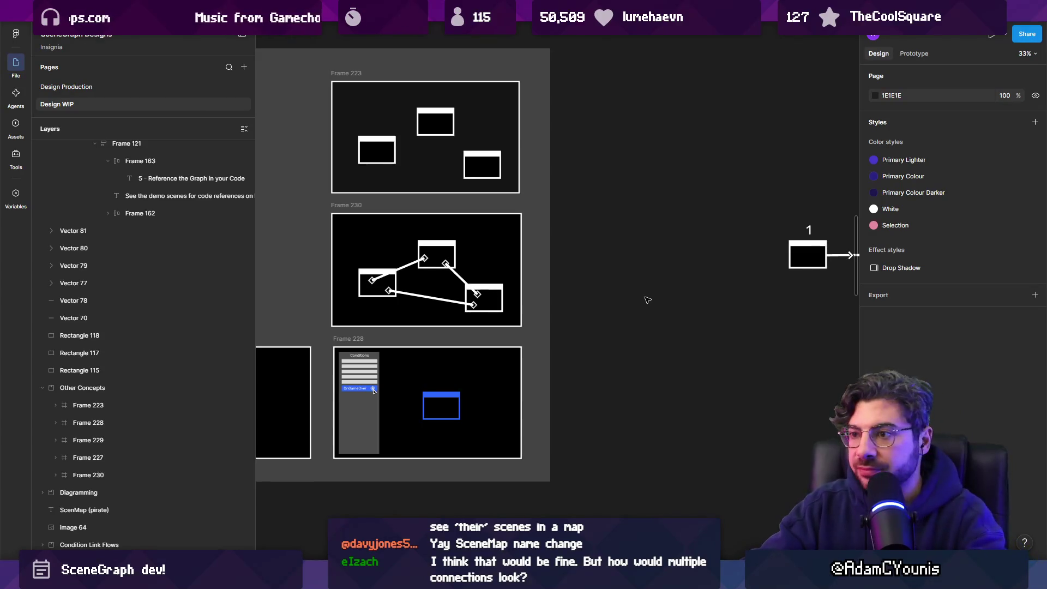
{"action": "scroll", "coordinate": [635, 308], "scroll_direction": "down", "scroll_amount": 5}
{"action": "scroll", "coordinate": [624, 305], "scroll_direction": "down", "scroll_amount": 3}
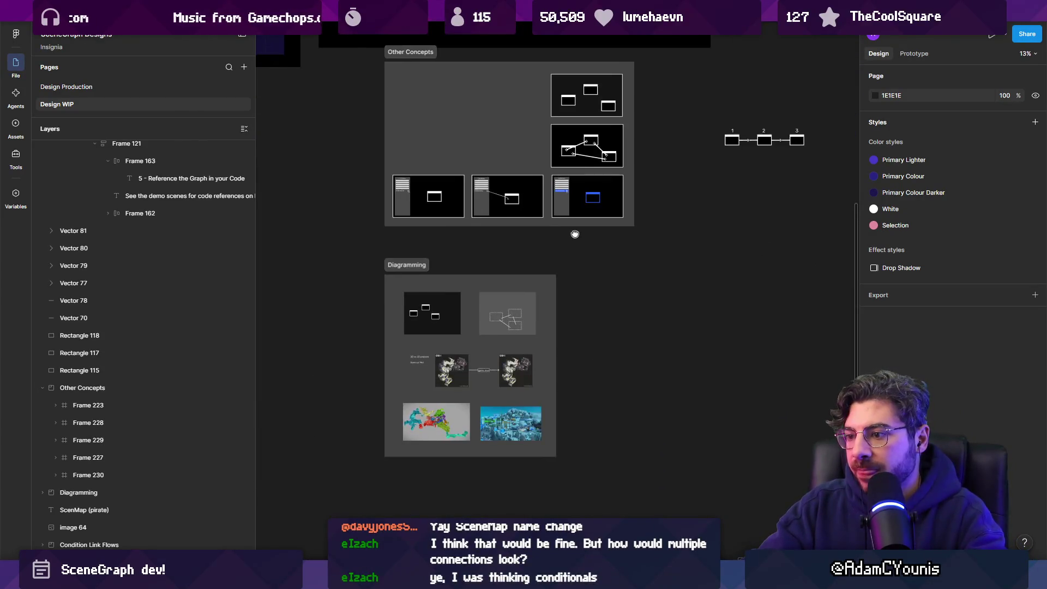
{"action": "scroll", "coordinate": [617, 283], "scroll_direction": "up", "scroll_amount": 5}
{"action": "scroll", "coordinate": [617, 283], "scroll_direction": "up", "scroll_amount": 2}
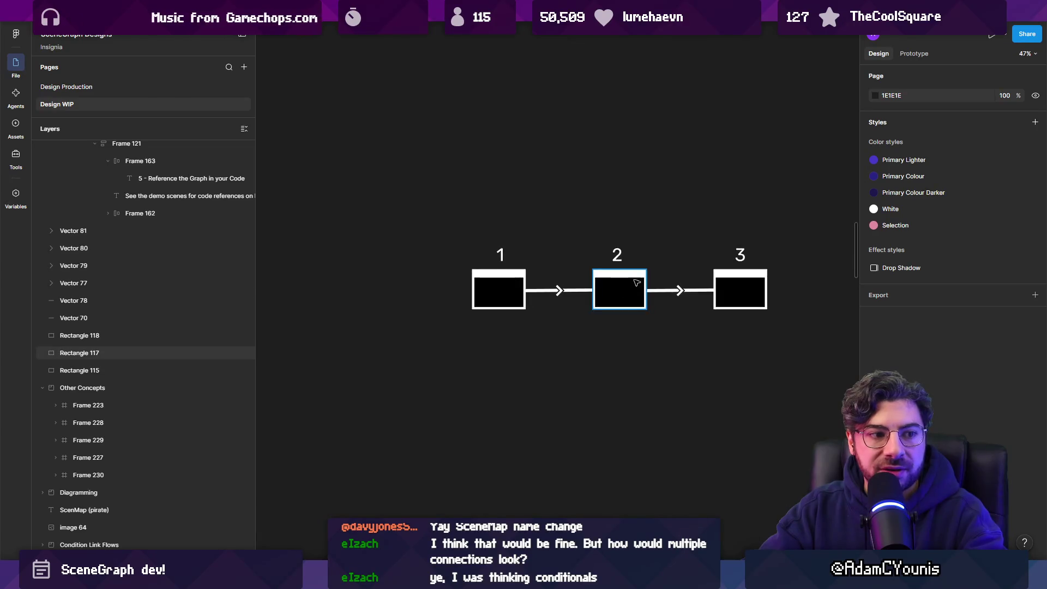
{"action": "scroll", "coordinate": [617, 283], "scroll_direction": "right", "scroll_amount": 2}
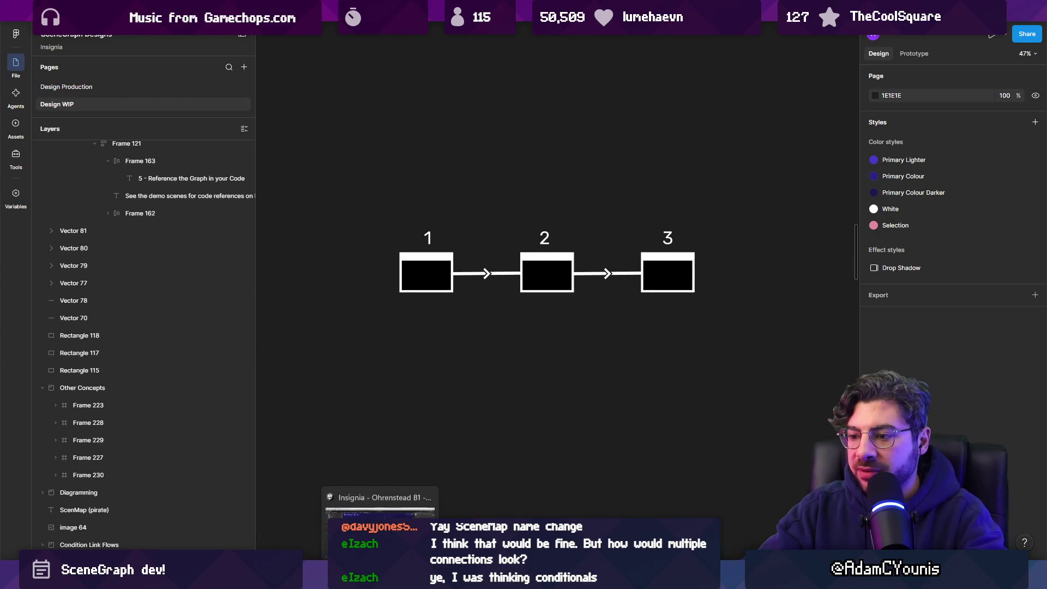
{"action": "mouse_move", "coordinate": [572, 579]}
{"action": "left_click", "coordinate": [519, 494]}
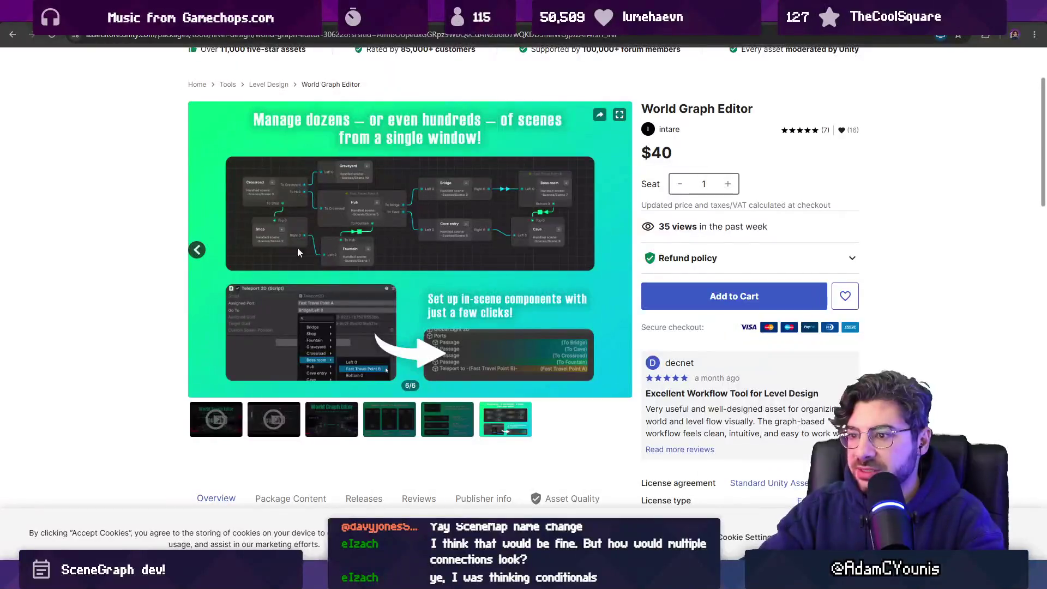
Browse the World Graph Editor gallery through the connection types and final screenshots
{"action": "right_click", "coordinate": [400, 220]}
{"action": "left_click", "coordinate": [426, 250]}
{"action": "left_click", "coordinate": [425, 426]}
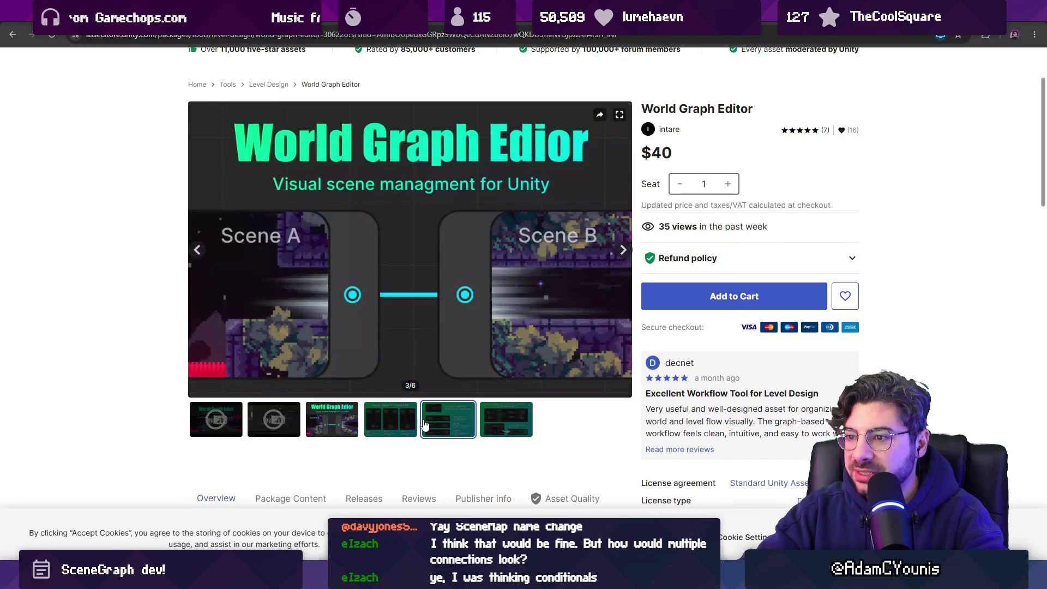
{"action": "left_click", "coordinate": [425, 426]}
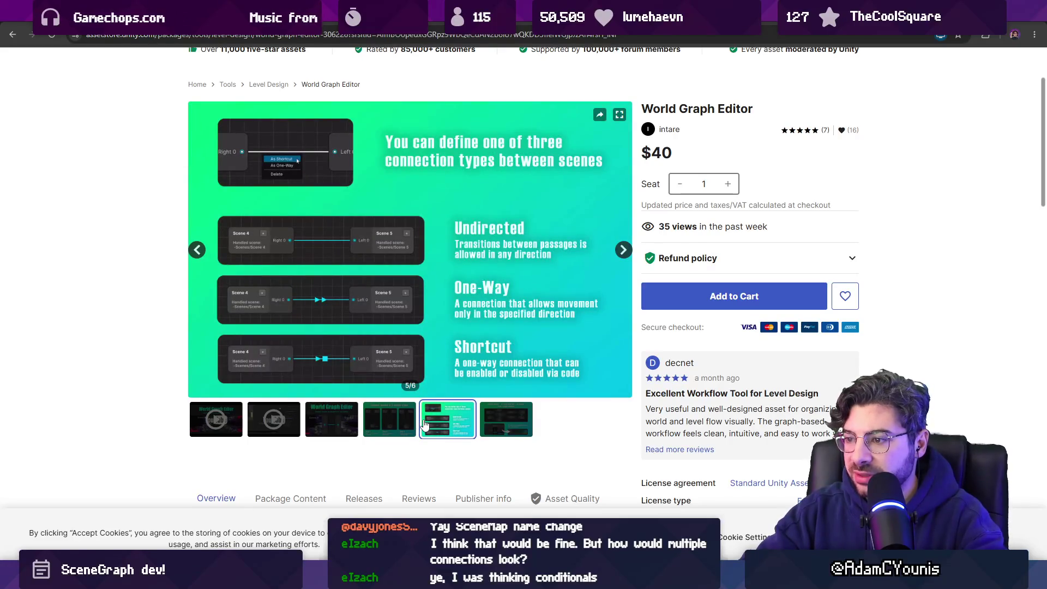
{"action": "key", "text": "Right"}
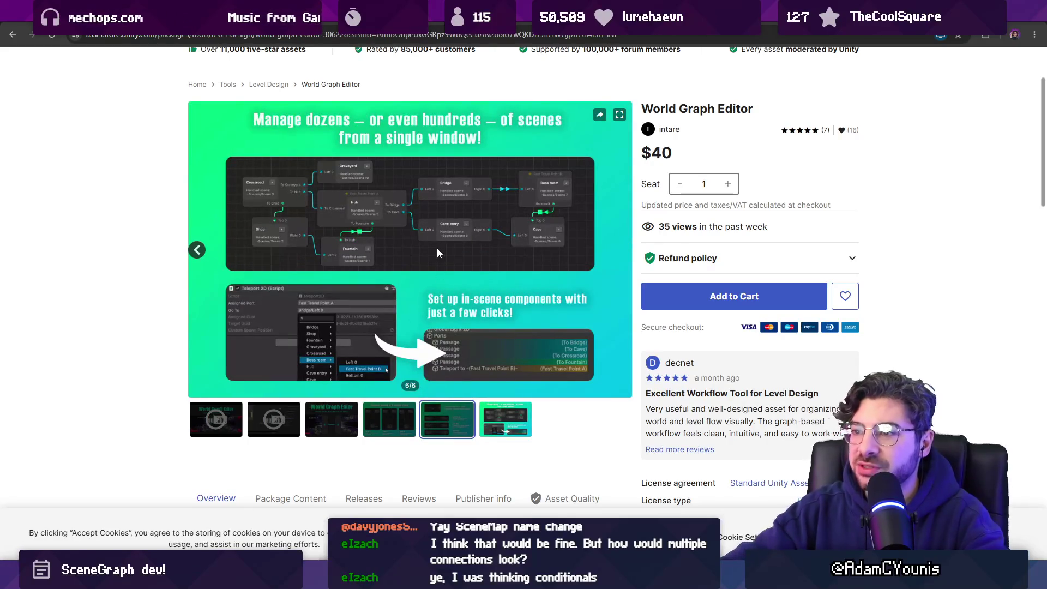
Copy the node graph screenshot and switch to Unity's SceneGraph window
{"action": "right_click", "coordinate": [409, 225]}
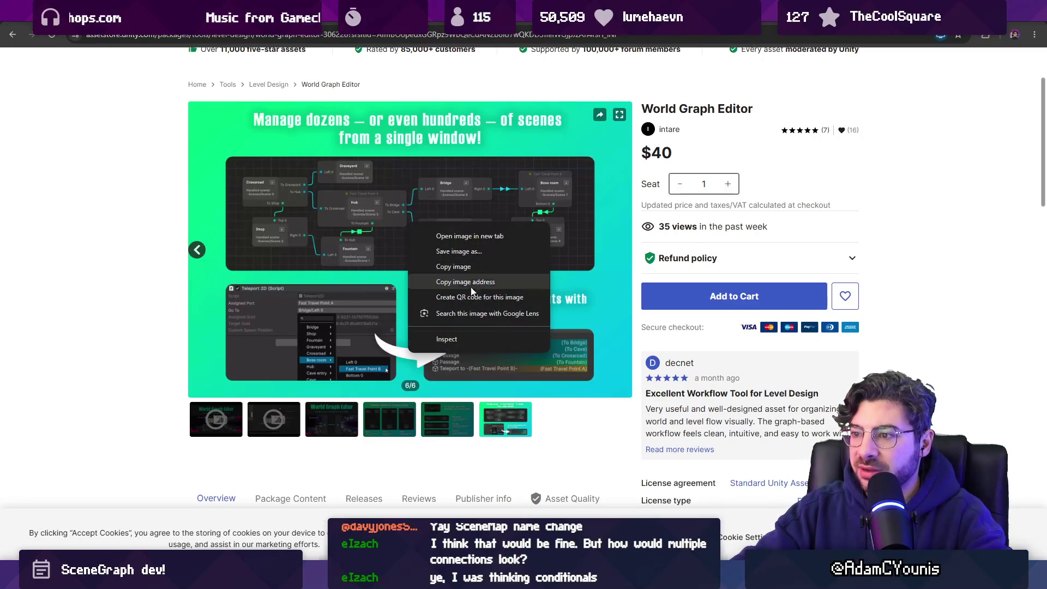
{"action": "left_click", "coordinate": [442, 264]}
{"action": "key", "text": "alt+Tab"}
{"action": "scroll", "coordinate": [498, 282], "scroll_direction": "up", "scroll_amount": 5}
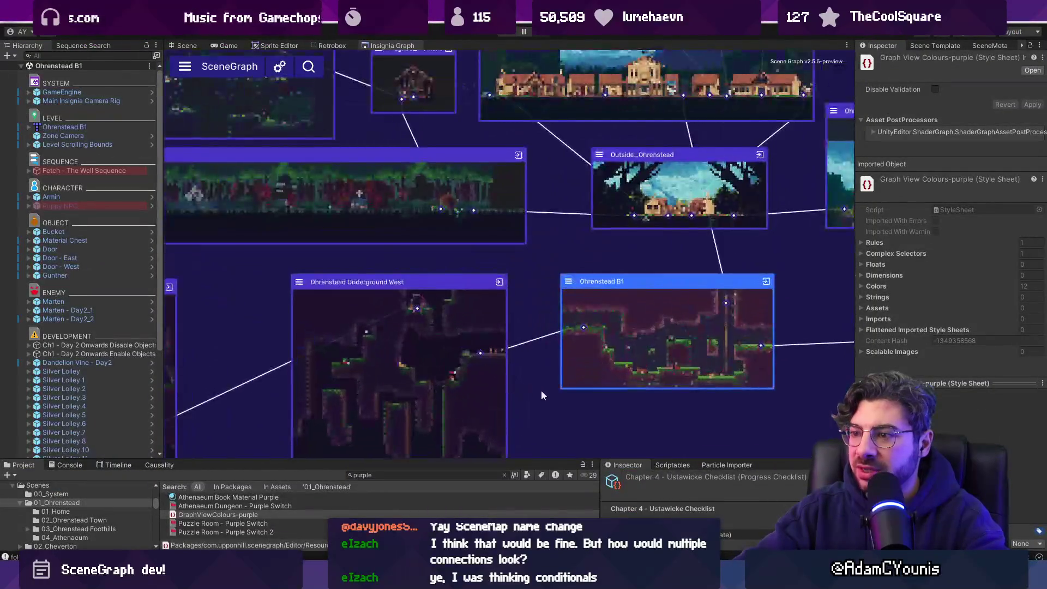
{"action": "scroll", "coordinate": [456, 241], "scroll_direction": "down", "scroll_amount": 4}
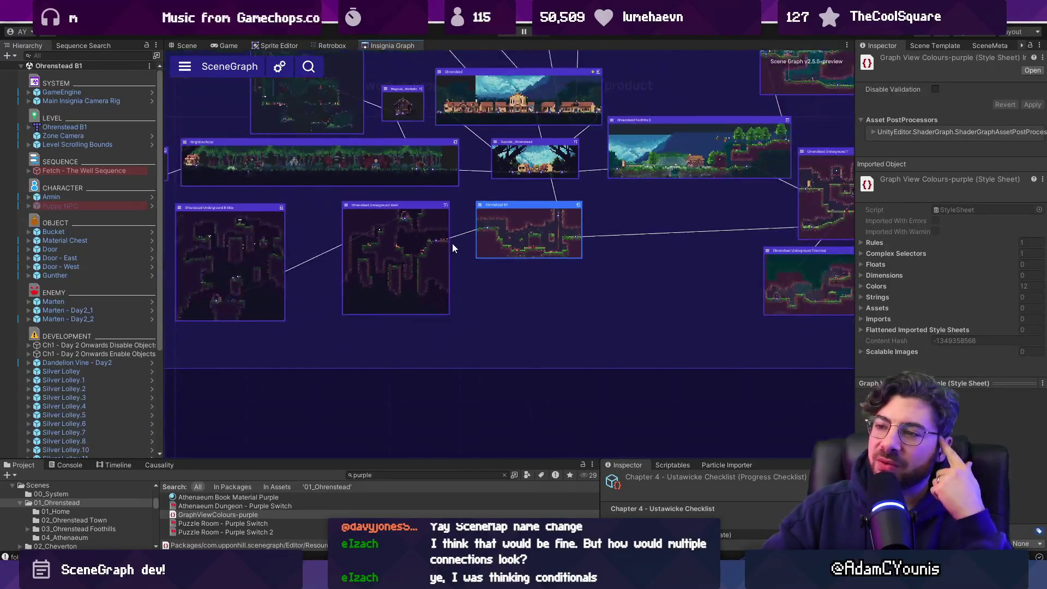
{"action": "scroll", "coordinate": [449, 208], "scroll_direction": "up", "scroll_amount": 4}
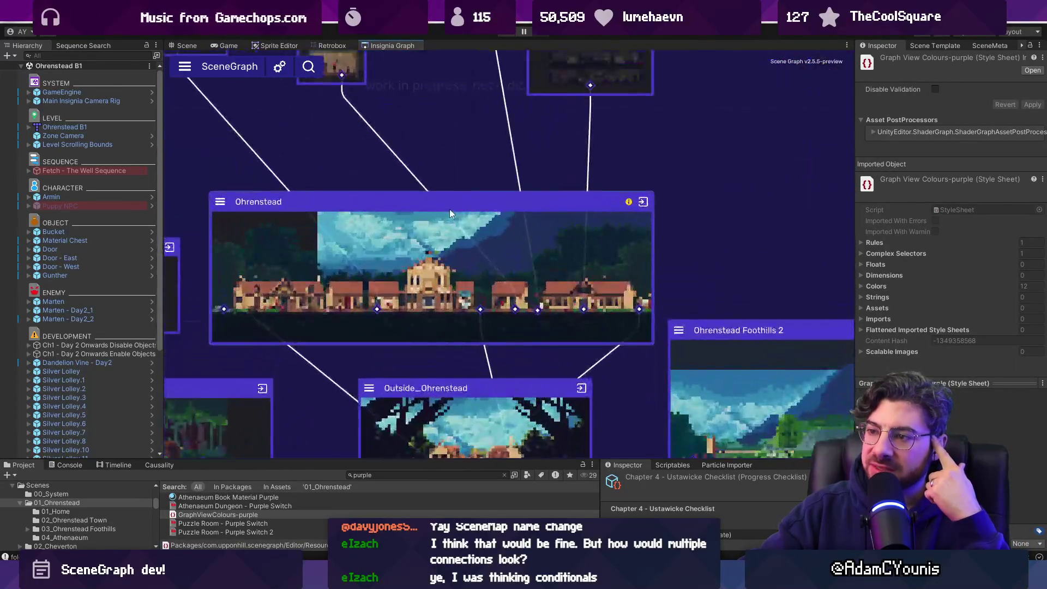
{"action": "scroll", "coordinate": [449, 208], "scroll_direction": "down", "scroll_amount": 2}
{"action": "left_click_drag", "start_coordinate": [449, 178], "coordinate": [482, 161]}
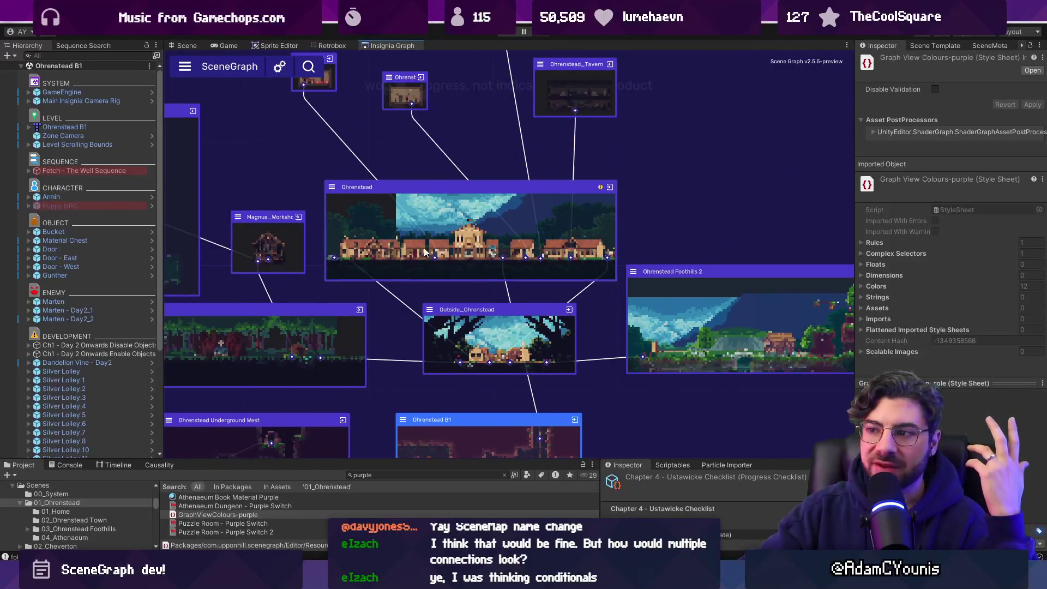
{"action": "scroll", "coordinate": [450, 209], "scroll_direction": "up", "scroll_amount": 2}
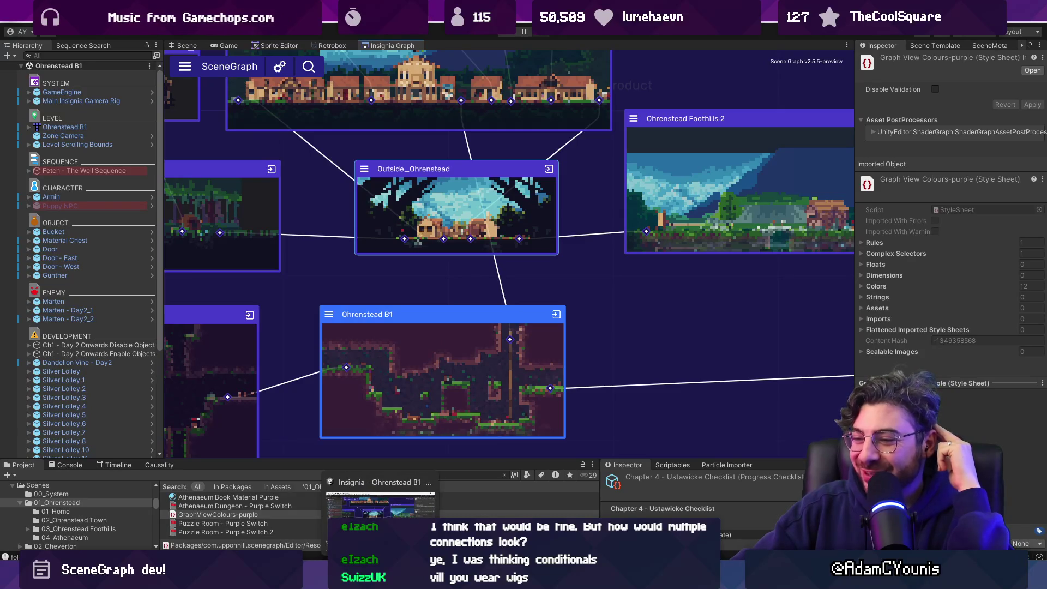
{"action": "left_click", "coordinate": [380, 579]}
{"action": "left_click", "coordinate": [380, 579]}
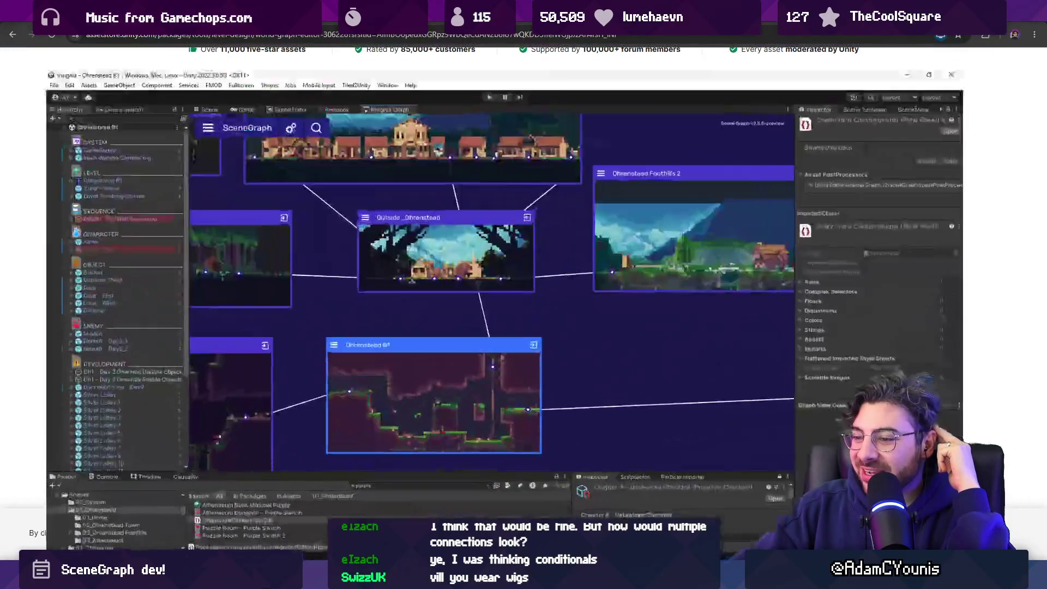
{"action": "key", "text": "alt+Tab"}
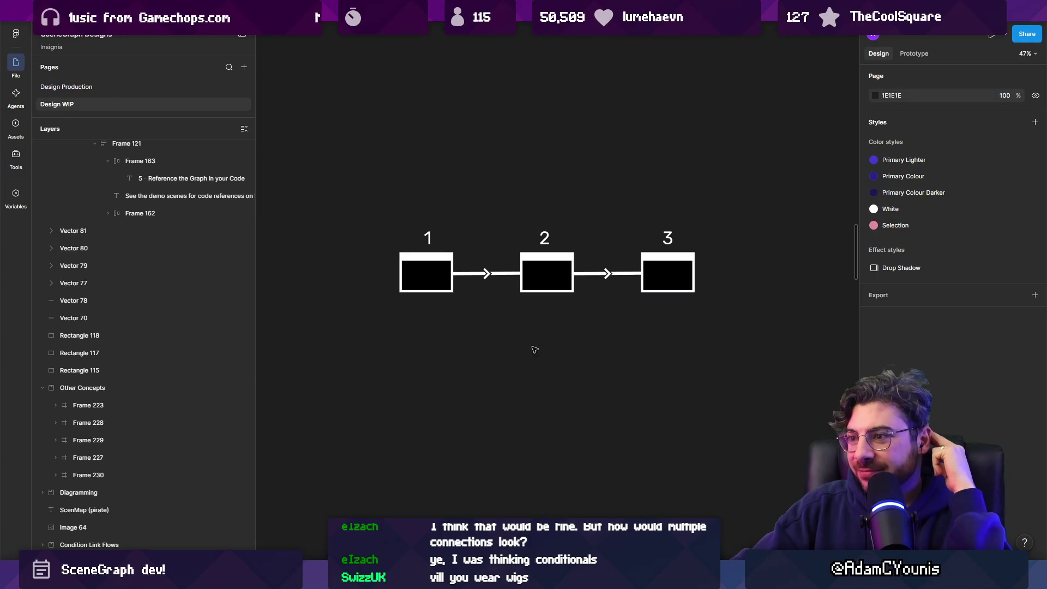
{"action": "mouse_move", "coordinate": [367, 215]}
{"action": "left_mouse_down"}
{"action": "mouse_move", "coordinate": [743, 306]}
{"action": "mouse_move", "coordinate": [731, 312]}
{"action": "left_mouse_up"}
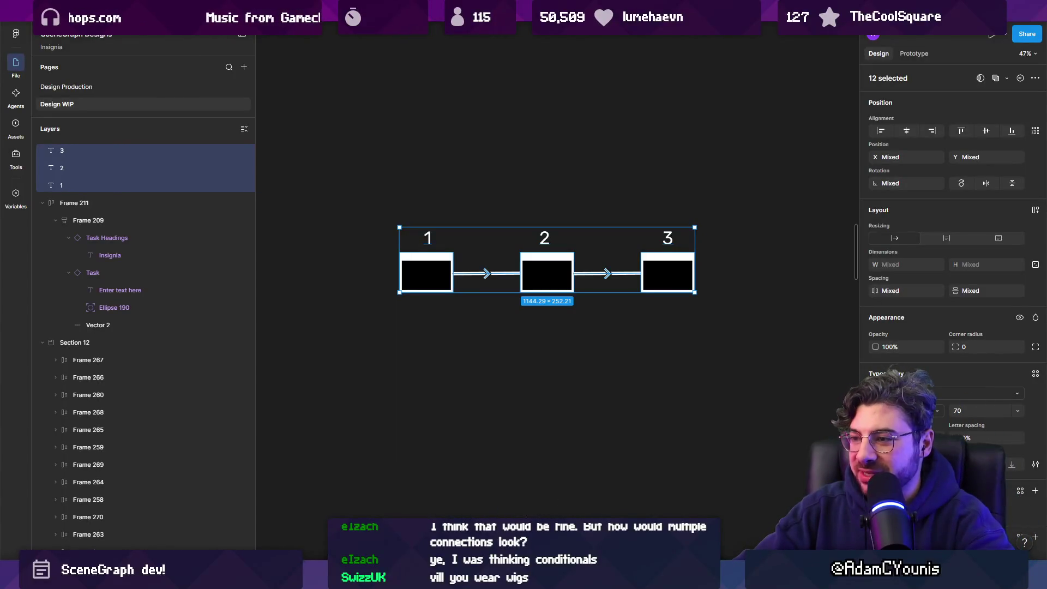
{"action": "scroll", "coordinate": [607, 282], "scroll_direction": "down", "scroll_amount": 2, "text": "ctrl"}
{"action": "scroll", "coordinate": [607, 282], "scroll_direction": "down", "scroll_amount": 5, "text": "ctrl"}
{"action": "scroll", "coordinate": [600, 270], "scroll_direction": "up", "scroll_amount": 3}
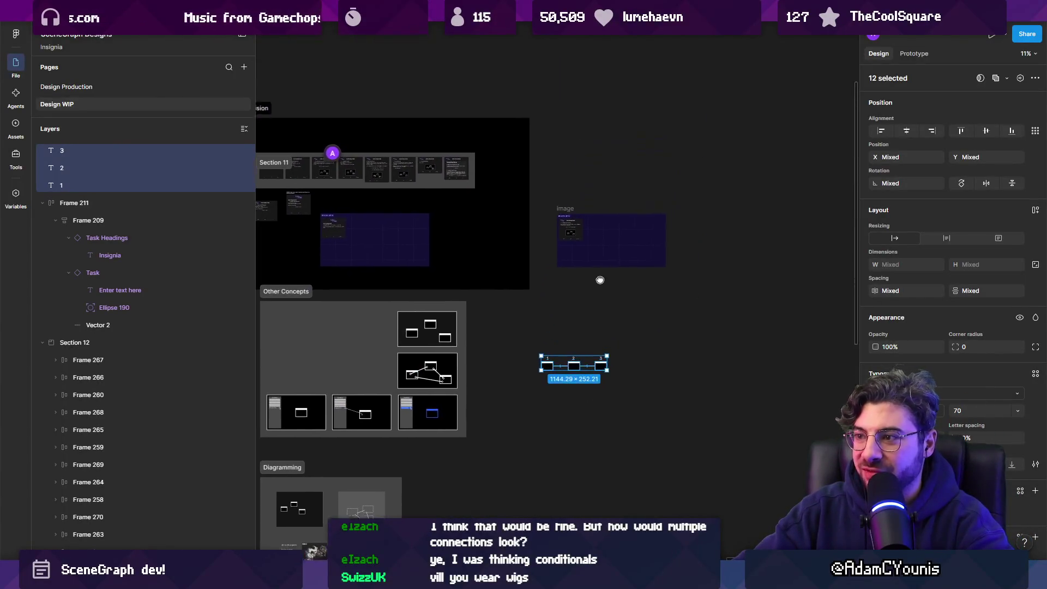
{"action": "scroll", "coordinate": [592, 283], "scroll_direction": "down", "scroll_amount": 4, "text": "ctrl"}
{"action": "scroll", "coordinate": [593, 283], "scroll_direction": "left", "scroll_amount": 5}
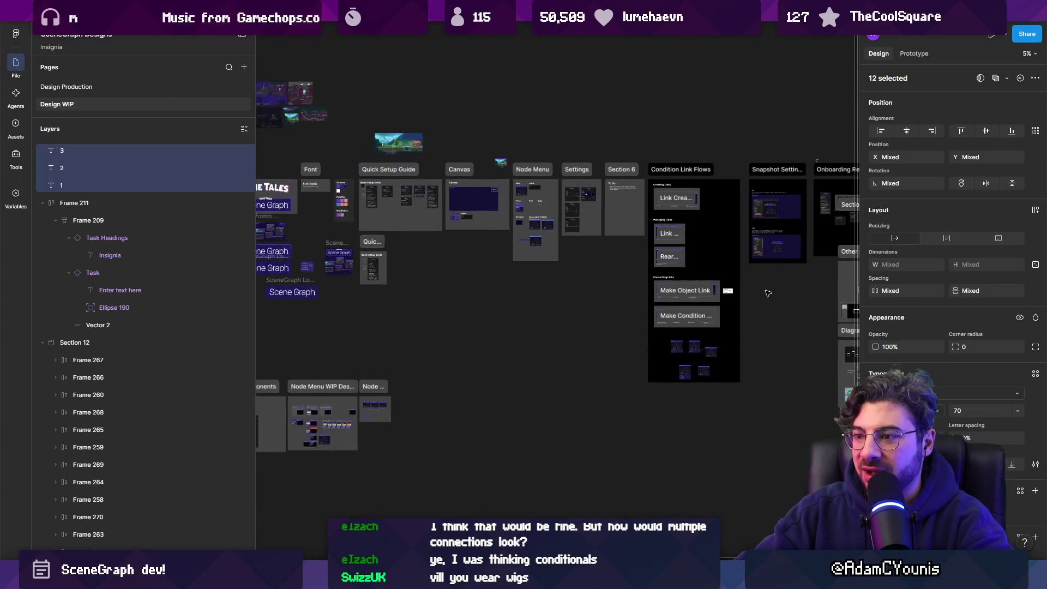
{"action": "scroll", "coordinate": [567, 281], "scroll_direction": "up", "scroll_amount": 5}
{"action": "scroll", "coordinate": [552, 279], "scroll_direction": "up", "scroll_amount": 5, "text": "ctrl"}
{"action": "scroll", "coordinate": [555, 281], "scroll_direction": "down", "scroll_amount": 5, "text": "ctrl"}
{"action": "scroll", "coordinate": [557, 283], "scroll_direction": "up", "scroll_amount": 1, "text": "ctrl"}
{"action": "mouse_move", "coordinate": [563, 368]}
{"action": "left_mouse_down"}
{"action": "mouse_move", "coordinate": [614, 187]}
{"action": "mouse_move", "coordinate": [712, 89]}
{"action": "mouse_move", "coordinate": [743, 81]}
{"action": "left_mouse_up"}
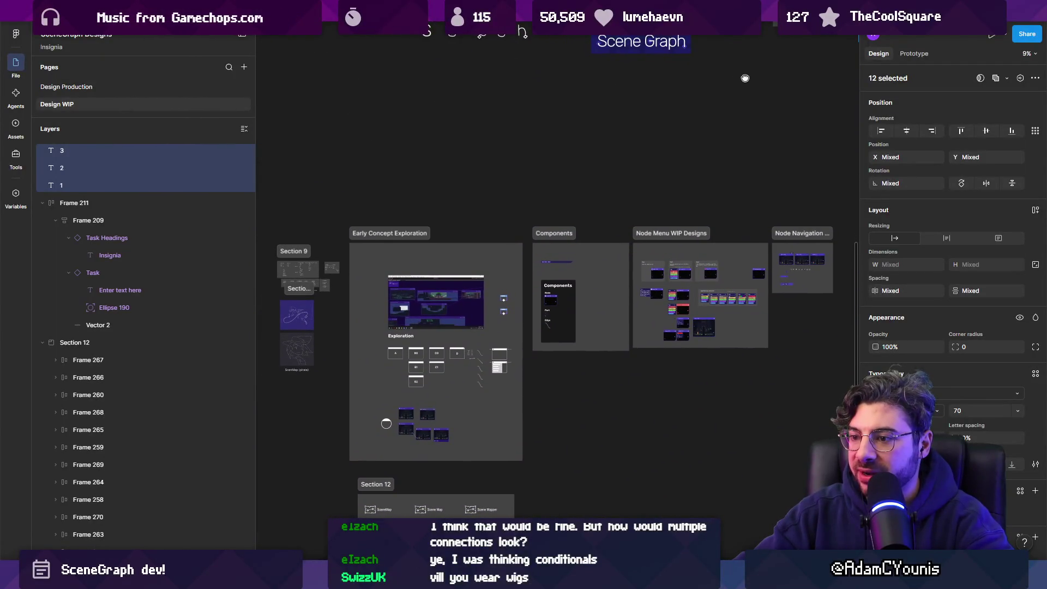
{"action": "scroll", "coordinate": [660, 285], "scroll_direction": "down", "scroll_amount": 5}
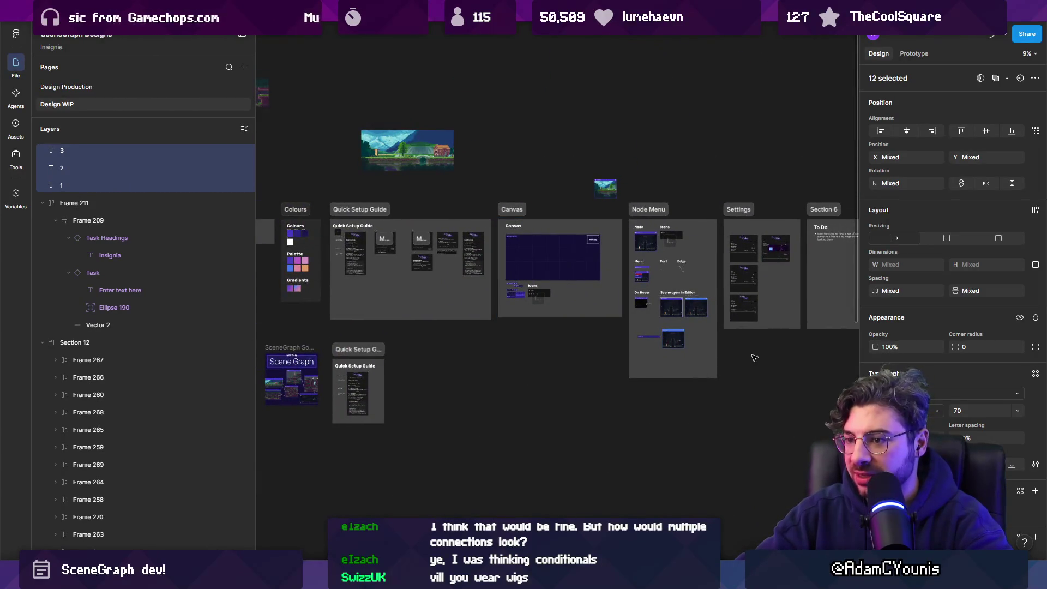
{"action": "scroll", "coordinate": [495, 289], "scroll_direction": "right", "scroll_amount": 4}
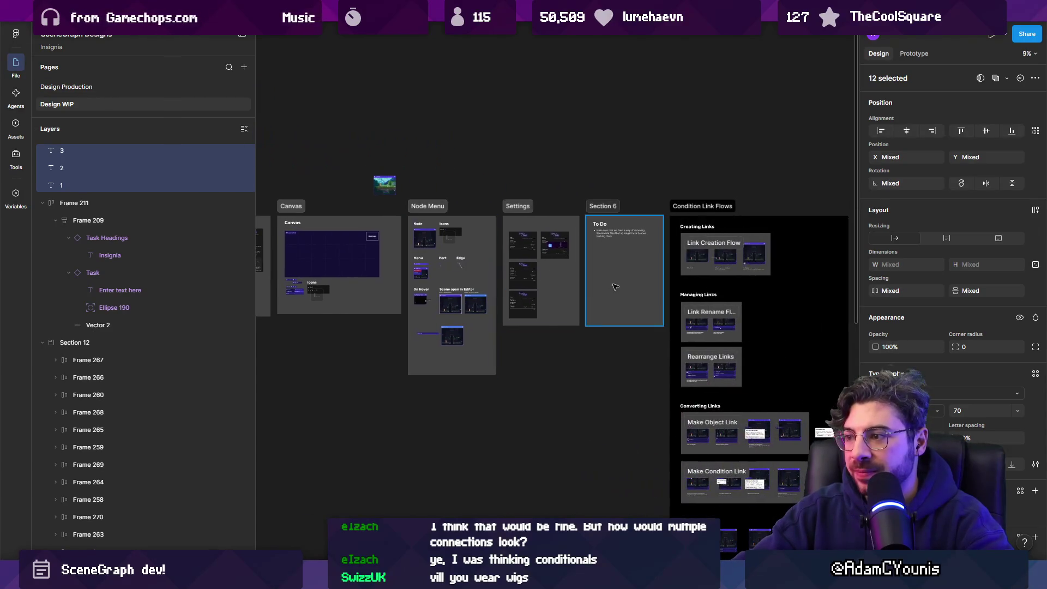
{"action": "scroll", "coordinate": [495, 289], "scroll_direction": "up", "scroll_amount": 5}
{"action": "scroll", "coordinate": [758, 219], "scroll_direction": "left", "scroll_amount": 5}
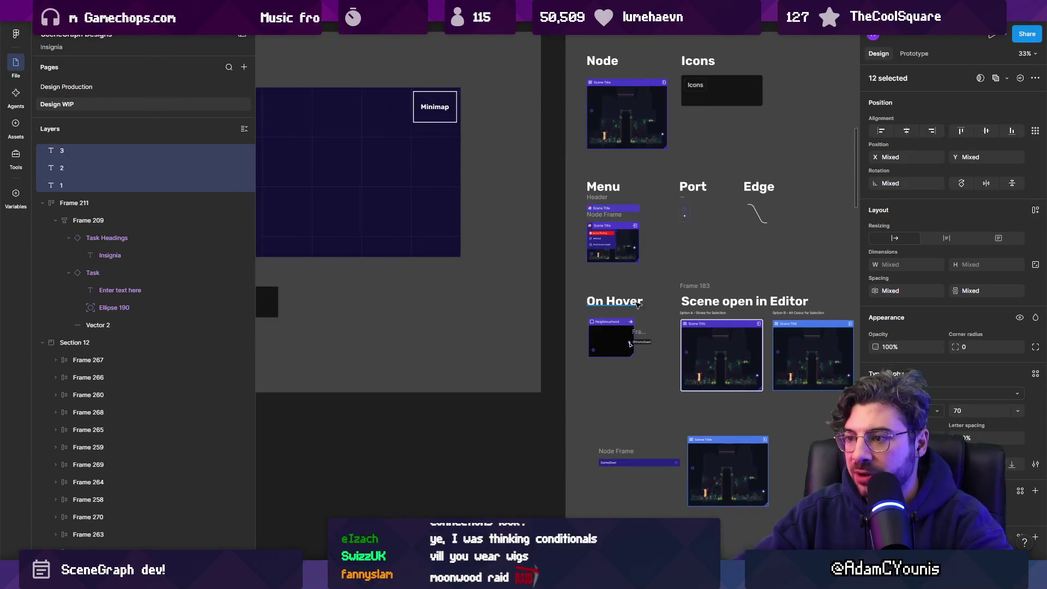
{"action": "scroll", "coordinate": [758, 219], "scroll_direction": "down", "scroll_amount": 2}
{"action": "scroll", "coordinate": [758, 219], "scroll_direction": "down", "scroll_amount": 2}
{"action": "scroll", "coordinate": [763, 218], "scroll_direction": "left", "scroll_amount": 6}
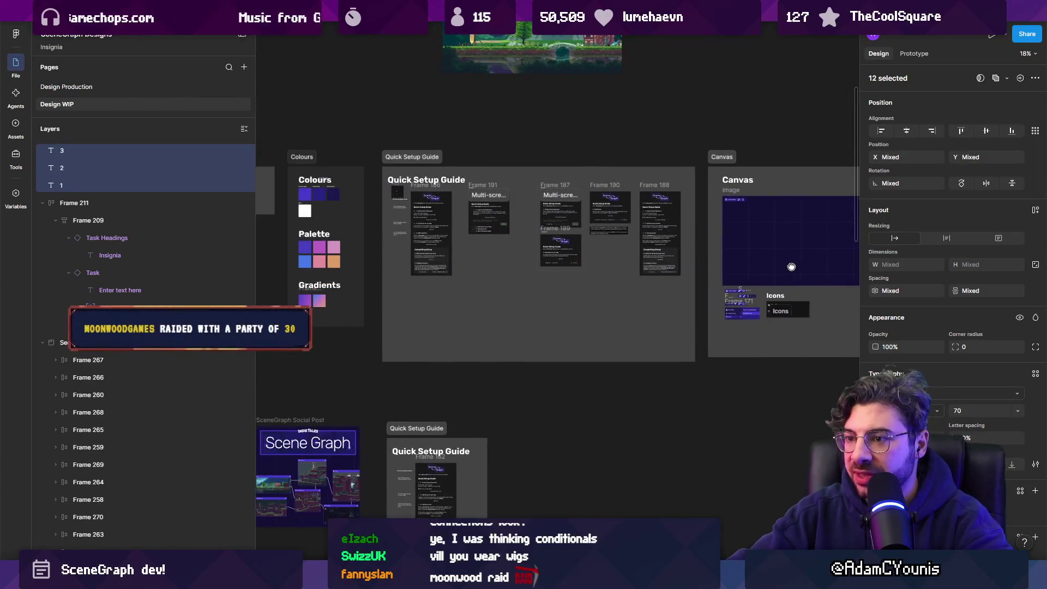
{"action": "scroll", "coordinate": [822, 213], "scroll_direction": "down", "scroll_amount": 4}
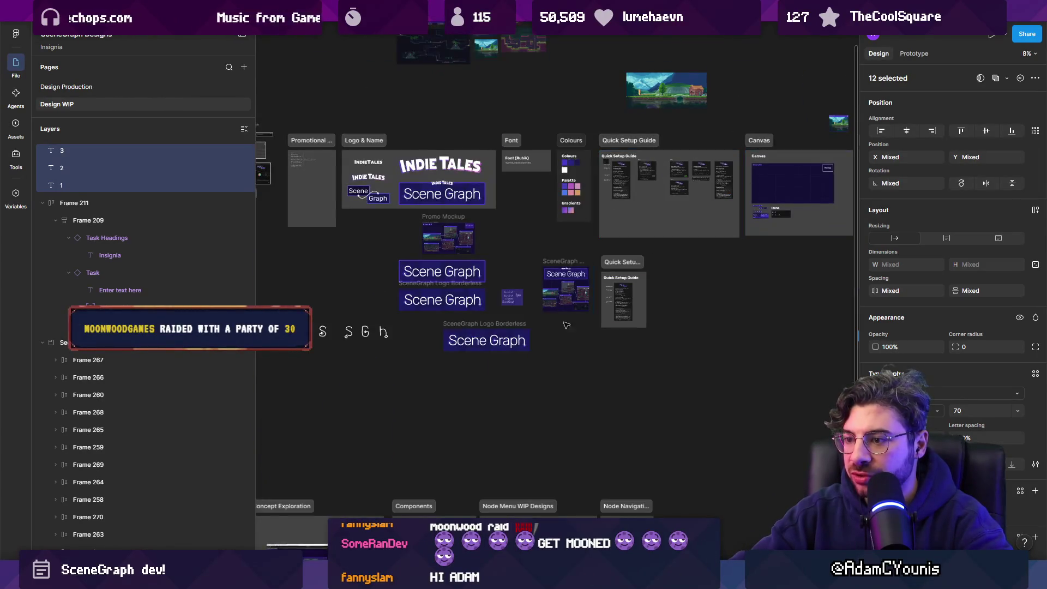
{"action": "scroll", "coordinate": [648, 128], "scroll_direction": "left", "scroll_amount": 3}
{"action": "scroll", "coordinate": [648, 127], "scroll_direction": "down", "scroll_amount": 3}
{"action": "scroll", "coordinate": [385, 401], "scroll_direction": "up", "scroll_amount": 5}
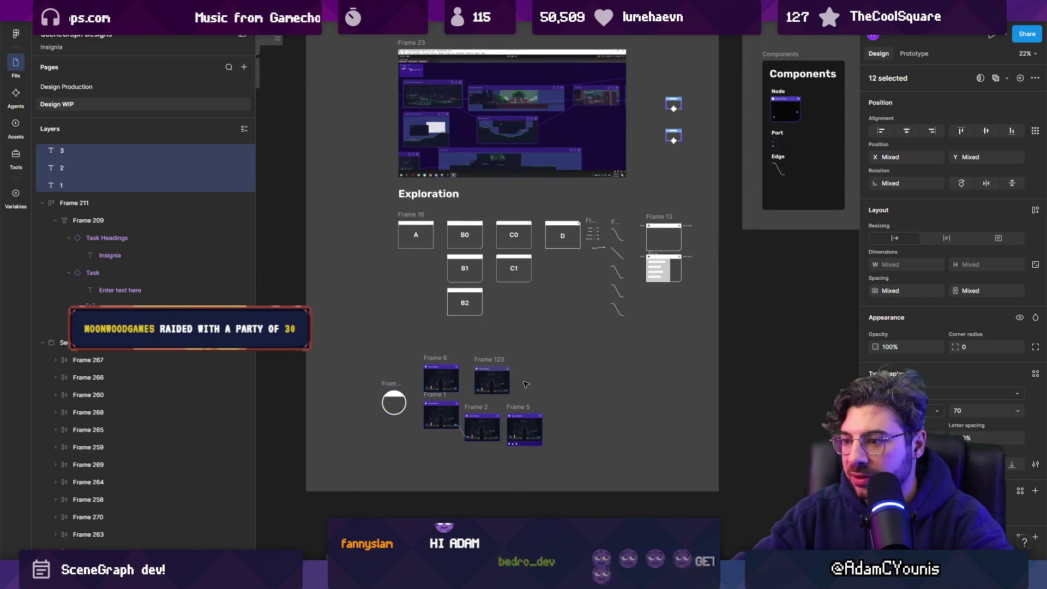
{"action": "scroll", "coordinate": [318, 469], "scroll_direction": "right", "scroll_amount": 5}
{"action": "left_click_drag", "start_coordinate": [317, 469], "coordinate": [192, 456]}
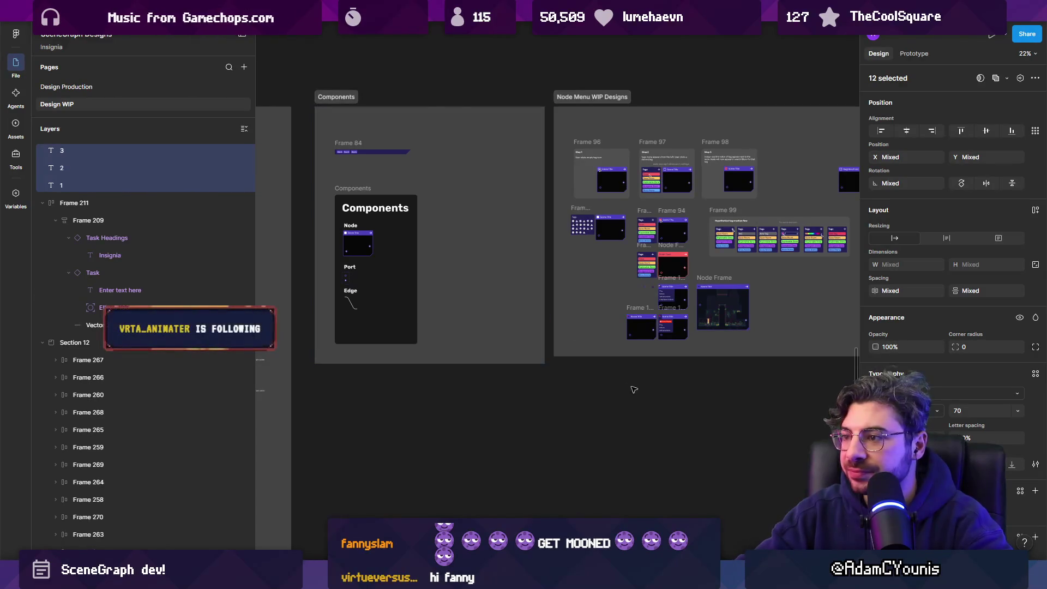
{"action": "scroll", "coordinate": [600, 365], "scroll_direction": "right", "scroll_amount": 3}
{"action": "scroll", "coordinate": [654, 306], "scroll_direction": "down", "scroll_amount": 5}
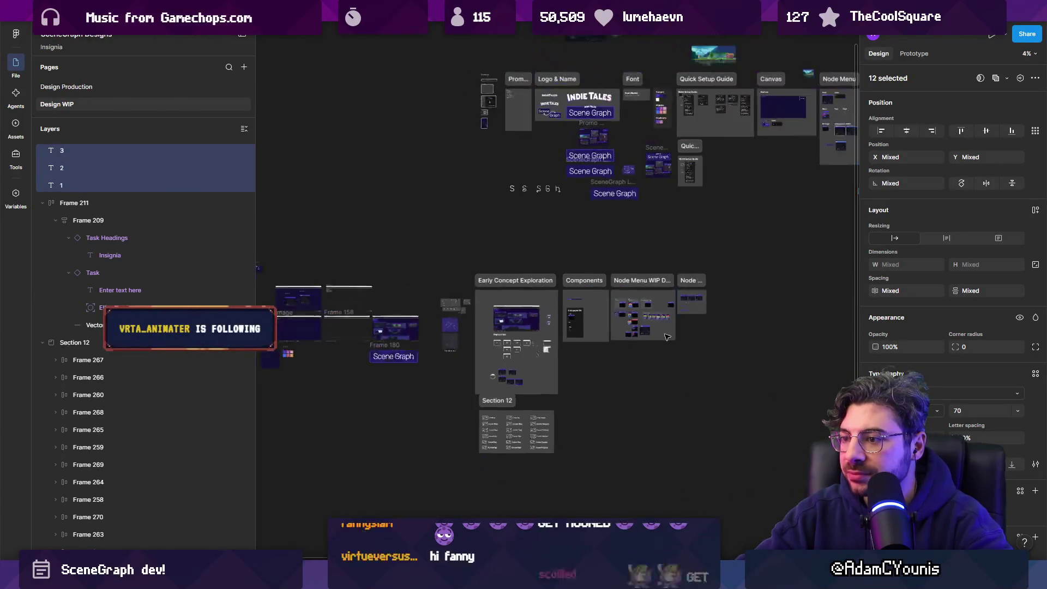
{"action": "scroll", "coordinate": [721, 219], "scroll_direction": "right", "scroll_amount": 5}
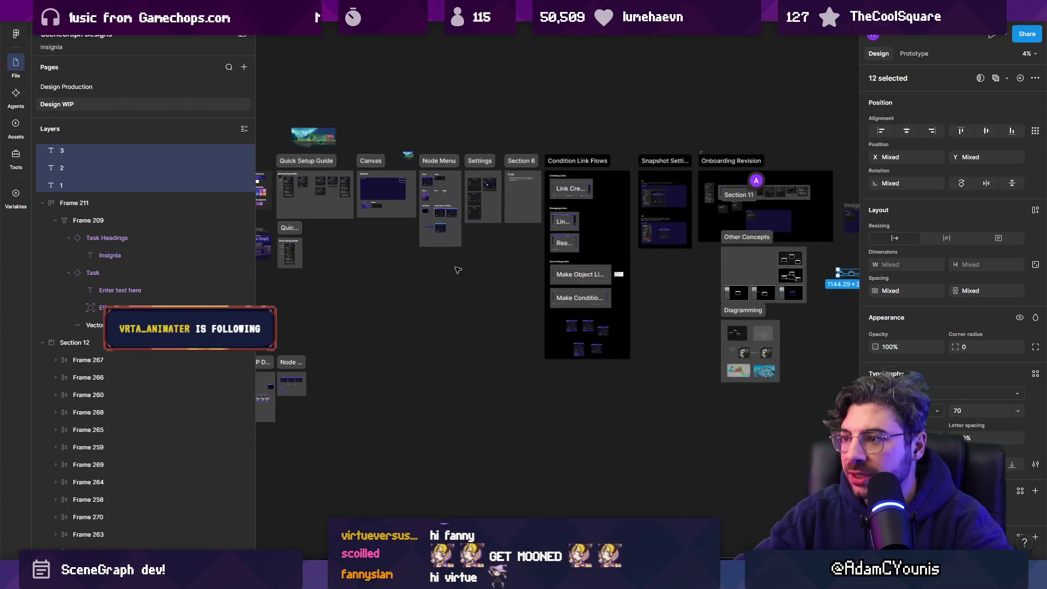
{"action": "scroll", "coordinate": [643, 251], "scroll_direction": "up", "scroll_amount": 5}
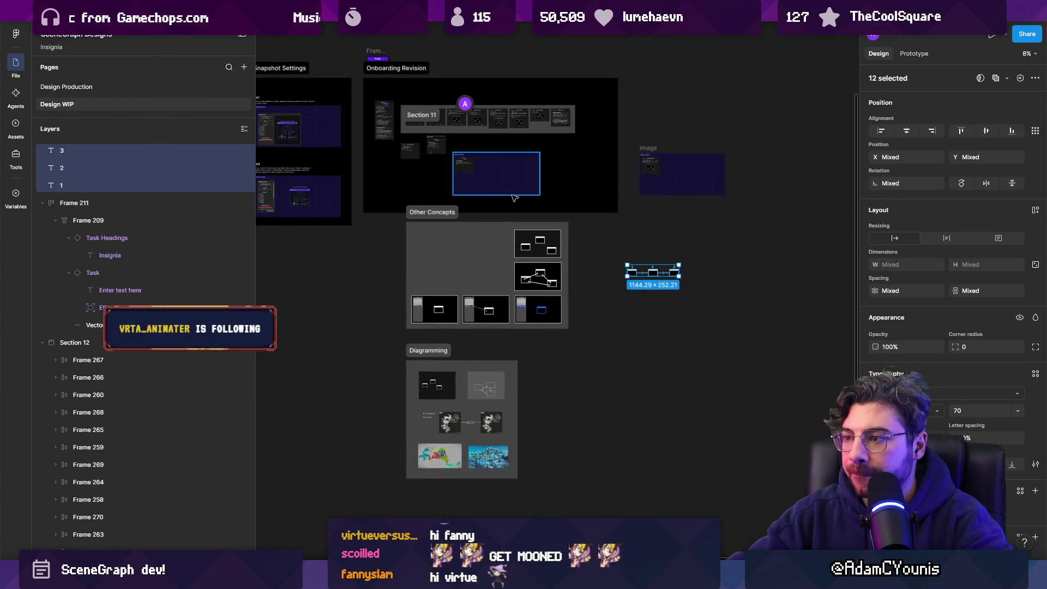
{"action": "scroll", "coordinate": [662, 270], "scroll_direction": "up", "scroll_amount": 10}
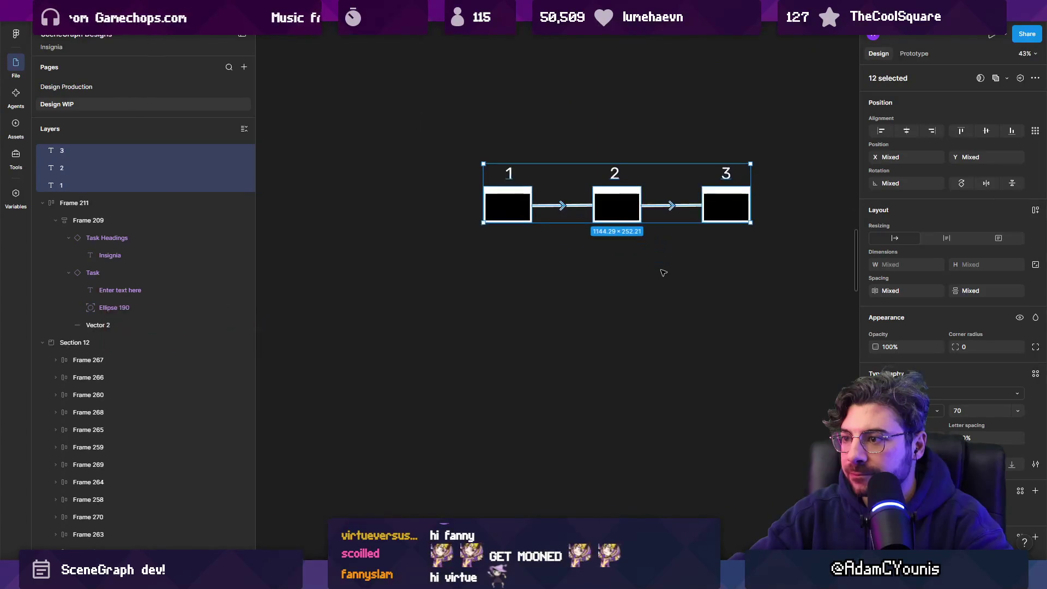
{"action": "key", "text": "Escape"}
{"action": "scroll", "coordinate": [419, 147], "scroll_direction": "up", "scroll_amount": 5}
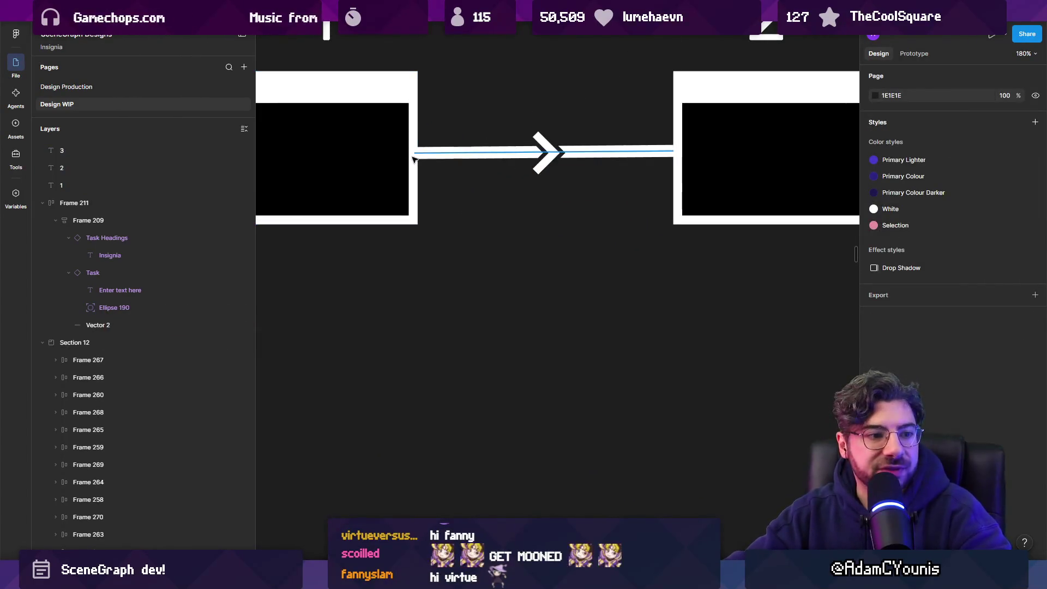
{"action": "scroll", "coordinate": [497, 256], "scroll_direction": "up", "scroll_amount": 1}
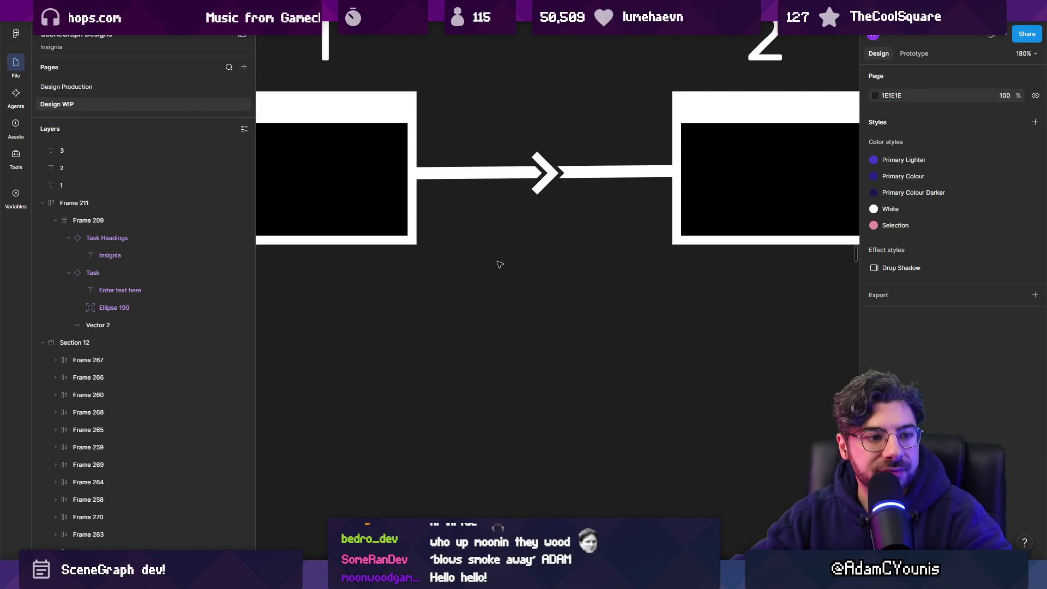
{"action": "scroll", "coordinate": [498, 264], "scroll_direction": "down", "scroll_amount": 8}
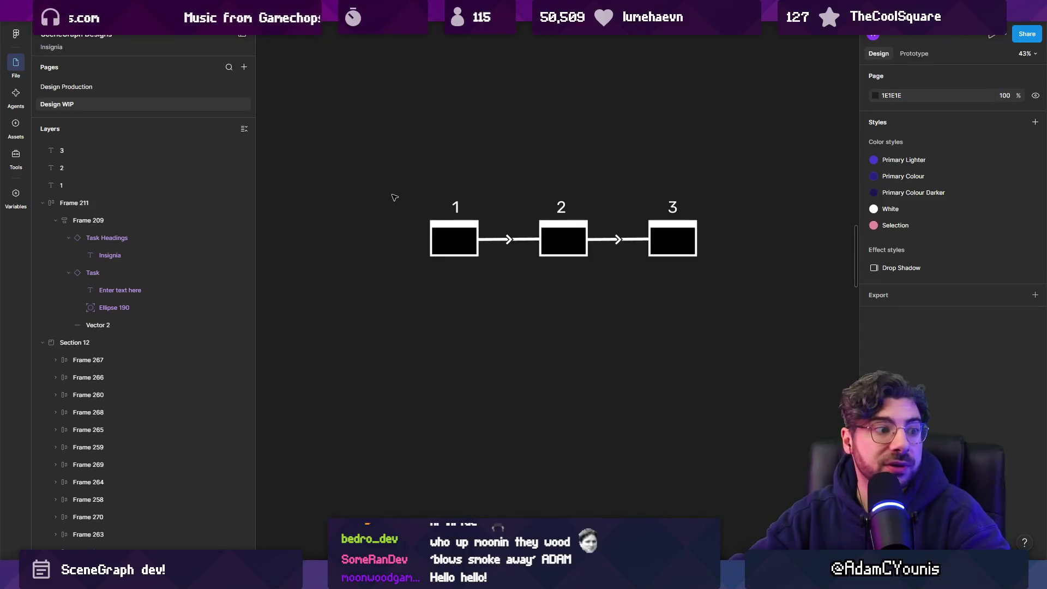
Alt-drag copies of the first node box into a row of four below the diagram
{"action": "left_click_drag", "start_coordinate": [360, 181], "coordinate": [718, 274]}
{"action": "left_click", "coordinate": [615, 281]}
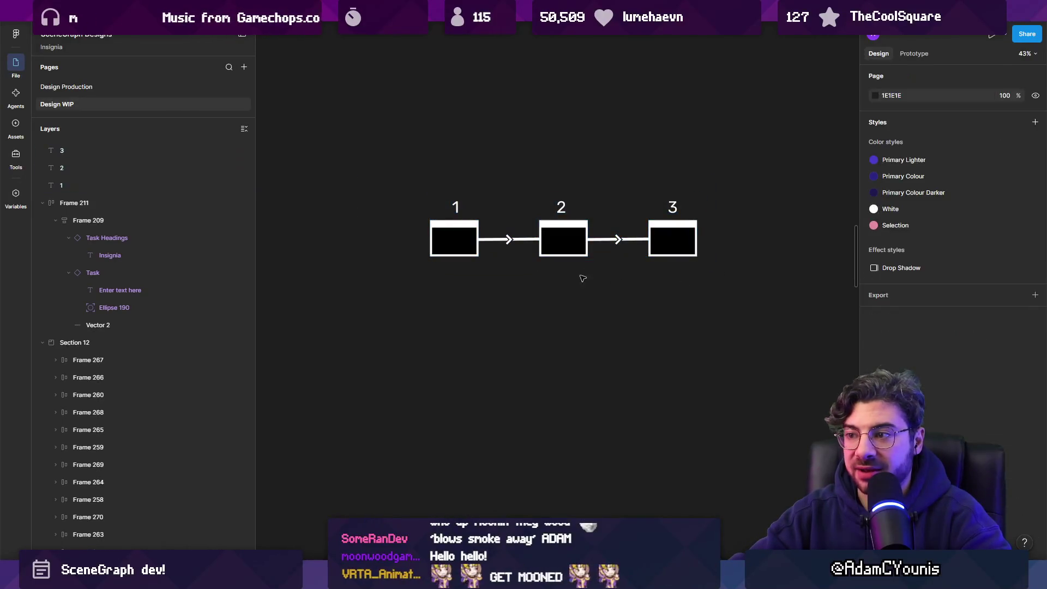
{"action": "left_click", "coordinate": [454, 248]}
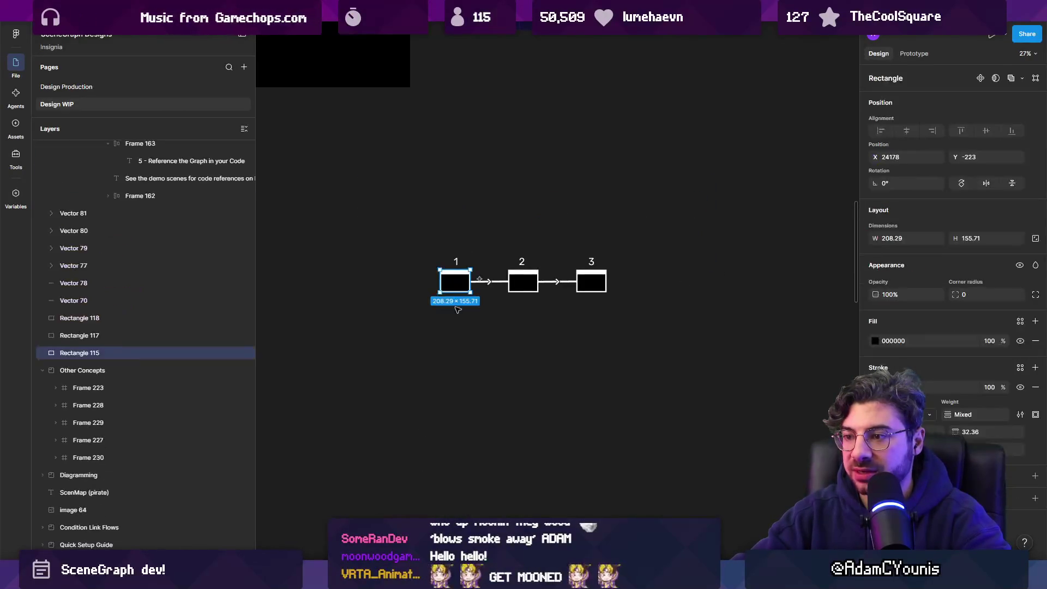
{"action": "scroll", "coordinate": [458, 252], "scroll_direction": "up", "scroll_amount": 2}
{"action": "mouse_move", "coordinate": [448, 238]}
{"action": "left_mouse_down"}
{"action": "mouse_move", "coordinate": [409, 385]}
{"action": "mouse_move", "coordinate": [418, 353]}
{"action": "mouse_move", "coordinate": [611, 338]}
{"action": "left_mouse_up"}
{"action": "scroll", "coordinate": [418, 352], "scroll_direction": "down", "scroll_amount": 3}
{"action": "left_click_drag", "start_coordinate": [611, 338], "coordinate": [720, 337]}
{"action": "scroll", "coordinate": [584, 347], "scroll_direction": "right", "scroll_amount": 3}
{"action": "mouse_move", "coordinate": [292, 258]}
{"action": "left_mouse_down"}
{"action": "mouse_move", "coordinate": [344, 284]}
{"action": "mouse_move", "coordinate": [755, 381]}
{"action": "left_mouse_up"}
Wrap the four boxes in auto-layout Frame 274 and move the last box first
{"action": "key", "text": "shift+a"}
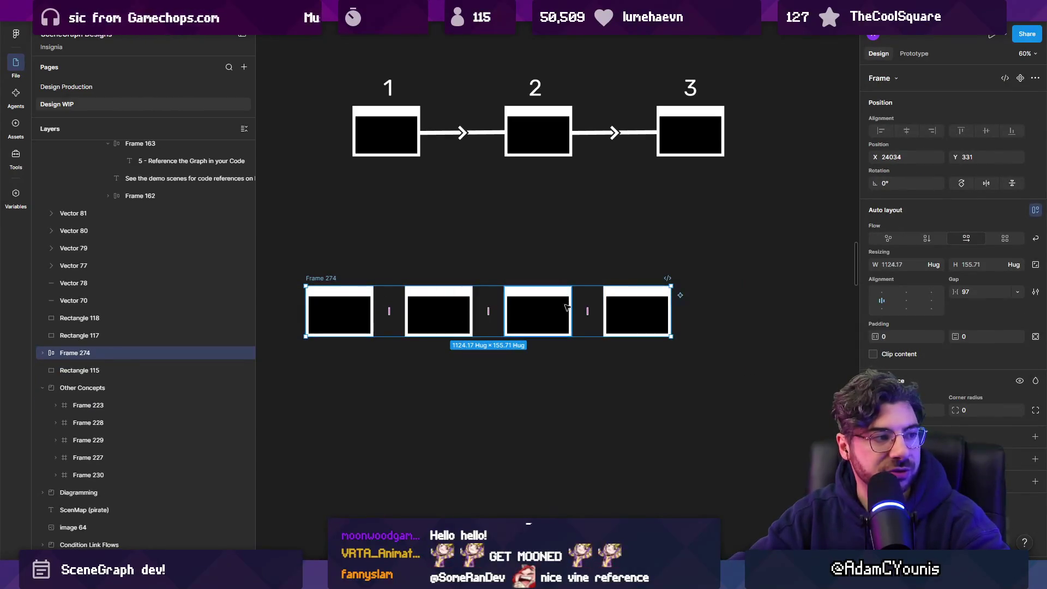
{"action": "left_click", "coordinate": [42, 353]}
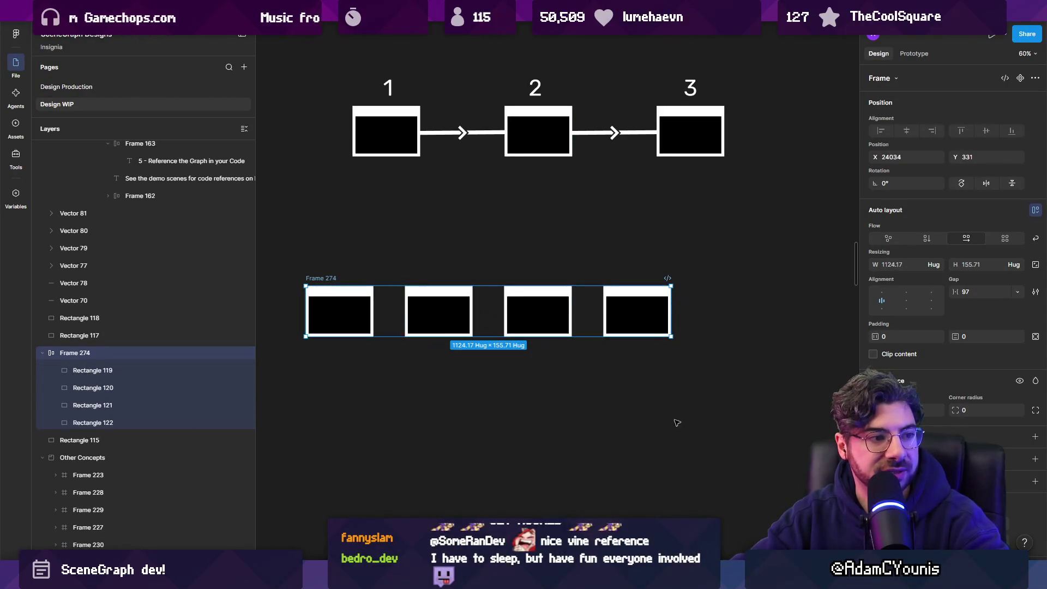
{"action": "mouse_move", "coordinate": [637, 327]}
{"action": "left_mouse_down"}
{"action": "mouse_move", "coordinate": [630, 290]}
{"action": "mouse_move", "coordinate": [630, 332]}
{"action": "left_mouse_up"}
{"action": "double_click", "coordinate": [624, 322]}
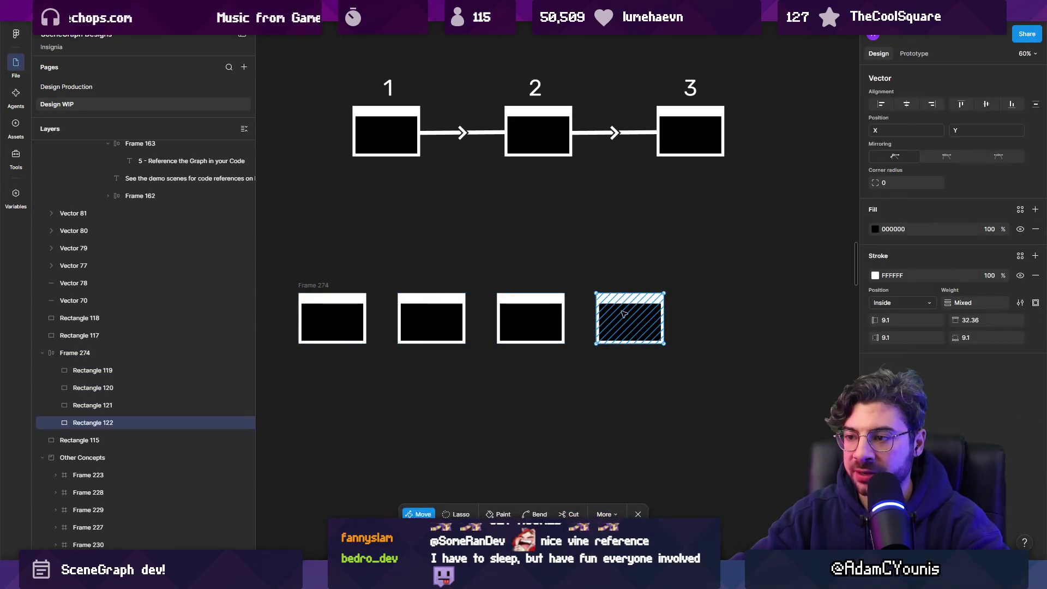
{"action": "key", "text": "Escape"}
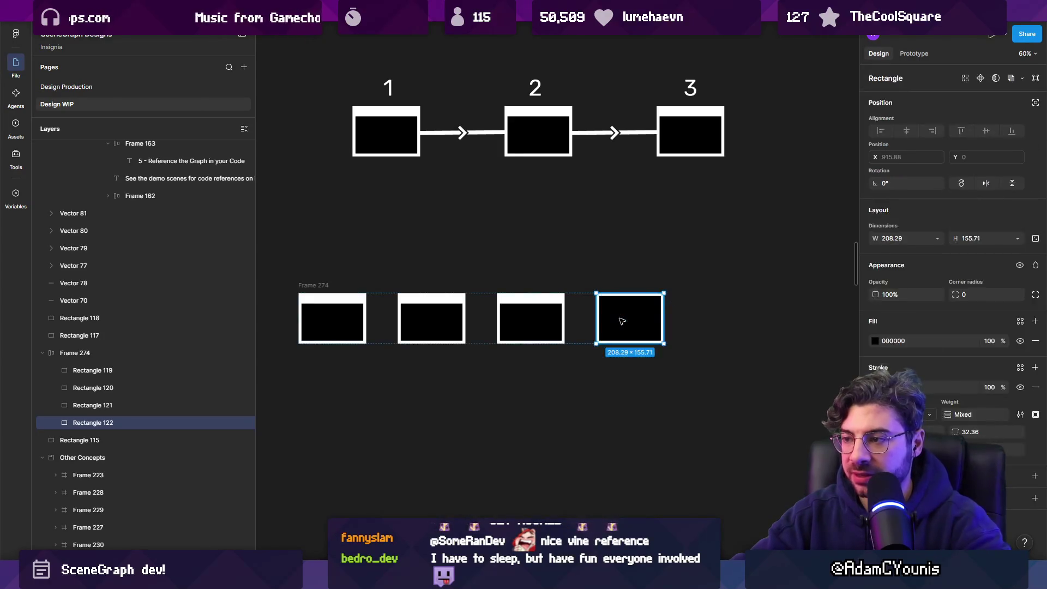
{"action": "key", "text": "Escape"}
{"action": "mouse_move", "coordinate": [626, 317]}
{"action": "left_mouse_down"}
{"action": "mouse_move", "coordinate": [486, 258]}
{"action": "mouse_move", "coordinate": [423, 299]}
{"action": "mouse_move", "coordinate": [341, 315]}
{"action": "mouse_move", "coordinate": [641, 328]}
{"action": "left_mouse_up"}
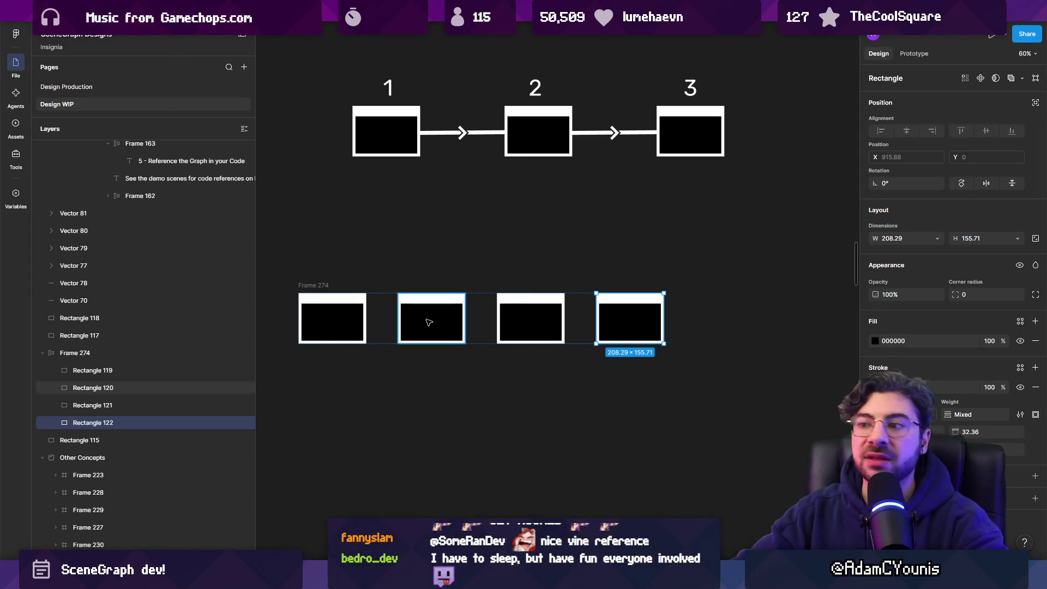
Set Frame 274's horizontal and vertical padding to 100
{"action": "left_click", "coordinate": [318, 284]}
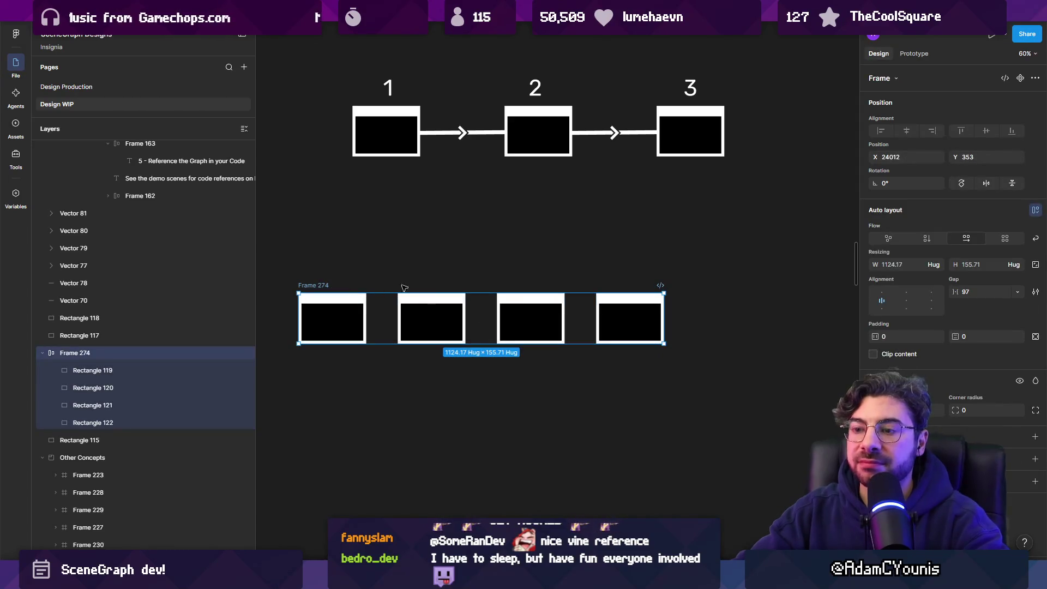
{"action": "scroll", "coordinate": [459, 278], "scroll_direction": "down", "scroll_amount": 2}
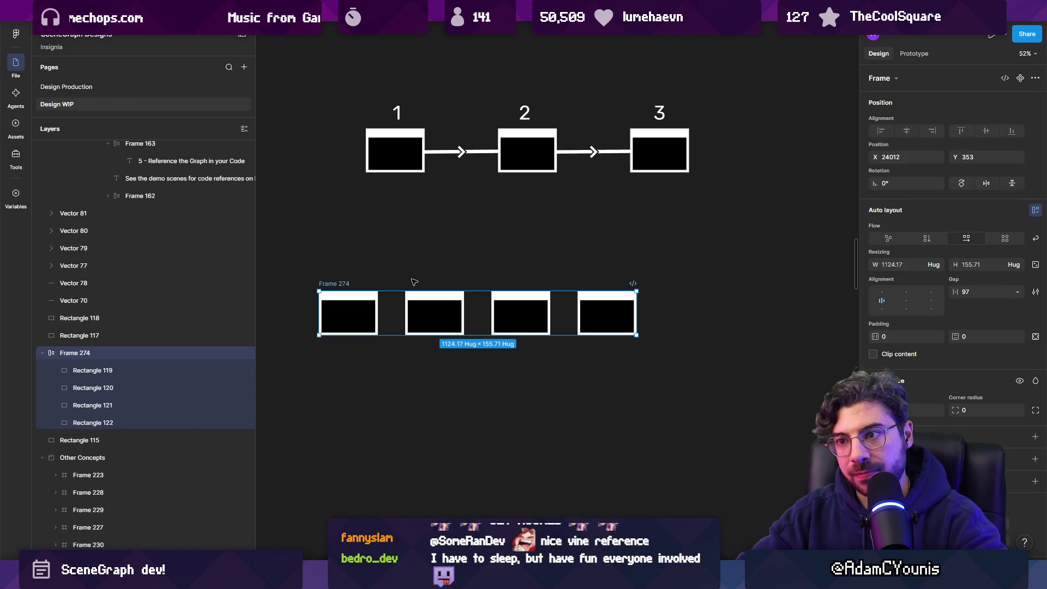
{"action": "left_click", "coordinate": [905, 337]}
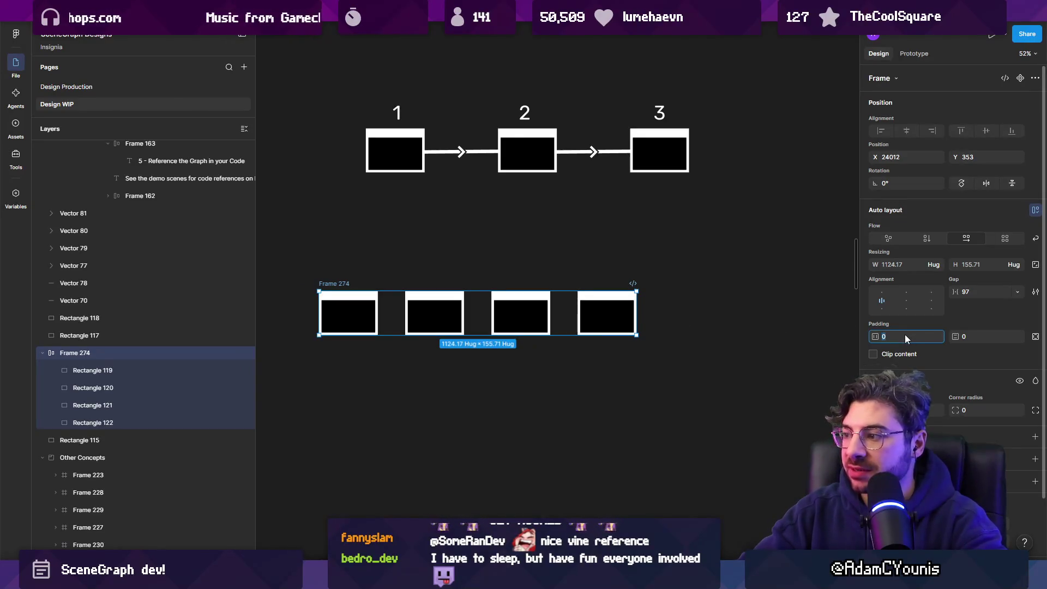
{"action": "type", "text": "100"}
{"action": "key", "text": "Tab"}
{"action": "type", "text": "100"}
{"action": "key", "text": "Return"}
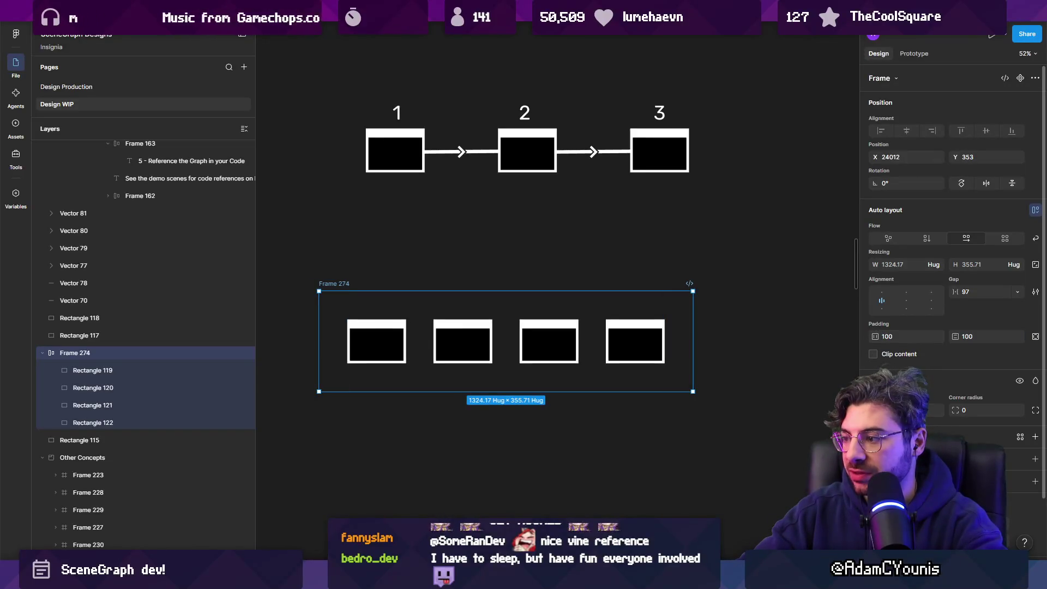
Add a dark 101010 fill to Frame 274
{"action": "left_click", "coordinate": [1034, 436]}
{"action": "left_click", "coordinate": [873, 456]}
{"action": "left_click_drag", "start_coordinate": [763, 414], "coordinate": [704, 424]}
{"action": "key", "text": "shift+2"}
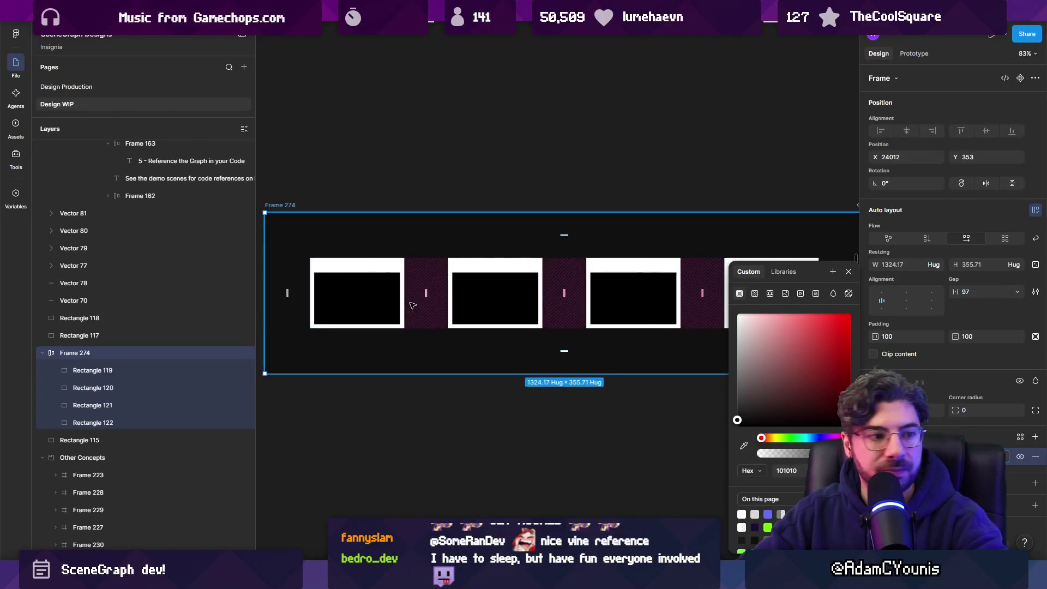
{"action": "left_click", "coordinate": [564, 423]}
{"action": "scroll", "coordinate": [564, 423], "scroll_direction": "down", "scroll_amount": 3}
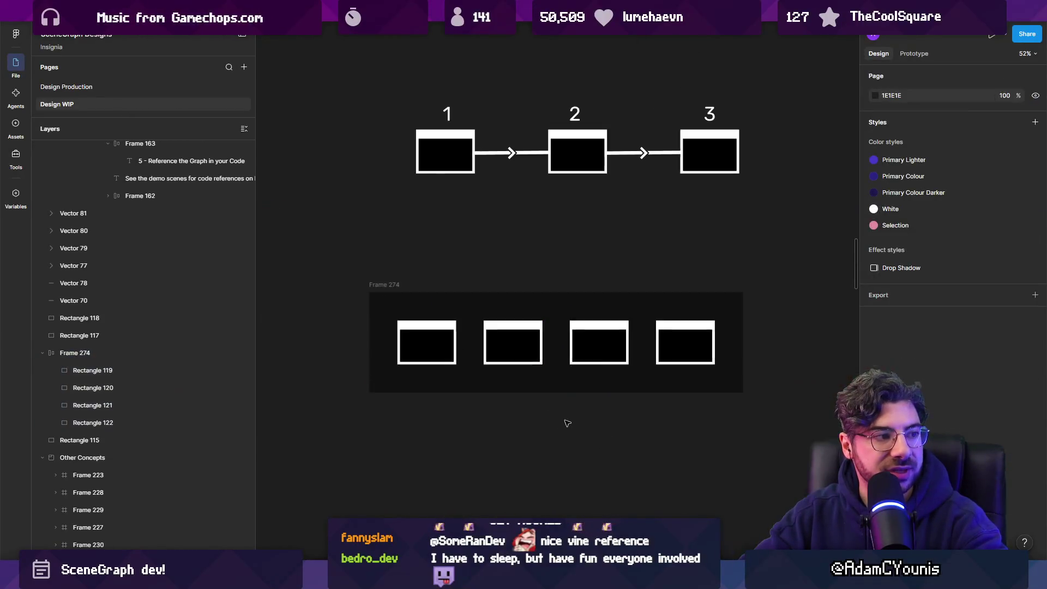
{"action": "scroll", "coordinate": [452, 349], "scroll_direction": "up", "scroll_amount": 5, "text": "ctrl"}
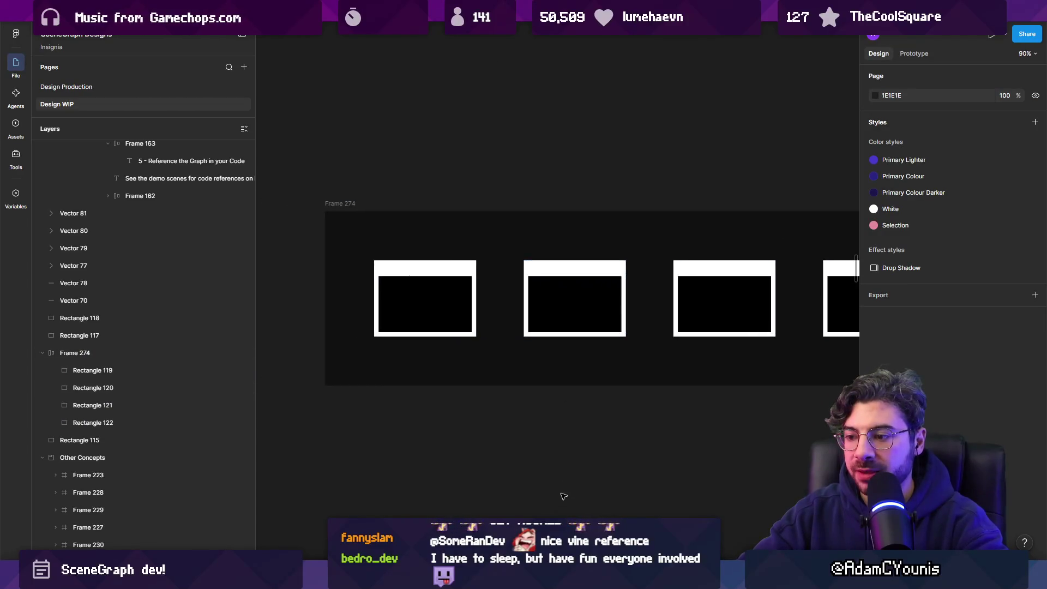
Put a '1' label centred above the first box in a vertical auto-layout frame
{"action": "left_click", "coordinate": [422, 356]}
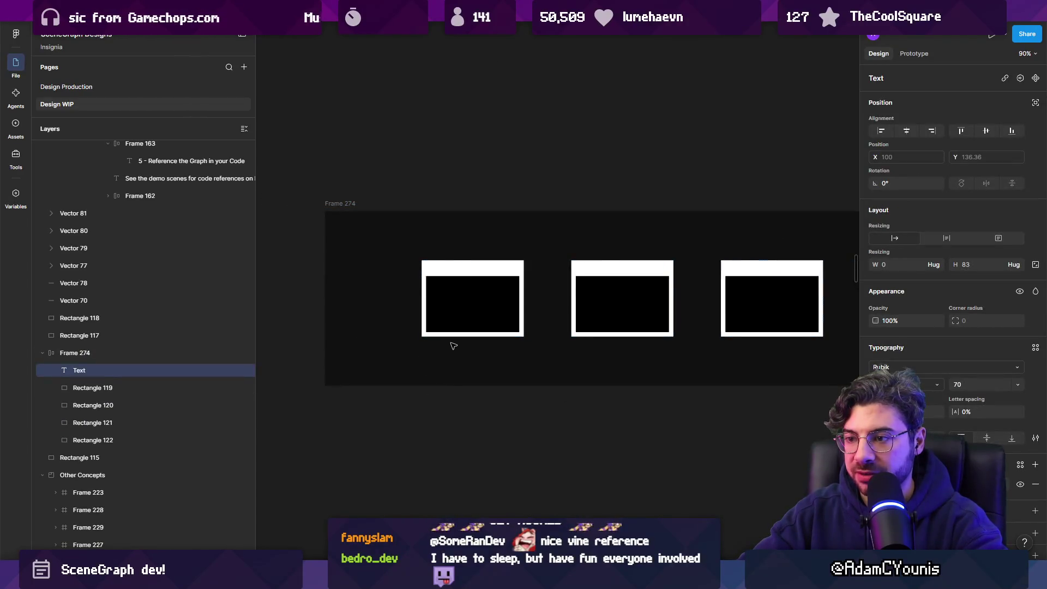
{"action": "type", "text": "1"}
{"action": "key", "text": "Escape"}
{"action": "left_click", "coordinate": [469, 307]}
{"action": "left_click", "coordinate": [383, 299], "text": "shift"}
{"action": "key", "text": "shift+a"}
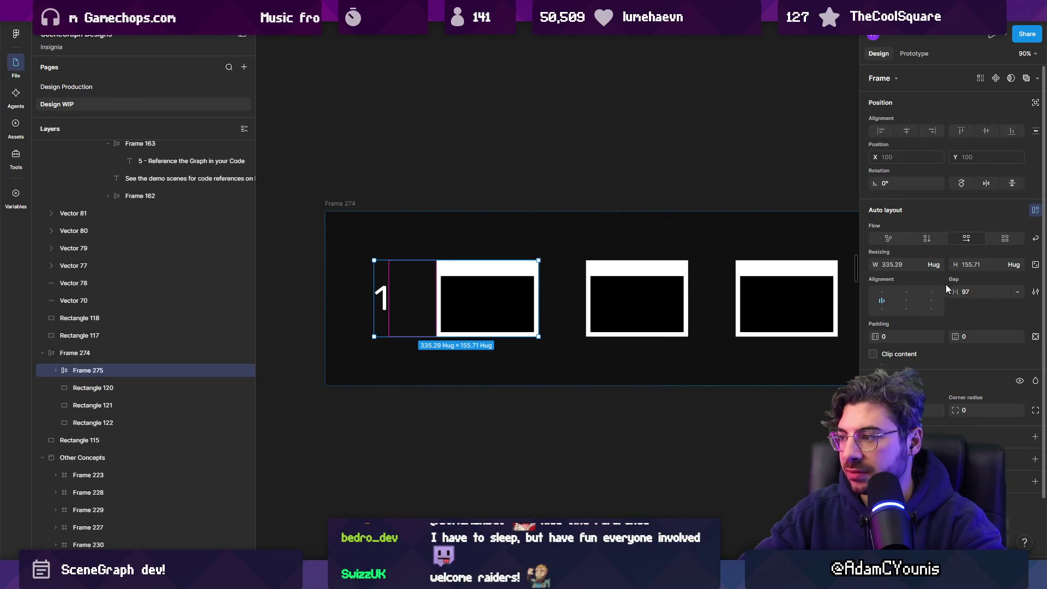
{"action": "left_click", "coordinate": [927, 240]}
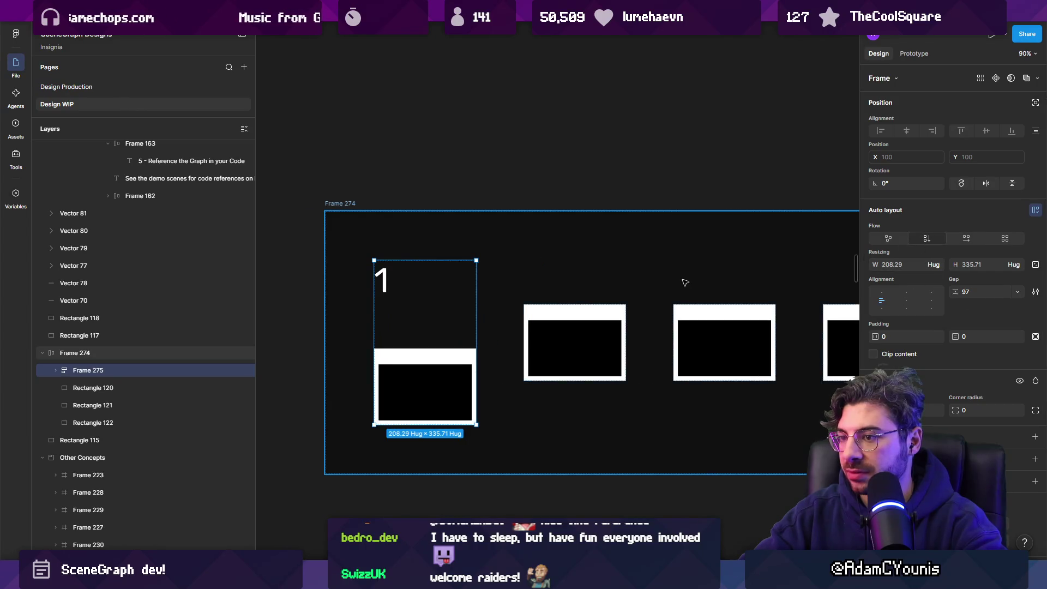
{"action": "left_click", "coordinate": [906, 295]}
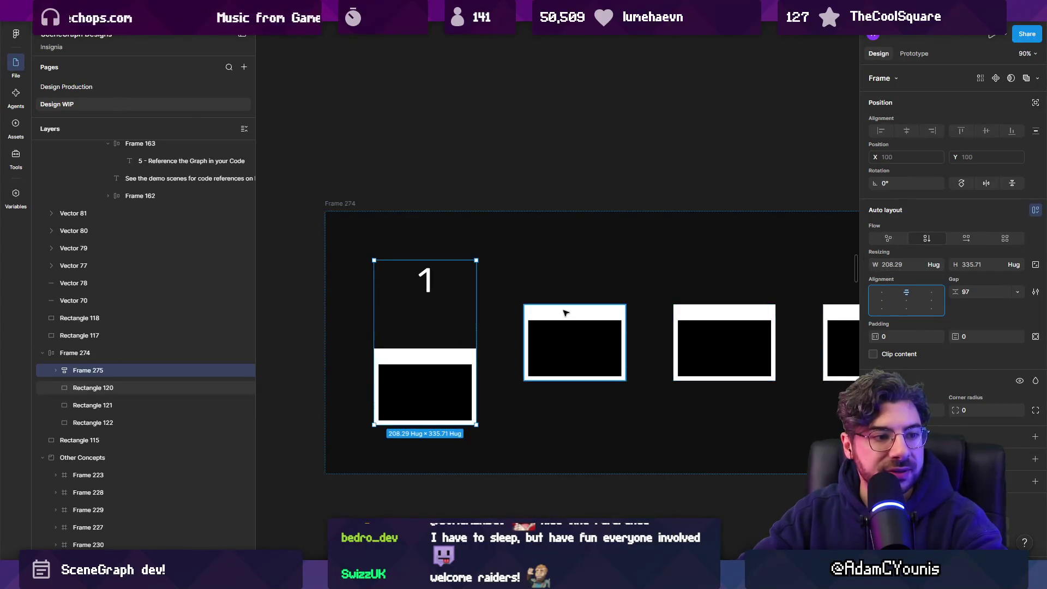
{"action": "scroll", "coordinate": [562, 316], "scroll_direction": "down", "scroll_amount": 3}
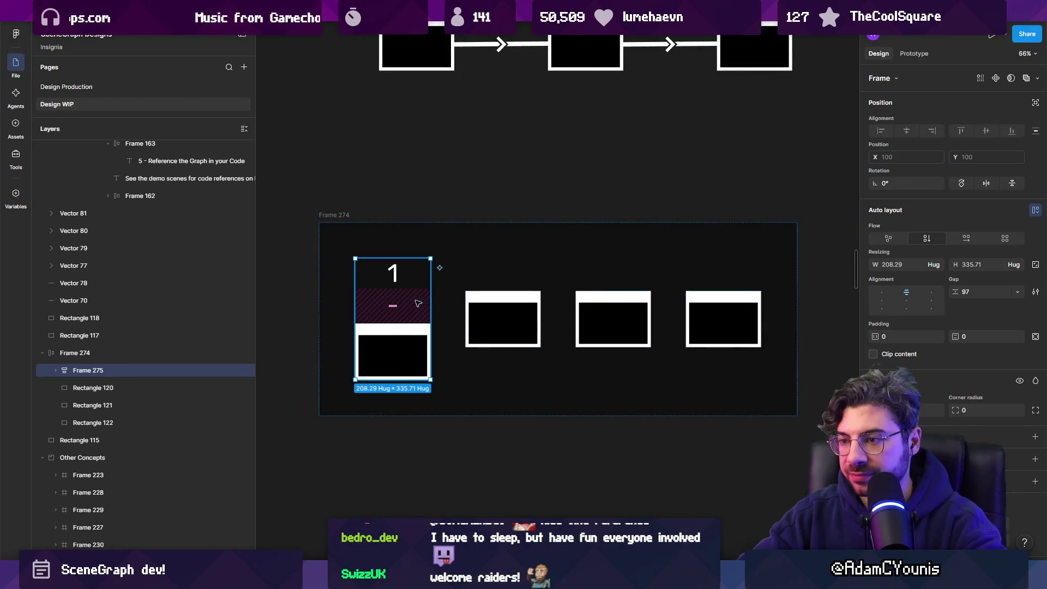
{"action": "left_click_drag", "start_coordinate": [414, 306], "coordinate": [411, 284]}
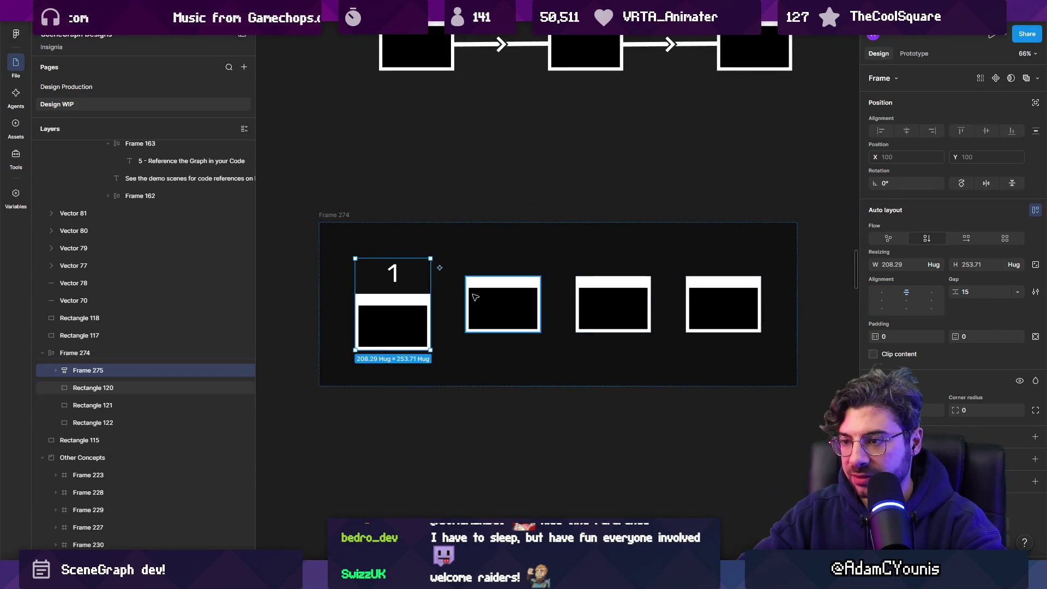
Delete the three unnumbered boxes and duplicate the numbered node
{"action": "left_click", "coordinate": [523, 302]}
{"action": "left_click", "coordinate": [613, 303], "text": "shift"}
{"action": "left_click", "coordinate": [692, 300], "text": "shift"}
{"action": "key", "text": "Delete"}
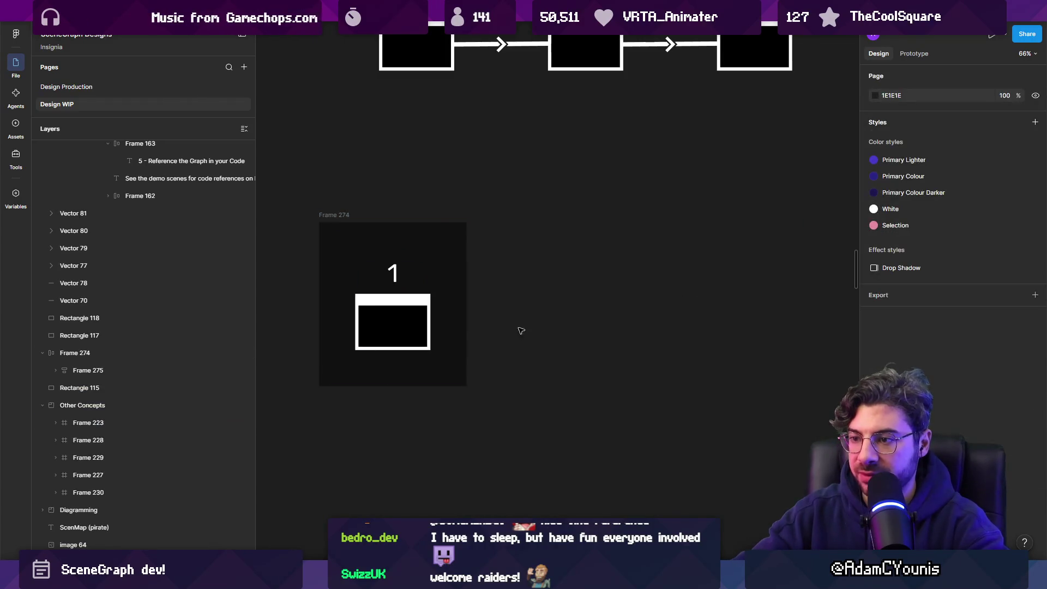
{"action": "left_click", "coordinate": [423, 322]}
{"action": "key", "text": "ctrl+d"}
{"action": "key", "text": "ctrl+d"}
{"action": "key", "text": "ctrl+d"}
{"action": "key", "text": "ctrl+d"}
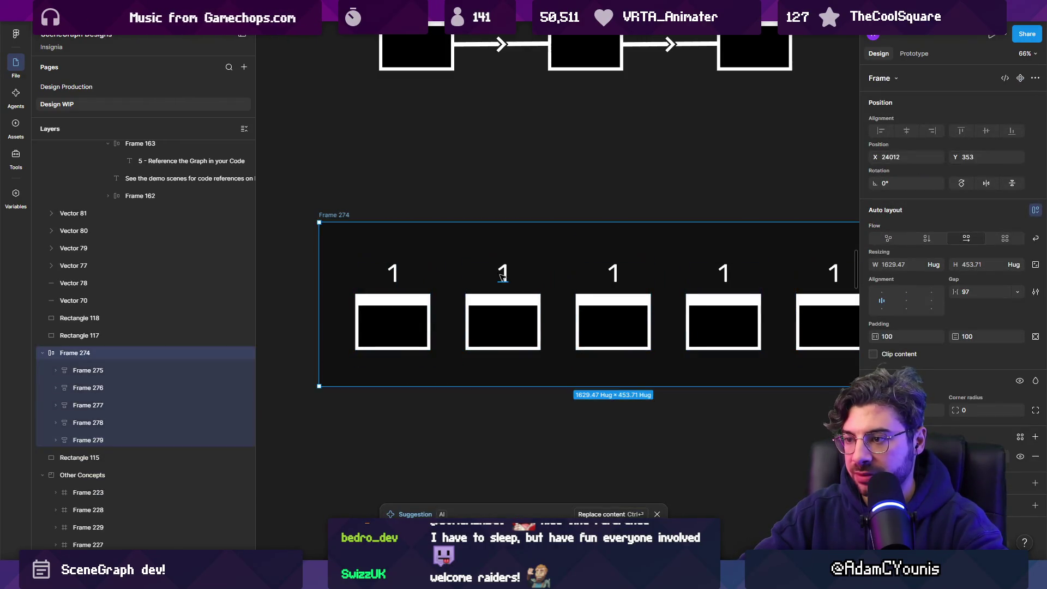
Renumber the duplicated nodes' labels 2 through 5
{"action": "left_click", "coordinate": [448, 273], "text": "ctrl"}
{"action": "type", "text": "2"}
{"action": "key", "text": "Escape"}
{"action": "left_click", "coordinate": [558, 272], "text": "ctrl"}
{"action": "key", "text": "Return"}
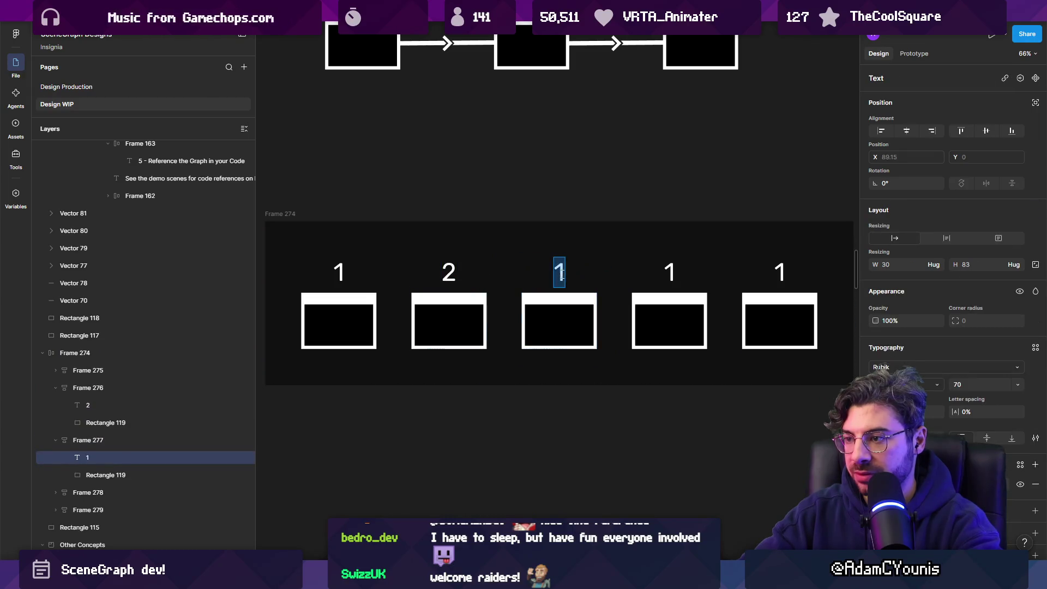
{"action": "type", "text": "3"}
{"action": "key", "text": "Escape"}
{"action": "left_click", "coordinate": [676, 274], "text": "ctrl"}
{"action": "key", "text": "Return"}
{"action": "key", "text": "Escape"}
{"action": "left_click", "coordinate": [780, 273], "text": "ctrl"}
{"action": "key", "text": "Return"}
{"action": "type", "text": "5"}
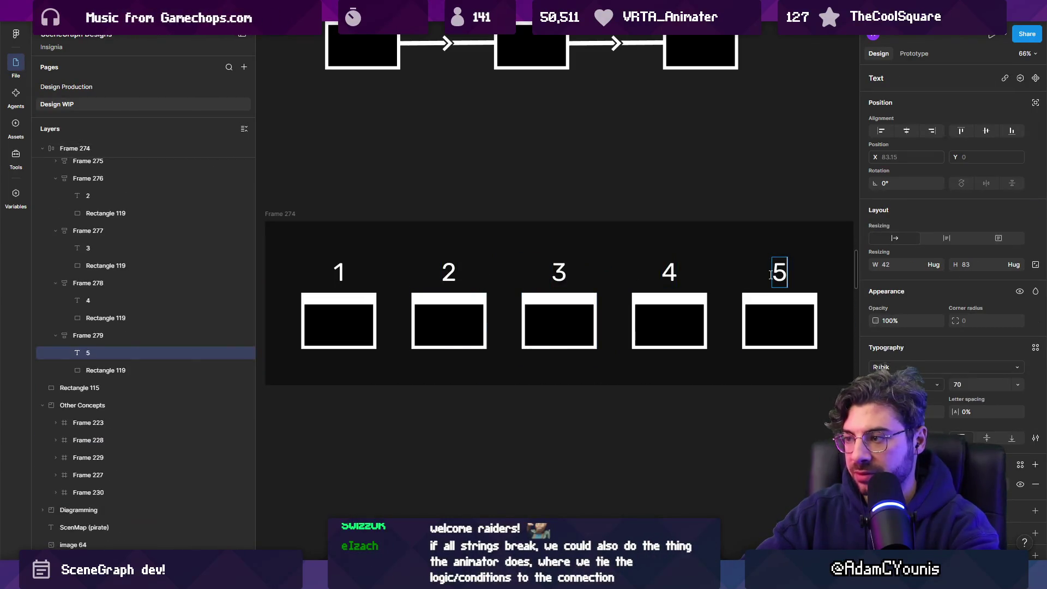
{"action": "key", "text": "Escape"}
Scale all five number labels down proportionally with the K scale tool
{"action": "left_click", "coordinate": [335, 275], "text": "ctrl"}
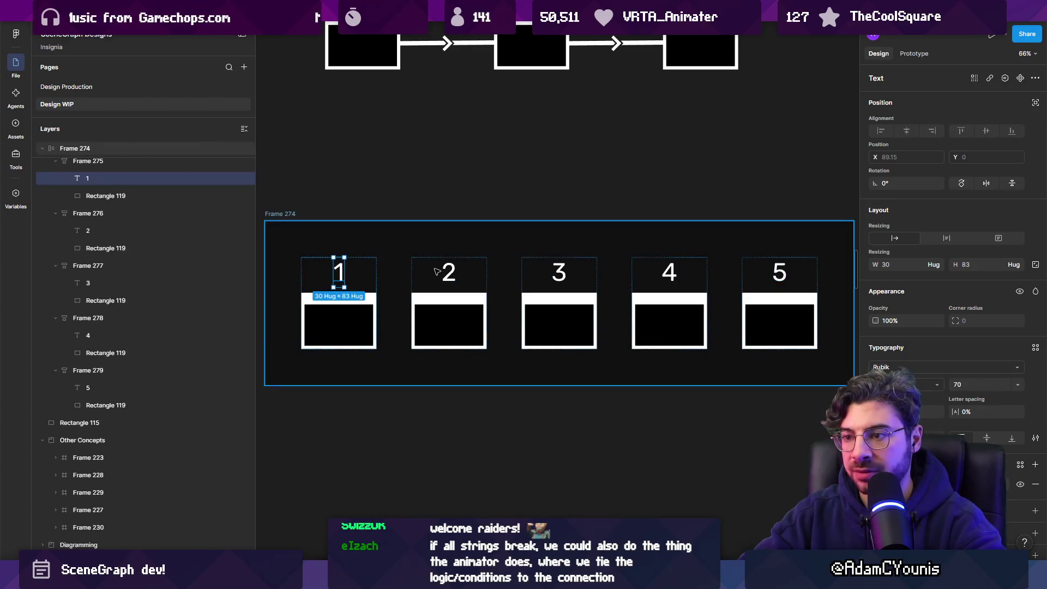
{"action": "left_click", "coordinate": [447, 274], "text": "ctrl+shift"}
{"action": "left_click", "coordinate": [557, 274], "text": "ctrl+shift"}
{"action": "left_click", "coordinate": [670, 274], "text": "ctrl+shift"}
{"action": "left_click", "coordinate": [780, 272], "text": "ctrl+shift"}
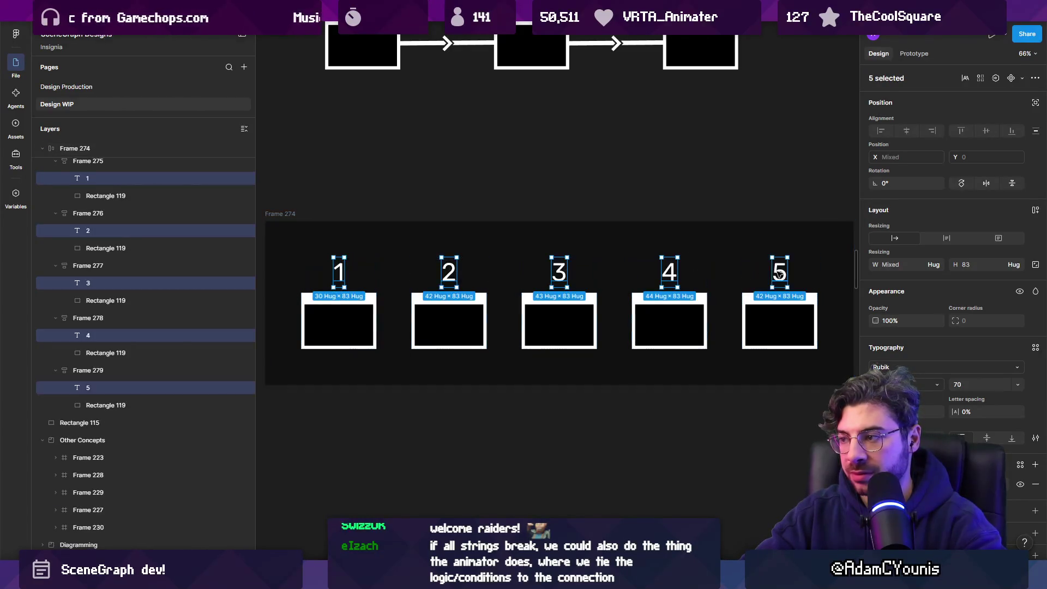
{"action": "key", "text": "k"}
{"action": "mouse_move", "coordinate": [786, 287]}
{"action": "left_mouse_down"}
{"action": "mouse_move", "coordinate": [761, 272]}
{"action": "mouse_move", "coordinate": [779, 266]}
{"action": "left_mouse_up"}
{"action": "key", "text": "Escape"}
{"action": "scroll", "coordinate": [532, 241], "scroll_direction": "down", "scroll_amount": 3}
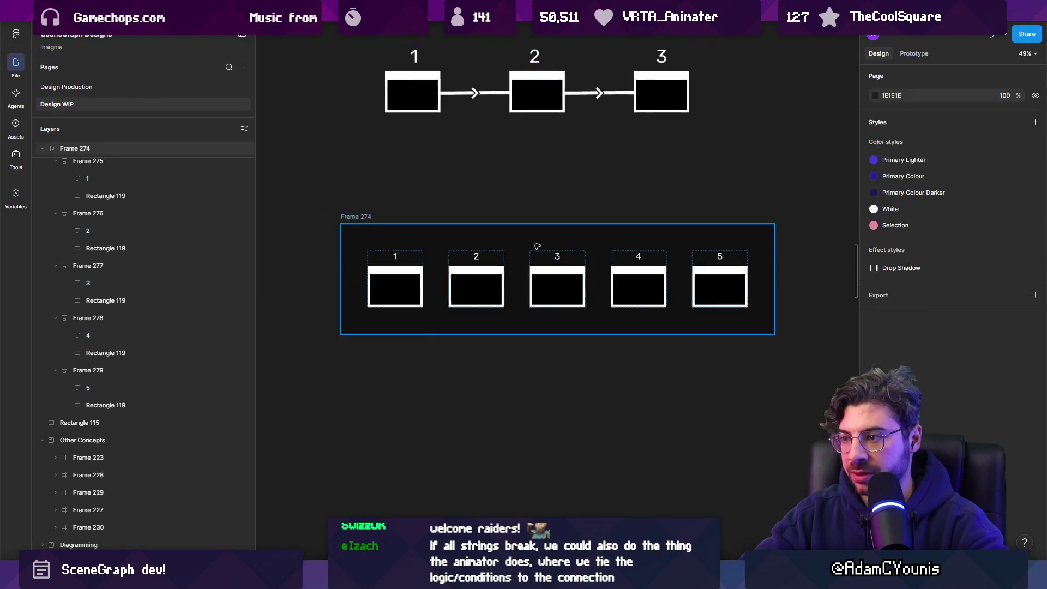
Drag Frame 274's bottom edge up to make the row frame shorter
{"action": "left_click", "coordinate": [376, 234]}
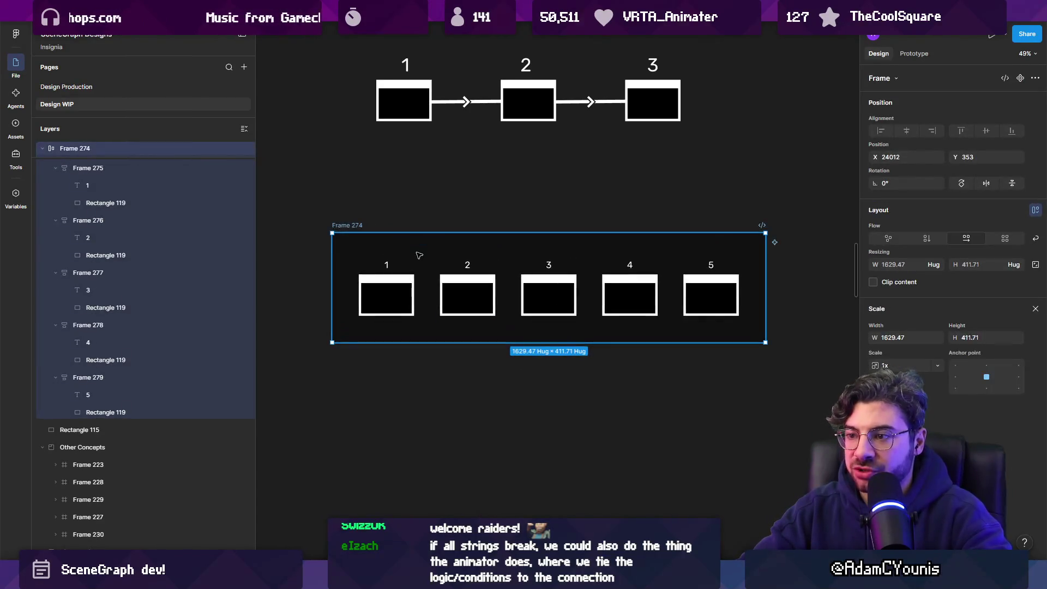
{"action": "left_click_drag", "start_coordinate": [419, 233], "coordinate": [420, 248]}
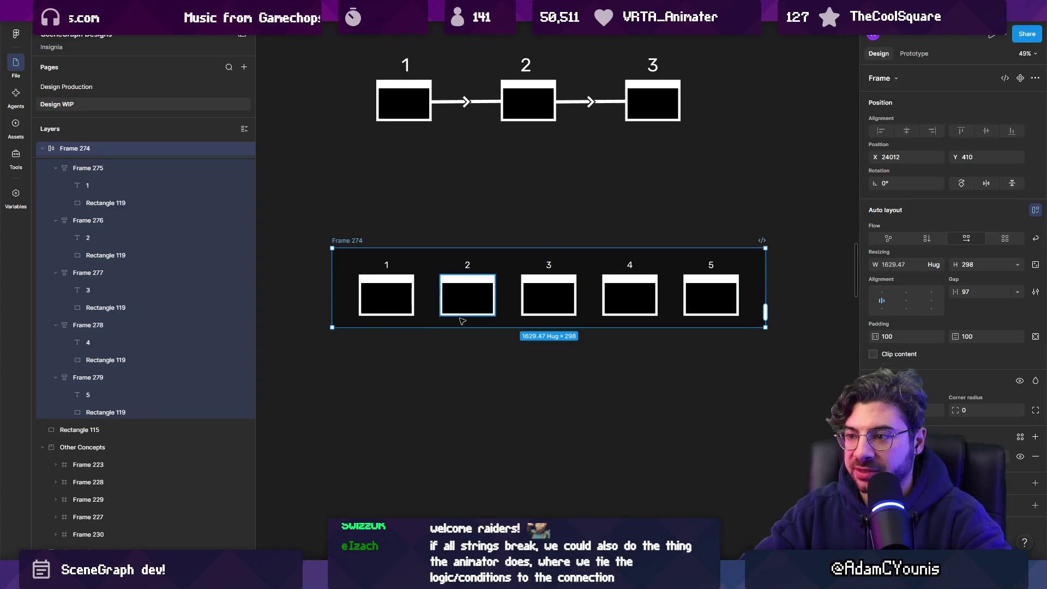
{"action": "left_click", "coordinate": [468, 364]}
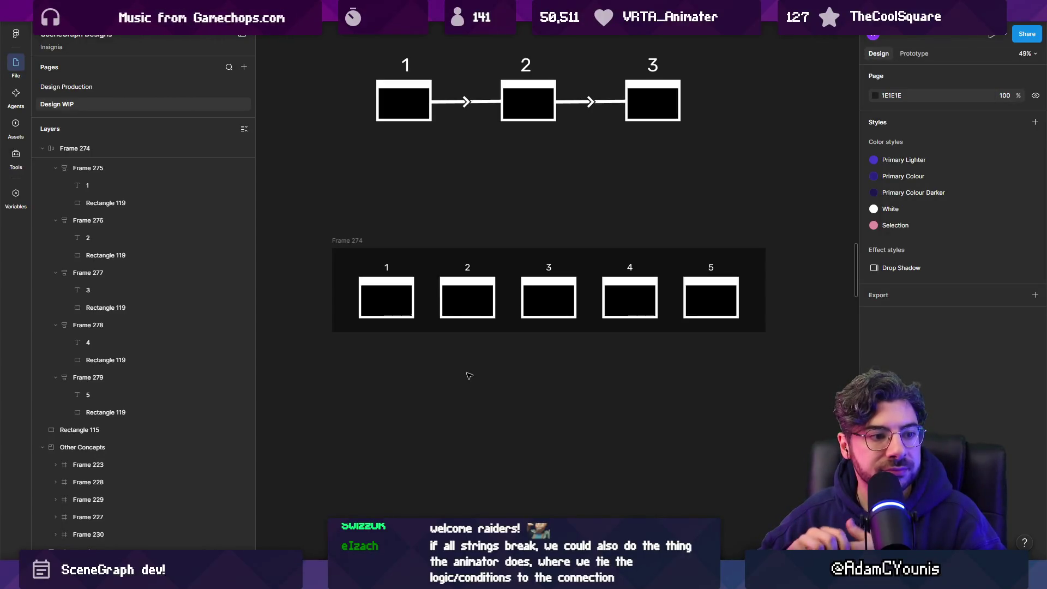
Try a '>' label between nodes 1 and 2, then remove it
{"action": "left_click", "coordinate": [386, 267], "text": "ctrl"}
{"action": "scroll", "coordinate": [386, 267], "scroll_direction": "up", "scroll_amount": 5}
{"action": "mouse_move", "coordinate": [380, 263]}
{"action": "left_mouse_down"}
{"action": "mouse_move", "coordinate": [460, 329]}
{"action": "mouse_move", "coordinate": [495, 322]}
{"action": "left_mouse_up"}
{"action": "key", "text": "Escape"}
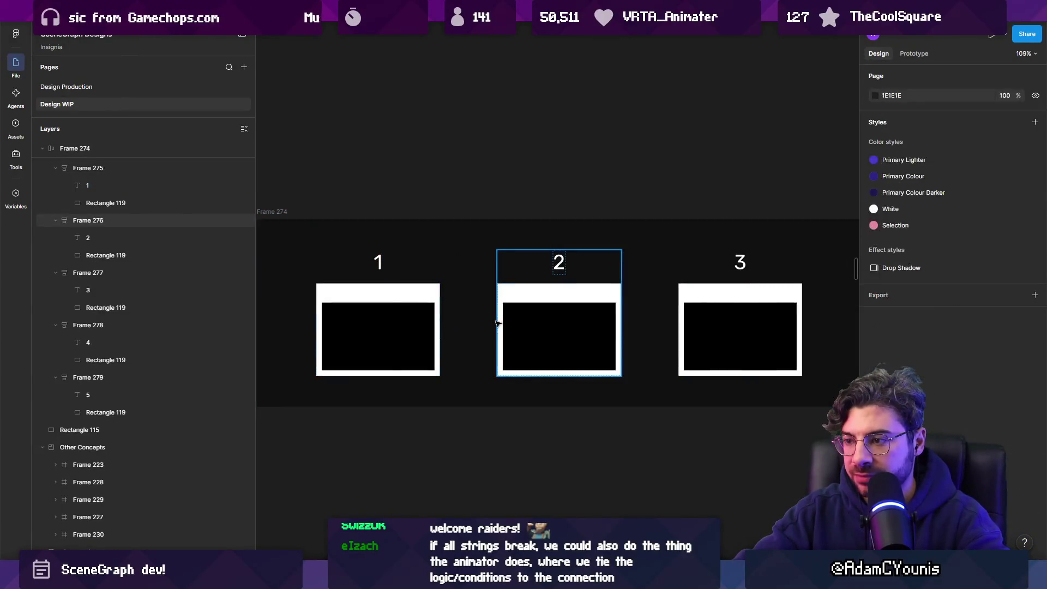
{"action": "key", "text": "ctrl+backslash"}
{"action": "key", "text": "ctrl+shift+backslash"}
{"action": "key", "text": "ctrl+shift+z"}
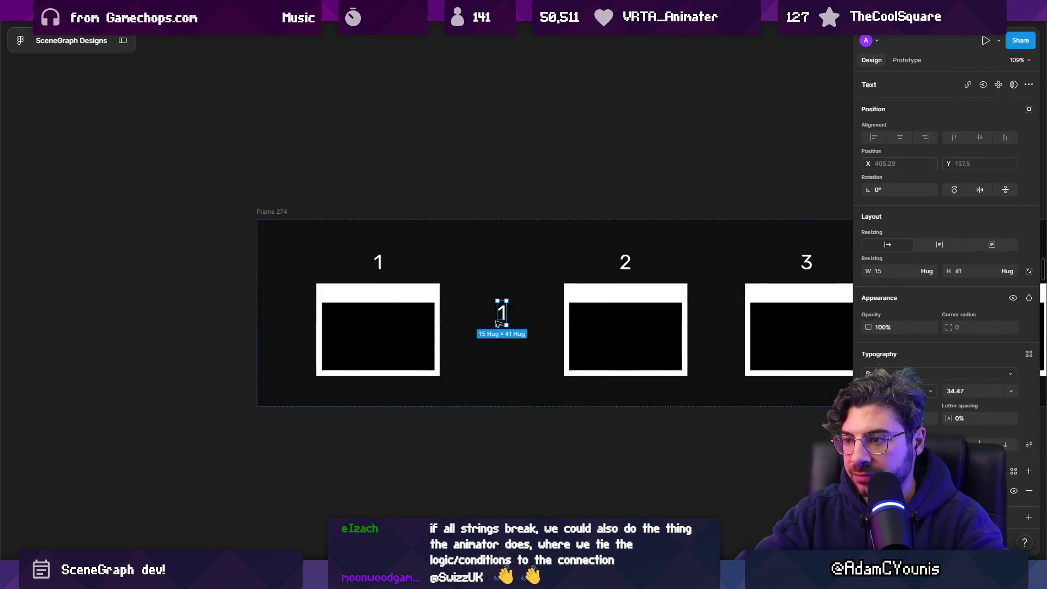
{"action": "key", "text": "Return"}
{"action": "type", "text": ">"}
{"action": "key", "text": "Escape"}
{"action": "key", "text": "Escape"}
{"action": "scroll", "coordinate": [515, 320], "scroll_direction": "down", "scroll_amount": 3}
{"action": "scroll", "coordinate": [455, 378], "scroll_direction": "right", "scroll_amount": 2}
{"action": "scroll", "coordinate": [436, 349], "scroll_direction": "up", "scroll_amount": 2}
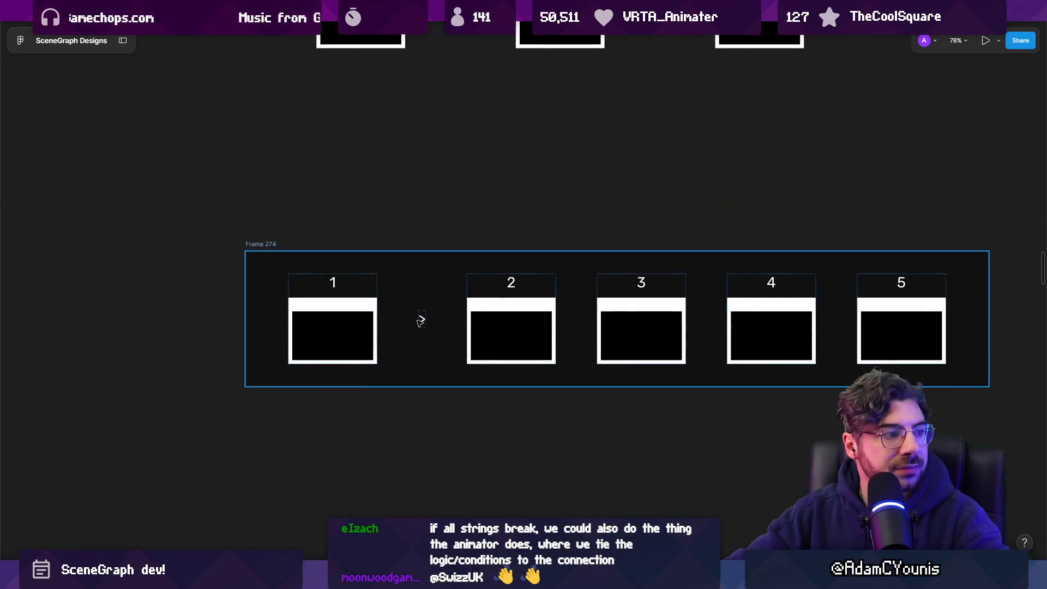
{"action": "left_click", "coordinate": [423, 320]}
{"action": "key", "text": "ctrl+z"}
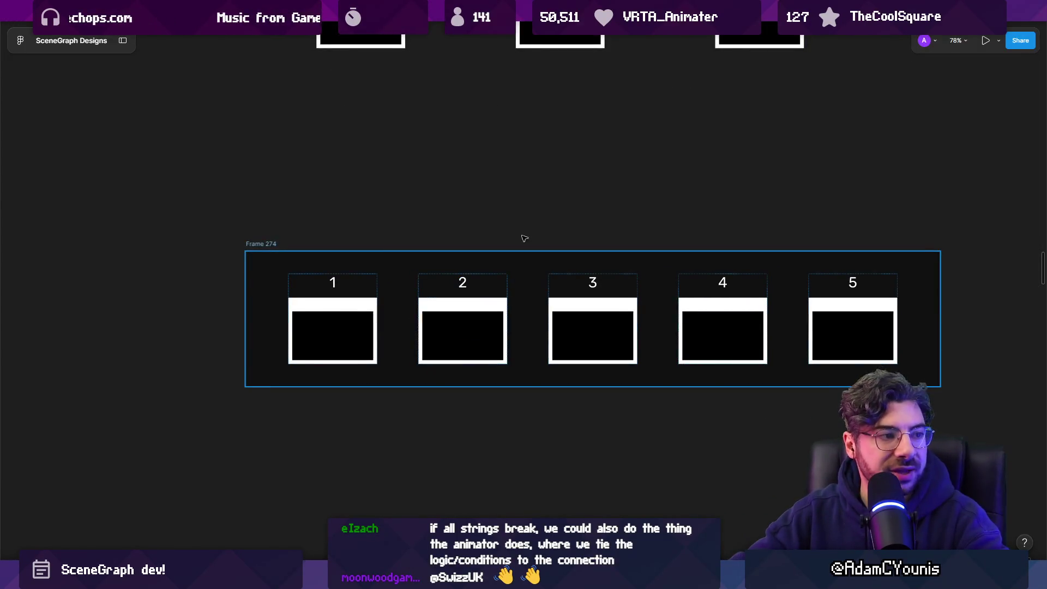
Lower Frame 274's auto-layout gap to 67 by dragging the Gap field
{"action": "left_click", "coordinate": [537, 267]}
{"action": "mouse_move", "coordinate": [870, 343]}
{"action": "left_mouse_down"}
{"action": "mouse_move", "coordinate": [850, 342]}
{"action": "mouse_move", "coordinate": [870, 342]}
{"action": "left_mouse_up"}
{"action": "left_click_drag", "start_coordinate": [948, 298], "coordinate": [920, 301]}
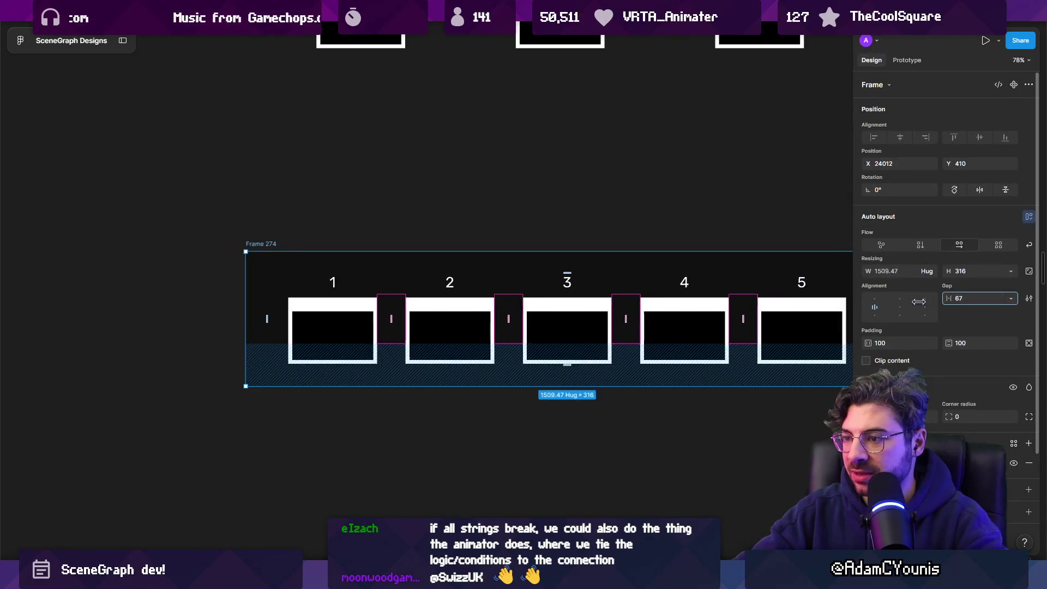
{"action": "left_click", "coordinate": [626, 241]}
{"action": "scroll", "coordinate": [627, 241], "scroll_direction": "down", "scroll_amount": 3}
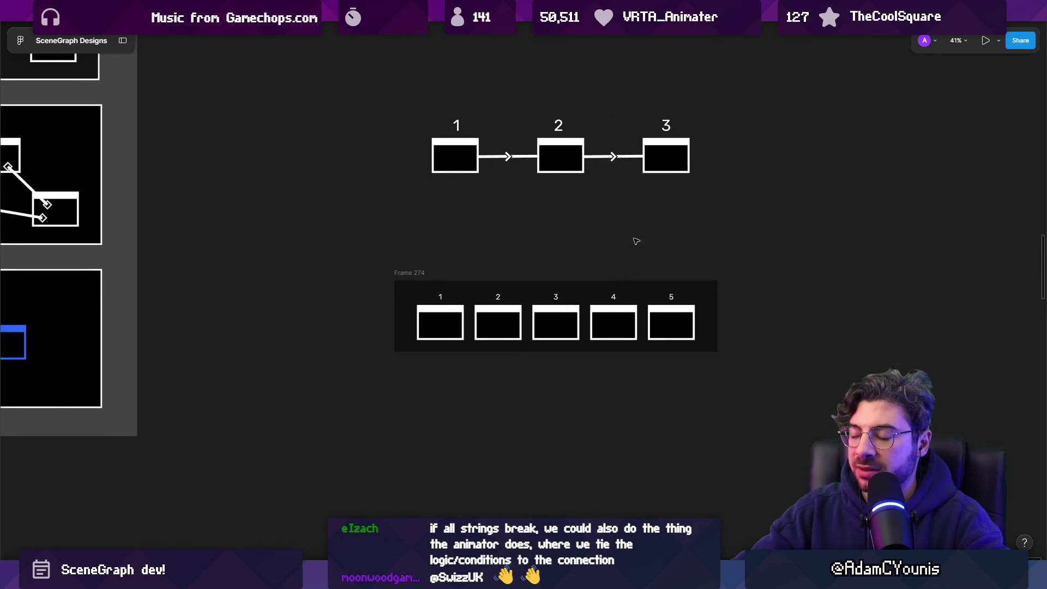
Inspect the long connector line in the Frame 230 diagram
{"action": "scroll", "coordinate": [692, 250], "scroll_direction": "down", "scroll_amount": 5}
{"action": "scroll", "coordinate": [394, 222], "scroll_direction": "up", "scroll_amount": 10}
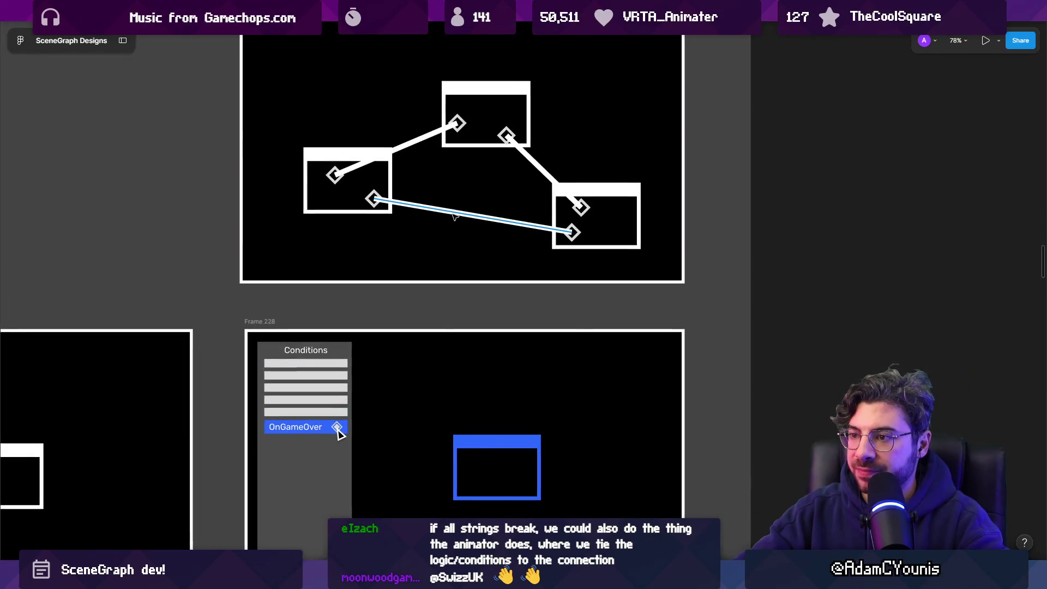
{"action": "left_click", "coordinate": [472, 219]}
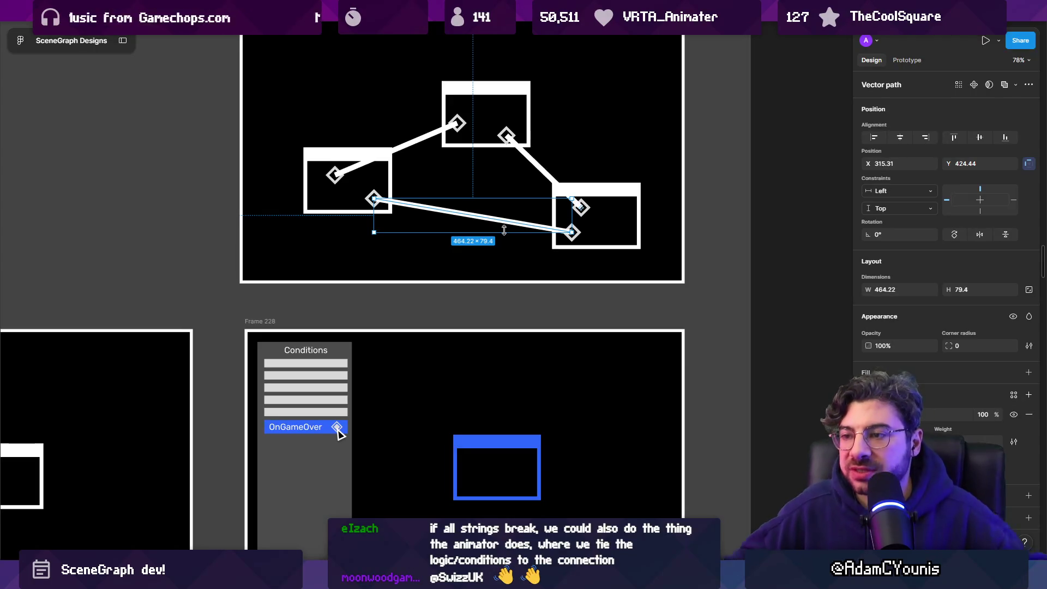
{"action": "scroll", "coordinate": [449, 205], "scroll_direction": "down", "scroll_amount": 5}
{"action": "left_click", "coordinate": [649, 227]}
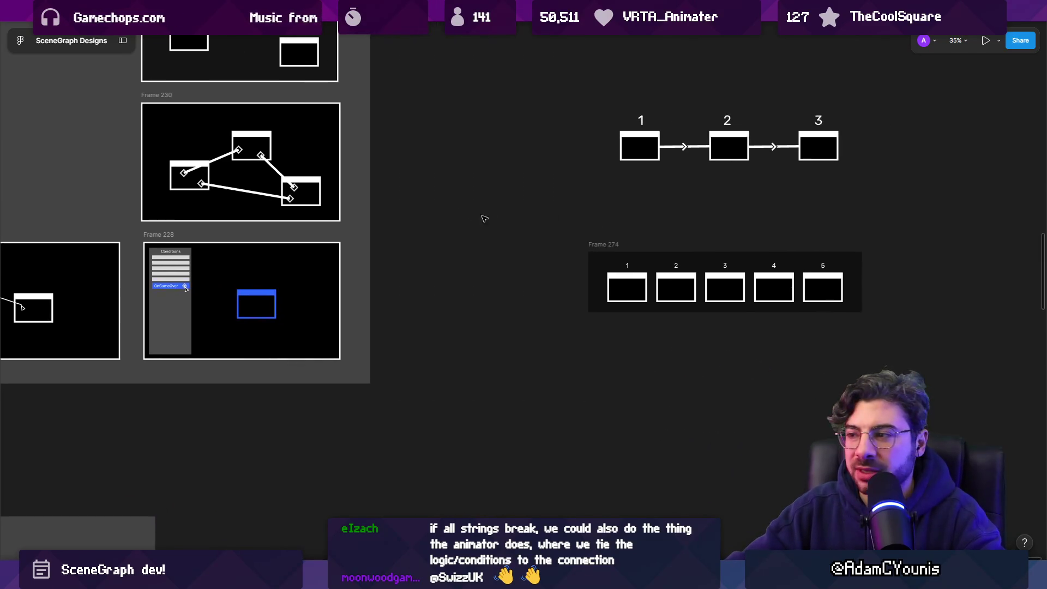
{"action": "scroll", "coordinate": [675, 234], "scroll_direction": "up", "scroll_amount": 5}
Alt-drag copies of node boxes 1 and 2 below the numbered row
{"action": "left_click", "coordinate": [392, 261]}
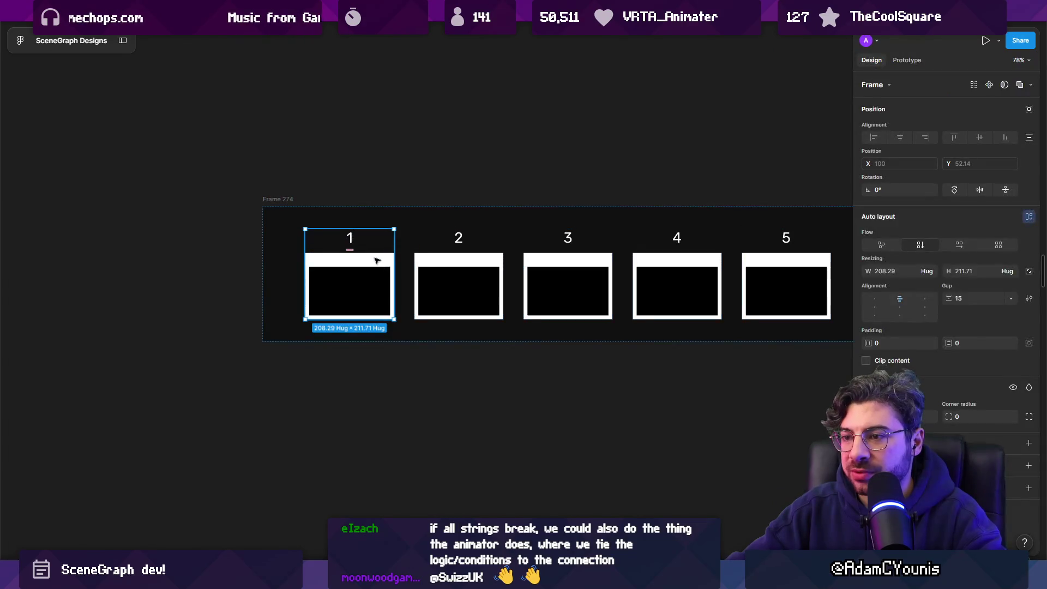
{"action": "double_click", "coordinate": [378, 258]}
{"action": "left_click_drag", "start_coordinate": [374, 229], "coordinate": [377, 373], "text": "alt"}
{"action": "left_click", "coordinate": [487, 235]}
{"action": "left_click_drag", "start_coordinate": [486, 235], "coordinate": [552, 388], "text": "alt"}
{"action": "scroll", "coordinate": [551, 388], "scroll_direction": "down", "scroll_amount": 3}
{"action": "left_click", "coordinate": [631, 145]}
Copy box 3 below the row and draw three connector lines between the box copies
{"action": "mouse_move", "coordinate": [630, 145]}
{"action": "left_mouse_down", "text": "alt"}
{"action": "mouse_move", "coordinate": [517, 410]}
{"action": "mouse_move", "coordinate": [506, 411]}
{"action": "left_mouse_up", "text": "alt"}
{"action": "scroll", "coordinate": [484, 504], "scroll_direction": "up", "scroll_amount": 3}
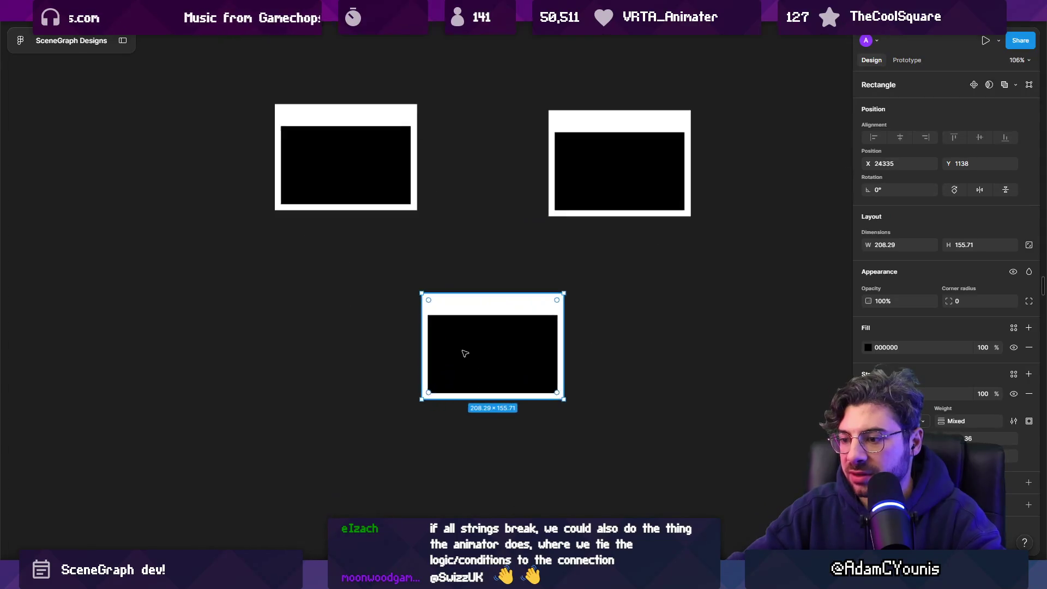
{"action": "left_click_drag", "start_coordinate": [331, 179], "coordinate": [464, 358]}
{"action": "left_click_drag", "start_coordinate": [381, 163], "coordinate": [517, 330]}
{"action": "left_click_drag", "start_coordinate": [397, 140], "coordinate": [611, 152]}
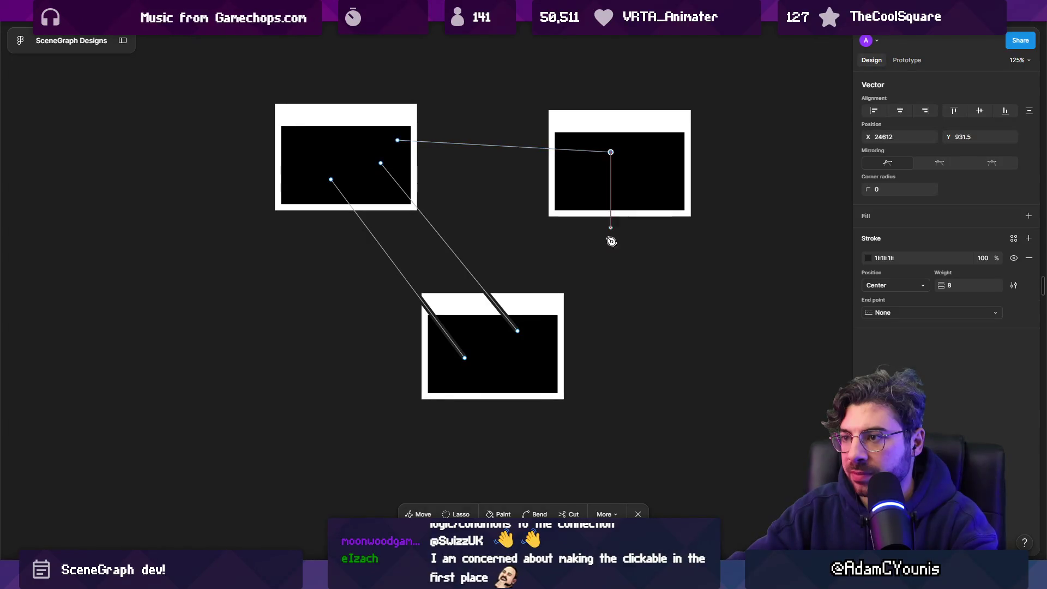
{"action": "key", "text": "Escape"}
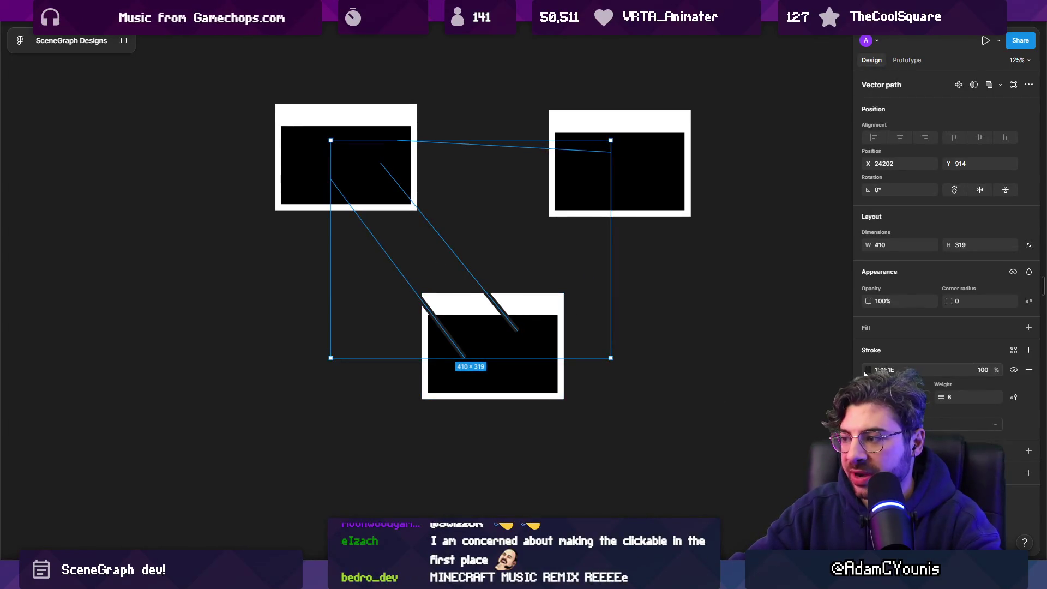
Make the connector lines white and preview the diagram with the interface hidden
{"action": "left_click", "coordinate": [867, 369]}
{"action": "left_click_drag", "start_coordinate": [782, 369], "coordinate": [730, 314]}
{"action": "scroll", "coordinate": [426, 240], "scroll_direction": "up", "scroll_amount": 3}
{"action": "key", "text": "ctrl+backslash"}
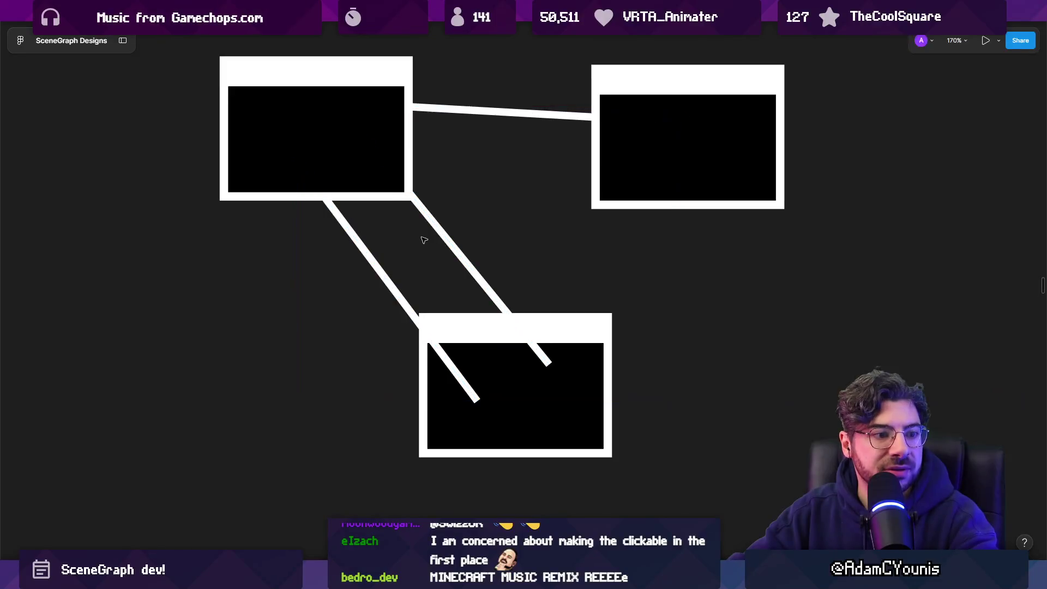
{"action": "key", "text": "ctrl+backslash"}
Try merging the connector endpoints in vector edit mode, then undo the merge
{"action": "double_click", "coordinate": [374, 257]}
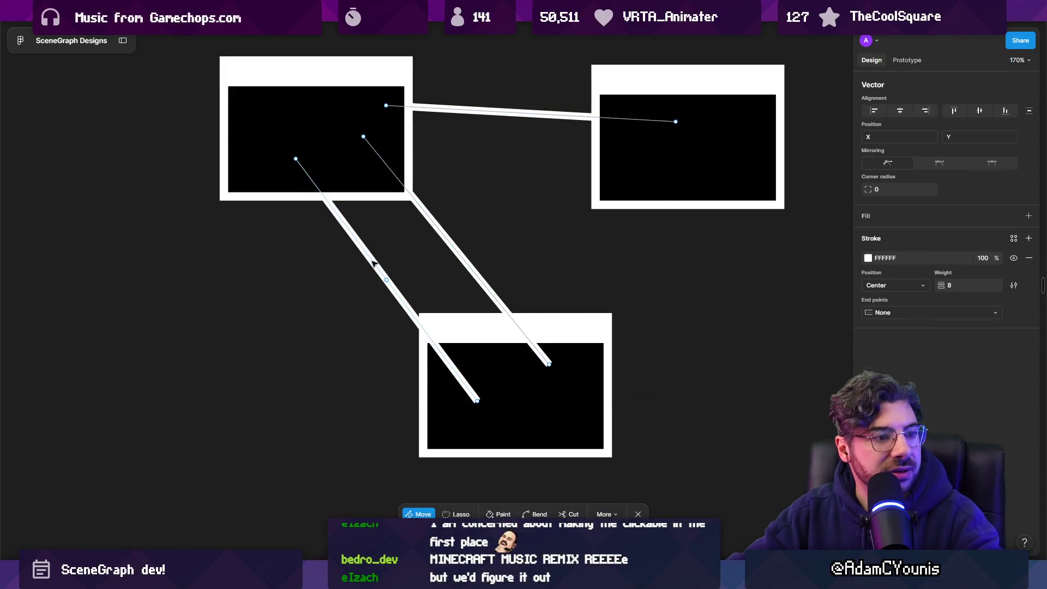
{"action": "scroll", "coordinate": [365, 248], "scroll_direction": "up", "scroll_amount": 1}
{"action": "left_click_drag", "start_coordinate": [315, 191], "coordinate": [332, 173]}
{"action": "mouse_move", "coordinate": [500, 440]}
{"action": "left_mouse_down"}
{"action": "mouse_move", "coordinate": [560, 439]}
{"action": "mouse_move", "coordinate": [552, 433]}
{"action": "left_mouse_up"}
{"action": "mouse_move", "coordinate": [390, 171]}
{"action": "left_mouse_down"}
{"action": "mouse_move", "coordinate": [437, 236]}
{"action": "mouse_move", "coordinate": [332, 172]}
{"action": "left_mouse_up"}
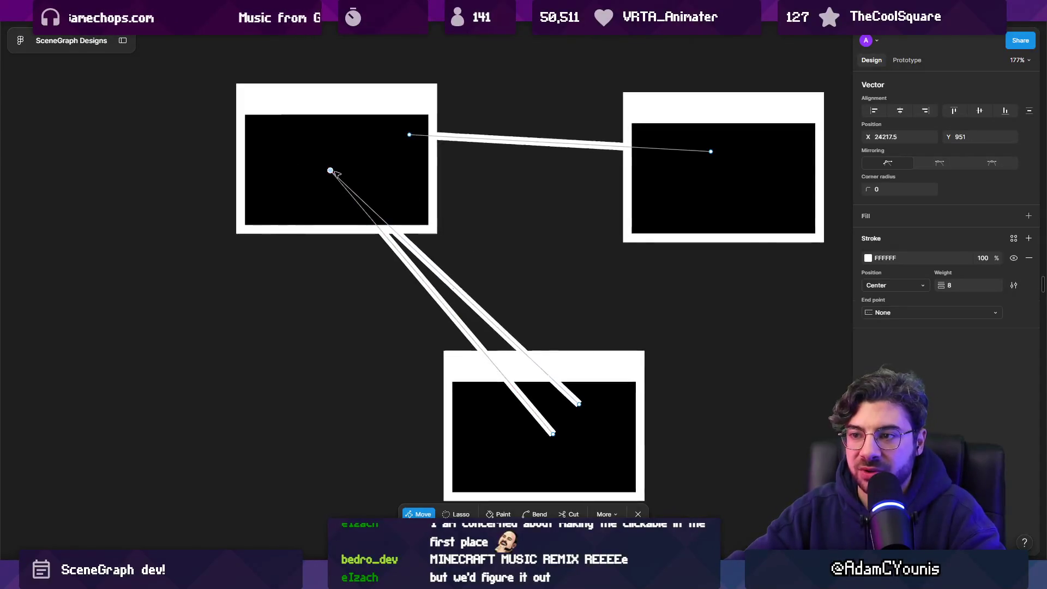
{"action": "mouse_move", "coordinate": [579, 403]}
{"action": "left_mouse_down"}
{"action": "mouse_move", "coordinate": [572, 431]}
{"action": "mouse_move", "coordinate": [552, 433]}
{"action": "left_mouse_up"}
{"action": "key", "text": "Escape"}
{"action": "key", "text": "Return"}
{"action": "key", "text": "ctrl+z"}
{"action": "key", "text": "ctrl+z"}
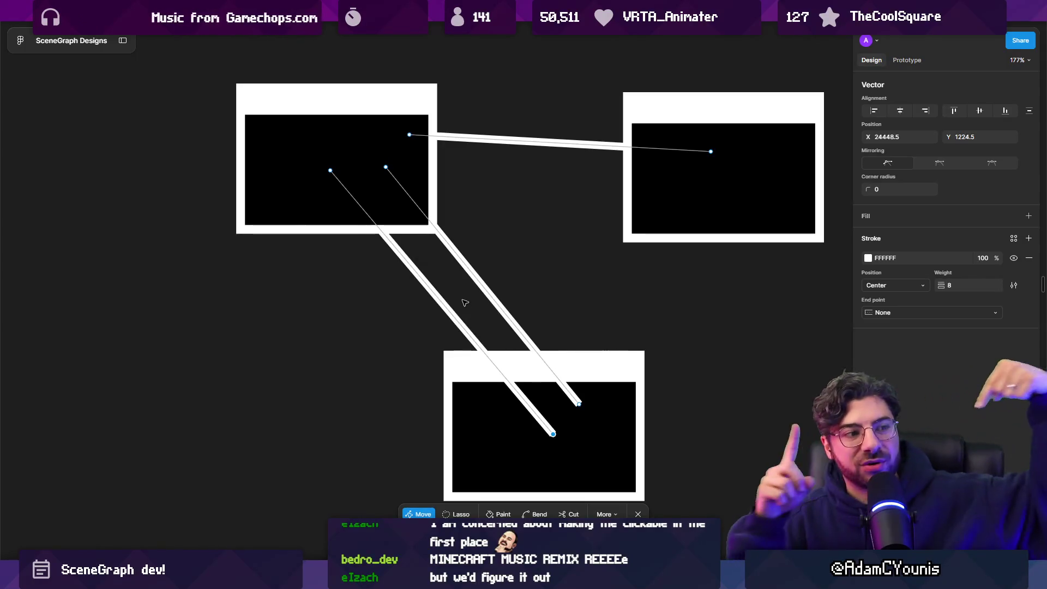
{"action": "key", "text": "Escape"}
Shift the two diagonal lines apart so they run parallel into the bottom box
{"action": "double_click", "coordinate": [432, 294]}
{"action": "left_click_drag", "start_coordinate": [510, 423], "coordinate": [555, 441]}
{"action": "left_click_drag", "start_coordinate": [473, 343], "coordinate": [451, 347]}
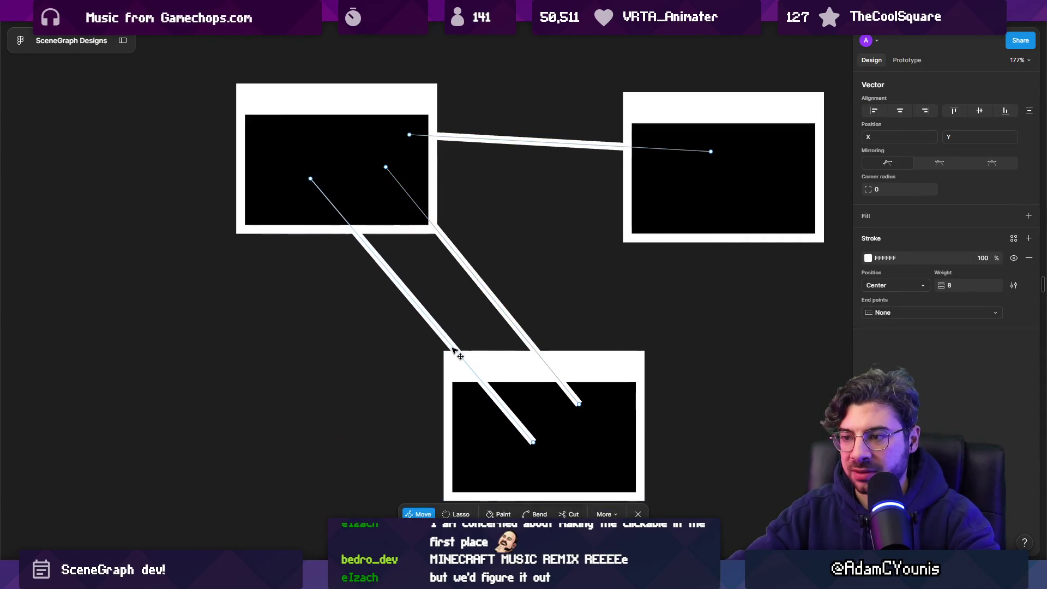
{"action": "left_click", "coordinate": [579, 404], "text": "shift"}
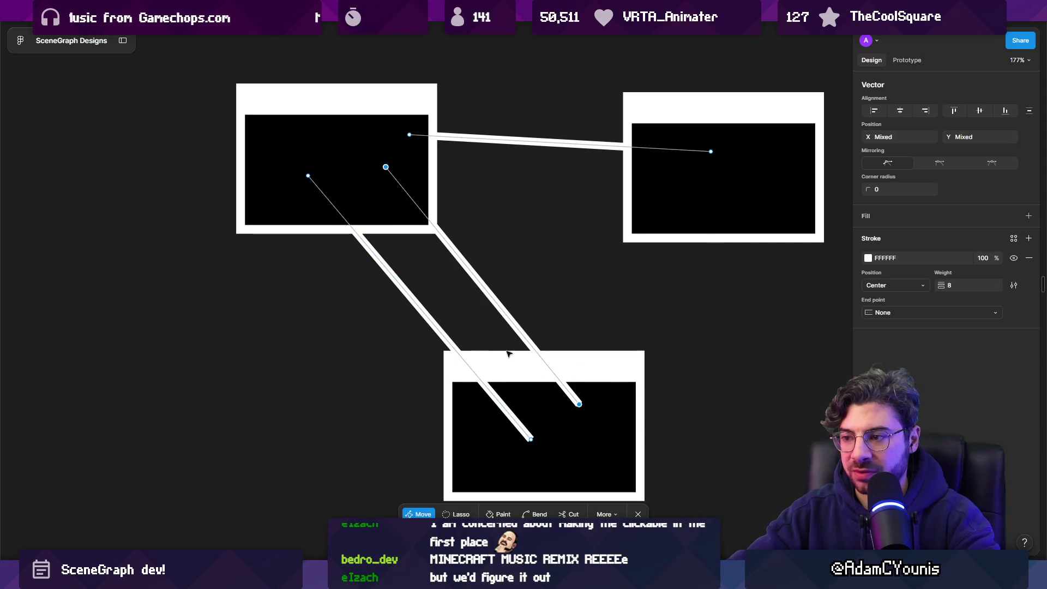
{"action": "left_click_drag", "start_coordinate": [511, 319], "coordinate": [486, 330]}
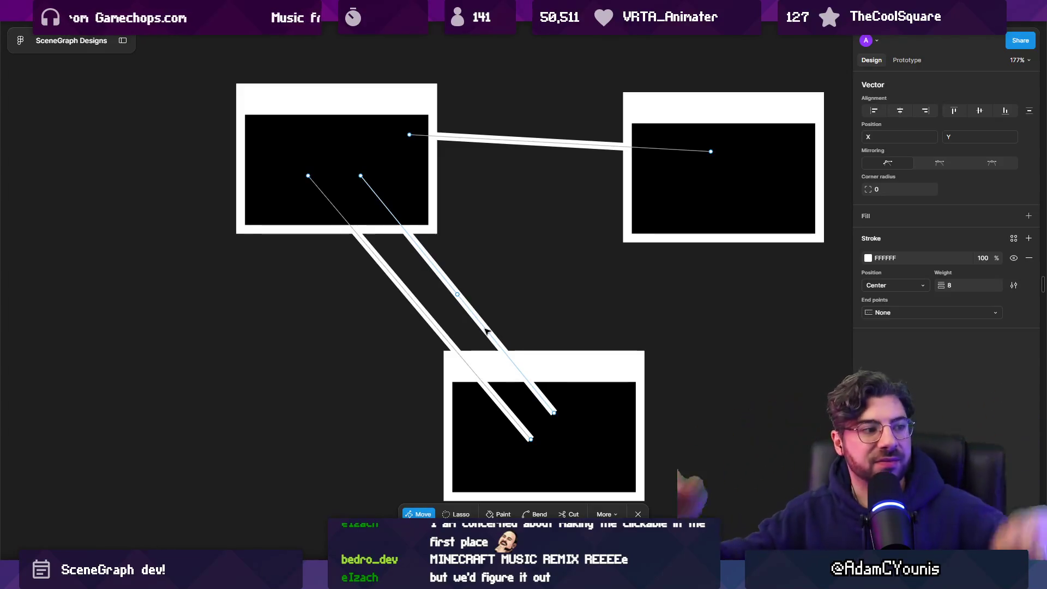
{"action": "key", "text": "Escape"}
{"action": "key", "text": "Escape"}
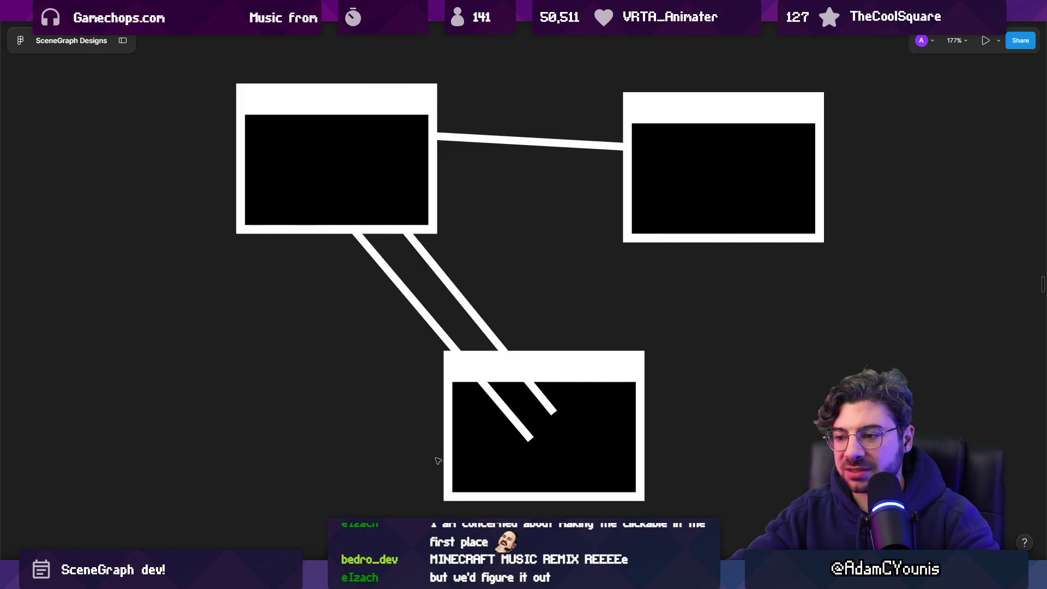
Add a 'condition' text label between the diagonal lines, wrapped in an auto-layout frame
{"action": "key", "text": "r"}
{"action": "left_click_drag", "start_coordinate": [359, 300], "coordinate": [470, 318]}
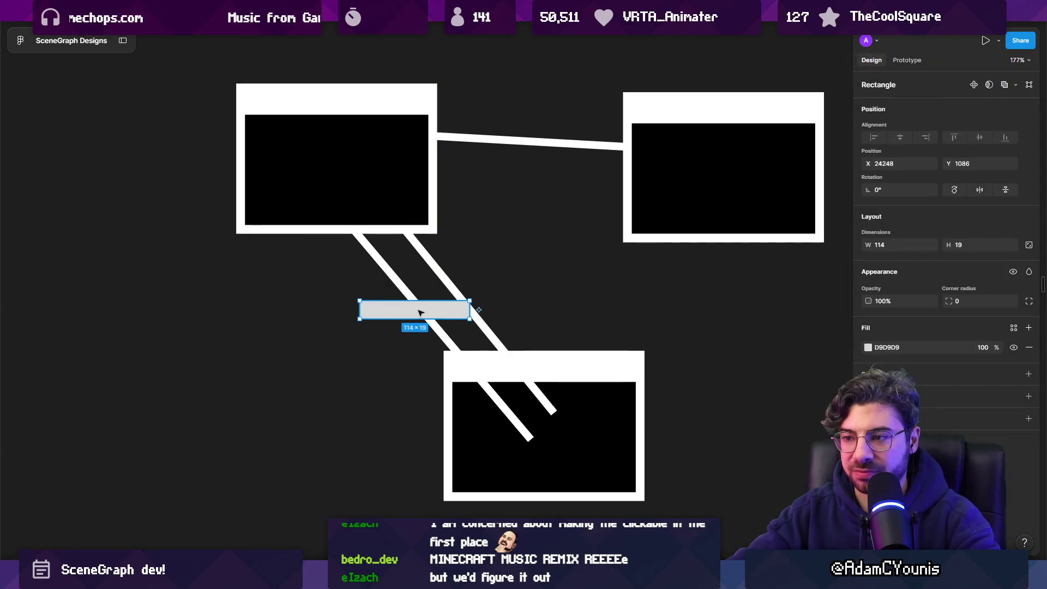
{"action": "key", "text": "Delete"}
{"action": "key", "text": "t"}
{"action": "left_click", "coordinate": [380, 307]}
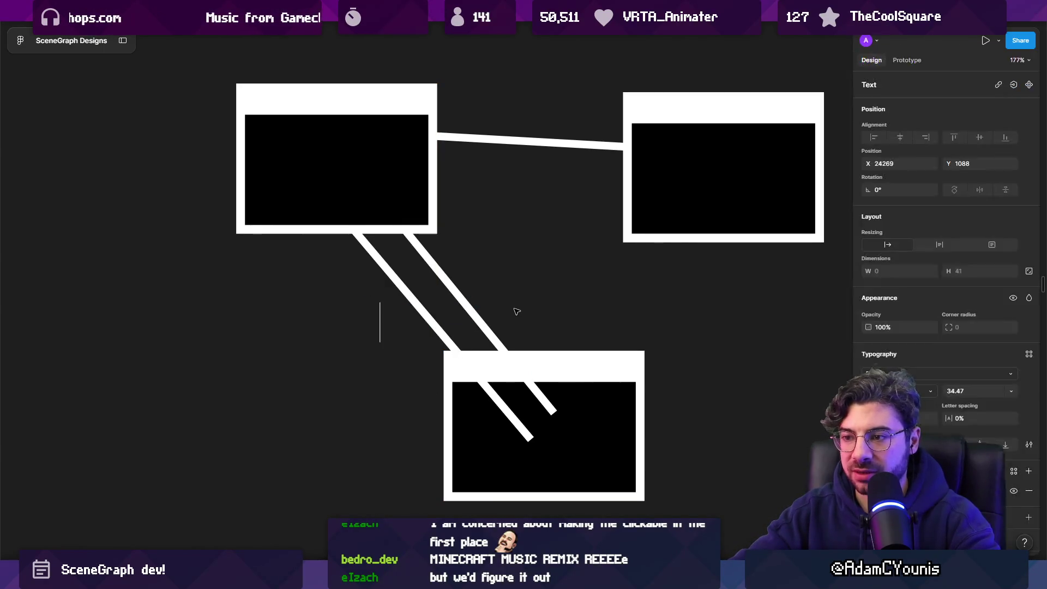
{"action": "type", "text": "condition"}
{"action": "key", "text": "Escape"}
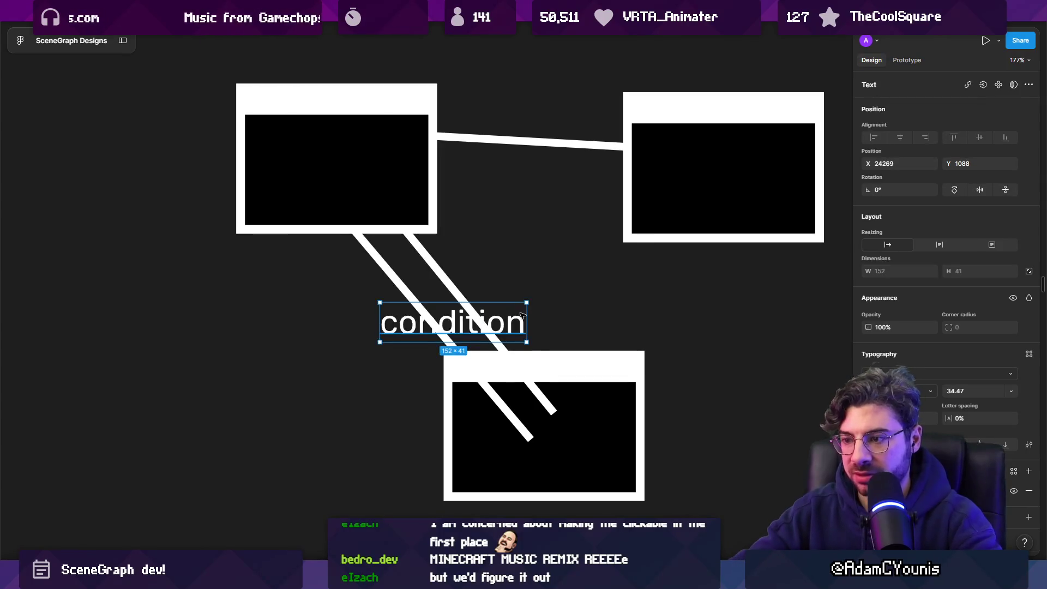
{"action": "key", "text": "shift+a"}
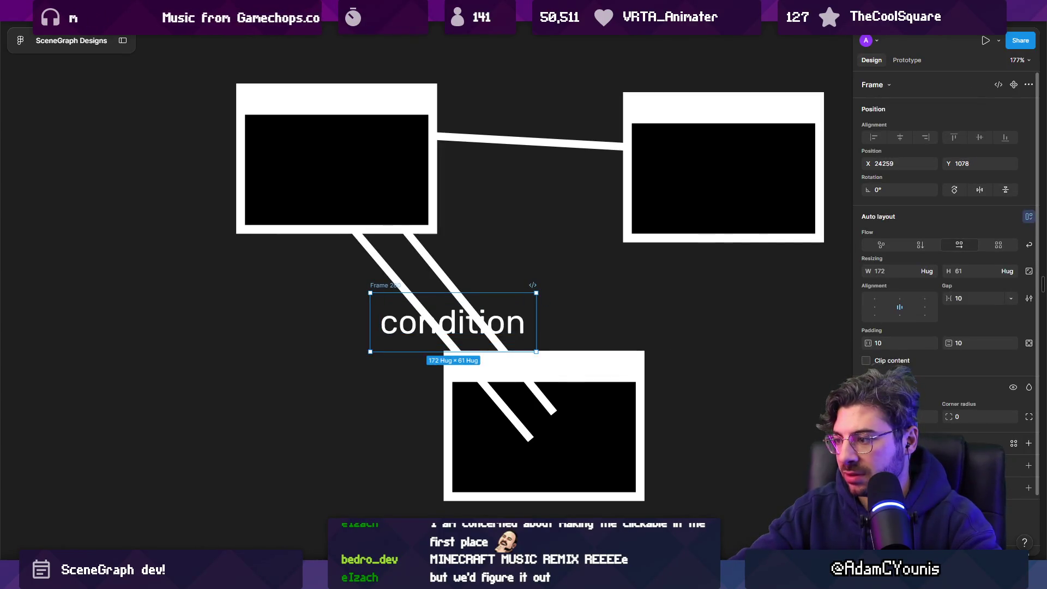
Fill the condition frame with the dark canvas colour, scale it down, and place it on the left line
{"action": "left_click", "coordinate": [1028, 443]}
{"action": "left_click", "coordinate": [868, 465]}
{"action": "left_click", "coordinate": [732, 434]}
{"action": "left_click", "coordinate": [693, 426]}
{"action": "key", "text": "k"}
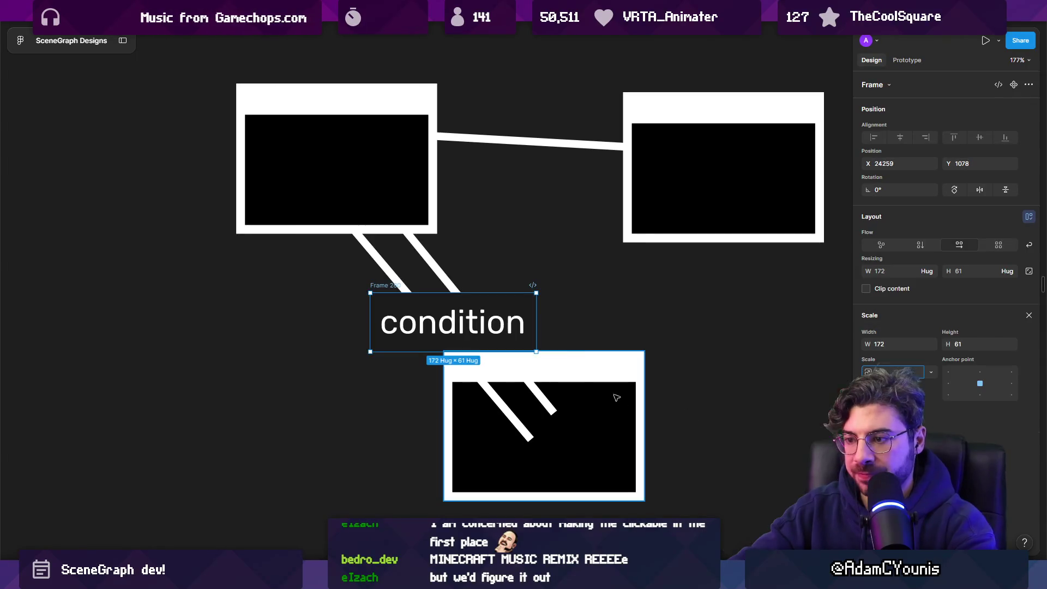
{"action": "left_click_drag", "start_coordinate": [536, 351], "coordinate": [489, 335]}
{"action": "left_click_drag", "start_coordinate": [459, 323], "coordinate": [407, 294]}
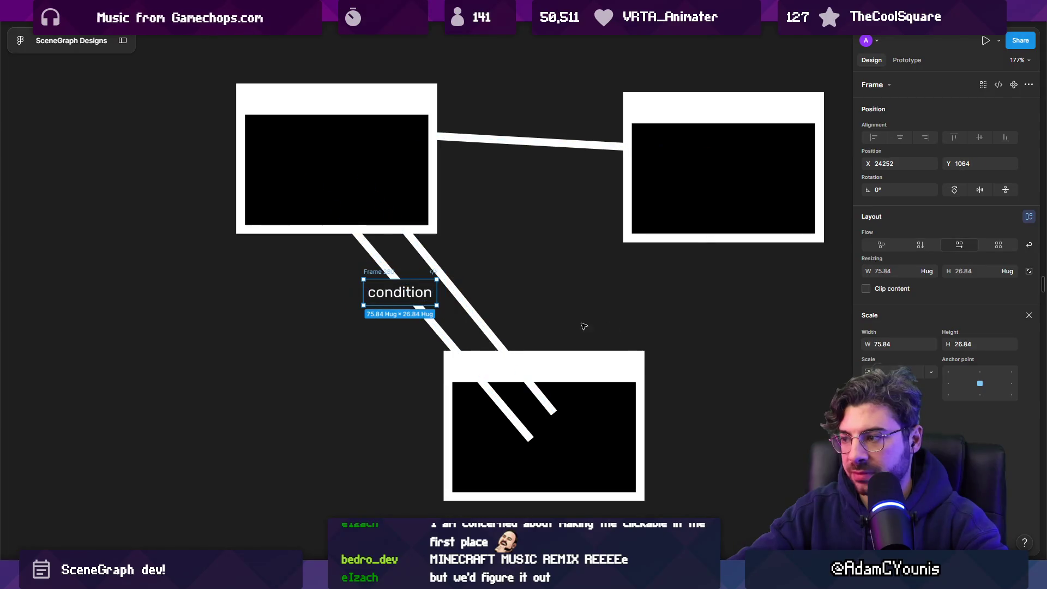
{"action": "key", "text": "v"}
Duplicate the condition label onto the right diagonal line
{"action": "left_click", "coordinate": [868, 463]}
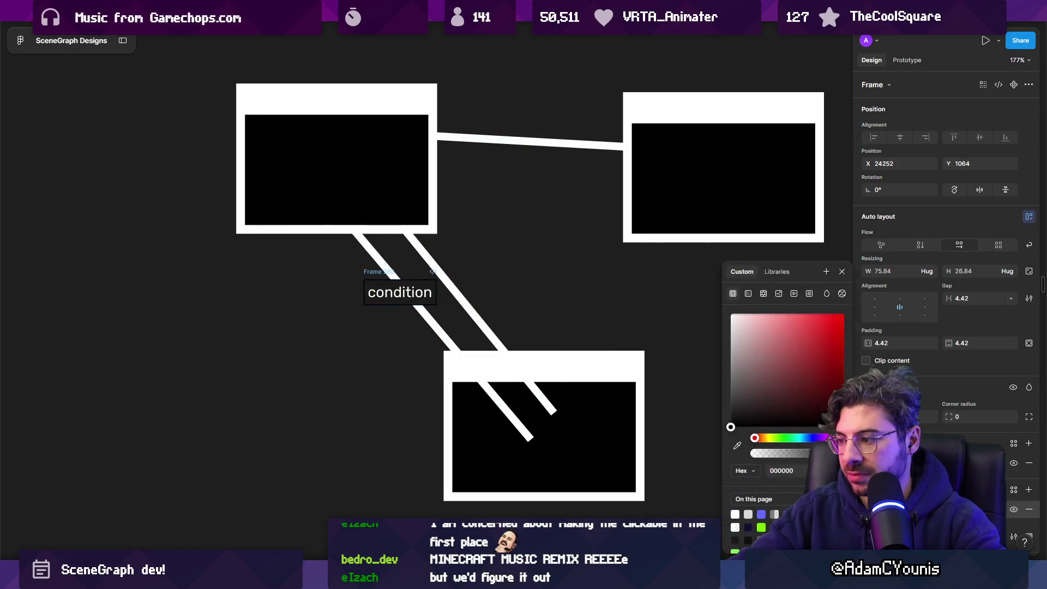
{"action": "mouse_move", "coordinate": [373, 273]}
{"action": "left_mouse_down"}
{"action": "mouse_move", "coordinate": [417, 296]}
{"action": "mouse_move", "coordinate": [461, 299]}
{"action": "left_mouse_up"}
{"action": "key", "text": "Escape"}
{"action": "scroll", "coordinate": [494, 292], "scroll_direction": "down", "scroll_amount": 3}
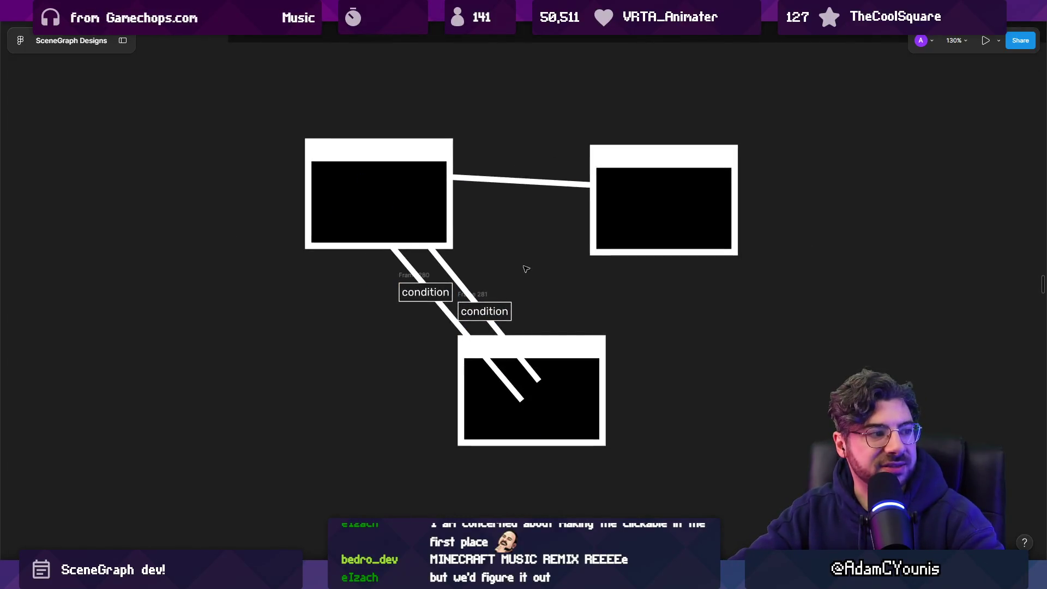
{"action": "scroll", "coordinate": [528, 274], "scroll_direction": "up", "scroll_amount": 3}
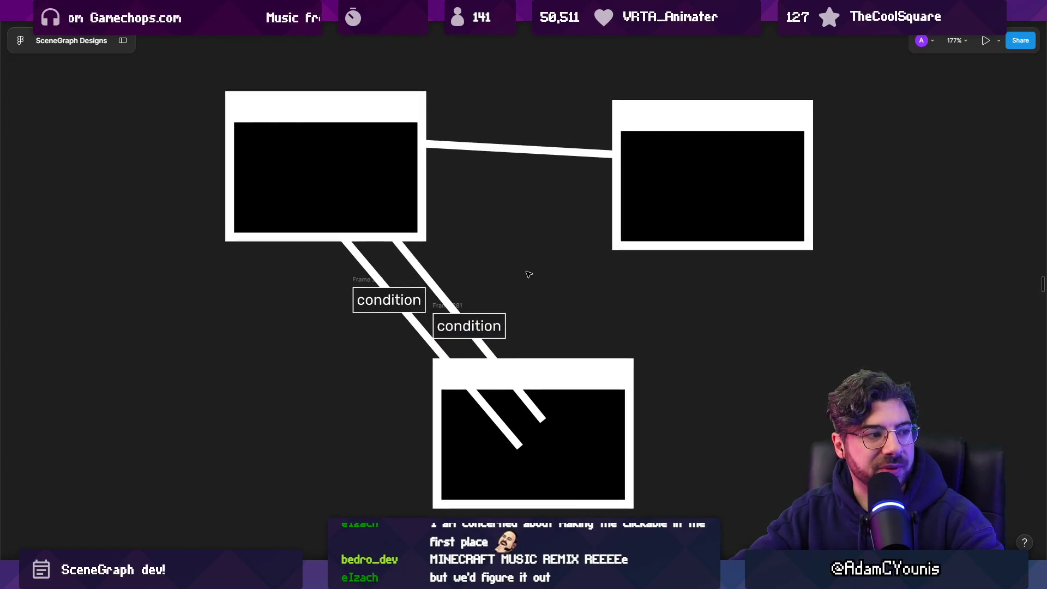
Select both condition labels and delete them
{"action": "left_click", "coordinate": [457, 302]}
{"action": "scroll", "coordinate": [480, 300], "scroll_direction": "down", "scroll_amount": 4}
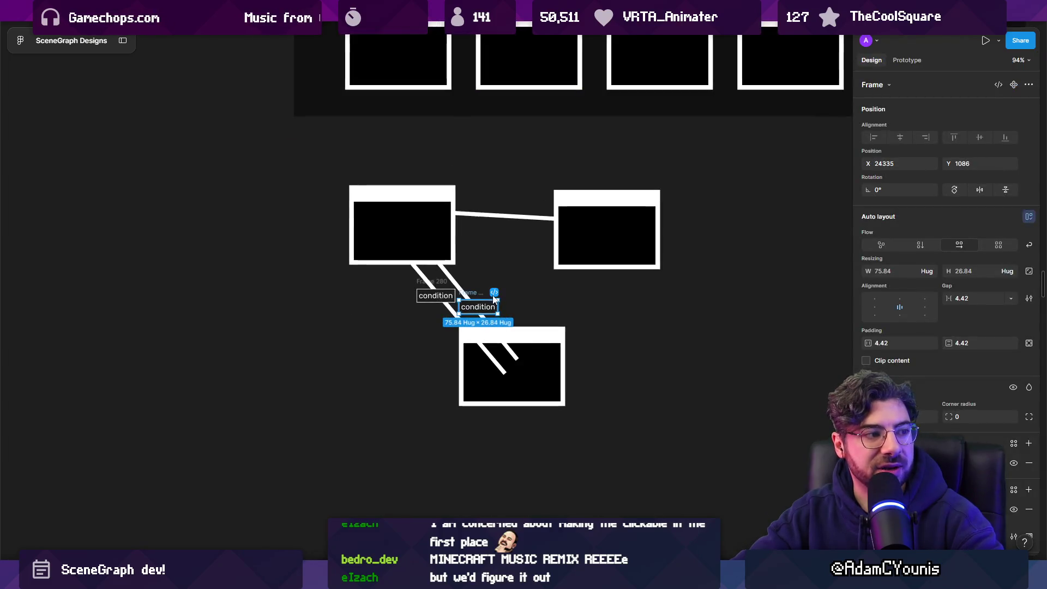
{"action": "left_click", "coordinate": [629, 328]}
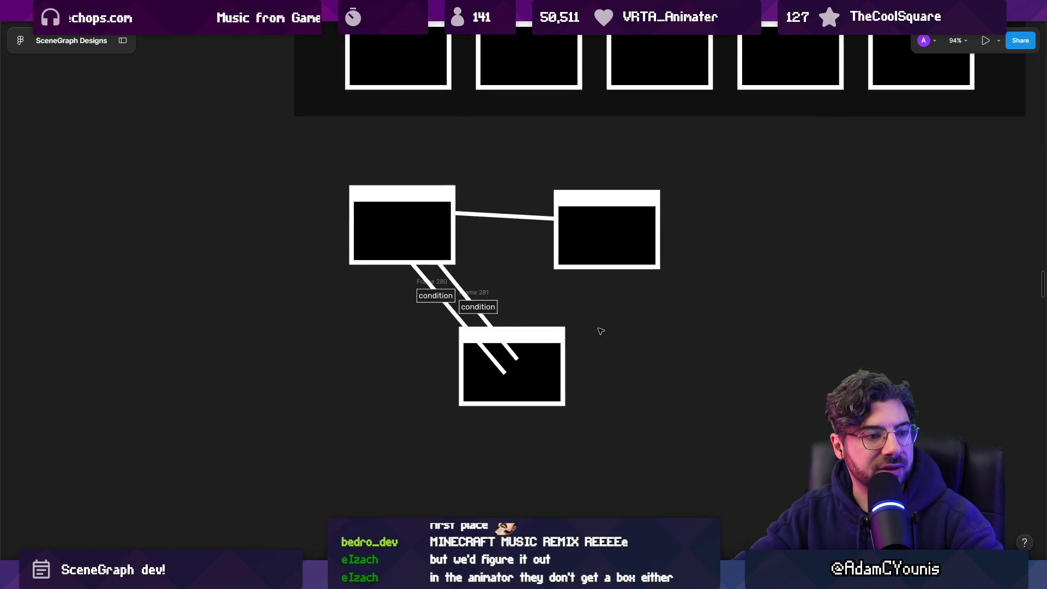
{"action": "scroll", "coordinate": [600, 330], "scroll_direction": "up", "scroll_amount": 2}
{"action": "scroll", "coordinate": [418, 291], "scroll_direction": "up", "scroll_amount": 5}
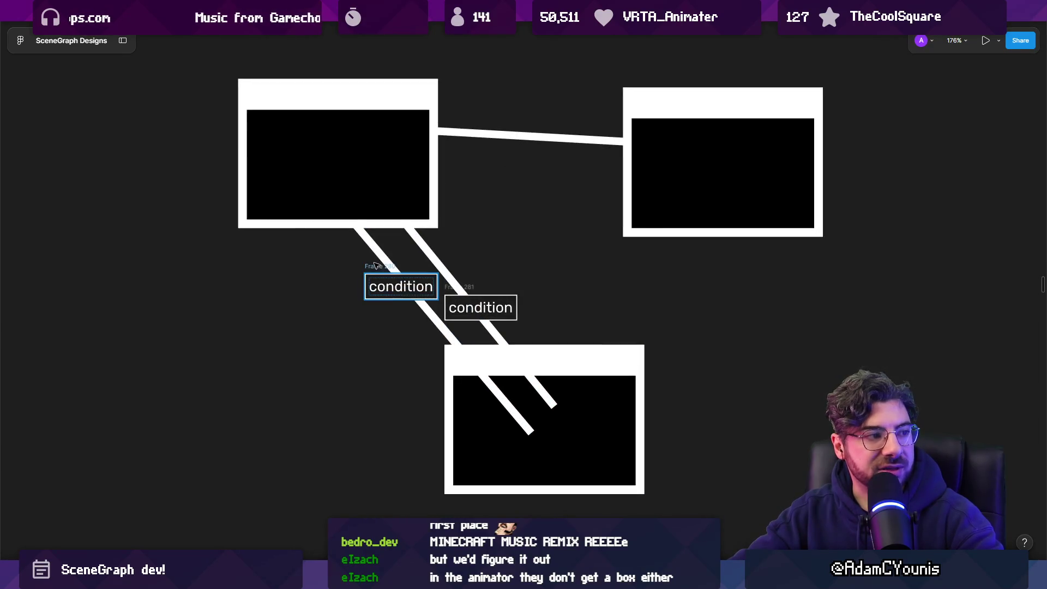
{"action": "left_click", "coordinate": [375, 265]}
{"action": "left_click", "coordinate": [478, 287], "text": "shift"}
{"action": "key", "text": "Delete"}
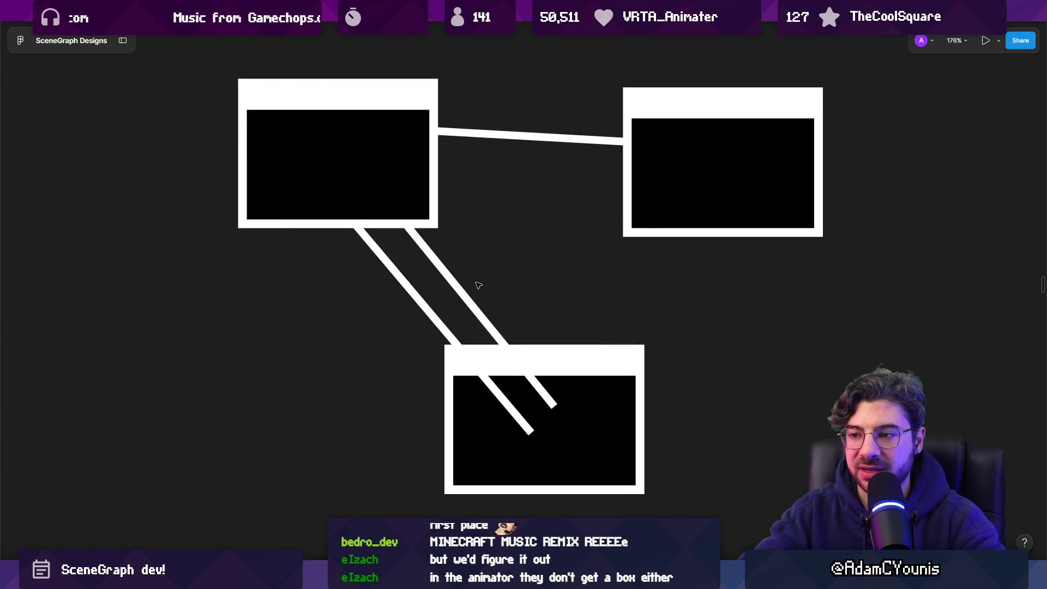
Enter point editing on the diagonal connector path, exit it, and switch to Unity
{"action": "left_click", "coordinate": [400, 280]}
{"action": "double_click", "coordinate": [401, 281]}
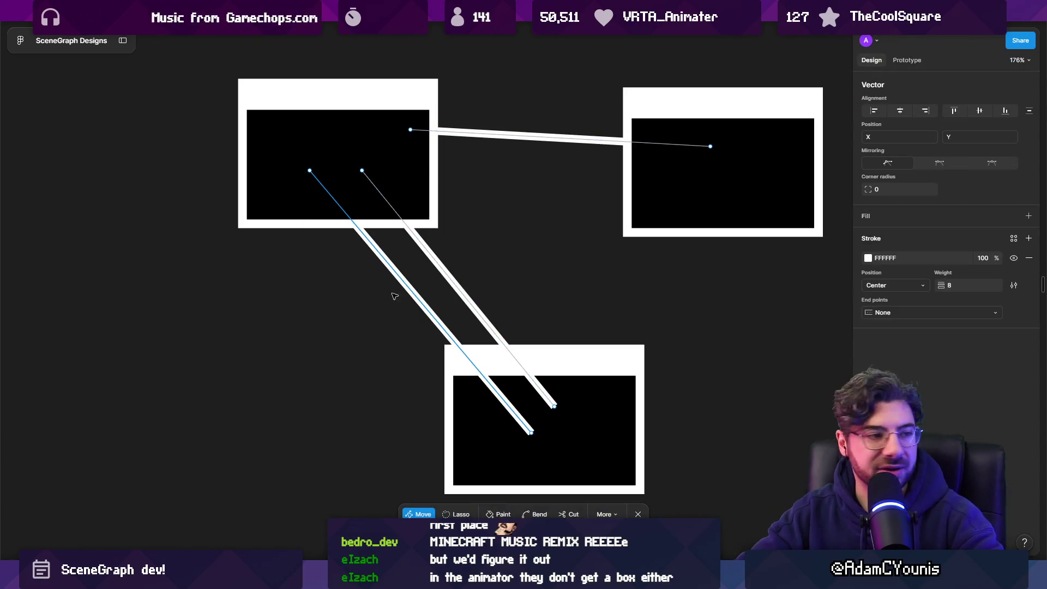
{"action": "scroll", "coordinate": [395, 282], "scroll_direction": "down", "scroll_amount": 3}
{"action": "key", "text": "Escape"}
{"action": "key", "text": "Escape"}
{"action": "key", "text": "alt+Tab"}
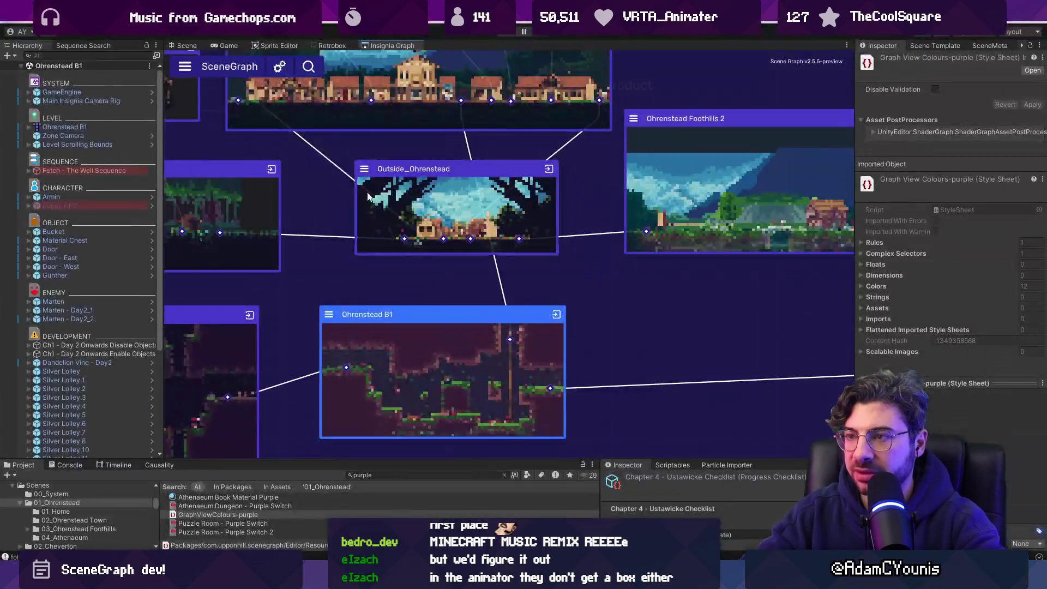
Open the Animator window from the editor's window list
{"action": "left_click", "coordinate": [384, 17]}
{"action": "mouse_move", "coordinate": [453, 248]}
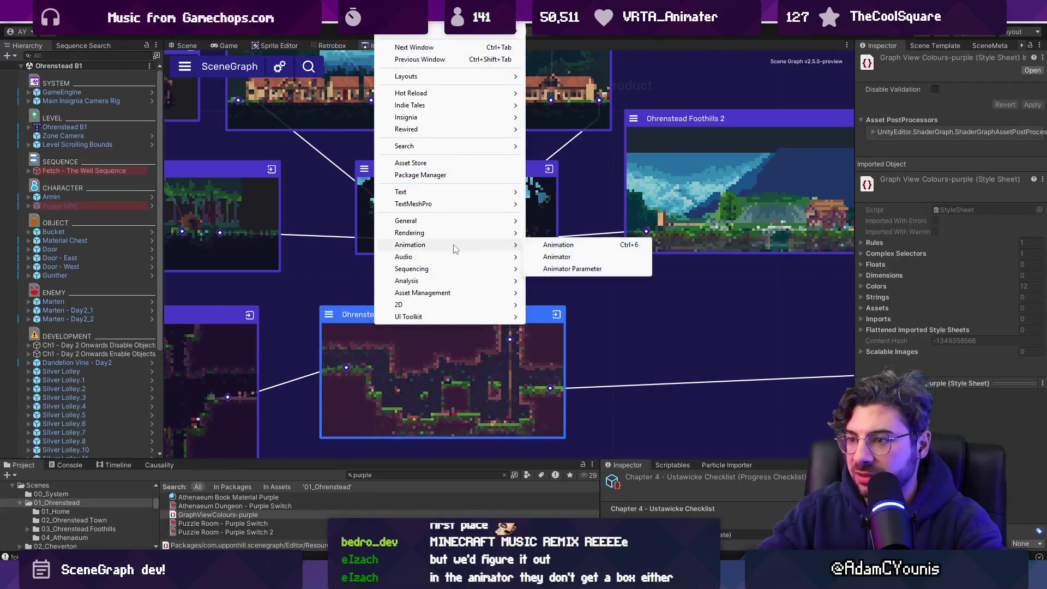
{"action": "left_click", "coordinate": [571, 256]}
{"action": "left_click", "coordinate": [388, 474]}
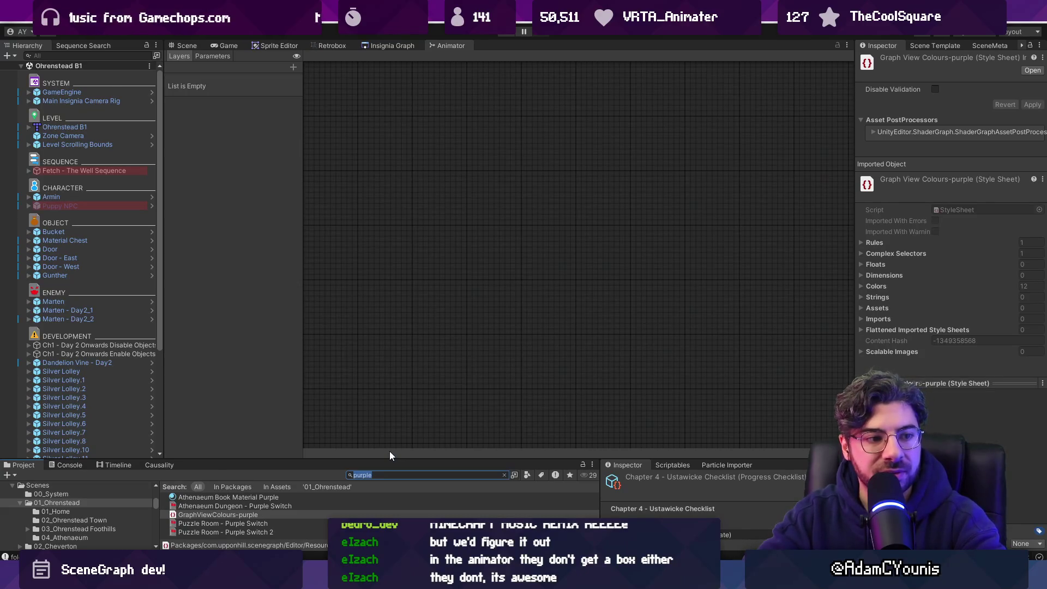
{"action": "scroll", "coordinate": [456, 234], "scroll_direction": "up", "scroll_amount": 3}
{"action": "left_click", "coordinate": [427, 211]}
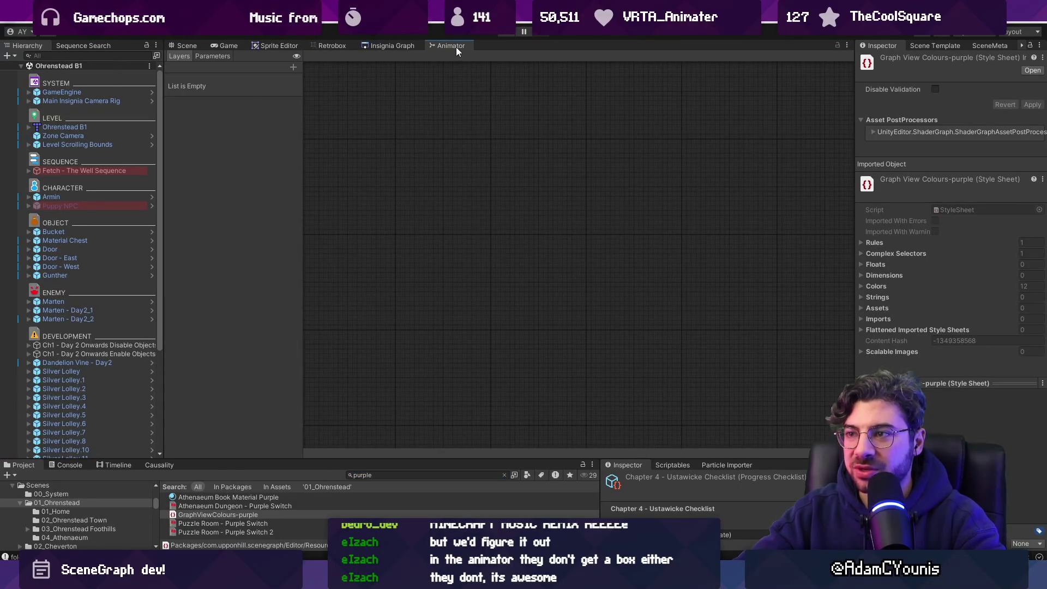
Filter the Project by 't:animation', enlarge the asset panel, and step through the Recorded clips
{"action": "left_click", "coordinate": [394, 473]}
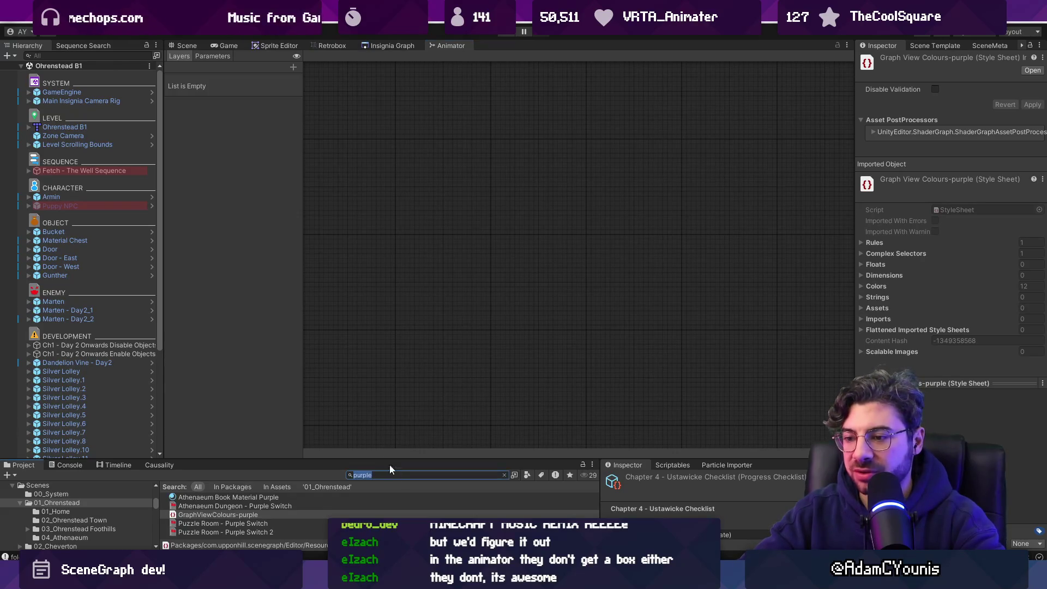
{"action": "type", "text": "animation"}
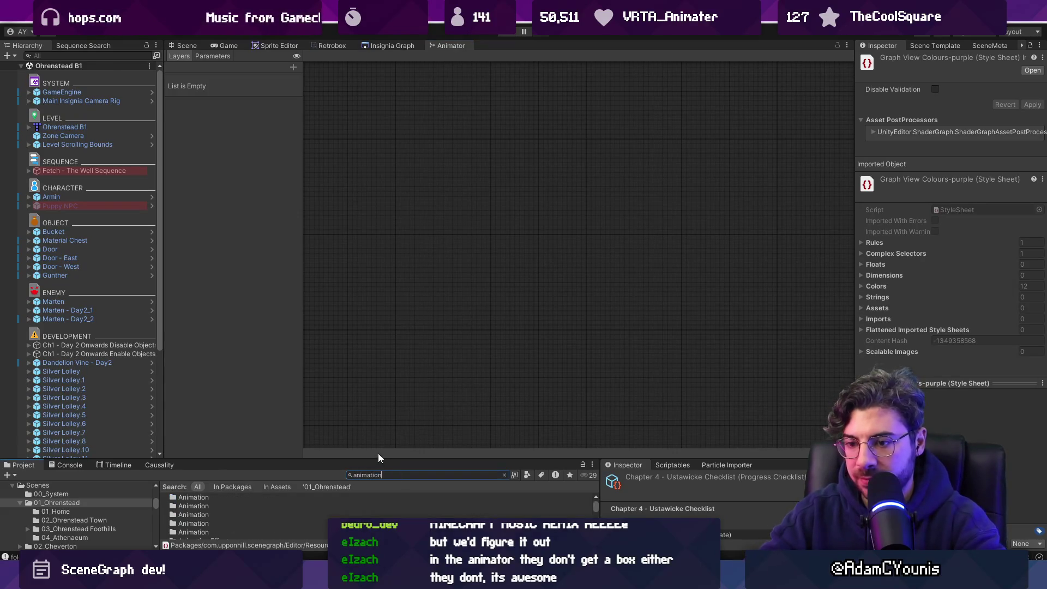
{"action": "left_click_drag", "start_coordinate": [359, 456], "coordinate": [362, 292]}
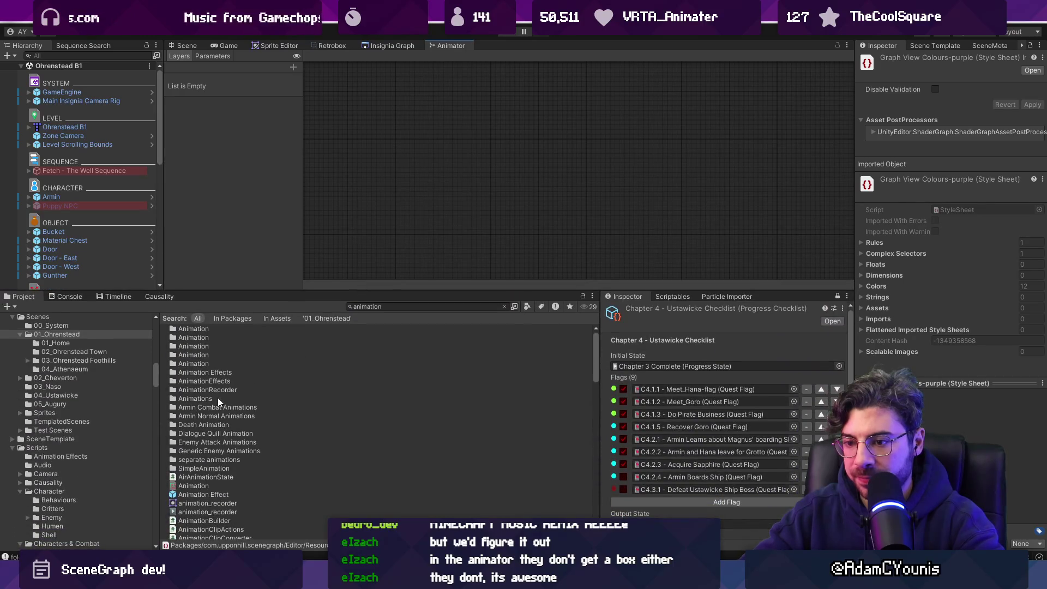
{"action": "scroll", "coordinate": [221, 480], "scroll_direction": "down", "scroll_amount": 3}
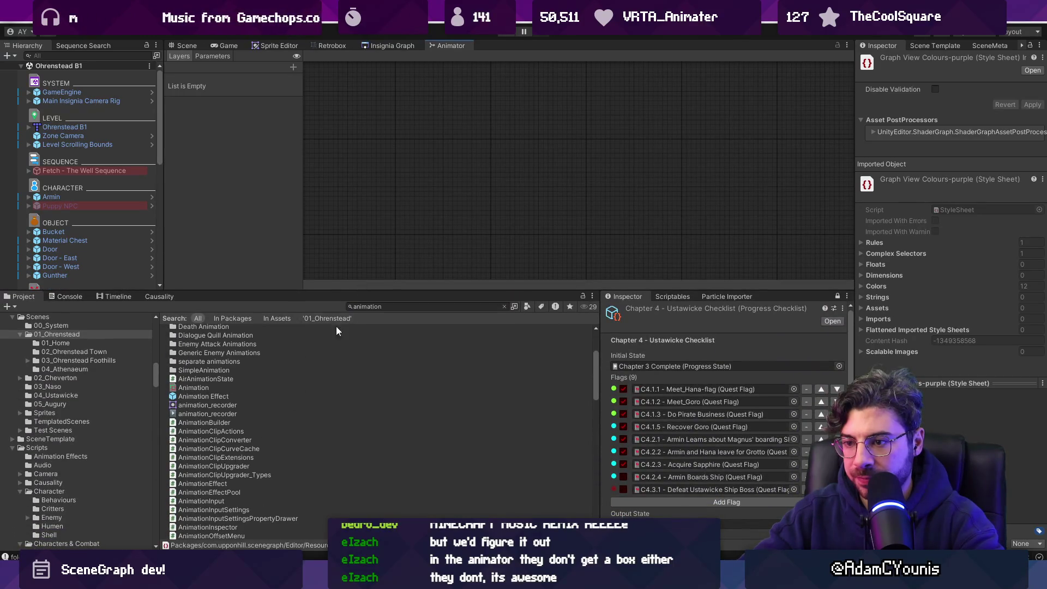
{"action": "left_click", "coordinate": [214, 413]}
{"action": "left_click", "coordinate": [361, 307]}
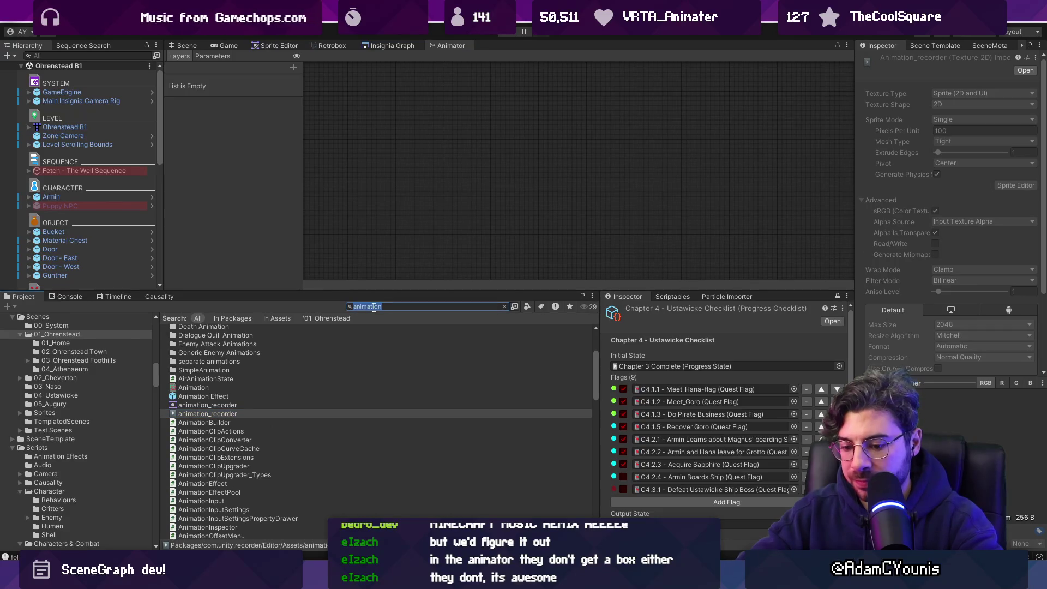
{"action": "type", "text": "t:"}
{"action": "key", "text": "Down"}
{"action": "key", "text": "Down"}
{"action": "key", "text": "Down"}
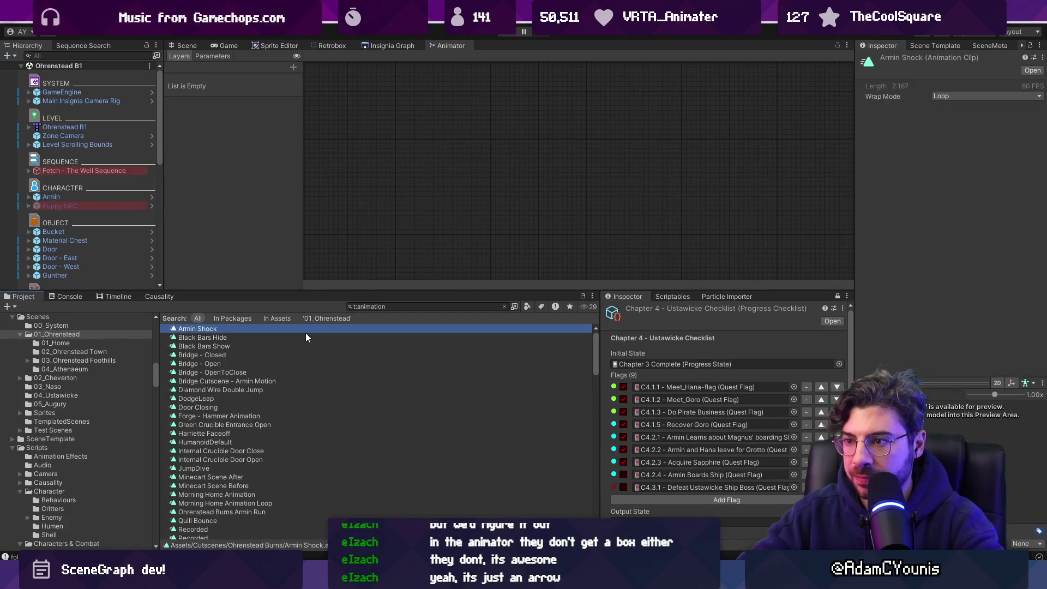
{"action": "key", "text": "Down"}
{"action": "key", "text": "Down"}
{"action": "key", "text": "Down"}
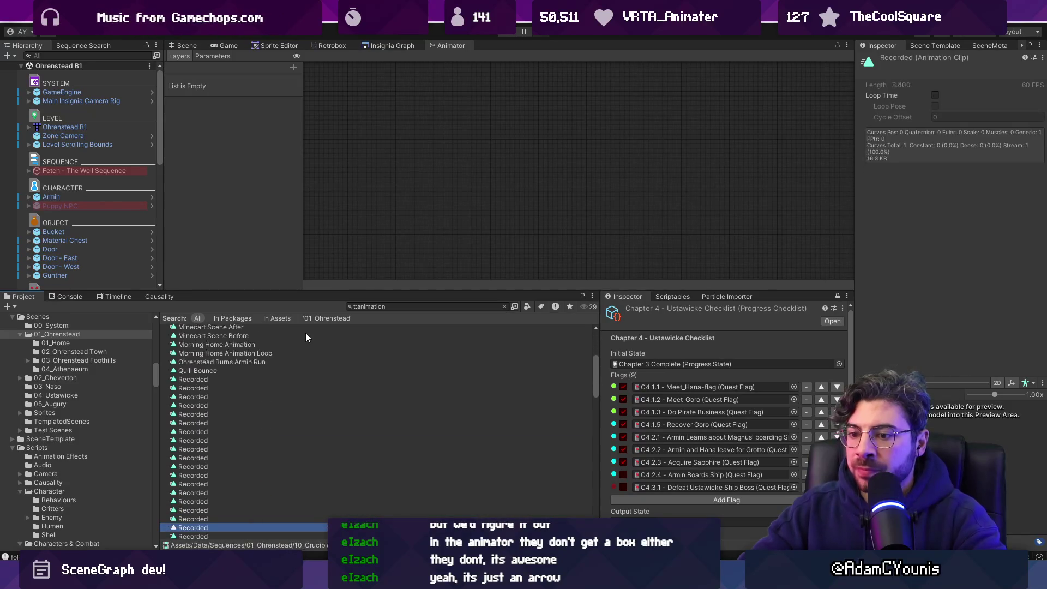
{"action": "key", "text": "Down"}
{"action": "key", "text": "Down"}
{"action": "key", "text": "Down"}
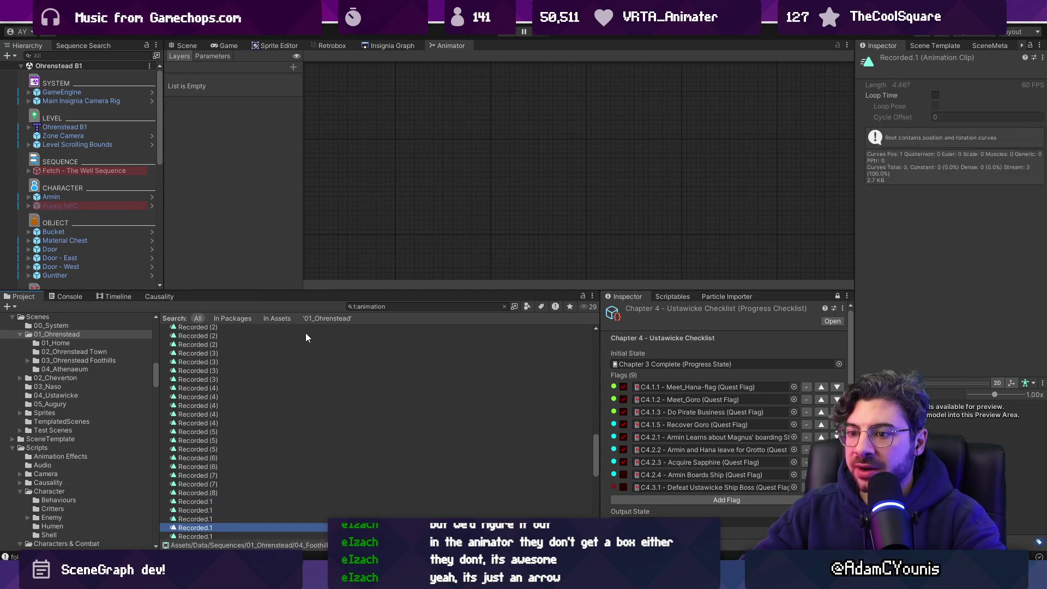
Clear the animation search filter and select Forge Rise Activation Sequence
{"action": "left_click", "coordinate": [445, 45]}
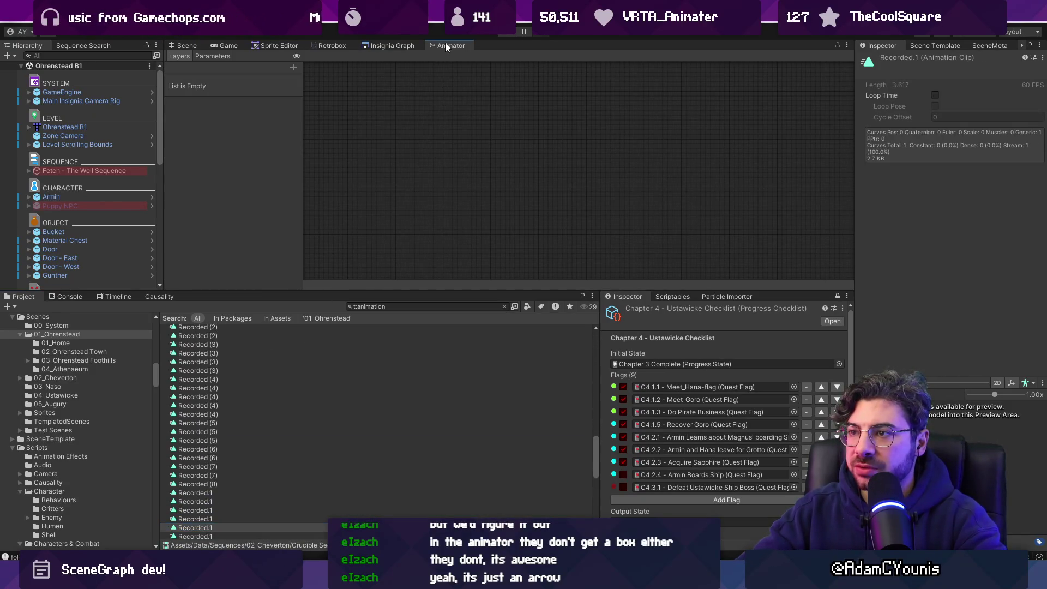
{"action": "left_click", "coordinate": [388, 305]}
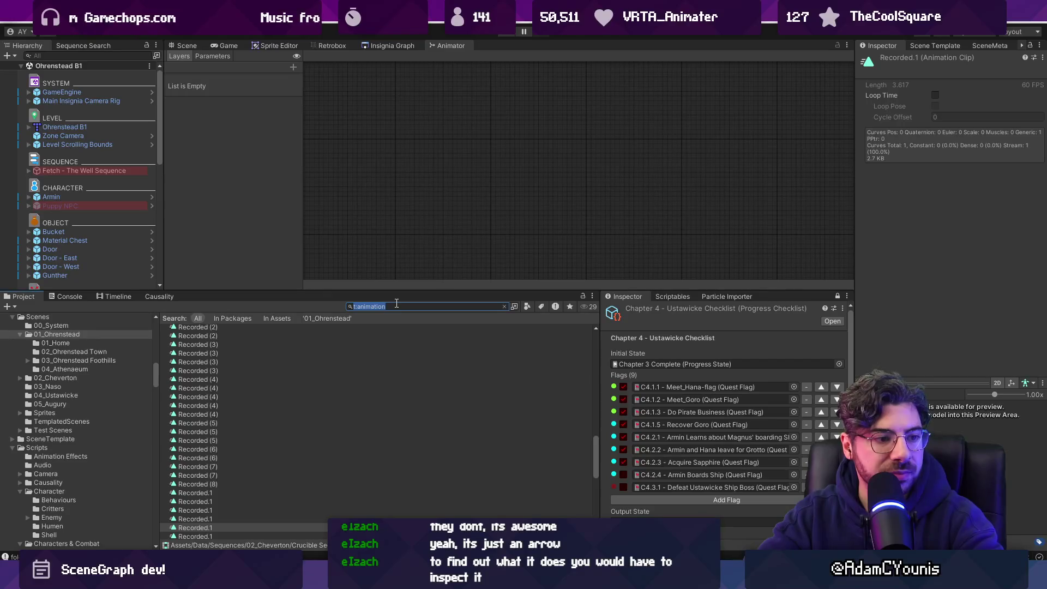
{"action": "key", "text": "BackSpace"}
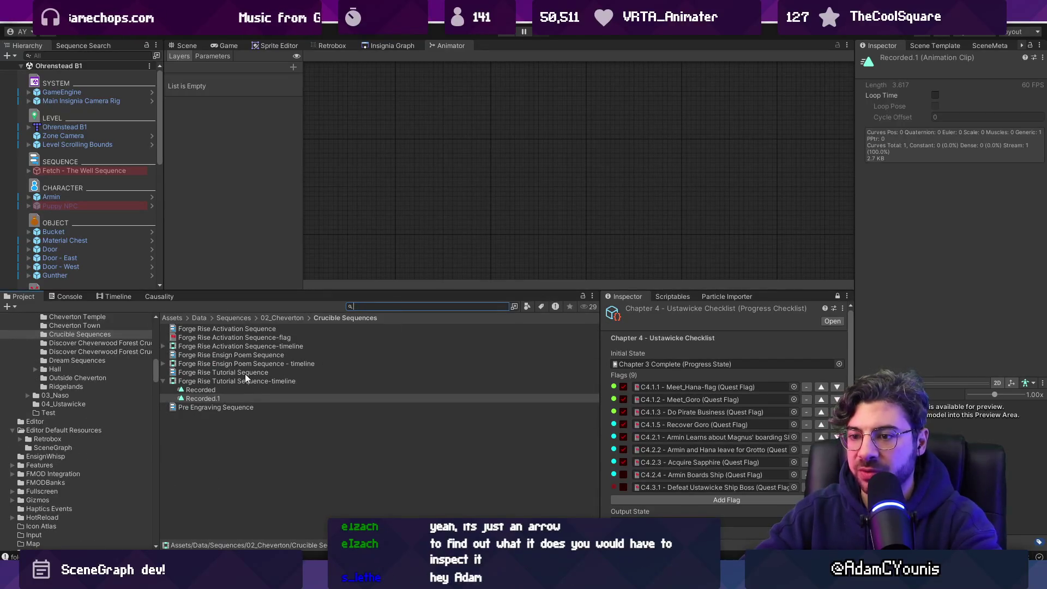
{"action": "left_click", "coordinate": [243, 381]}
{"action": "left_click", "coordinate": [239, 388]}
{"action": "key", "text": "Up"}
{"action": "key", "text": "Up"}
{"action": "key", "text": "Up"}
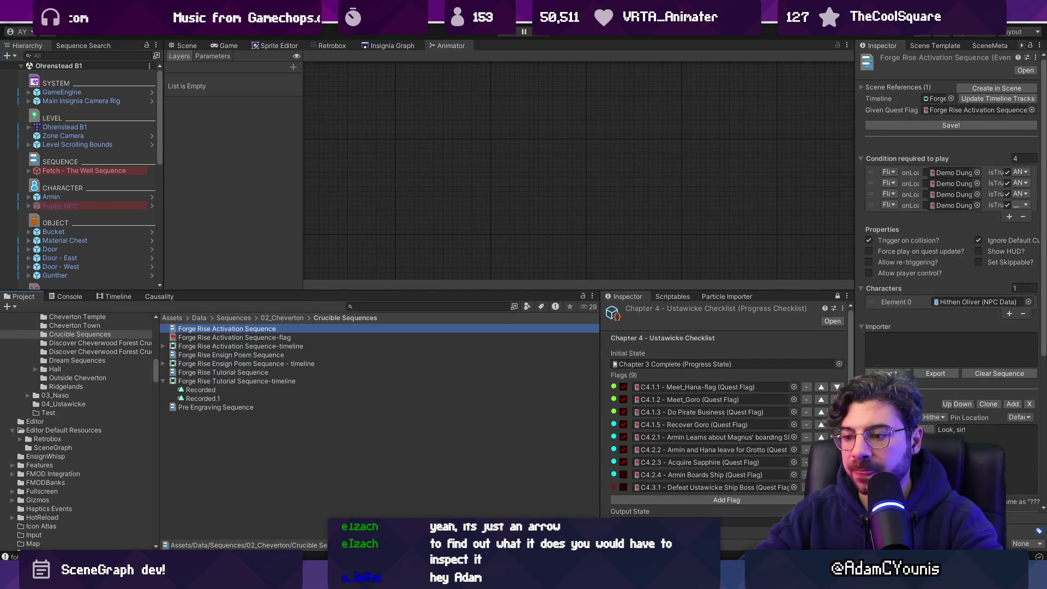
Back in Figma, exit the connector line's point editing, zoom out, and deselect it
{"action": "key", "text": "alt+Tab"}
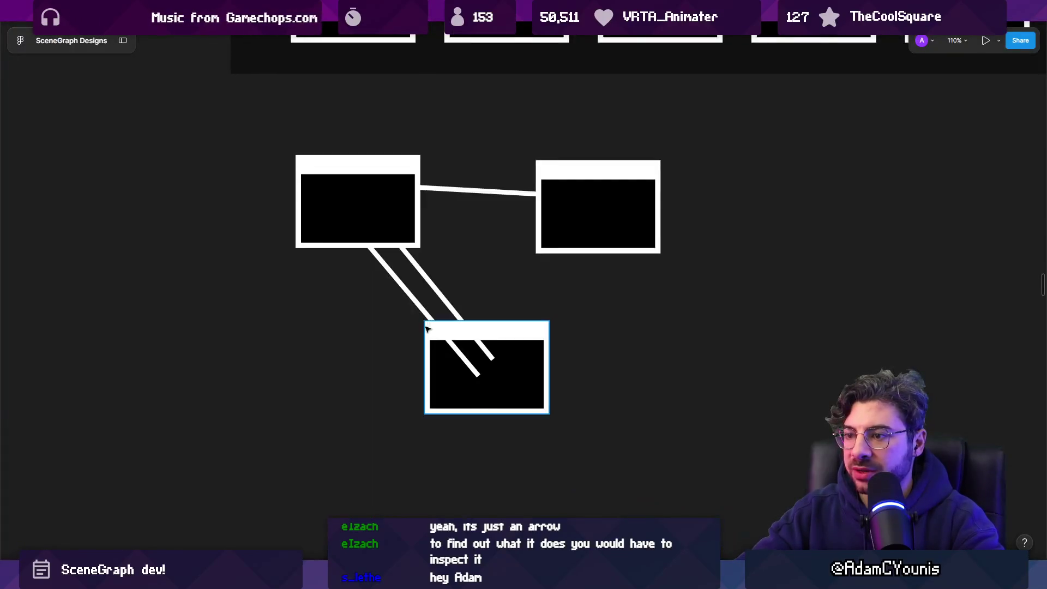
{"action": "key", "text": "Escape"}
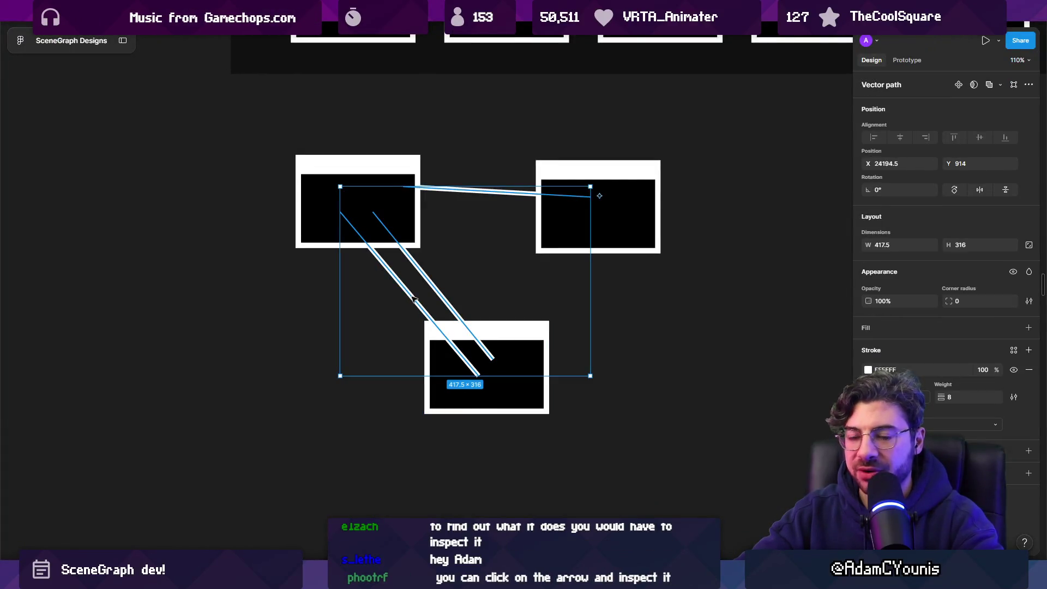
{"action": "scroll", "coordinate": [386, 327], "scroll_direction": "down", "scroll_amount": 5}
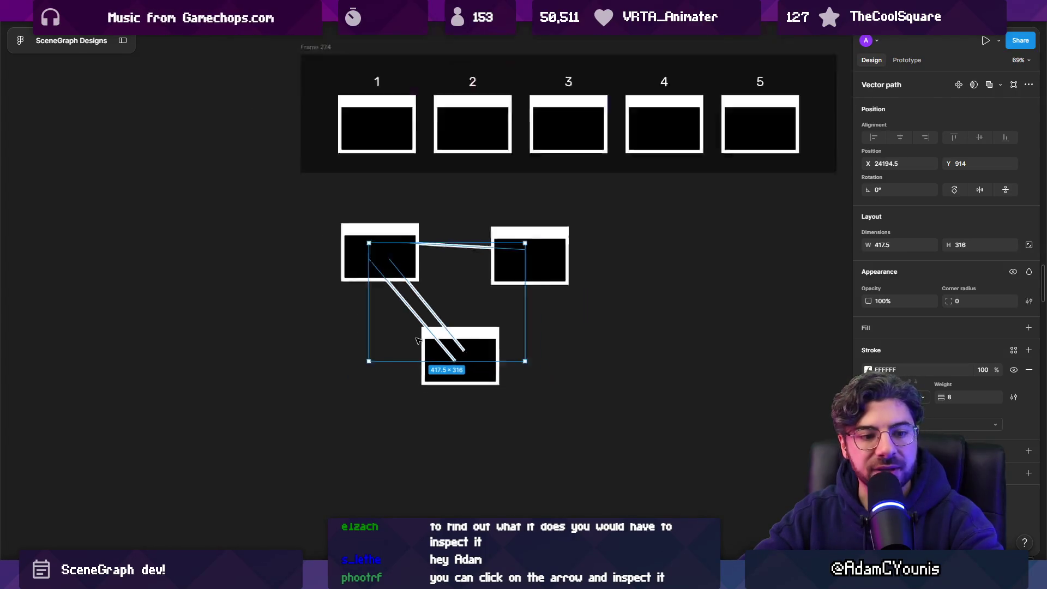
{"action": "left_click", "coordinate": [555, 369]}
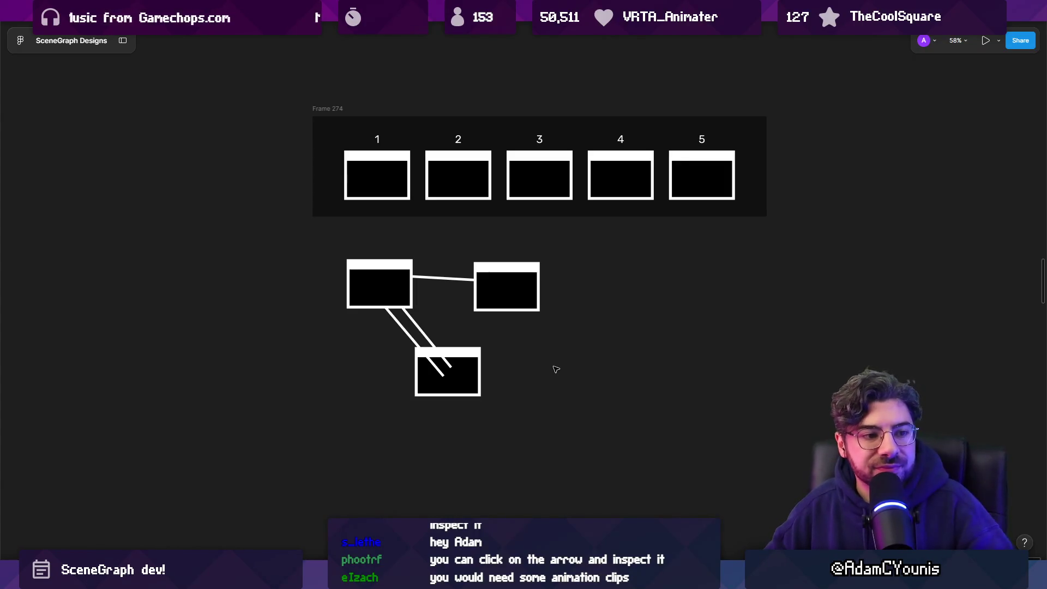
Search 't:AnimationClip' and inspect clips like Armin Shock, Door Closing, and Diamond Wire Double Jump
{"action": "key", "text": "alt+Tab"}
{"action": "left_click", "coordinate": [414, 306]}
{"action": "type", "text": "t"}
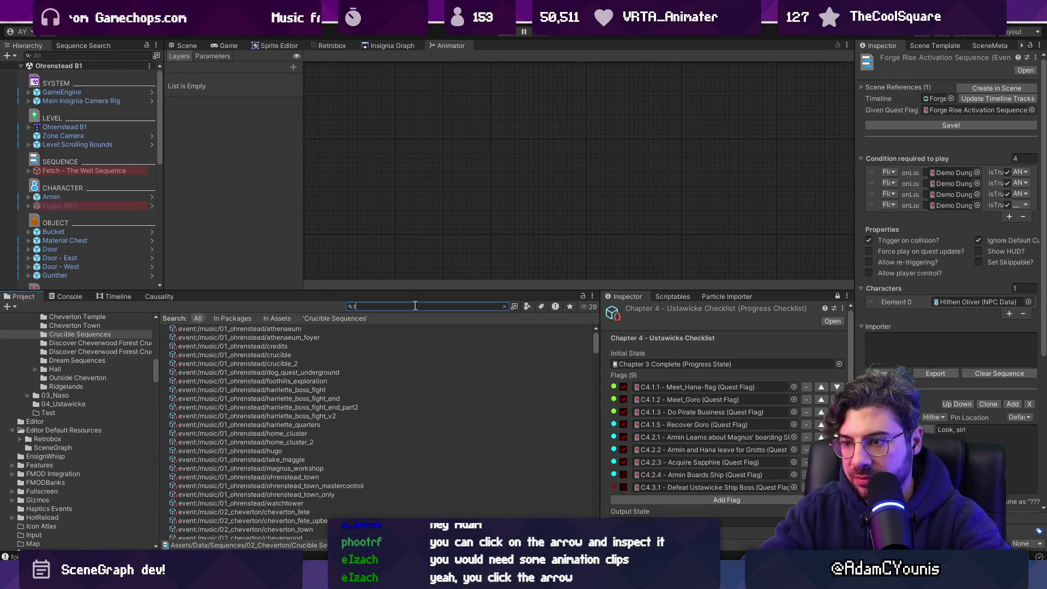
{"action": "type", "text": ":AnimationClip"}
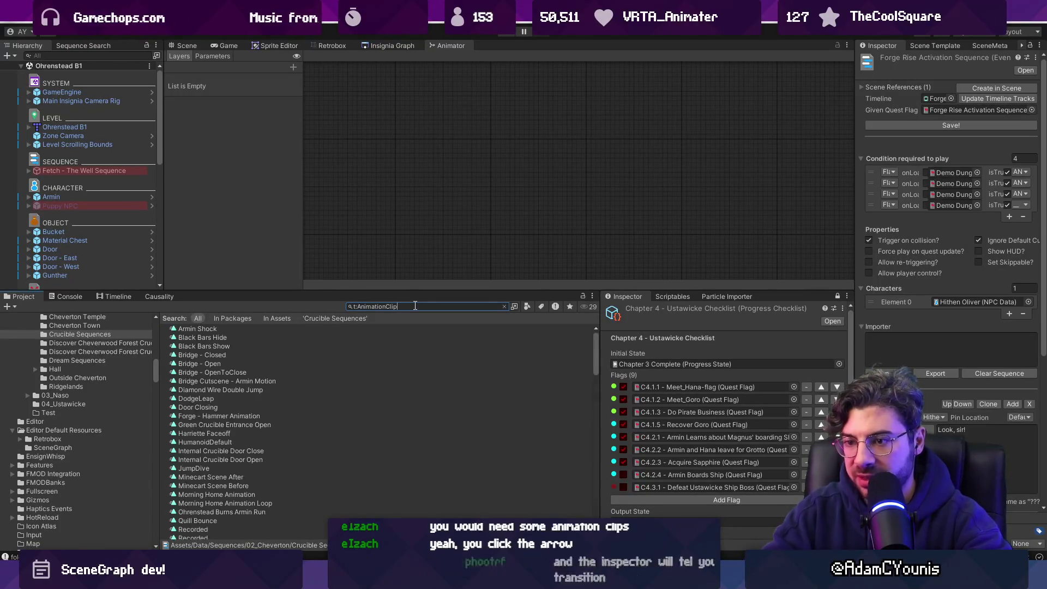
{"action": "left_click", "coordinate": [255, 330]}
{"action": "left_click", "coordinate": [271, 378]}
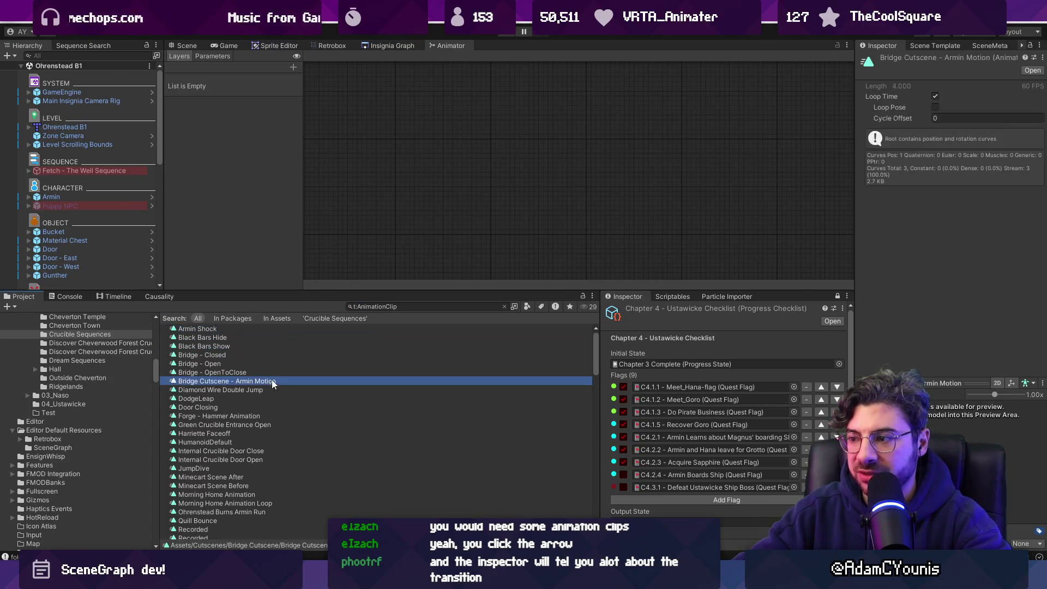
{"action": "left_click", "coordinate": [273, 407]}
{"action": "left_click", "coordinate": [464, 135]}
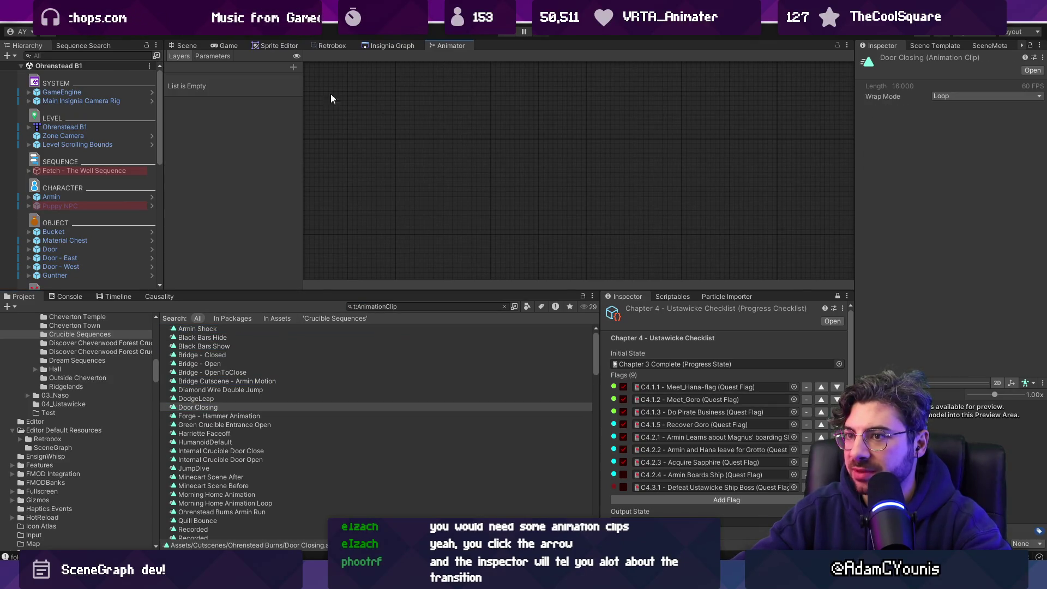
{"action": "left_click", "coordinate": [314, 391]}
{"action": "scroll", "coordinate": [267, 382], "scroll_direction": "down", "scroll_amount": 10}
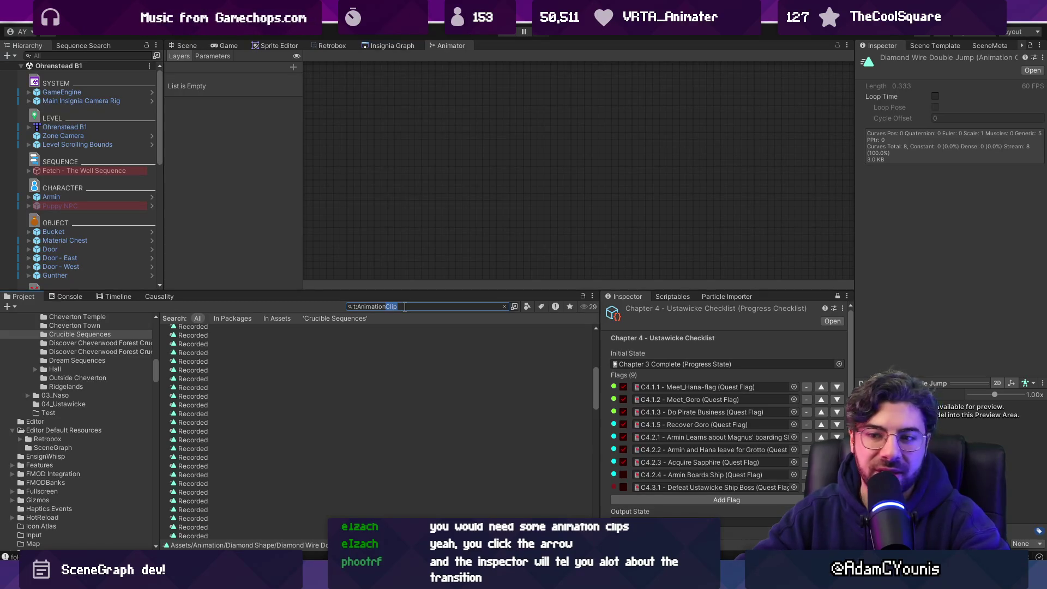
Clear the search, open the Polyline controller, and select its Entry transition
{"action": "type", "text": "n"}
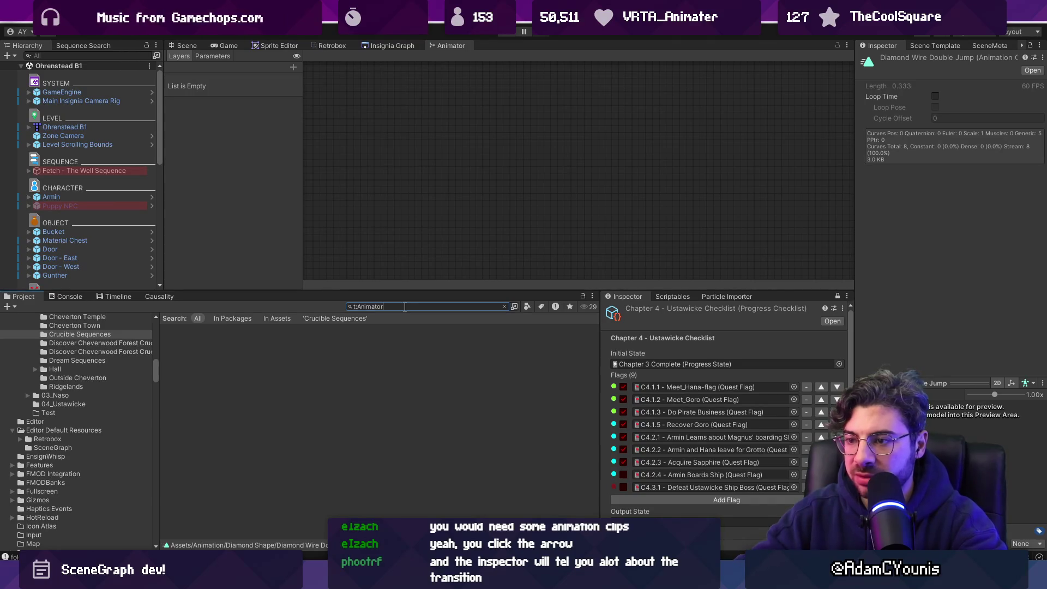
{"action": "key", "text": "BackSpace"}
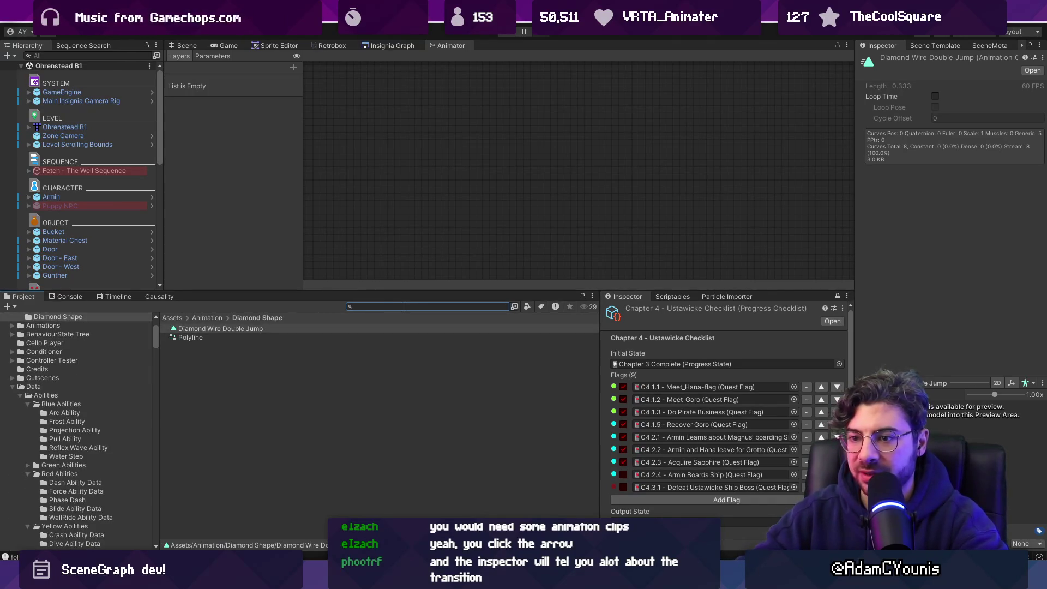
{"action": "left_click", "coordinate": [193, 338]}
{"action": "left_click", "coordinate": [447, 191]}
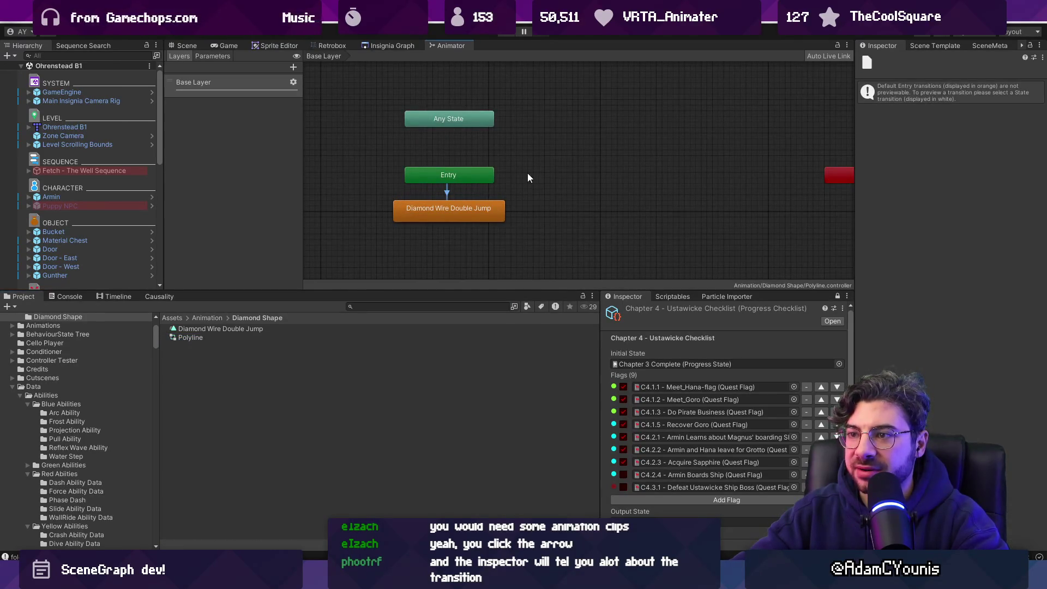
Search 't:AnimatorController' across All assets and select the Armin's Room 1x controller
{"action": "left_click_drag", "start_coordinate": [524, 175], "coordinate": [481, 196]}
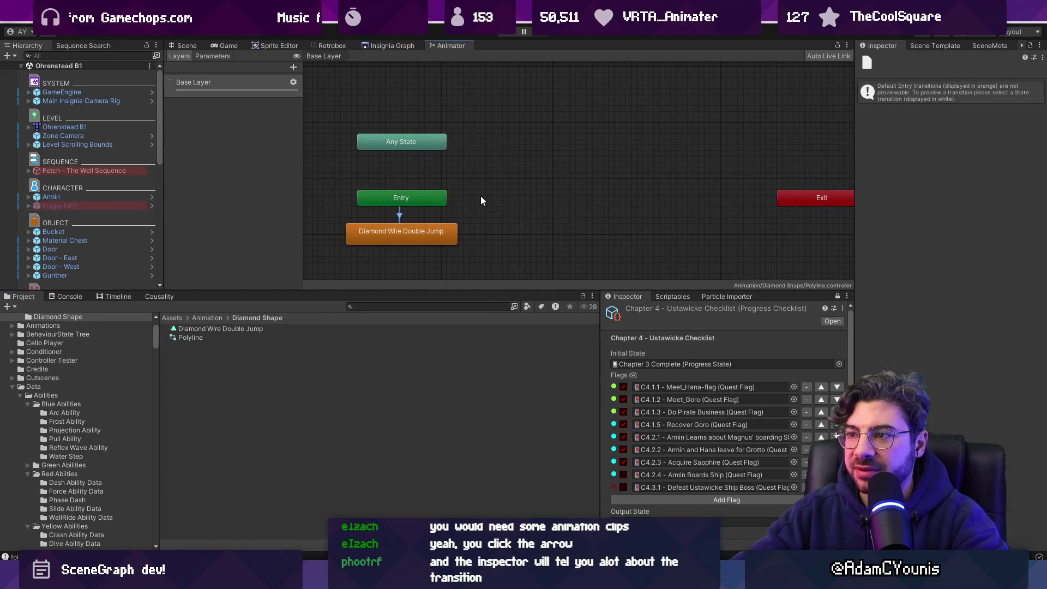
{"action": "left_click", "coordinate": [225, 339]}
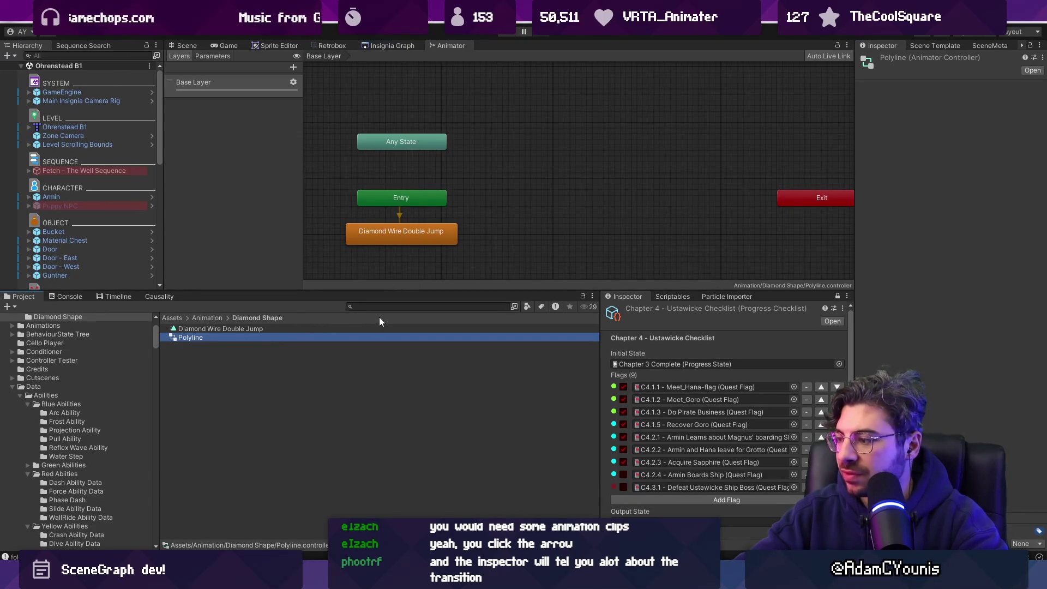
{"action": "left_click", "coordinate": [393, 308]}
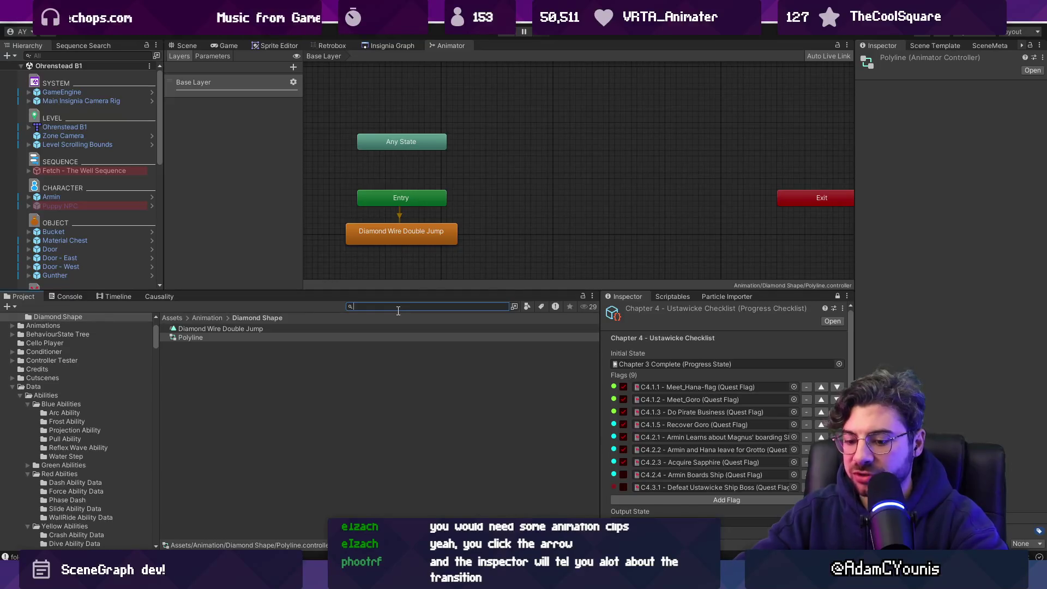
{"action": "type", "text": "t:animatorController"}
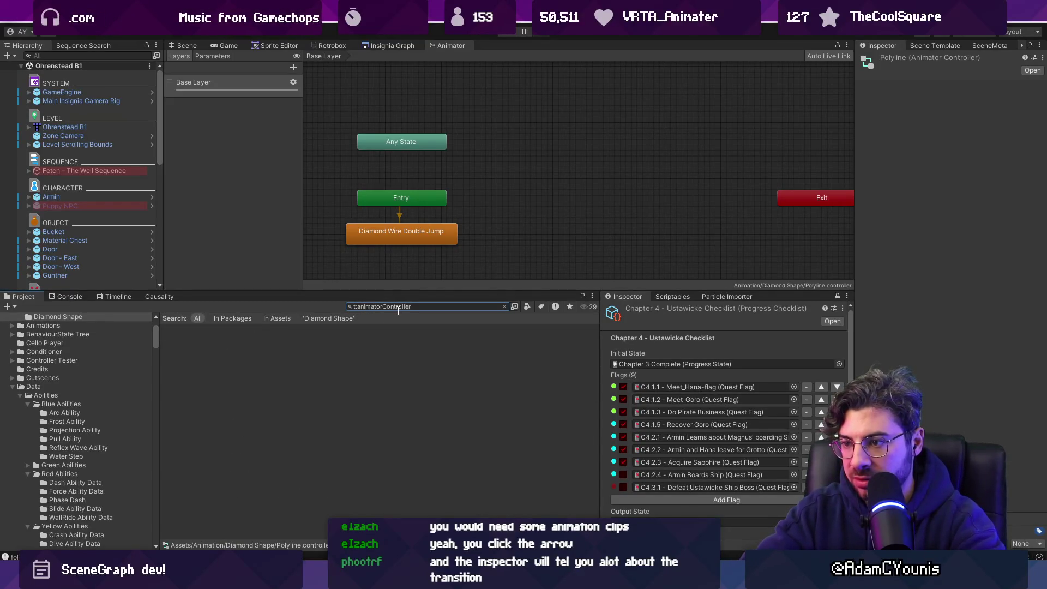
{"action": "key", "text": "ctrl+Left"}
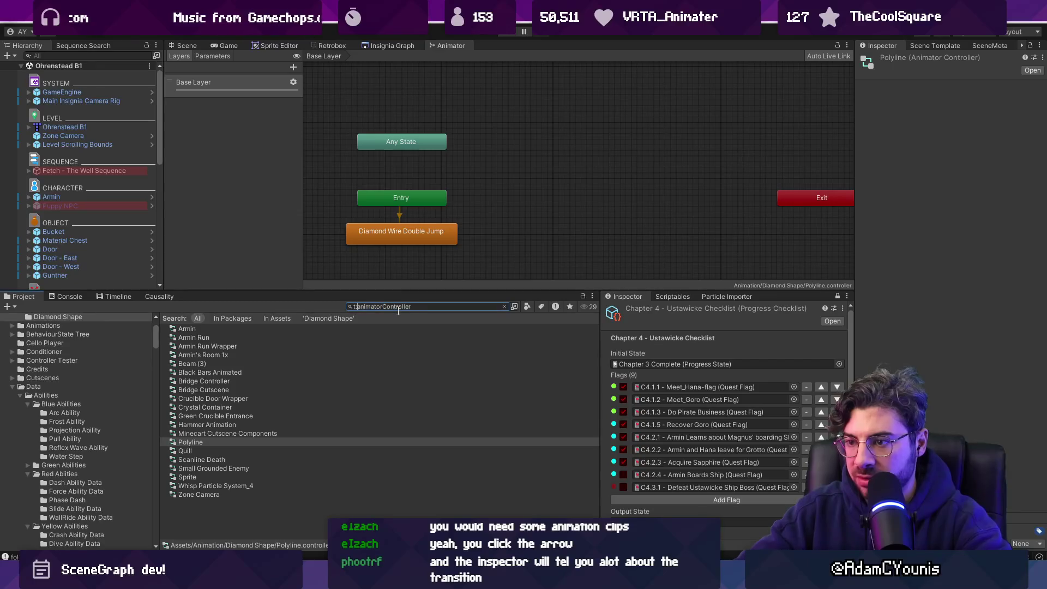
{"action": "left_click", "coordinate": [319, 322]}
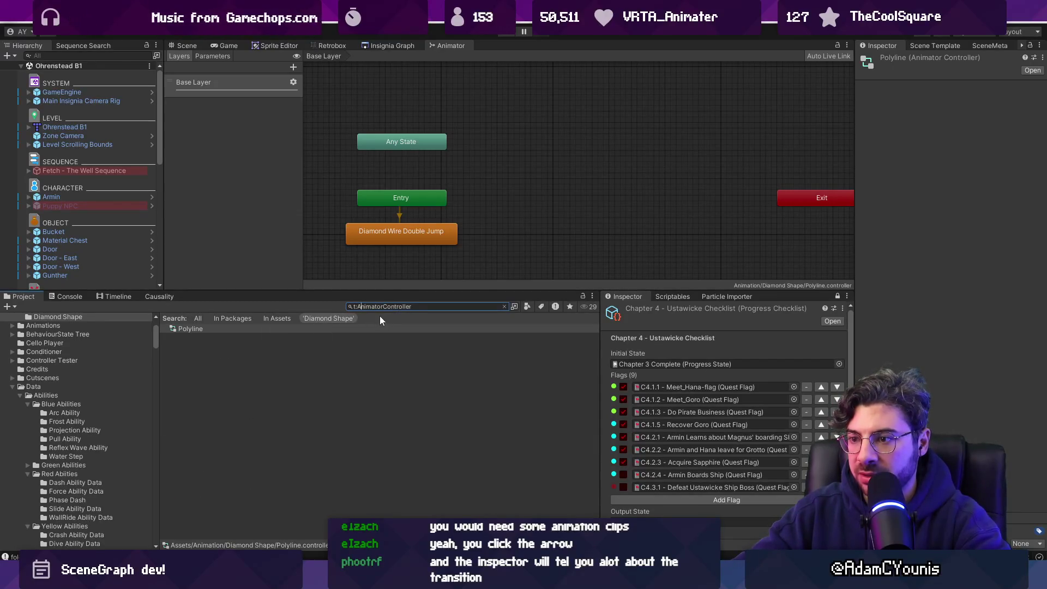
{"action": "left_click", "coordinate": [199, 319]}
{"action": "left_click", "coordinate": [202, 328]}
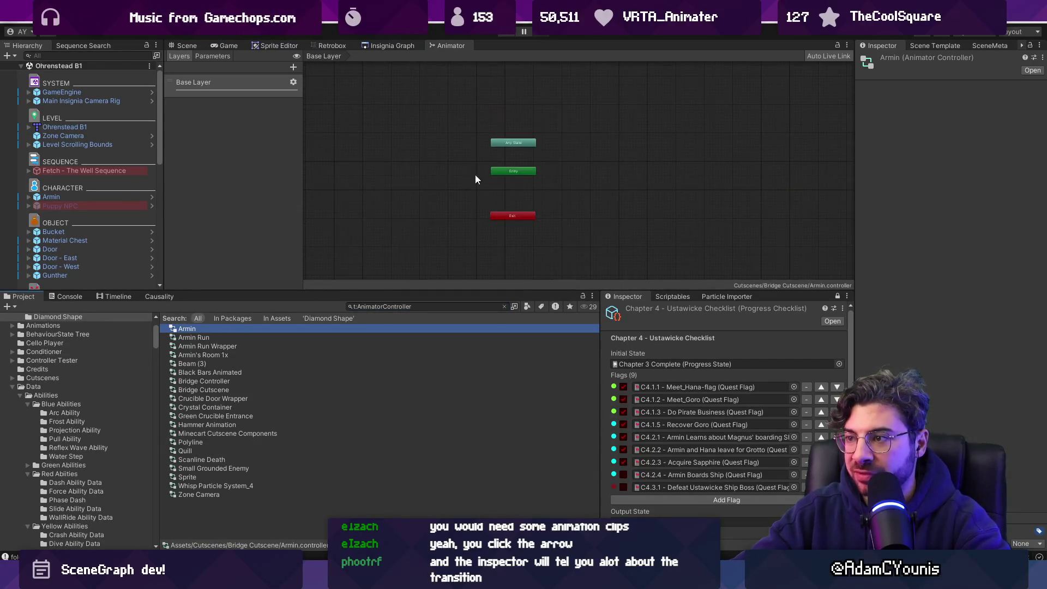
{"action": "key", "text": "Down"}
{"action": "key", "text": "Down"}
{"action": "key", "text": "Down"}
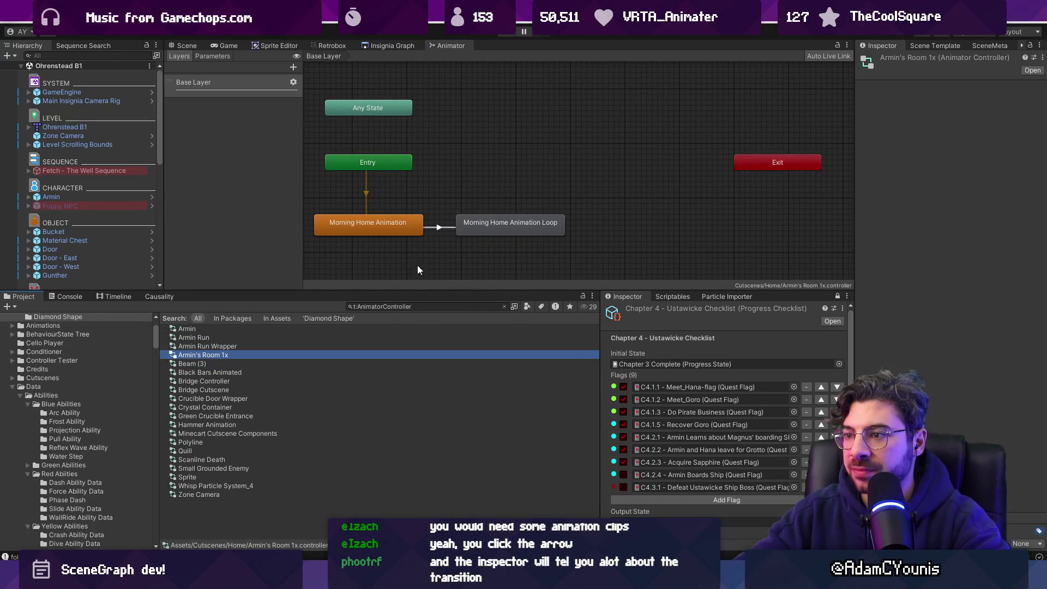
Inspect the Morning Home Animation to Loop transition, widening the Inspector and enlarging the graph
{"action": "left_click", "coordinate": [439, 227]}
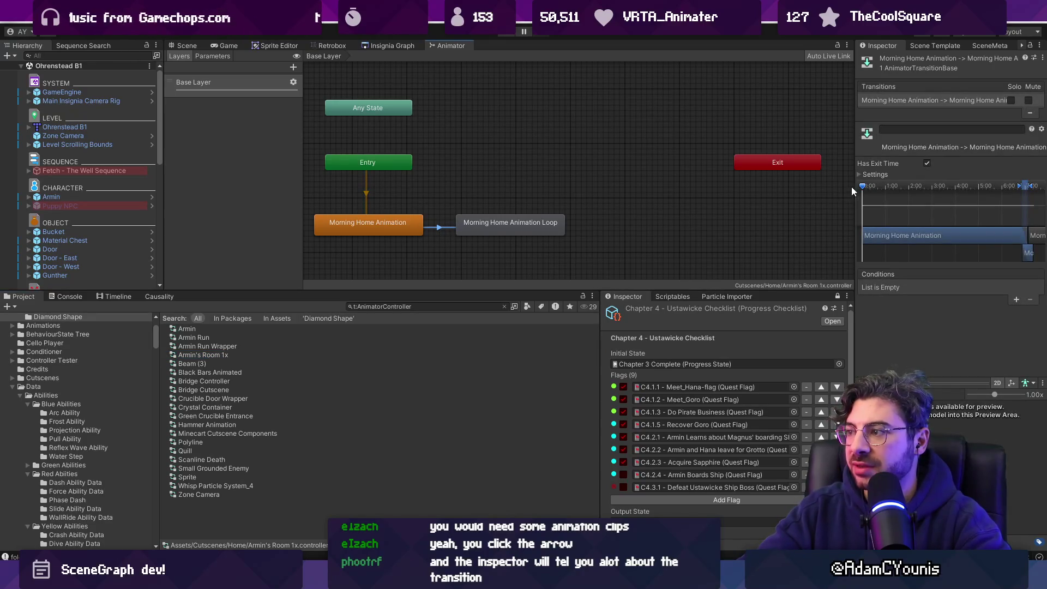
{"action": "left_click_drag", "start_coordinate": [853, 186], "coordinate": [736, 191]}
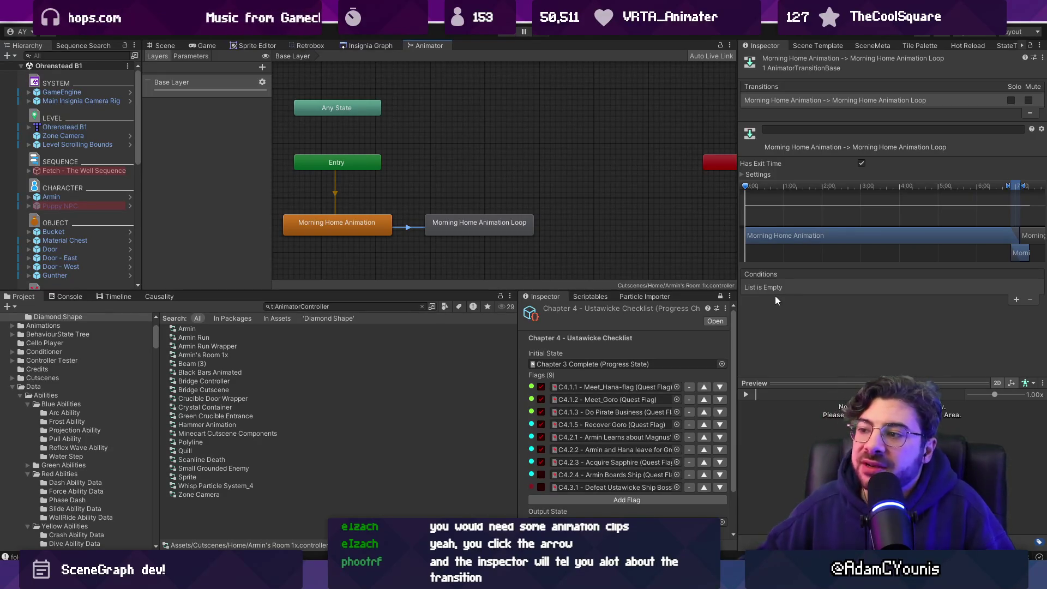
{"action": "left_click_drag", "start_coordinate": [415, 290], "coordinate": [417, 317]}
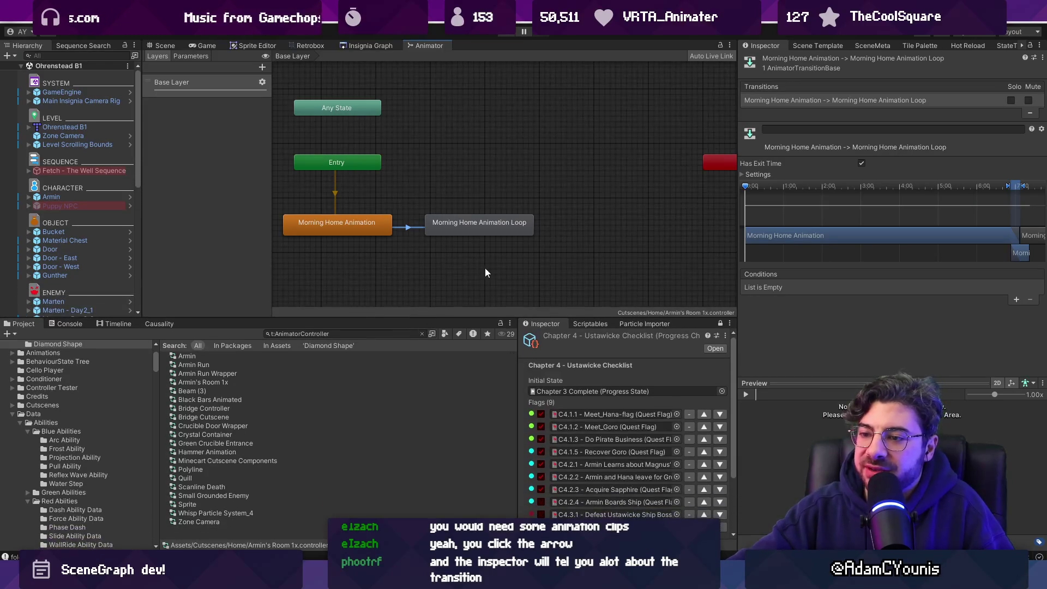
{"action": "scroll", "coordinate": [479, 271], "scroll_direction": "down", "scroll_amount": 3}
{"action": "scroll", "coordinate": [385, 243], "scroll_direction": "up", "scroll_amount": 2}
{"action": "scroll", "coordinate": [385, 245], "scroll_direction": "up", "scroll_amount": 5}
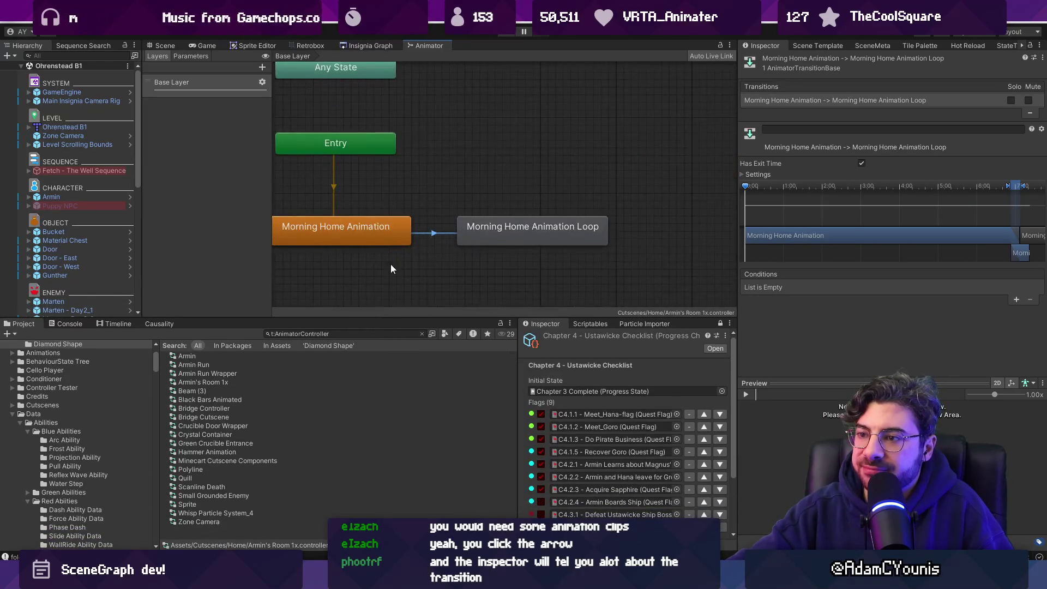
{"action": "scroll", "coordinate": [419, 285], "scroll_direction": "up", "scroll_amount": 1}
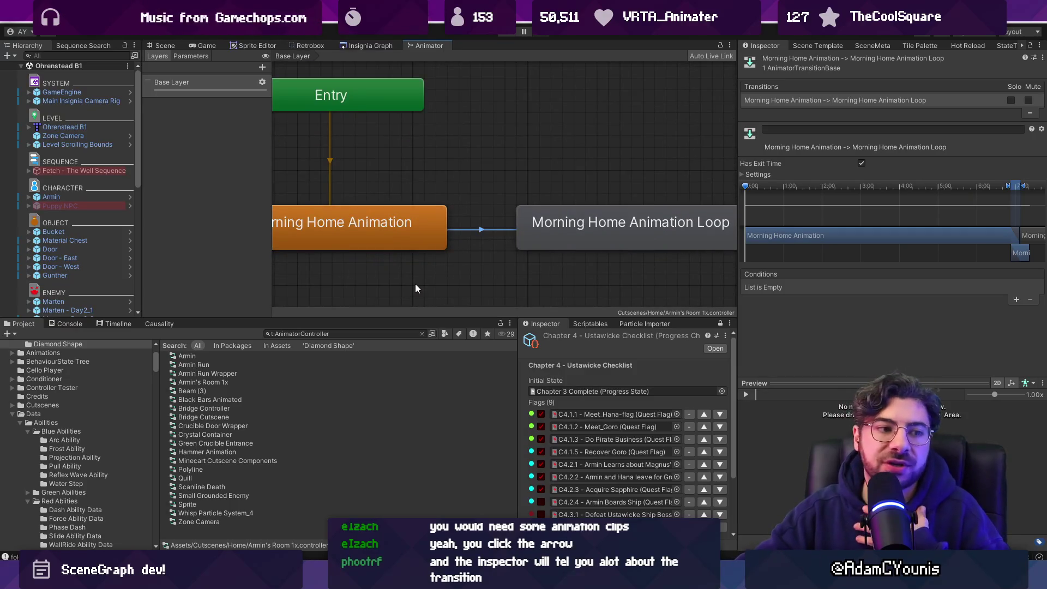
{"action": "right_click", "coordinate": [429, 47]}
Close the Animator tab and maximize the Insignia Graph showing Ohrenstead and Outside_Ohrenstead
{"action": "left_click", "coordinate": [461, 82]}
{"action": "double_click", "coordinate": [374, 47]}
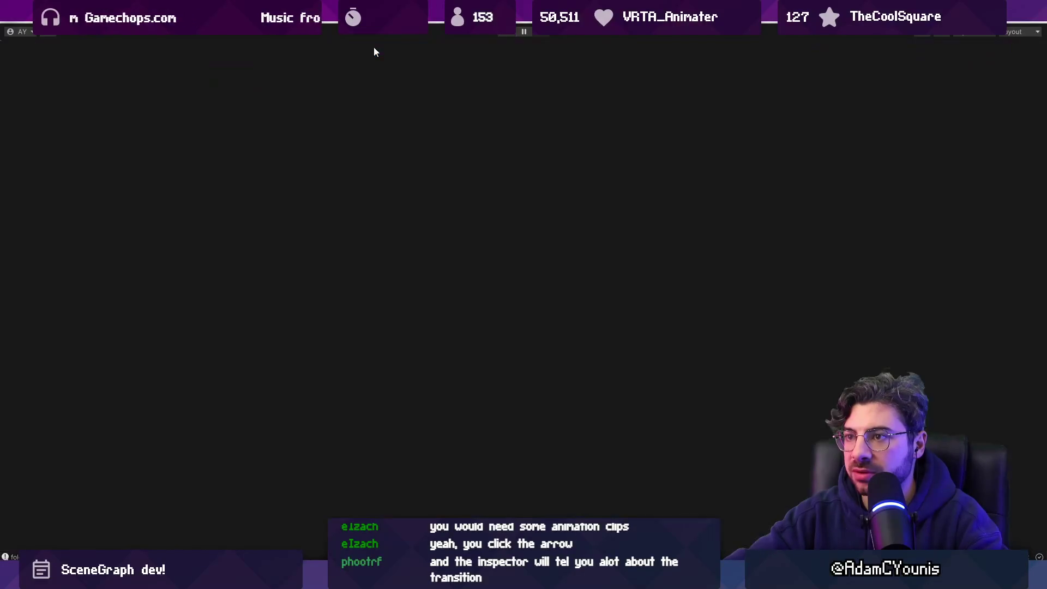
{"action": "scroll", "coordinate": [603, 298], "scroll_direction": "down", "scroll_amount": 5}
{"action": "scroll", "coordinate": [463, 278], "scroll_direction": "up", "scroll_amount": 2}
{"action": "scroll", "coordinate": [465, 274], "scroll_direction": "up", "scroll_amount": 4}
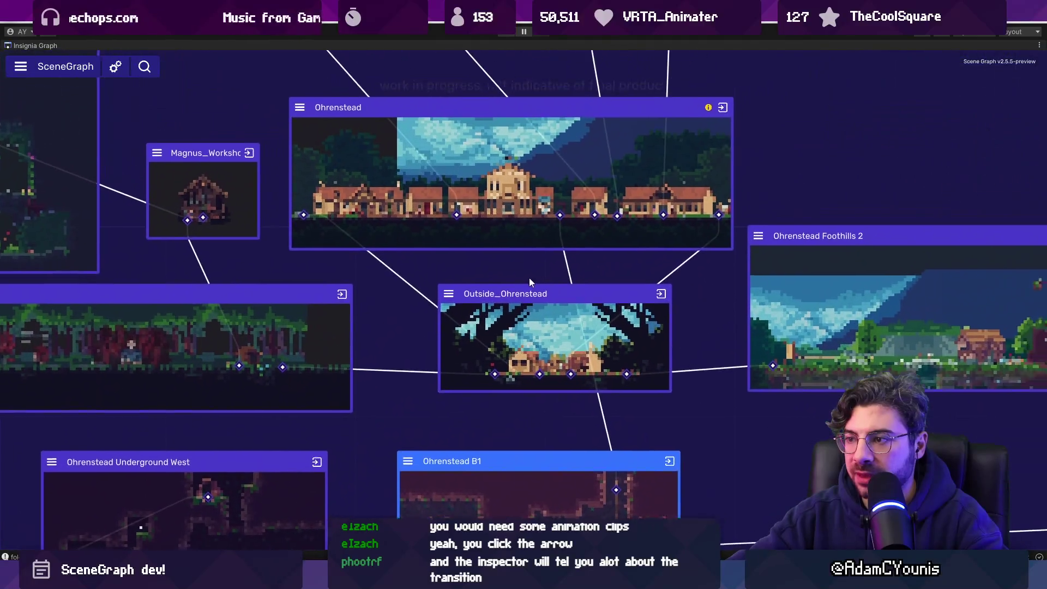
{"action": "left_click_drag", "start_coordinate": [529, 278], "coordinate": [515, 284]}
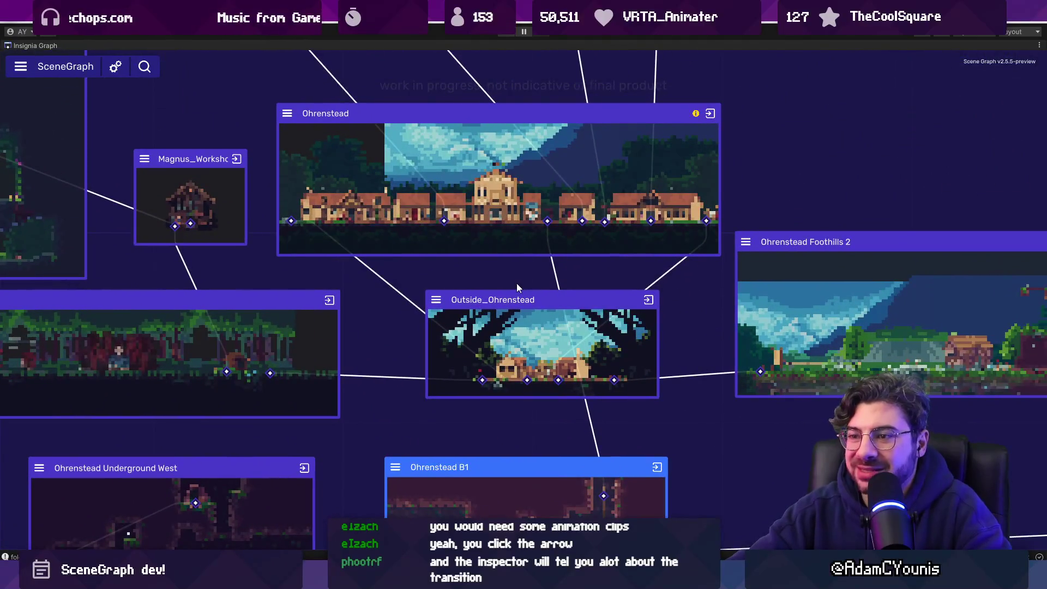
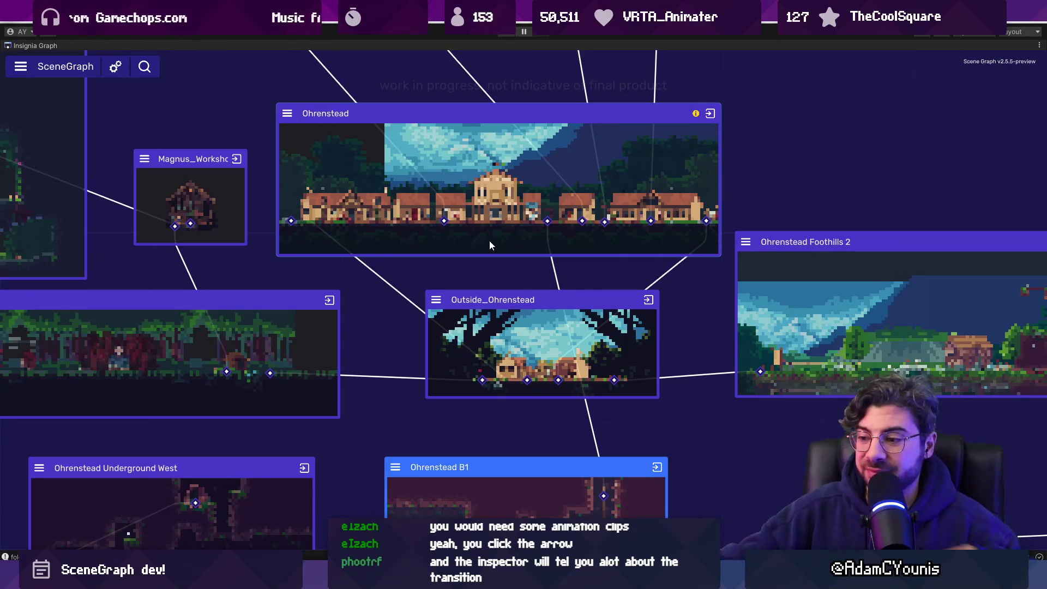
Restore Unity's docked layout and open the Black Bars Animated animator's state machine
{"action": "key", "text": "alt+Tab"}
{"action": "key", "text": "alt+Tab"}
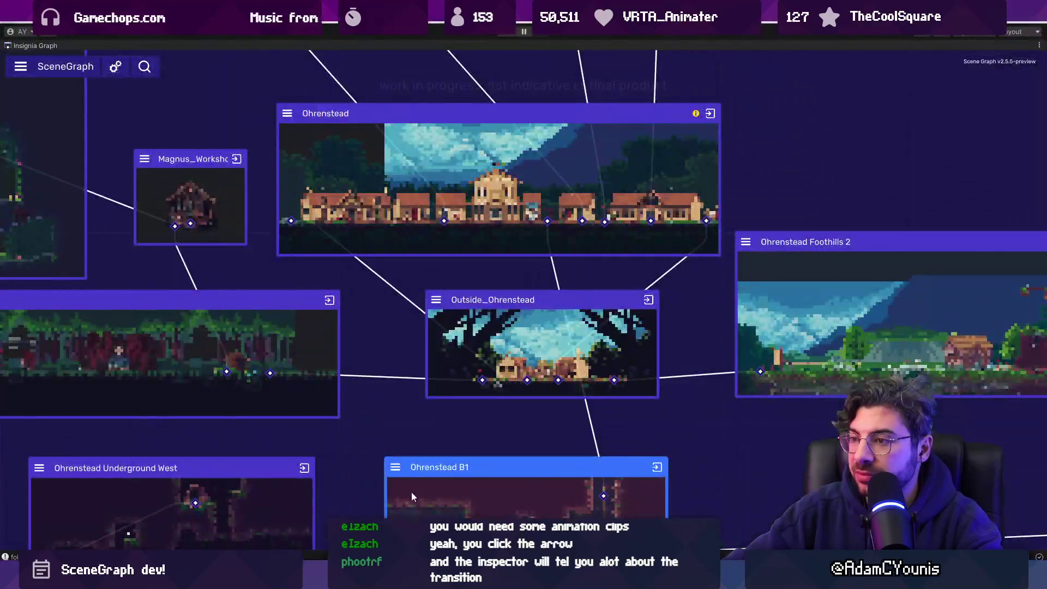
{"action": "double_click", "coordinate": [34, 44]}
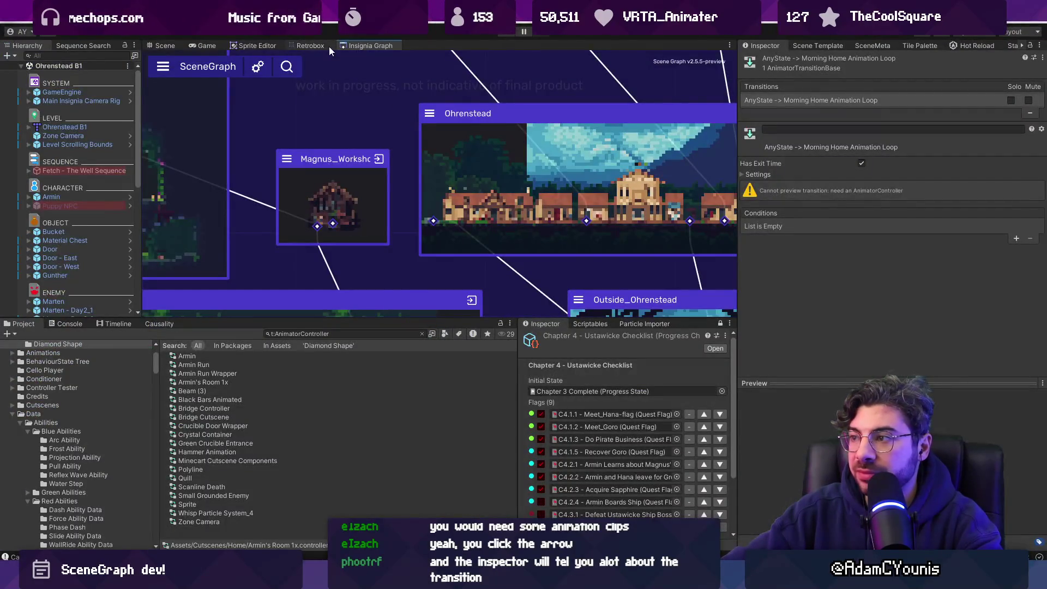
{"action": "left_click", "coordinate": [201, 364]}
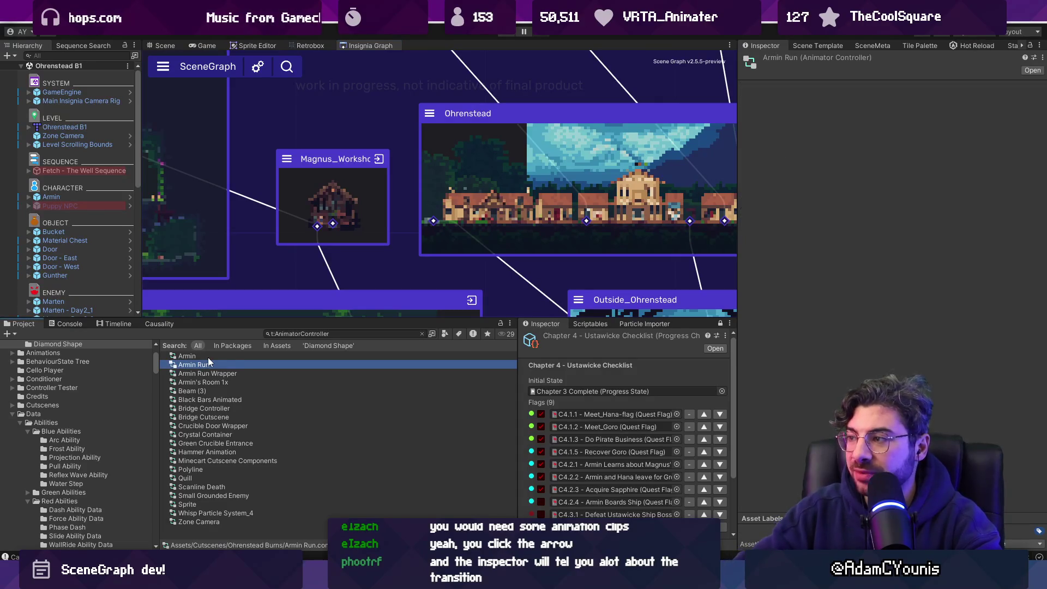
{"action": "key", "text": "Down"}
{"action": "key", "text": "Down"}
{"action": "key", "text": "Down"}
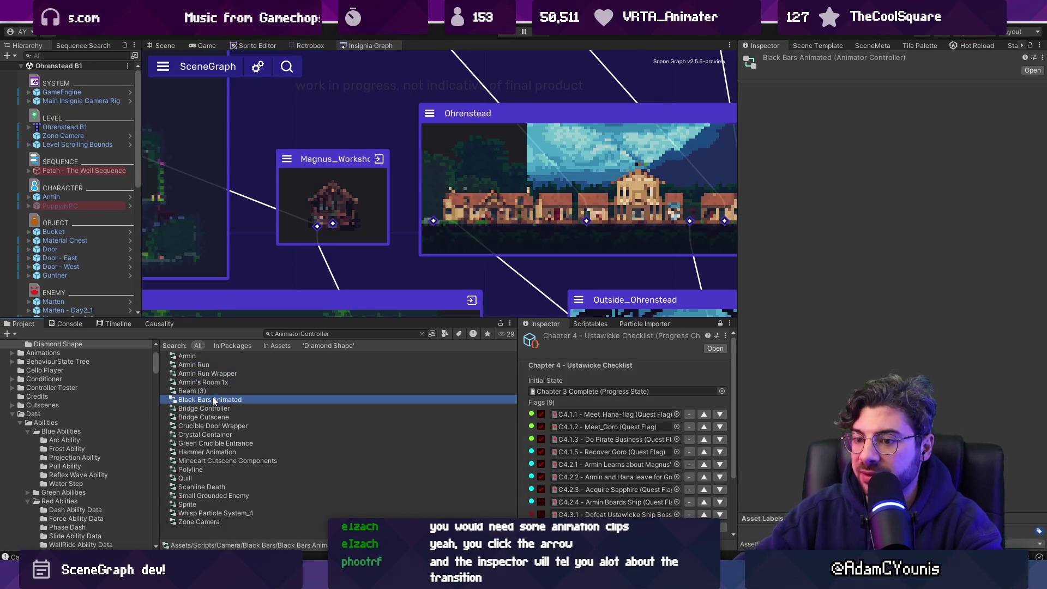
{"action": "left_click", "coordinate": [175, 402]}
{"action": "double_click", "coordinate": [175, 401]}
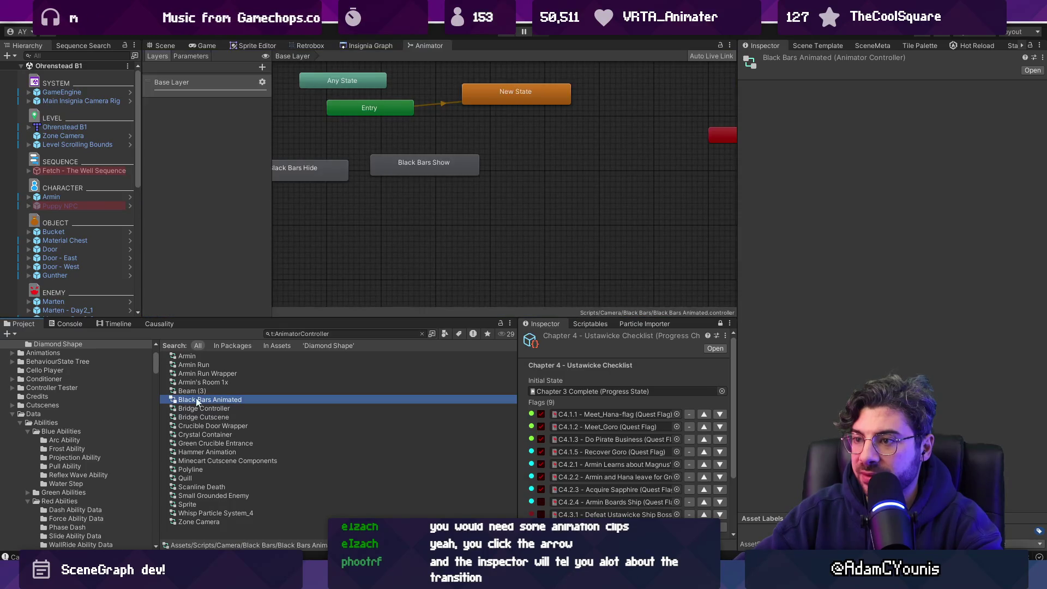
{"action": "left_click", "coordinate": [404, 163]}
In Bridge Controller, add and remove two conditions on the OpenToClose→Closed transition, leaving none
{"action": "left_click", "coordinate": [256, 409]}
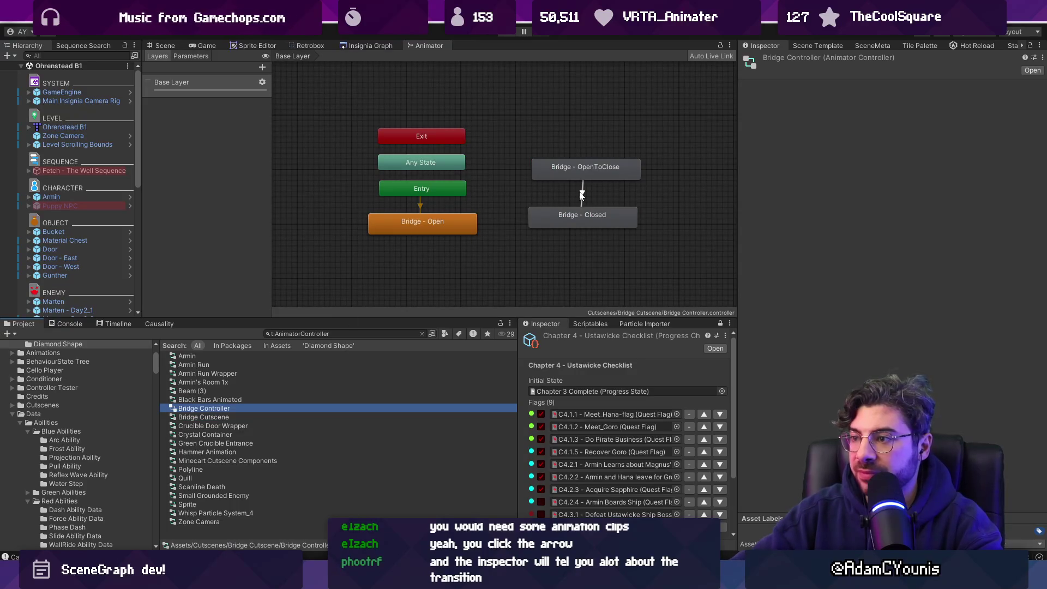
{"action": "left_click", "coordinate": [581, 192]}
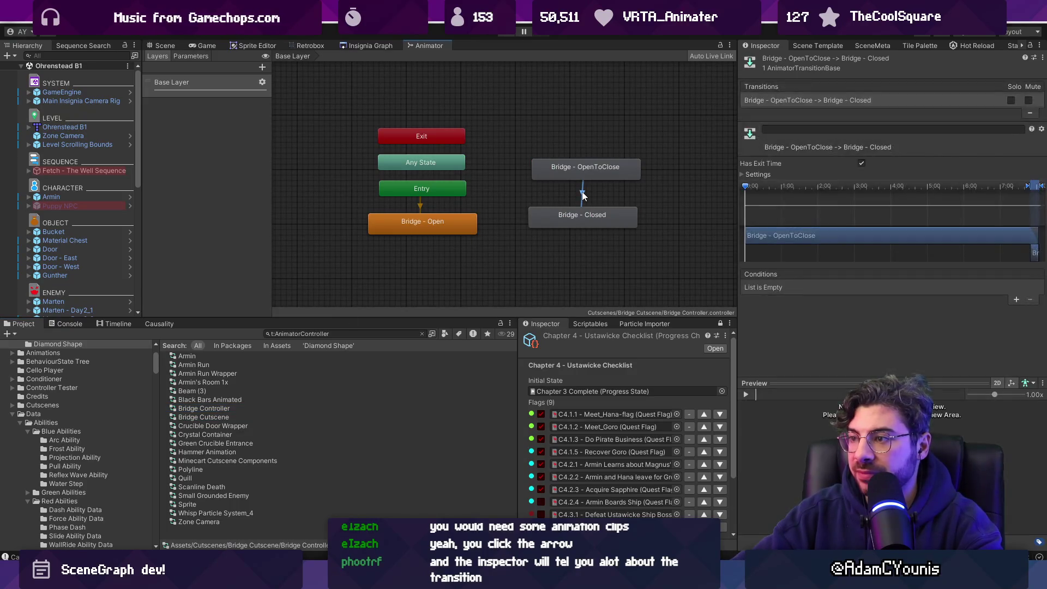
{"action": "left_click", "coordinate": [1016, 300]}
{"action": "left_click", "coordinate": [1015, 300]}
{"action": "left_click", "coordinate": [1030, 313]}
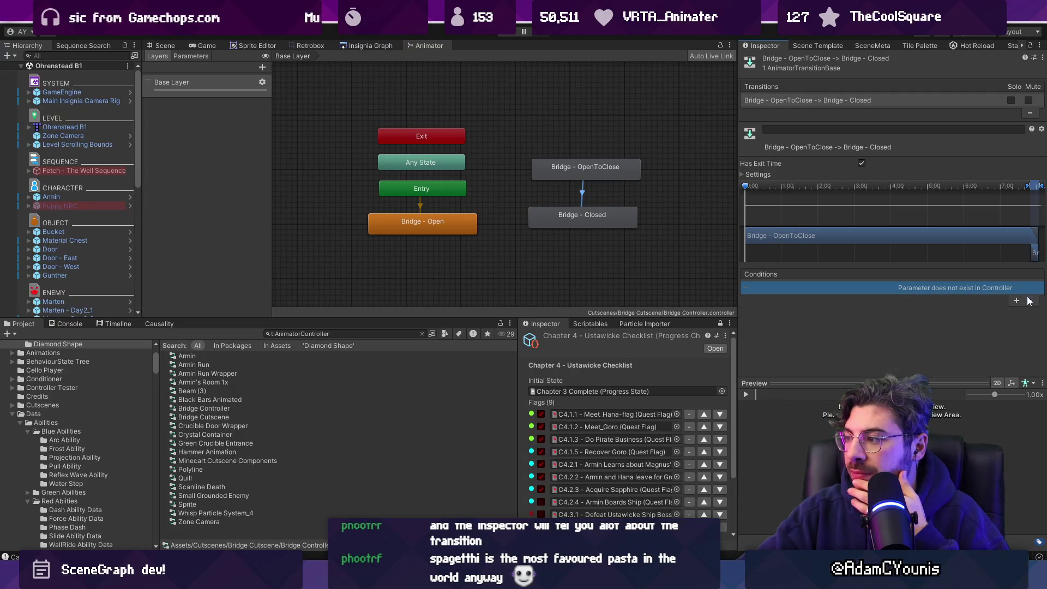
{"action": "left_click", "coordinate": [1028, 300]}
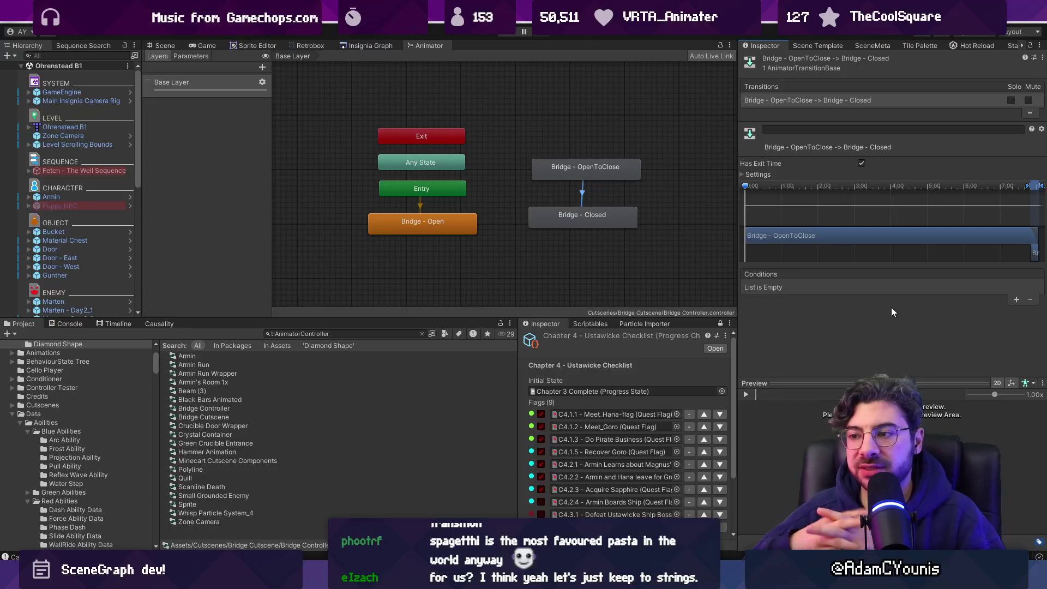
{"action": "left_click_drag", "start_coordinate": [413, 317], "coordinate": [414, 408]}
Show the Bridge Cutscene folder's assets, then return to the Insignia Graph level map
{"action": "left_click", "coordinate": [424, 424]}
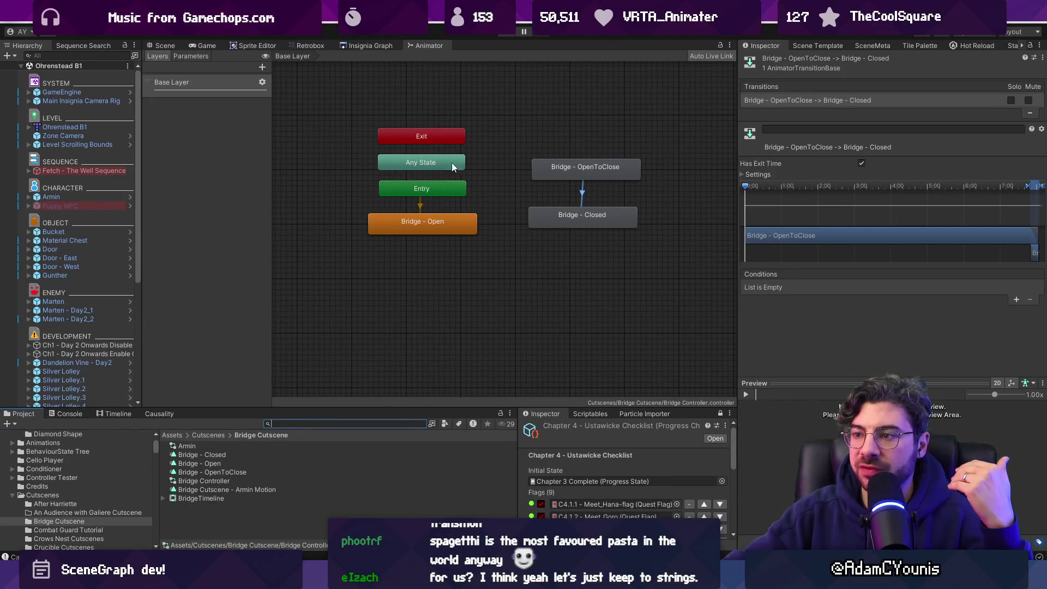
{"action": "left_click", "coordinate": [371, 46]}
{"action": "scroll", "coordinate": [366, 187], "scroll_direction": "down", "scroll_amount": 3}
{"action": "scroll", "coordinate": [427, 198], "scroll_direction": "up", "scroll_amount": 5}
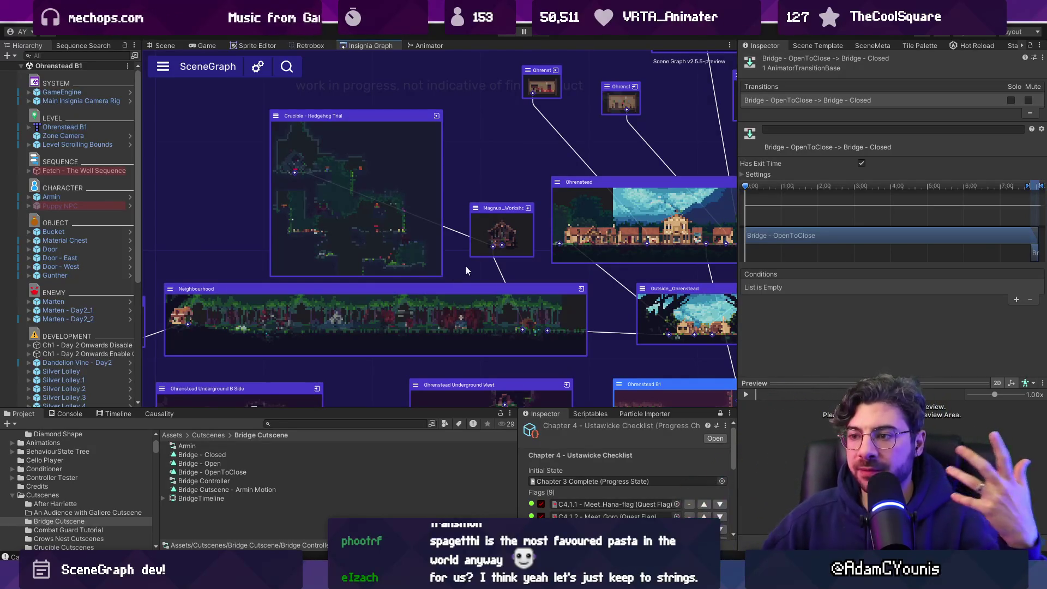
{"action": "scroll", "coordinate": [452, 248], "scroll_direction": "up", "scroll_amount": 3}
{"action": "scroll", "coordinate": [436, 224], "scroll_direction": "down", "scroll_amount": 4}
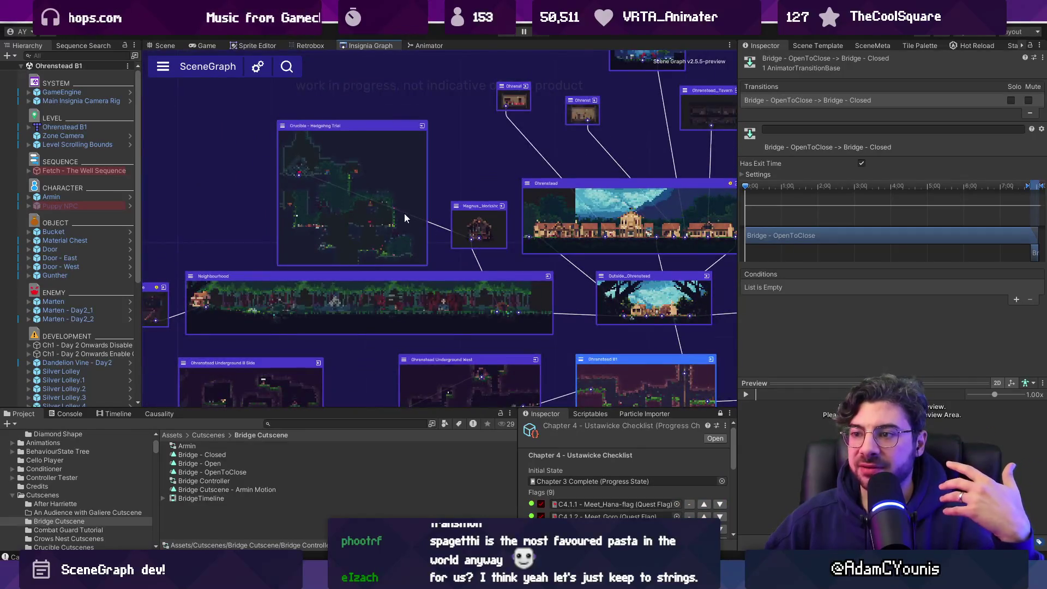
{"action": "scroll", "coordinate": [404, 217], "scroll_direction": "up", "scroll_amount": 2}
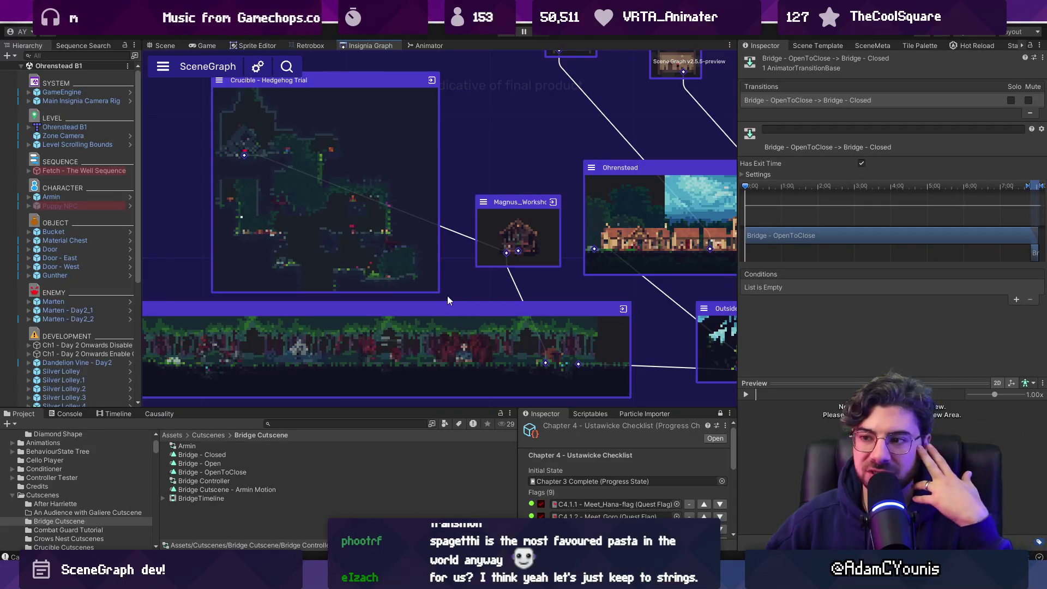
{"action": "scroll", "coordinate": [453, 272], "scroll_direction": "down", "scroll_amount": 2}
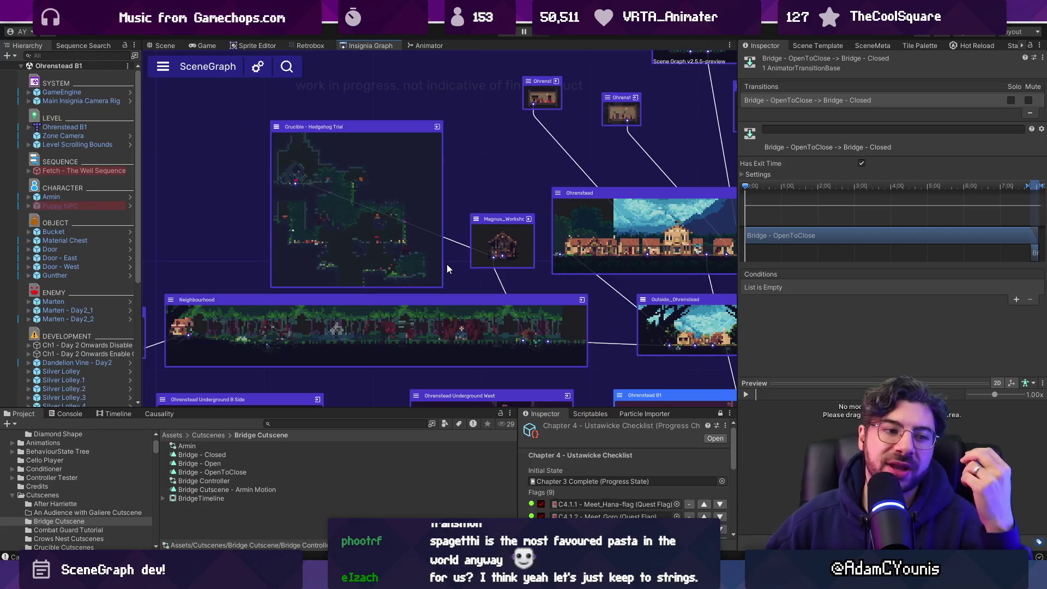
{"action": "scroll", "coordinate": [450, 264], "scroll_direction": "up", "scroll_amount": 2}
{"action": "scroll", "coordinate": [504, 231], "scroll_direction": "up", "scroll_amount": 2}
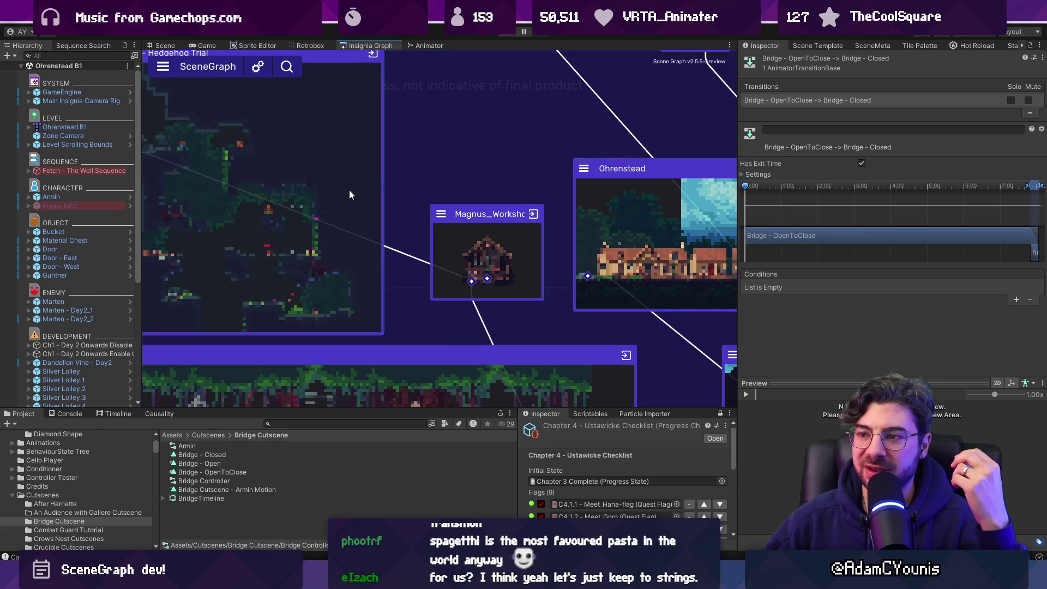
{"action": "scroll", "coordinate": [502, 171], "scroll_direction": "down", "scroll_amount": 2}
Pan and zoom the level graph to reveal Forest Ruins and Ohrenstead_Tavern
{"action": "left_click_drag", "start_coordinate": [521, 95], "coordinate": [480, 192]}
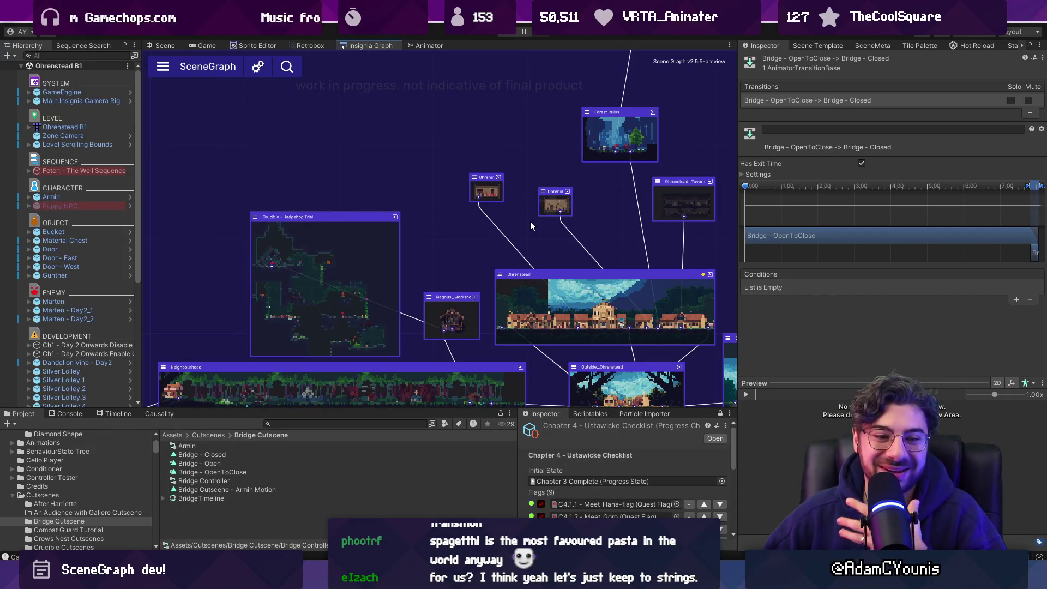
{"action": "scroll", "coordinate": [456, 240], "scroll_direction": "down", "scroll_amount": 2}
{"action": "scroll", "coordinate": [439, 225], "scroll_direction": "down", "scroll_amount": 1}
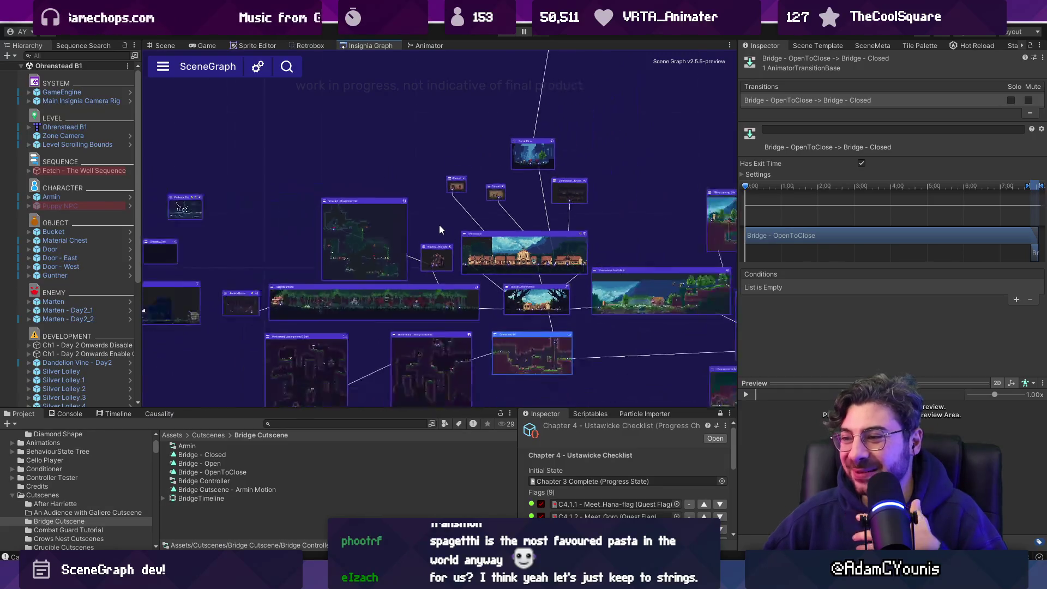
{"action": "mouse_move", "coordinate": [439, 278]}
{"action": "left_mouse_down"}
{"action": "mouse_move", "coordinate": [389, 204]}
{"action": "mouse_move", "coordinate": [369, 201]}
{"action": "left_mouse_up"}
{"action": "scroll", "coordinate": [383, 208], "scroll_direction": "up", "scroll_amount": 2}
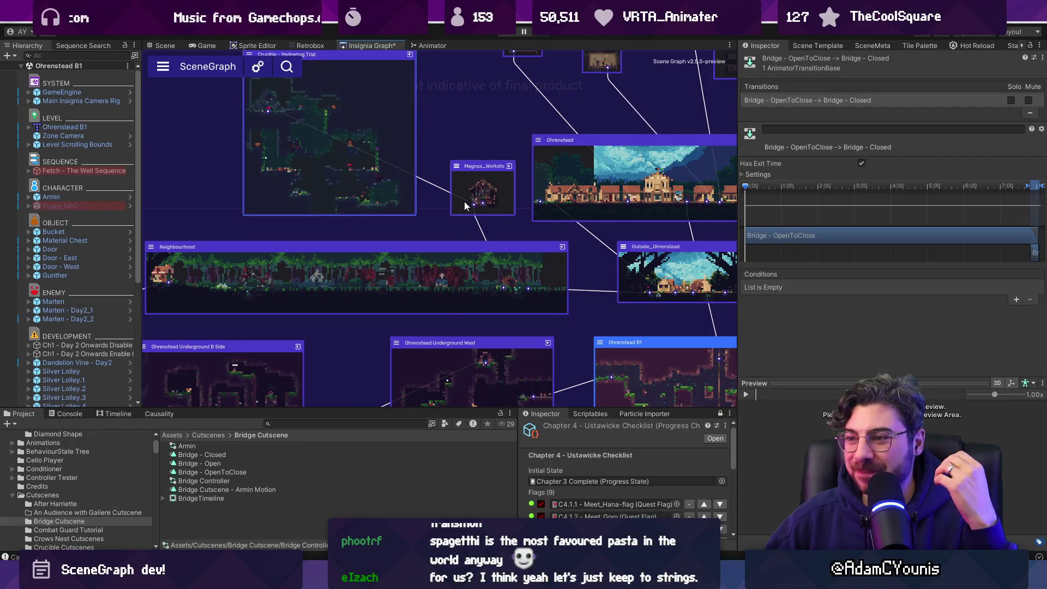
Nudge Magnus_Workshop down-left and Crucible - Hedgehog Trial down and slightly left
{"action": "left_click_drag", "start_coordinate": [469, 206], "coordinate": [463, 212]}
{"action": "left_click_drag", "start_coordinate": [352, 207], "coordinate": [348, 210]}
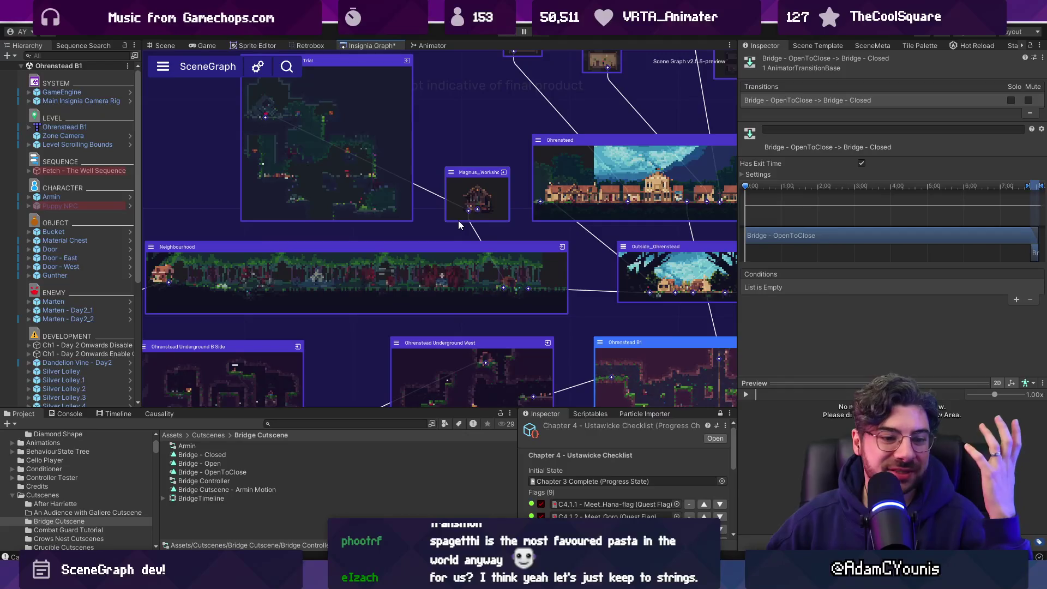
{"action": "scroll", "coordinate": [374, 257], "scroll_direction": "down", "scroll_amount": 5}
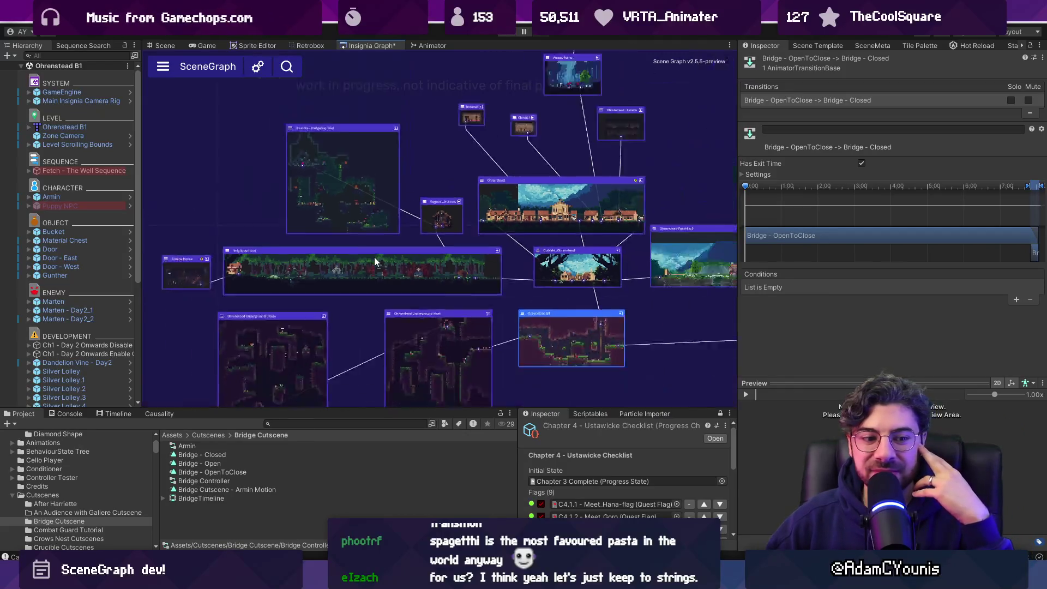
{"action": "scroll", "coordinate": [434, 231], "scroll_direction": "up", "scroll_amount": 4}
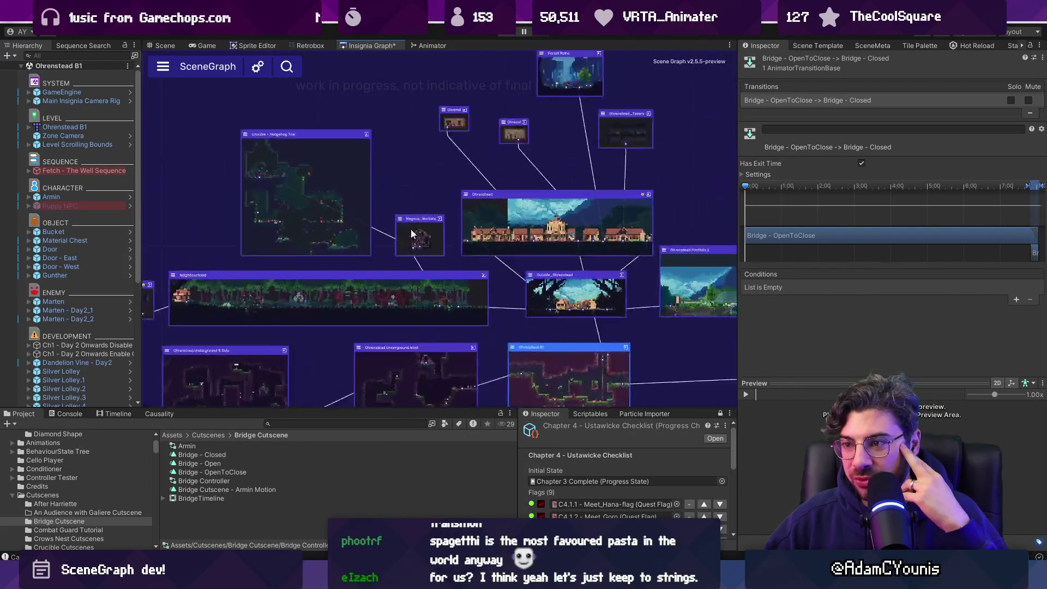
{"action": "left_click_drag", "start_coordinate": [362, 207], "coordinate": [358, 207]}
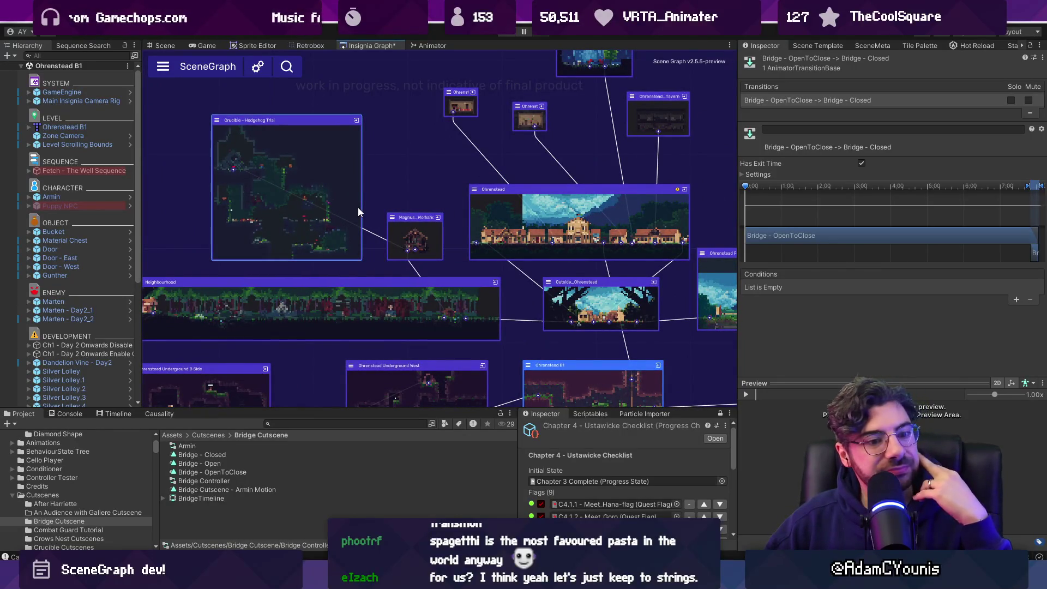
{"action": "scroll", "coordinate": [380, 238], "scroll_direction": "down", "scroll_amount": 3}
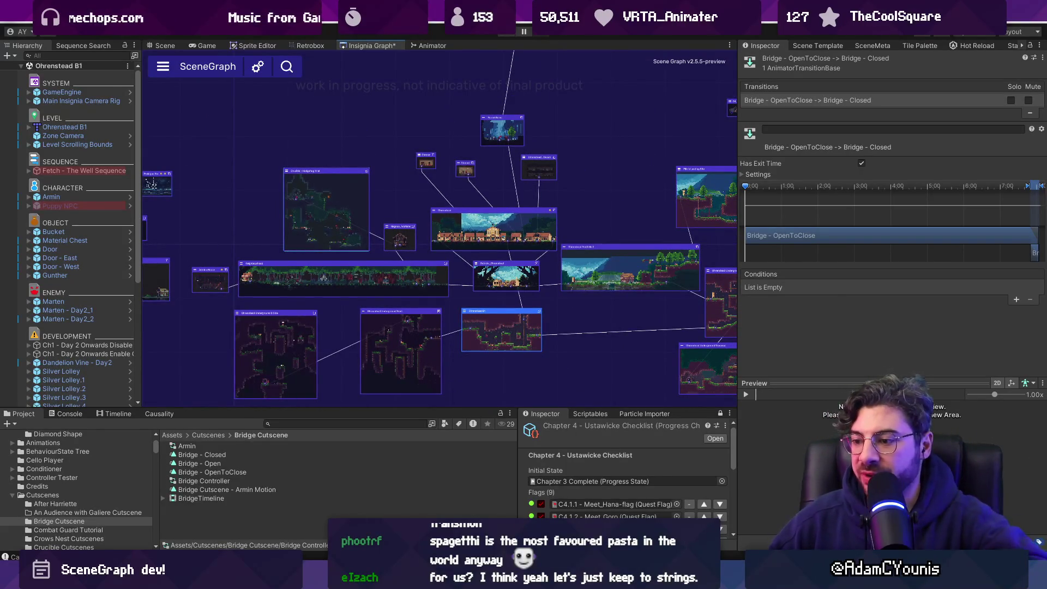
{"action": "key", "text": "alt+Tab"}
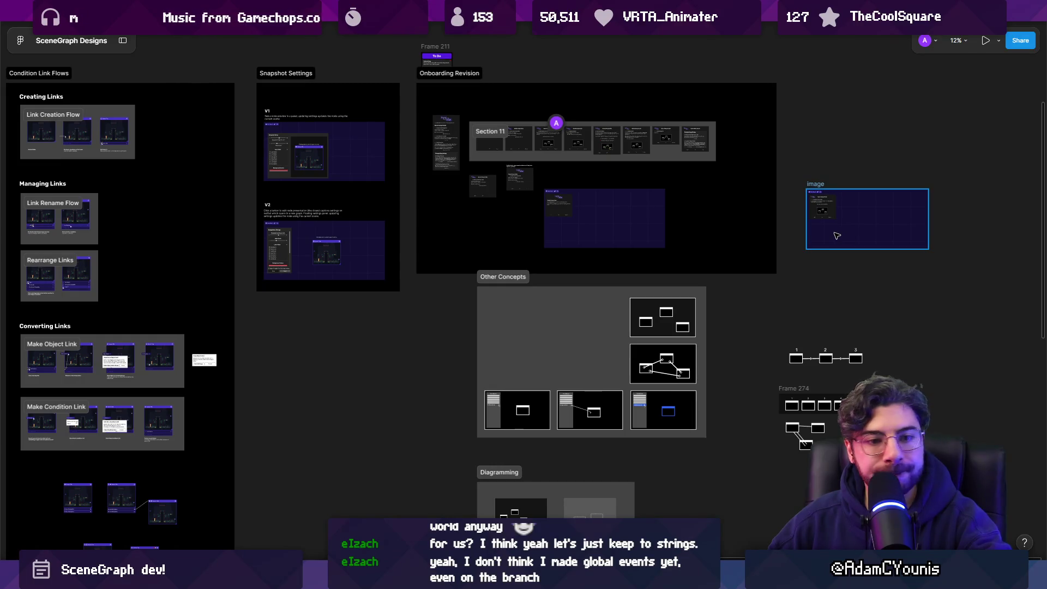
{"action": "scroll", "coordinate": [665, 349], "scroll_direction": "down", "scroll_amount": 3}
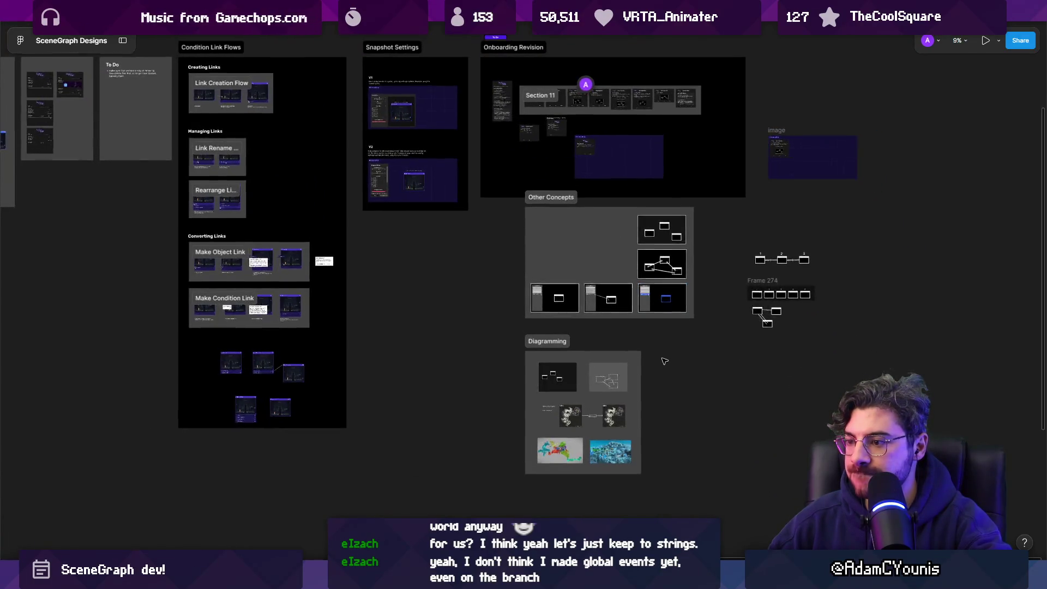
{"action": "scroll", "coordinate": [665, 349], "scroll_direction": "up", "scroll_amount": 3}
{"action": "scroll", "coordinate": [675, 303], "scroll_direction": "down", "scroll_amount": 3}
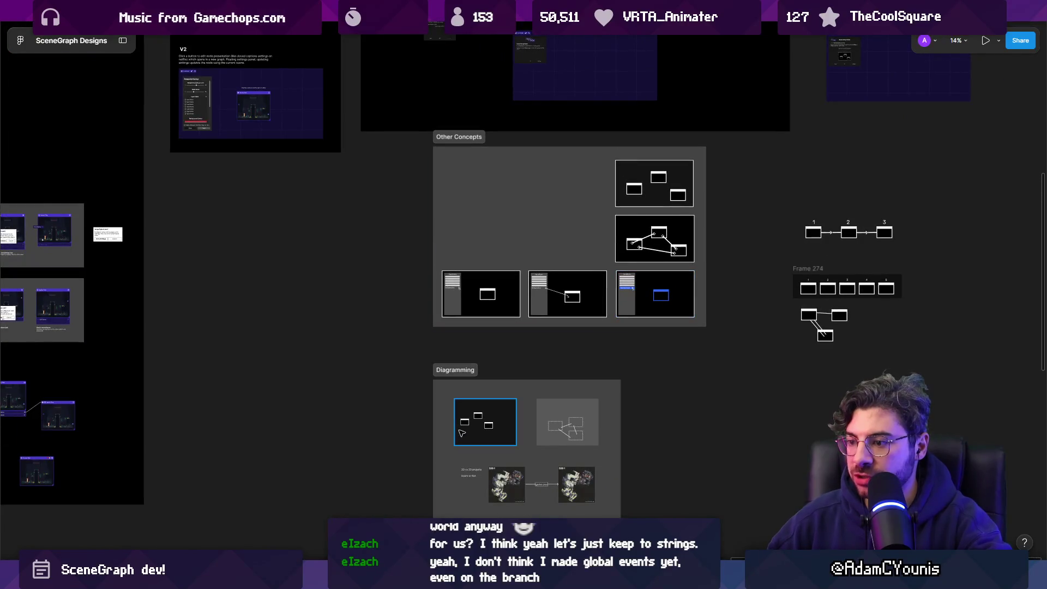
{"action": "scroll", "coordinate": [390, 402], "scroll_direction": "up", "scroll_amount": 2}
{"action": "left_click_drag", "start_coordinate": [399, 256], "coordinate": [748, 312]}
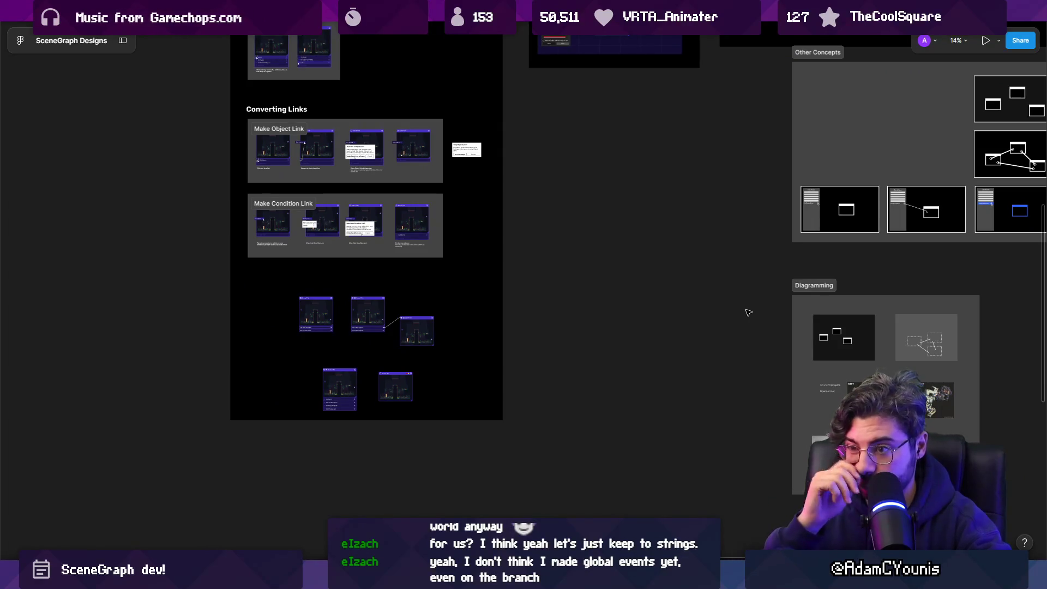
{"action": "left_click_drag", "start_coordinate": [656, 319], "coordinate": [650, 362]}
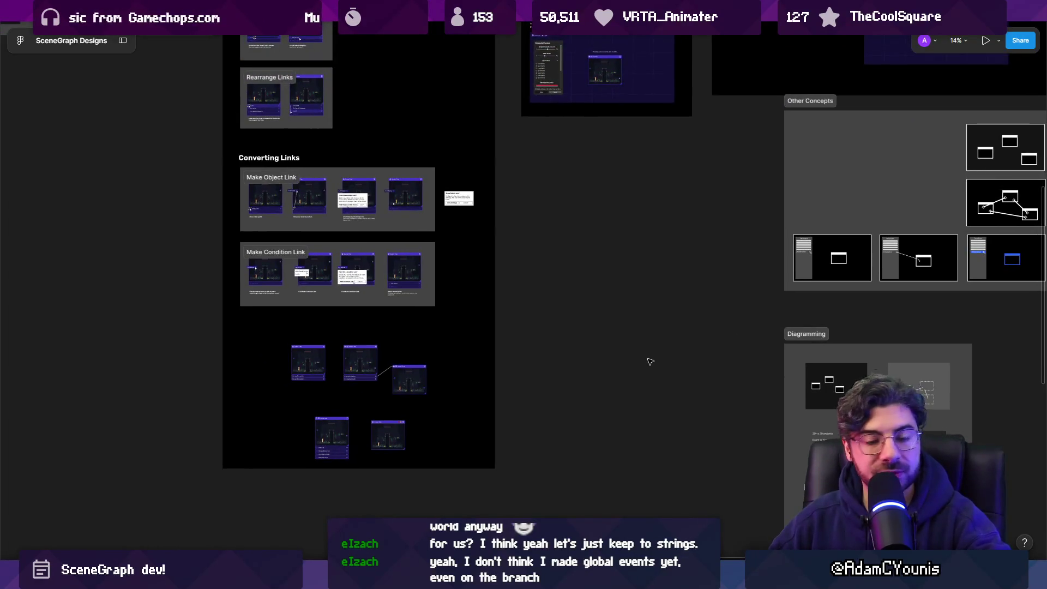
Discard the Editor folder's unstaged GraphViewStyles.uss change in the scenegraph repository
{"action": "key", "text": "alt+Tab"}
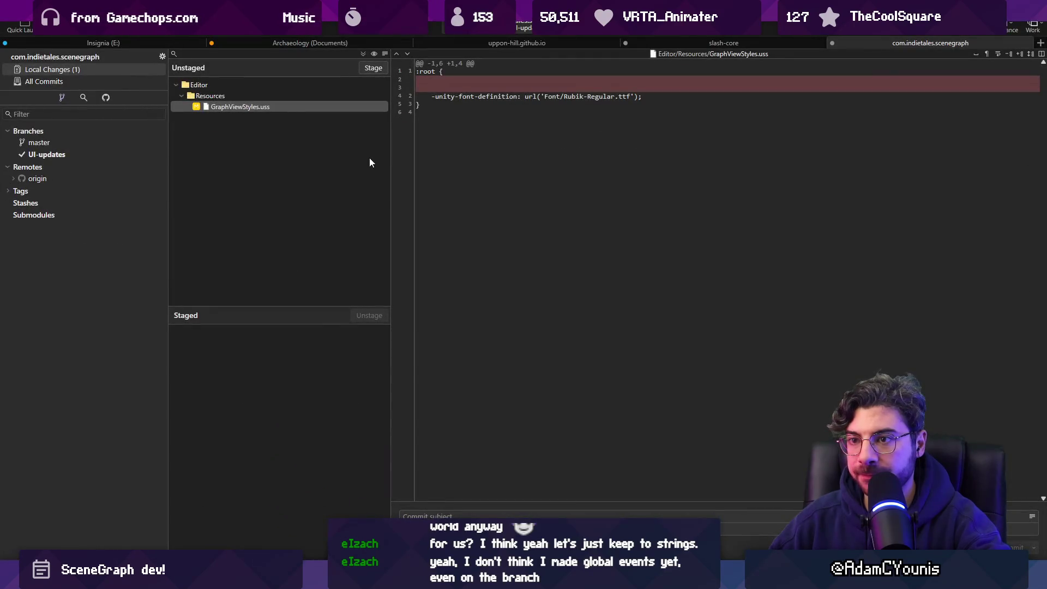
{"action": "left_click", "coordinate": [284, 106]}
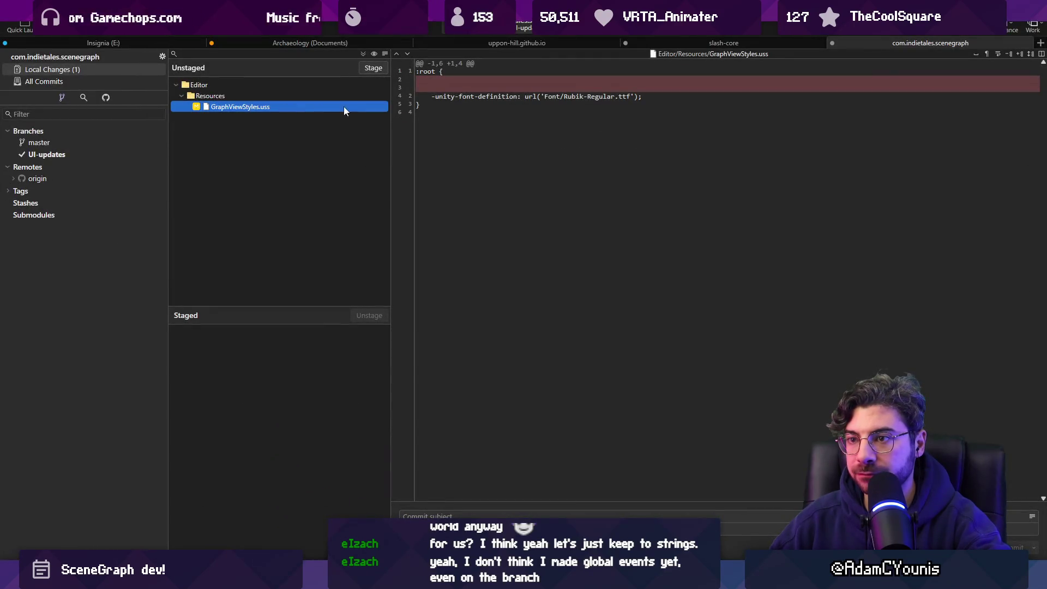
{"action": "left_click", "coordinate": [318, 84]}
{"action": "key", "text": "Delete"}
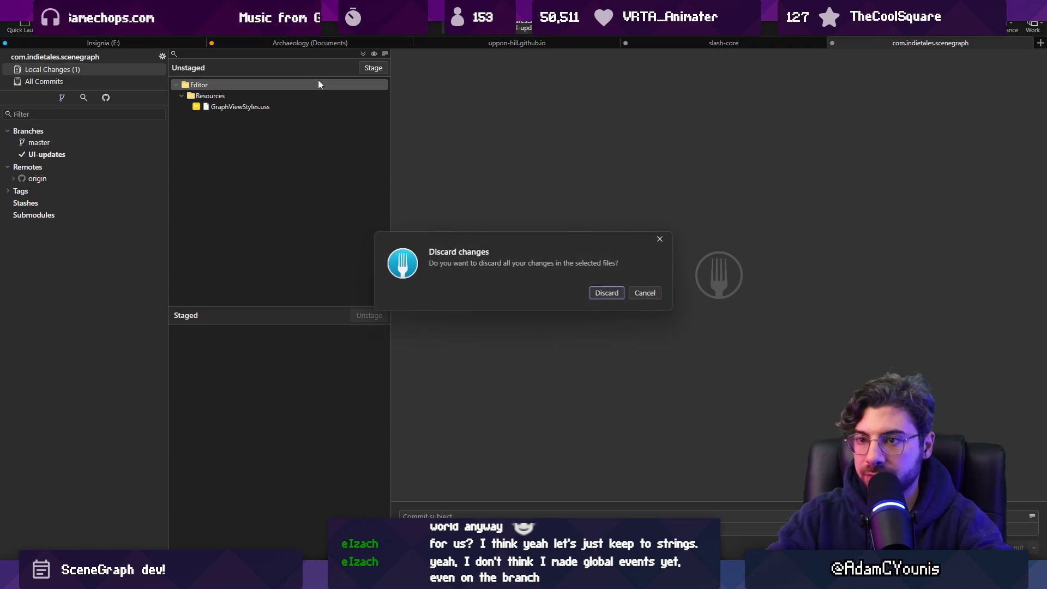
{"action": "key", "text": "Return"}
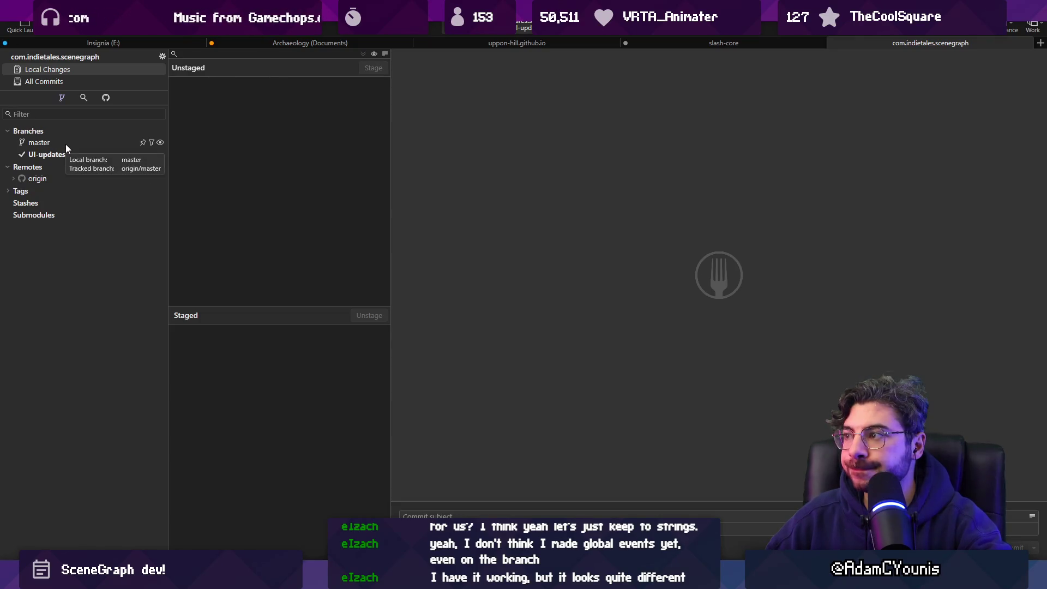
Browse the commits of master and the origin registry, UI-updates, StyleRefactor and EventLinks branches
{"action": "left_click", "coordinate": [35, 142]}
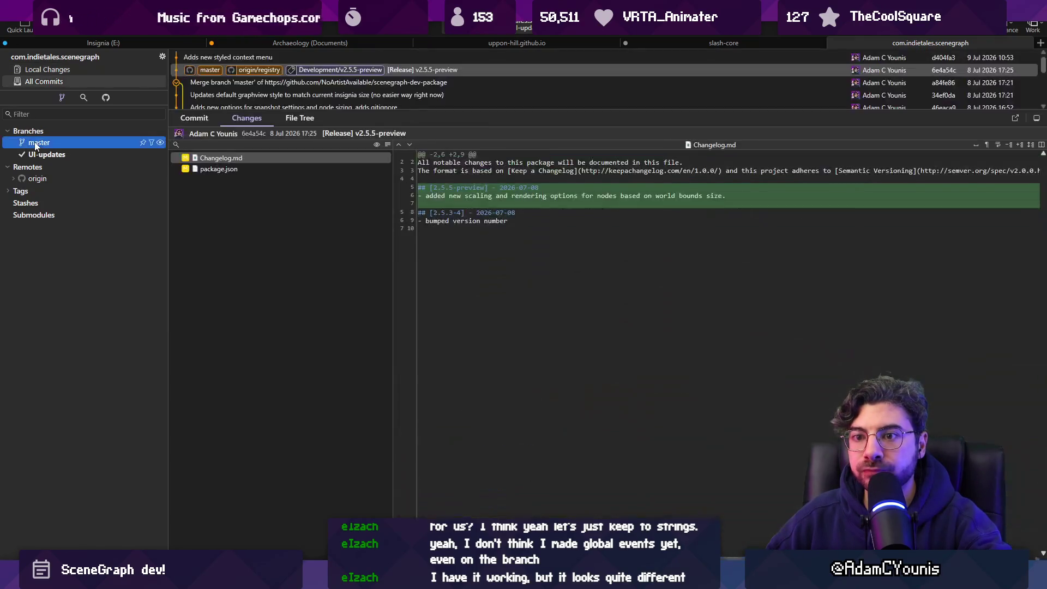
{"action": "left_click", "coordinate": [13, 180]}
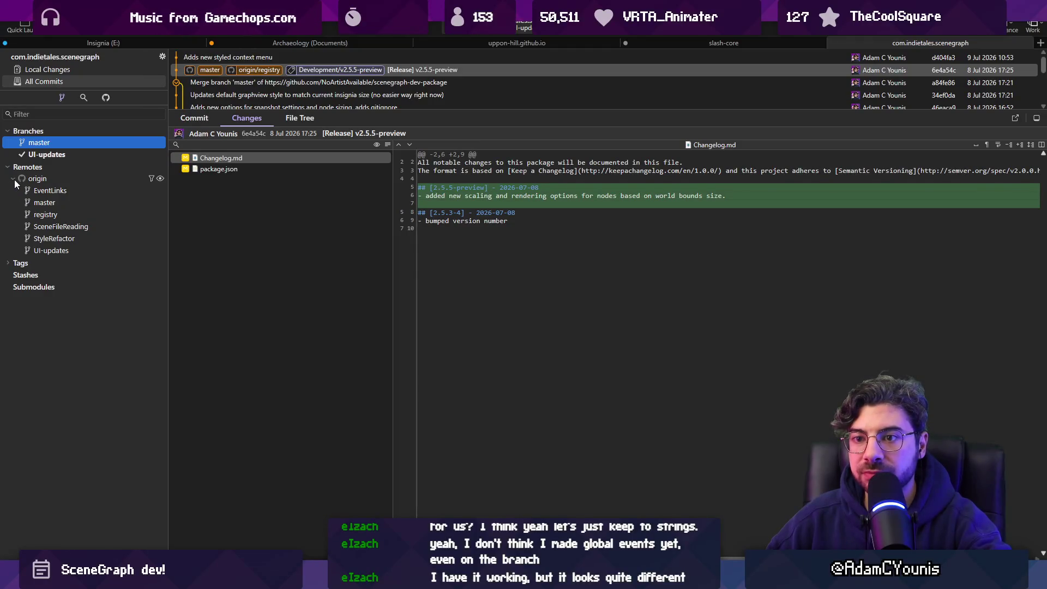
{"action": "left_click", "coordinate": [47, 214]}
{"action": "left_click", "coordinate": [77, 250]}
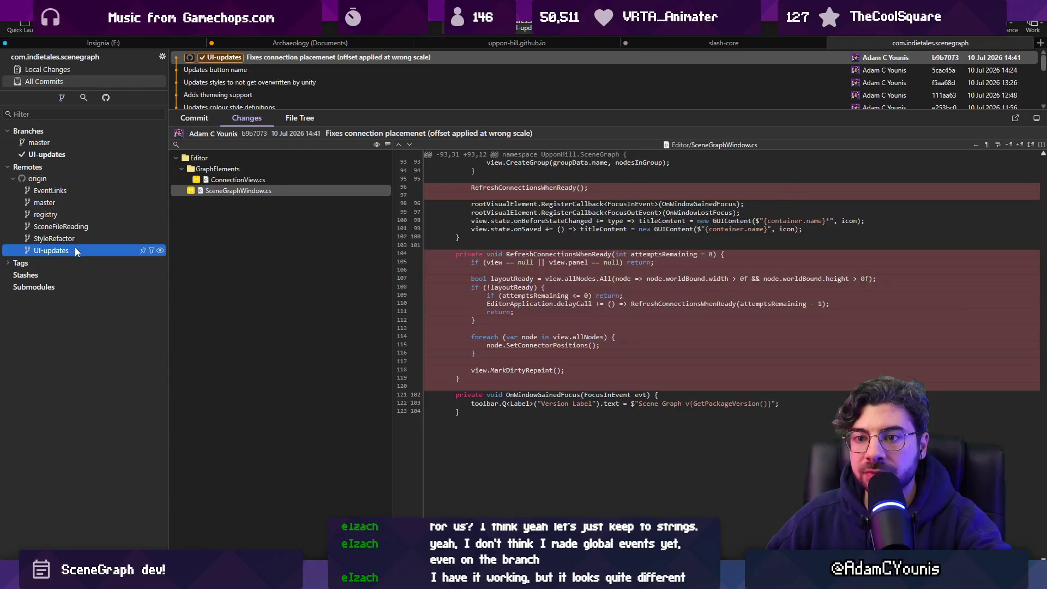
{"action": "left_click", "coordinate": [79, 238]}
{"action": "left_click", "coordinate": [78, 215]}
{"action": "left_click", "coordinate": [71, 202]}
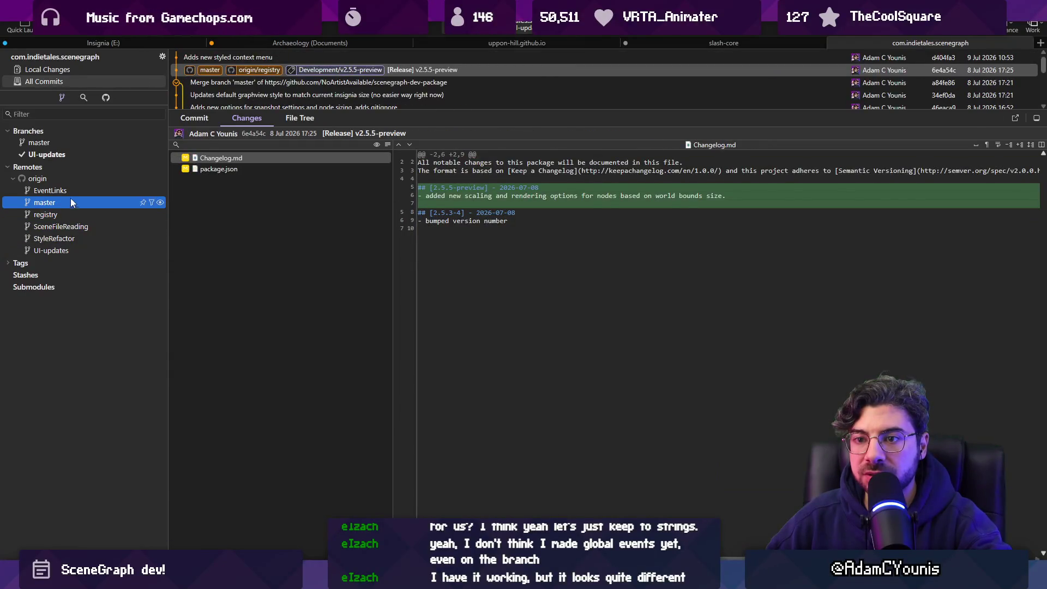
{"action": "left_click", "coordinate": [71, 191]}
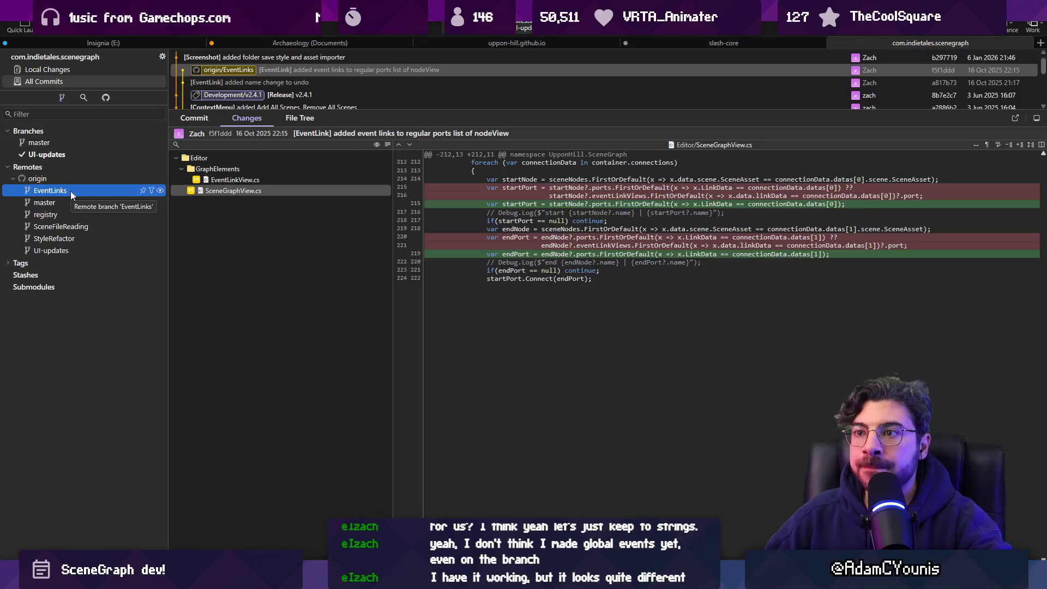
{"action": "left_click_drag", "start_coordinate": [361, 111], "coordinate": [361, 259]}
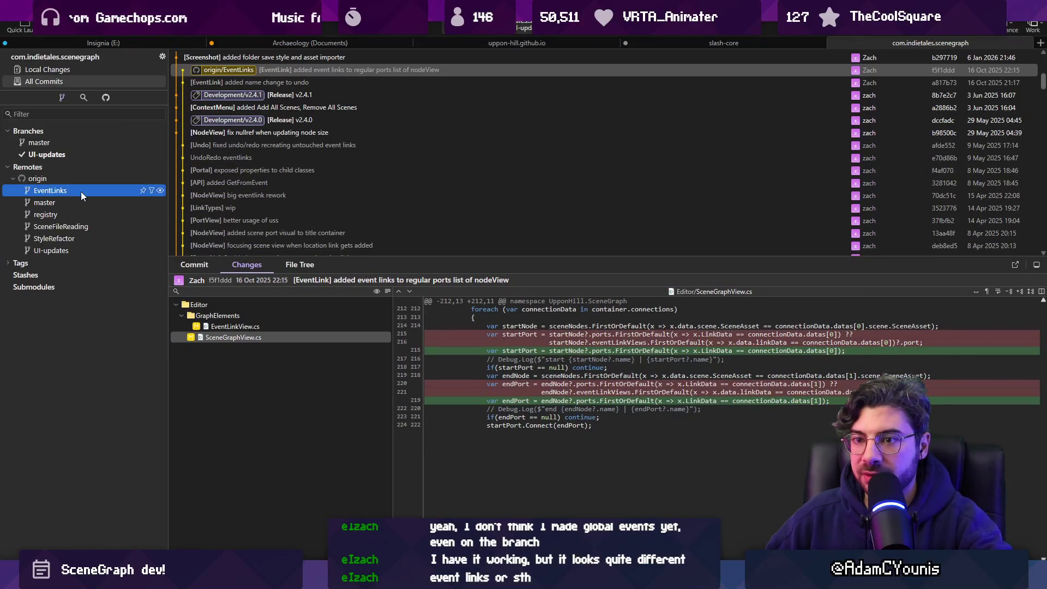
In Insignia, review the converter_editor.uxml diff and discard the EditorBuildSettings.asset changes
{"action": "left_click", "coordinate": [102, 43]}
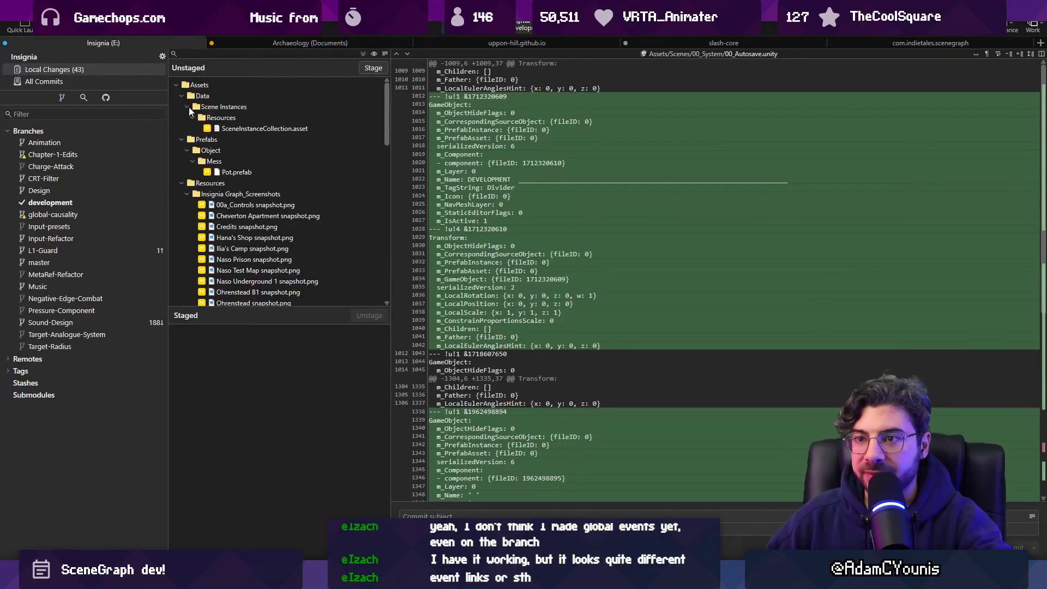
{"action": "scroll", "coordinate": [268, 159], "scroll_direction": "down", "scroll_amount": 10}
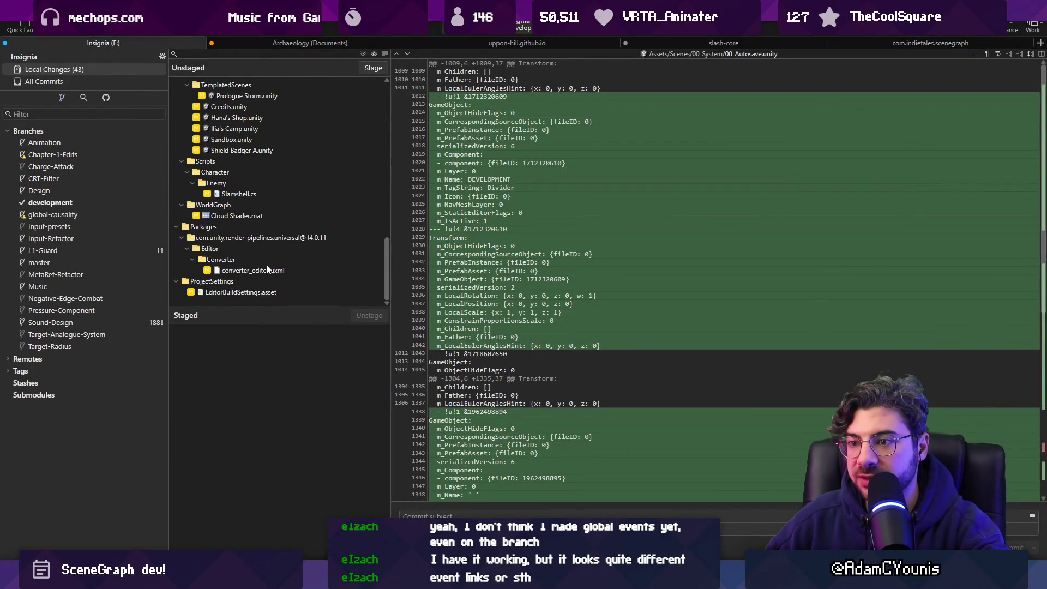
{"action": "left_click", "coordinate": [265, 271]}
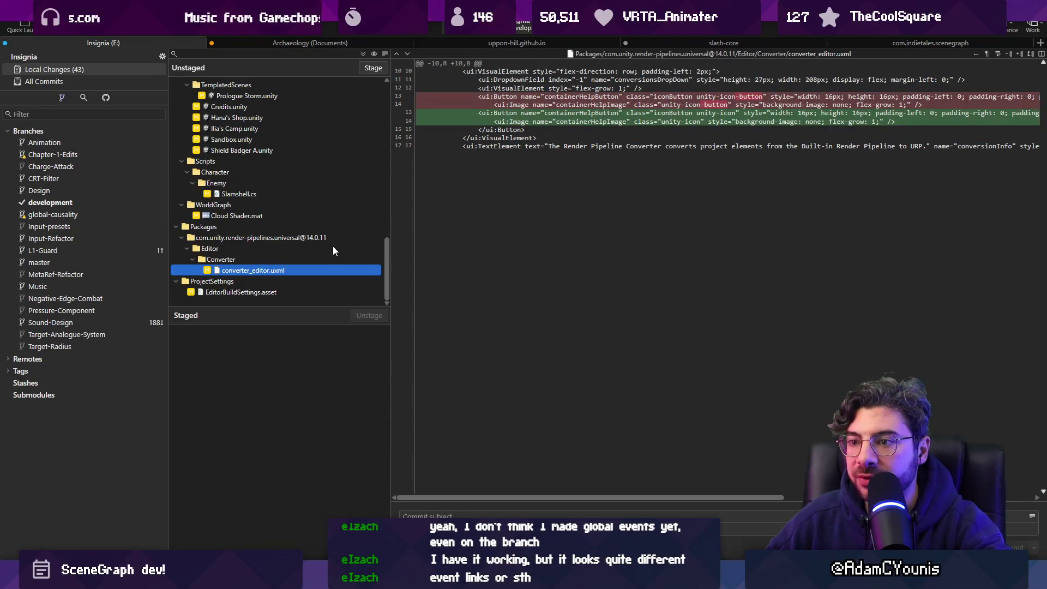
{"action": "left_click", "coordinate": [266, 294]}
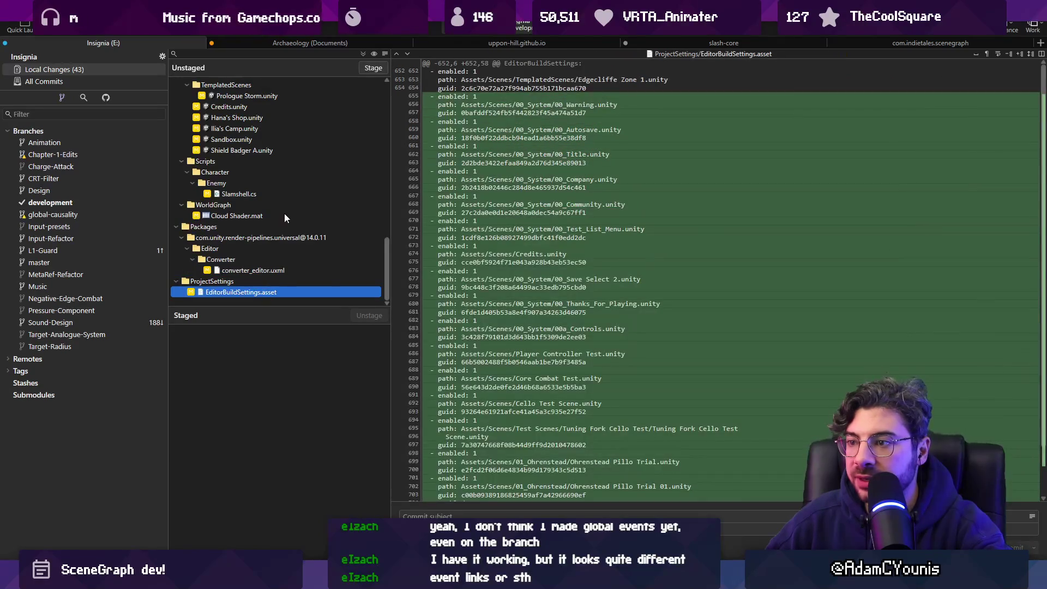
{"action": "scroll", "coordinate": [285, 217], "scroll_direction": "up", "scroll_amount": 5}
{"action": "scroll", "coordinate": [483, 220], "scroll_direction": "down", "scroll_amount": 2}
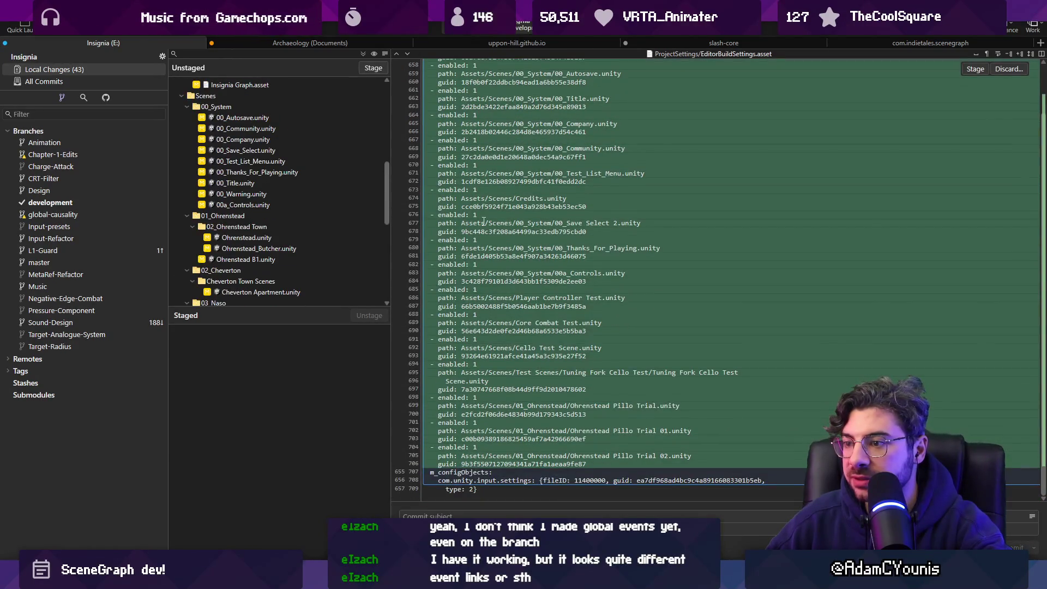
{"action": "scroll", "coordinate": [308, 214], "scroll_direction": "down", "scroll_amount": 5}
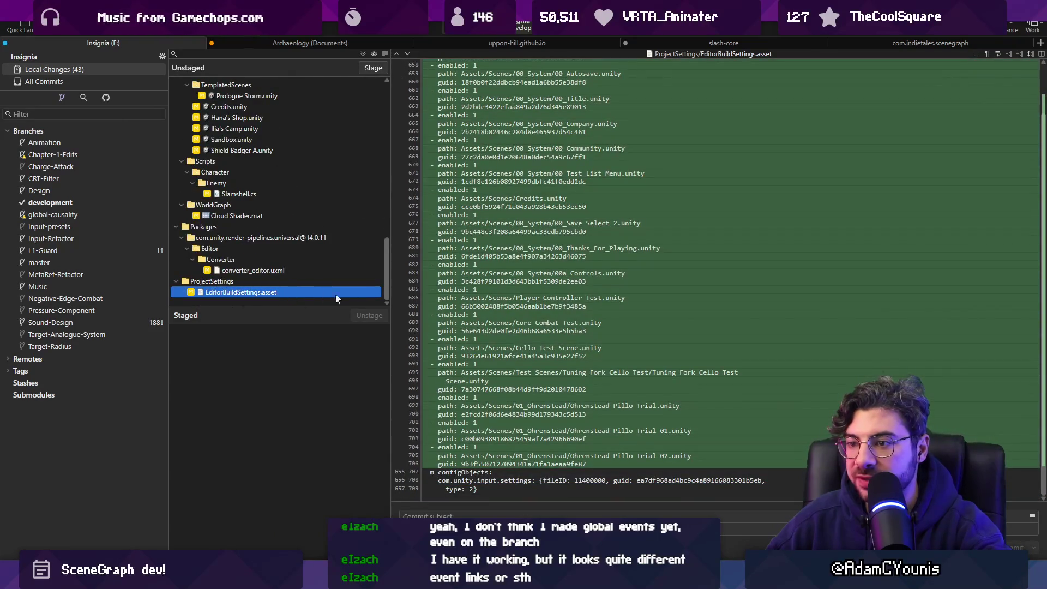
{"action": "key", "text": "ctrl+BackSpace"}
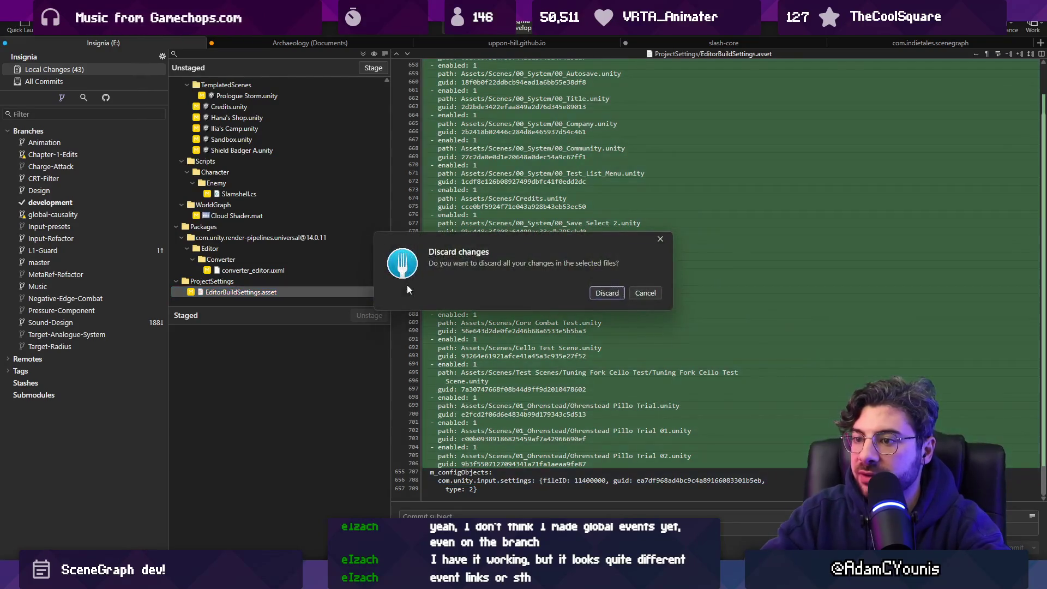
{"action": "key", "text": "Return"}
Review the SceneInstanceCollection.asset, Slamshell.cs and Shield Badger A.unity diffs
{"action": "scroll", "coordinate": [263, 186], "scroll_direction": "up", "scroll_amount": 10}
{"action": "scroll", "coordinate": [272, 202], "scroll_direction": "up", "scroll_amount": 2}
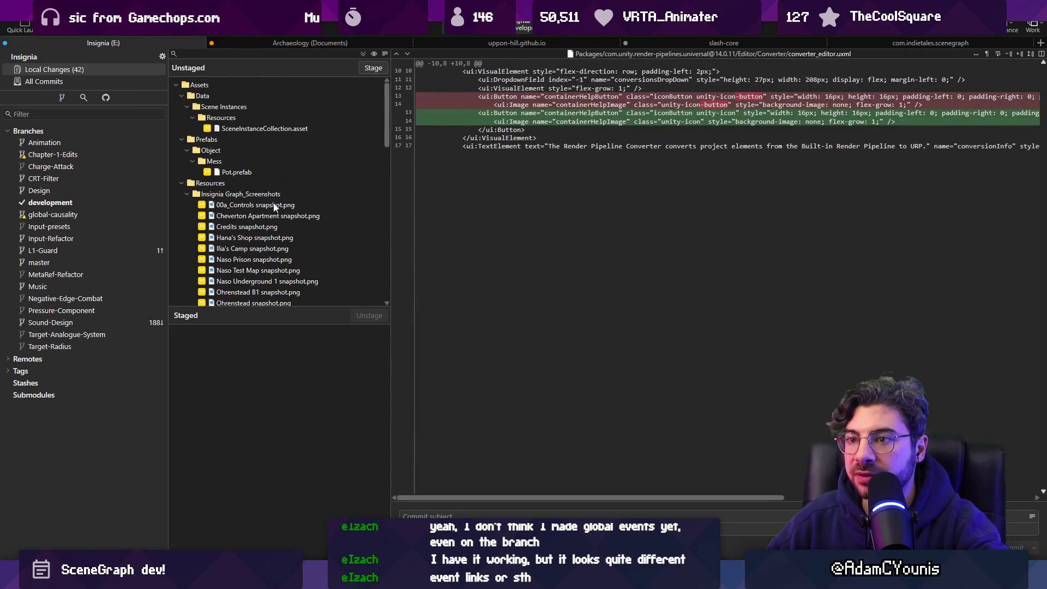
{"action": "left_click", "coordinate": [276, 133]}
{"action": "scroll", "coordinate": [267, 174], "scroll_direction": "down", "scroll_amount": 10}
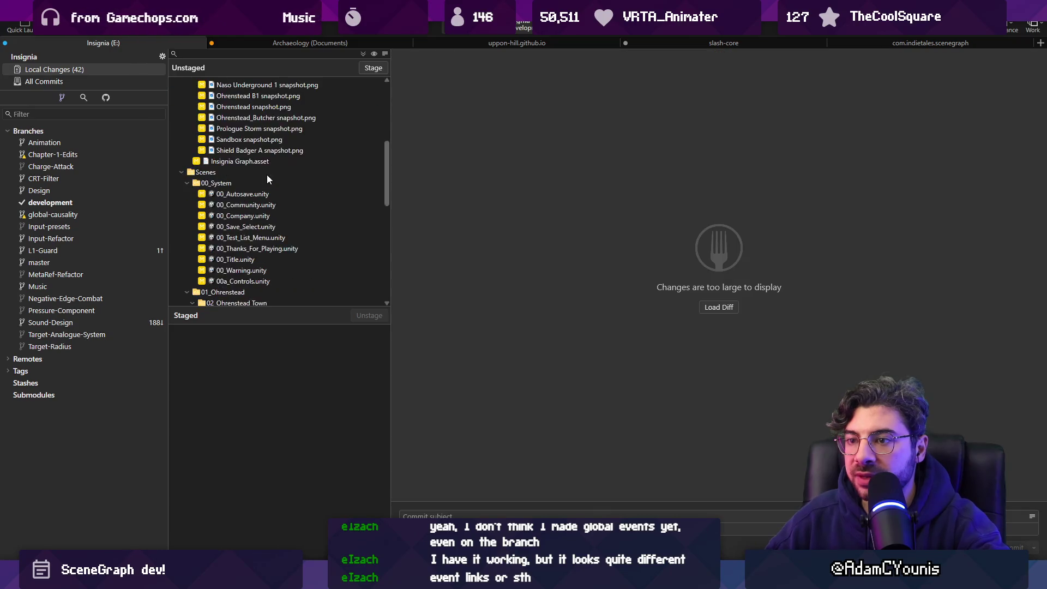
{"action": "scroll", "coordinate": [266, 173], "scroll_direction": "down", "scroll_amount": 3}
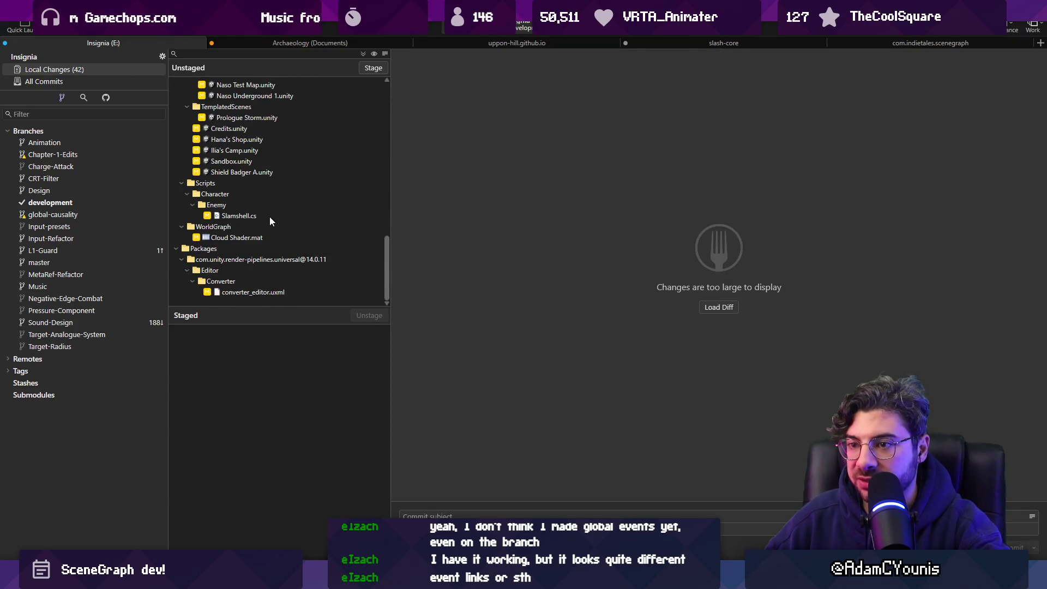
{"action": "left_click", "coordinate": [269, 217]}
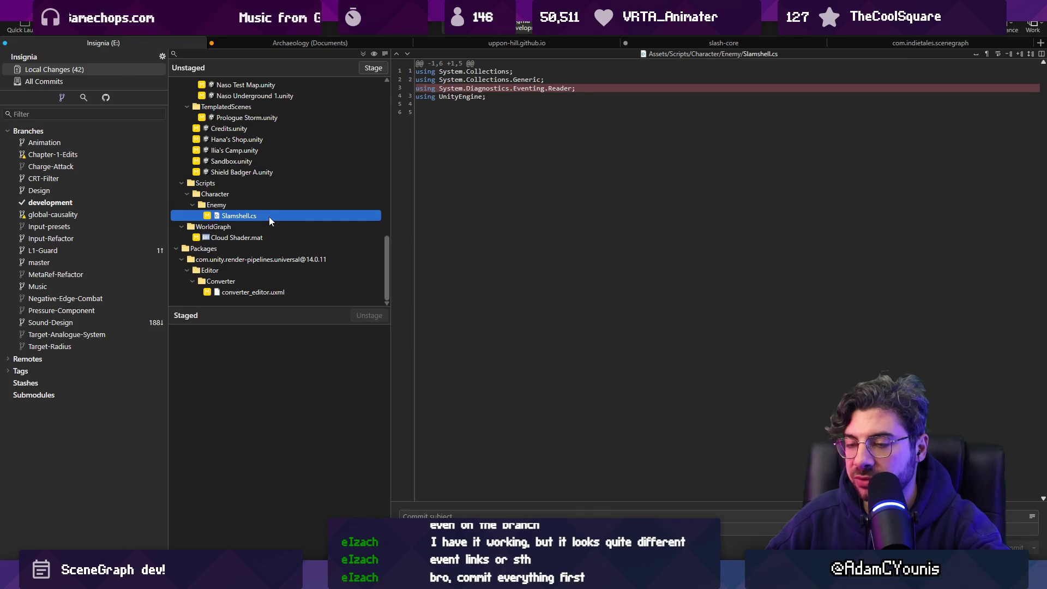
{"action": "left_click", "coordinate": [277, 173]}
{"action": "scroll", "coordinate": [277, 173], "scroll_direction": "up", "scroll_amount": 10}
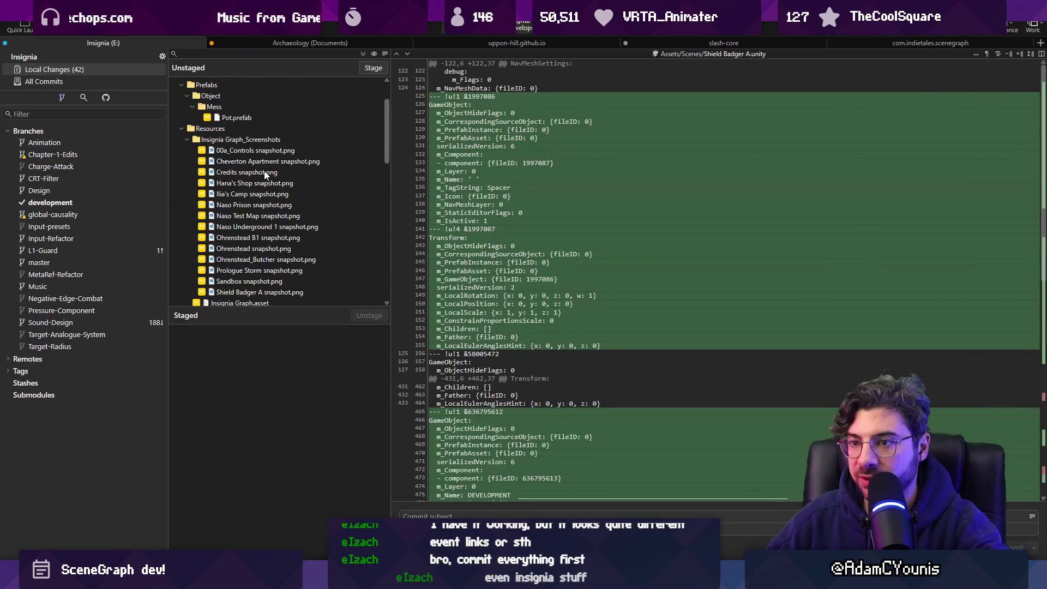
Stage all 42 changes and commit them with a subject about removing diagnostics from Slamshell
{"action": "left_click", "coordinate": [364, 55]}
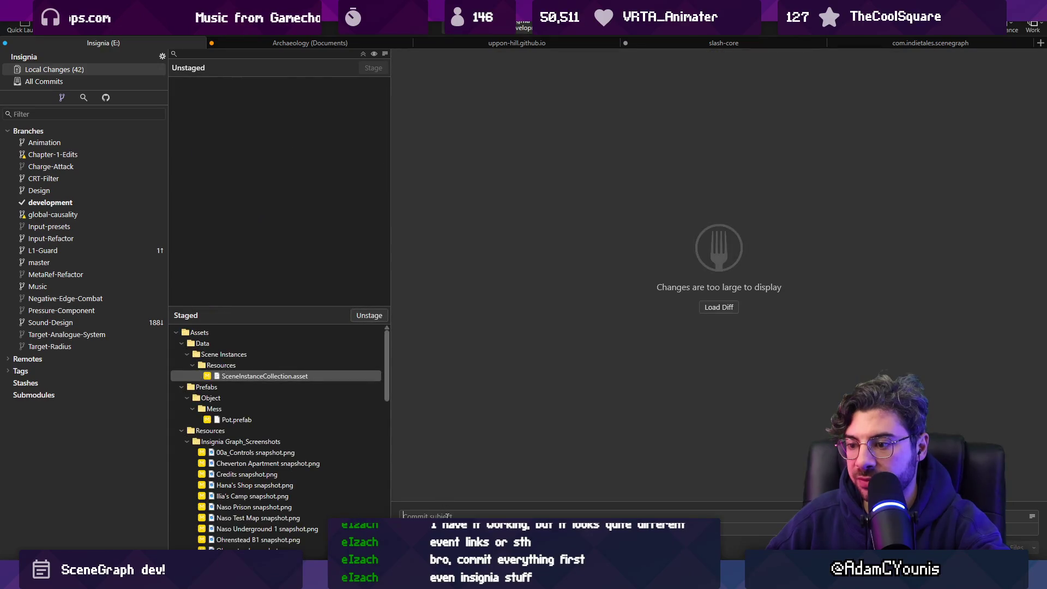
{"action": "type", "text": "Removediag"}
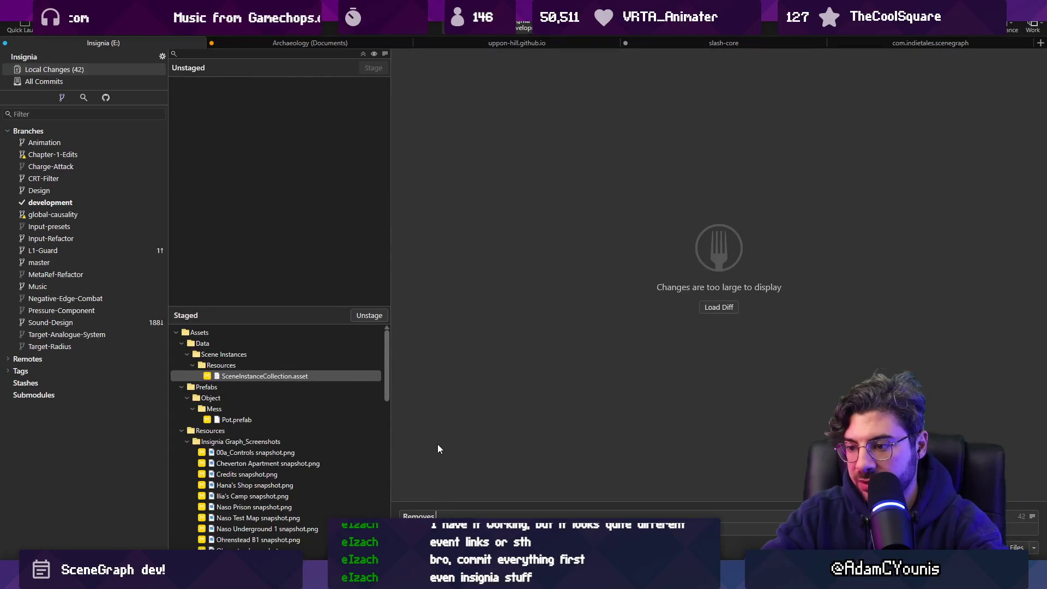
{"action": "type", "text": "nostics rfrom Slamsh"}
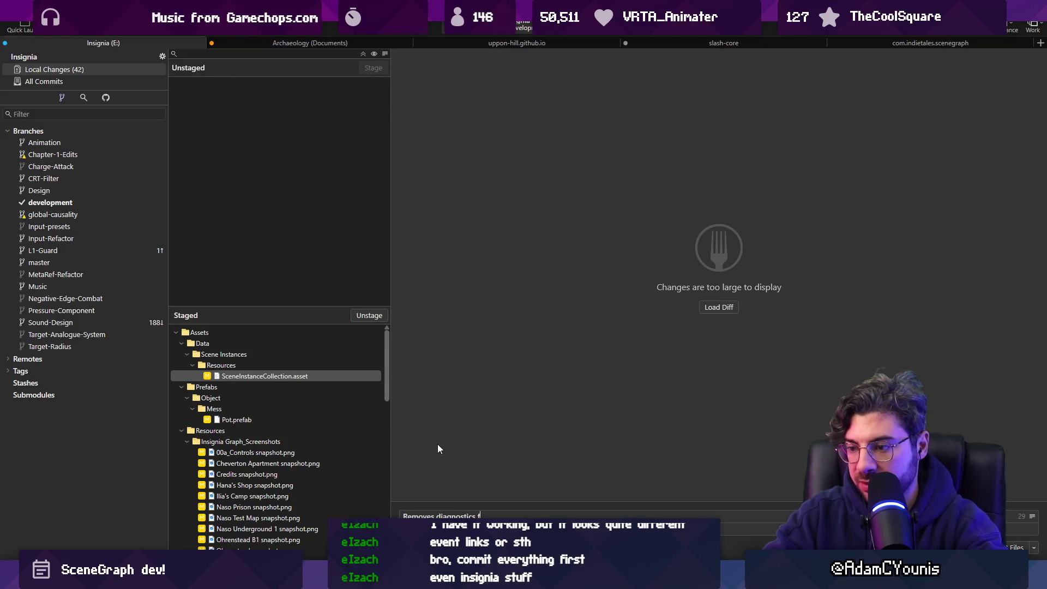
{"action": "type", "text": "ell"}
{"action": "key", "text": "ctrl+Left"}
{"action": "key", "text": "ctrl+Left"}
{"action": "type", "text": "re"}
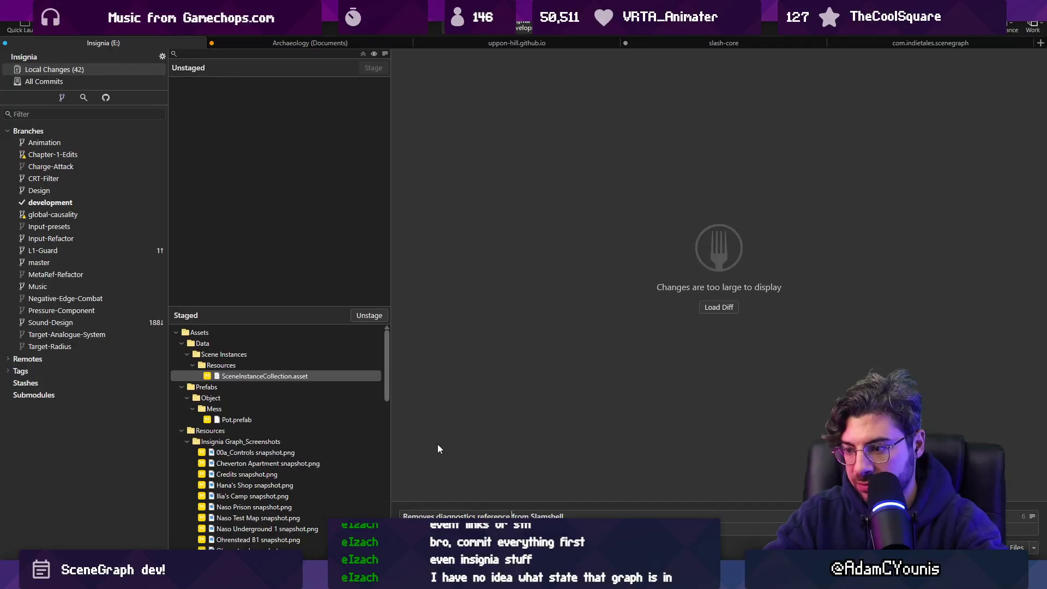
{"action": "key", "text": "ctrl+Return"}
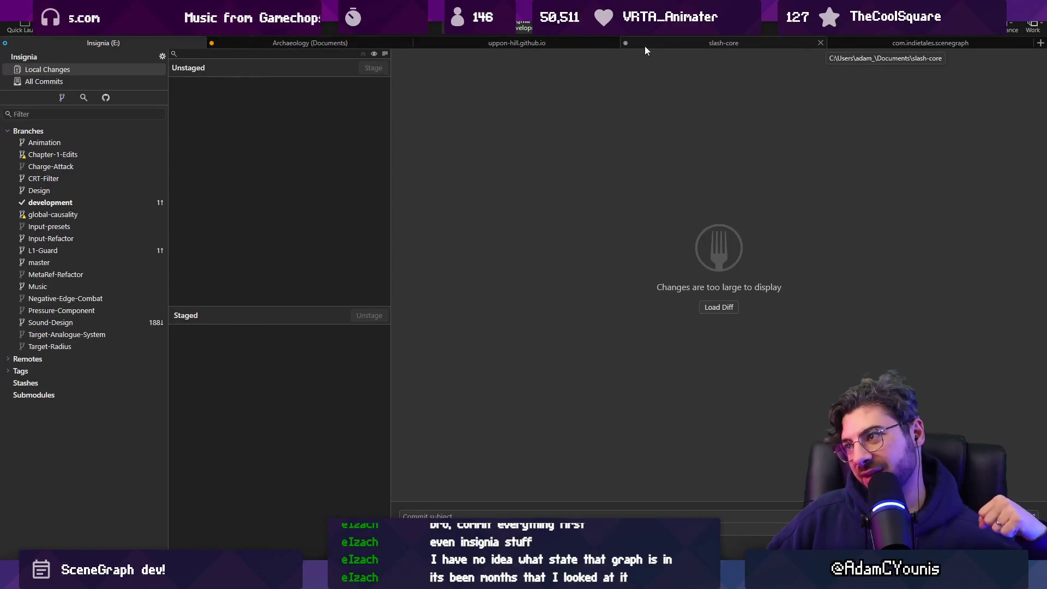
Look over the uppon-hill.github.io repository's origin branches, then return to scenegraph
{"action": "left_click", "coordinate": [492, 43]}
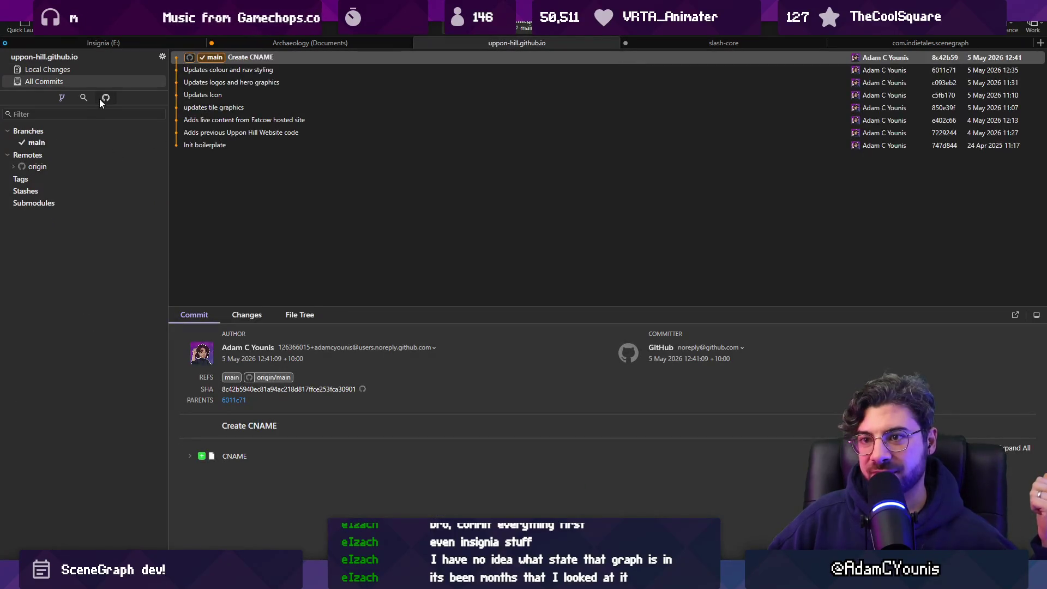
{"action": "left_click", "coordinate": [17, 167]}
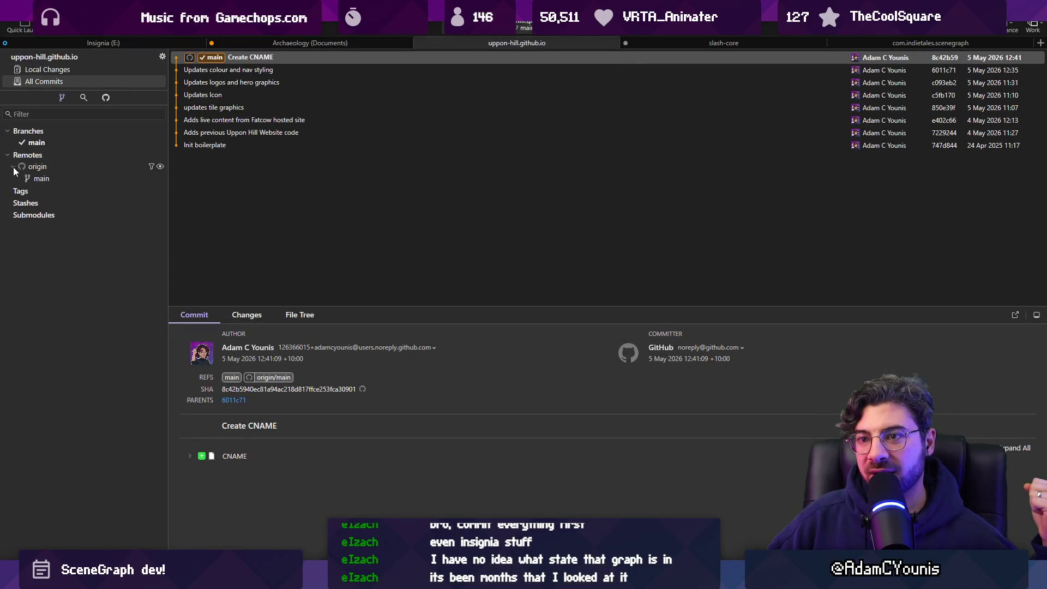
{"action": "left_click", "coordinate": [18, 166]}
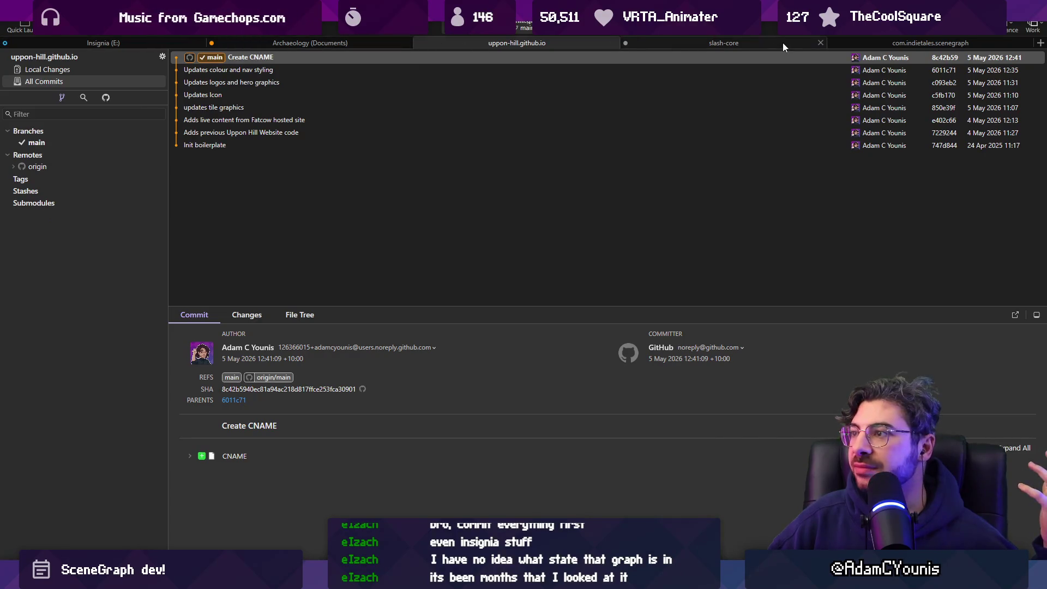
{"action": "left_click", "coordinate": [898, 44]}
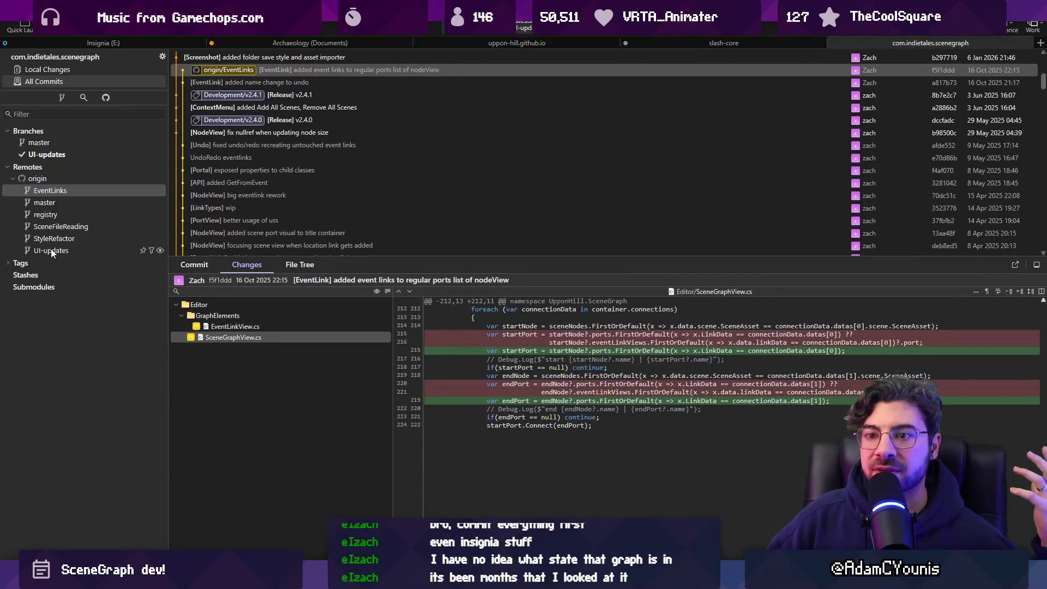
Create and check out a local EventLinks branch tracking origin, then return to Unity
{"action": "double_click", "coordinate": [52, 192]}
{"action": "left_click", "coordinate": [607, 308]}
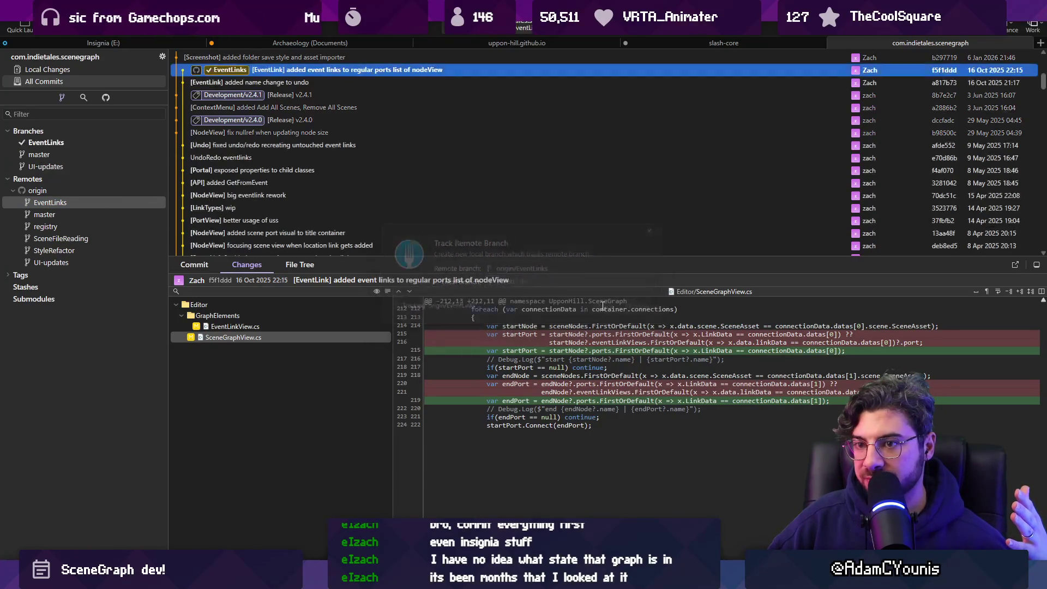
{"action": "left_click", "coordinate": [55, 203]}
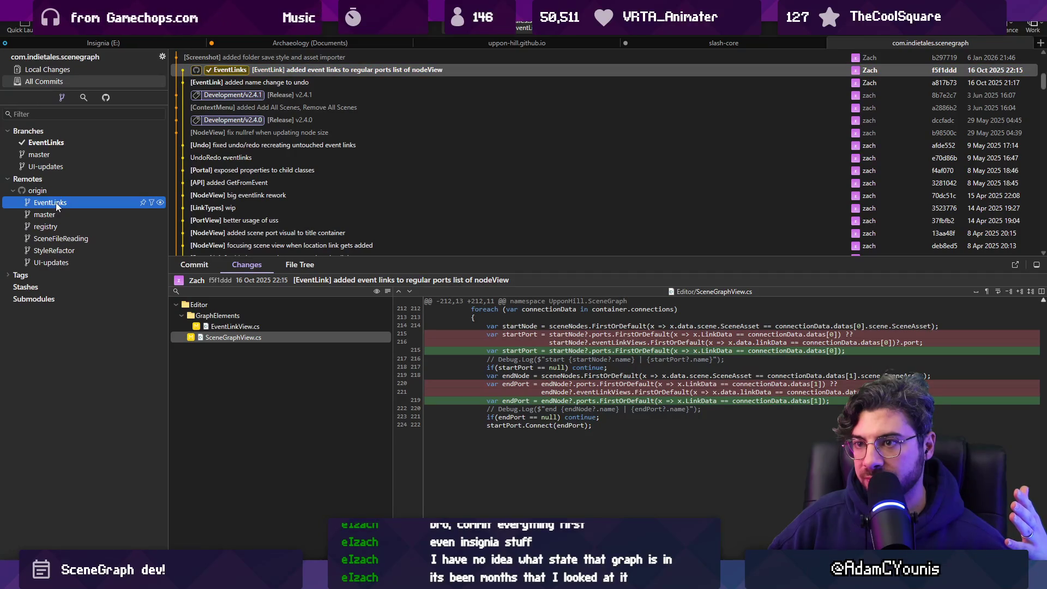
{"action": "right_click", "coordinate": [77, 204]}
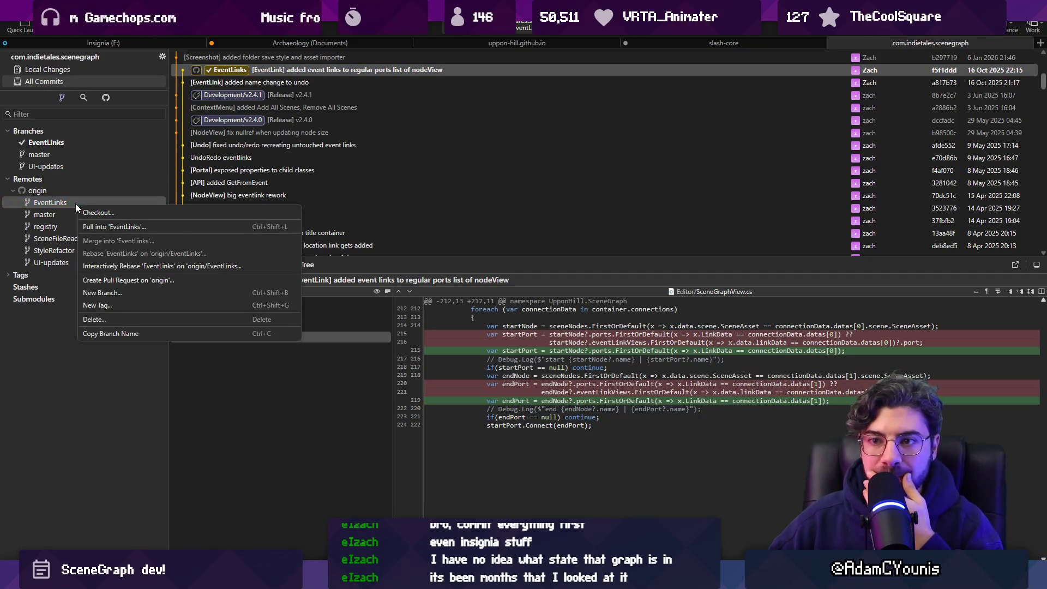
{"action": "left_click", "coordinate": [61, 144]}
{"action": "key", "text": "alt+Tab"}
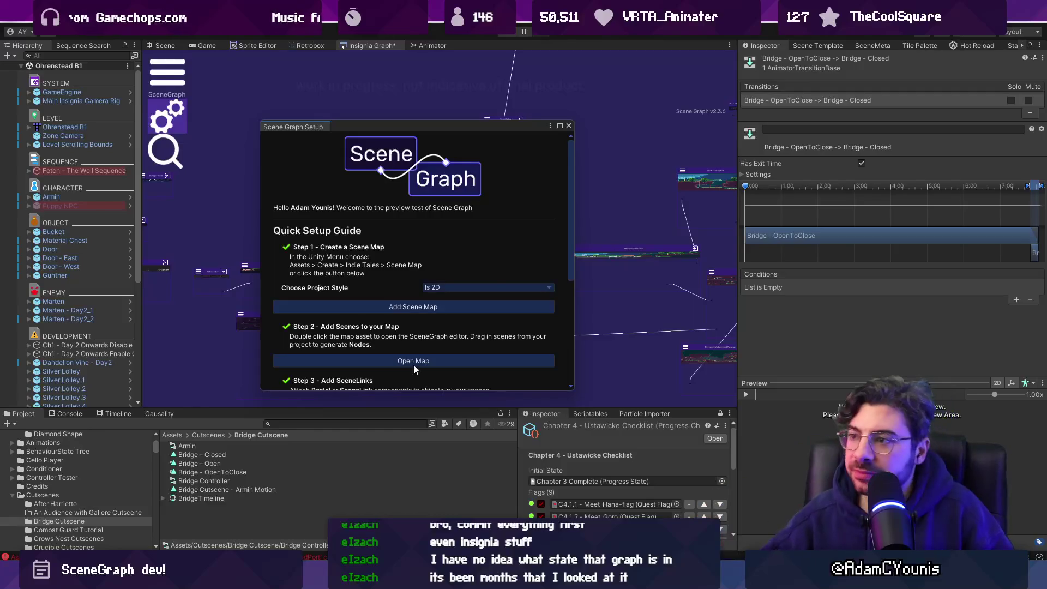
Dismiss the setup guide, then close and reopen the Insignia graph via Window > Indie Tales > Maps
{"action": "left_click", "coordinate": [568, 126]}
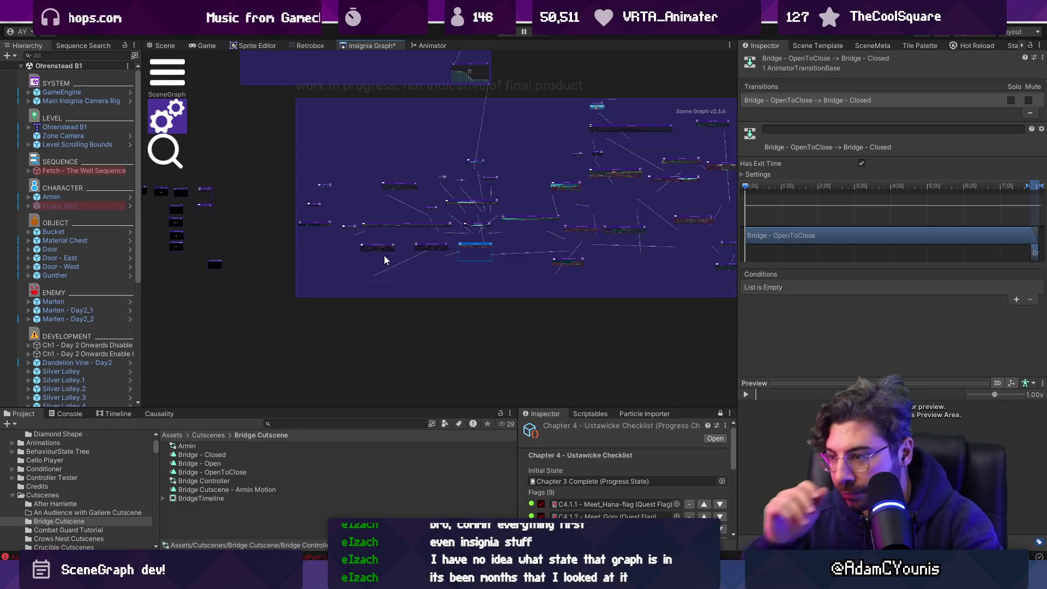
{"action": "right_click", "coordinate": [393, 48]}
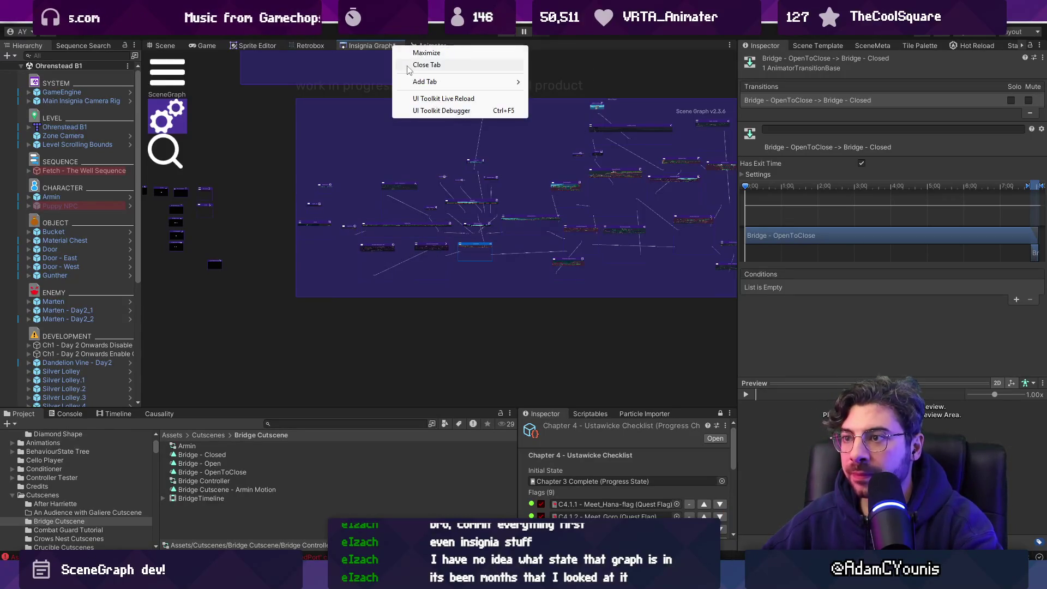
{"action": "left_click", "coordinate": [414, 61]}
{"action": "left_click", "coordinate": [384, 16]}
{"action": "mouse_move", "coordinate": [427, 112]}
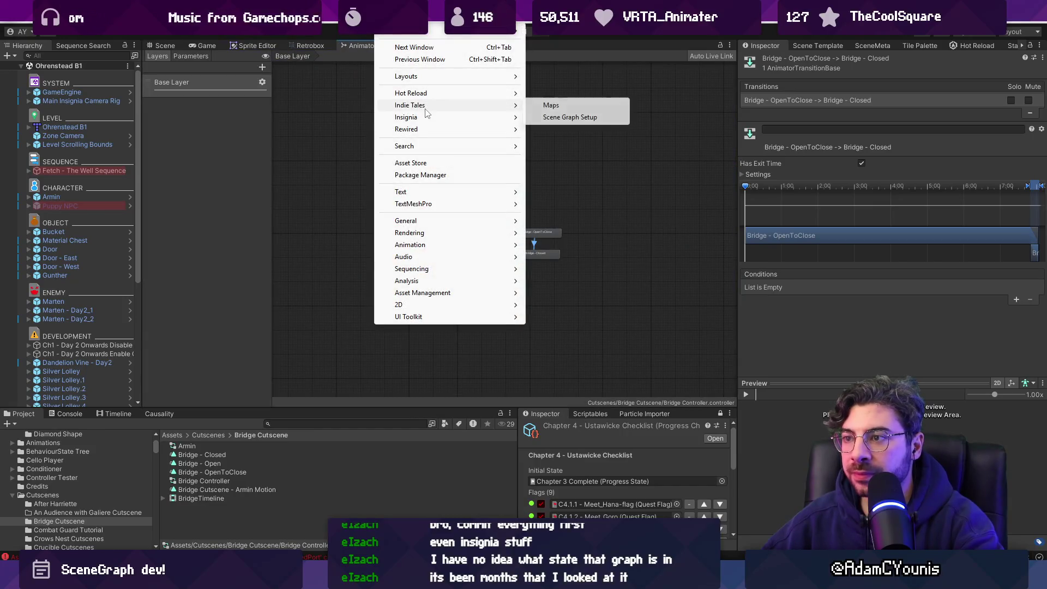
{"action": "left_click", "coordinate": [551, 105]}
{"action": "left_click", "coordinate": [150, 82]}
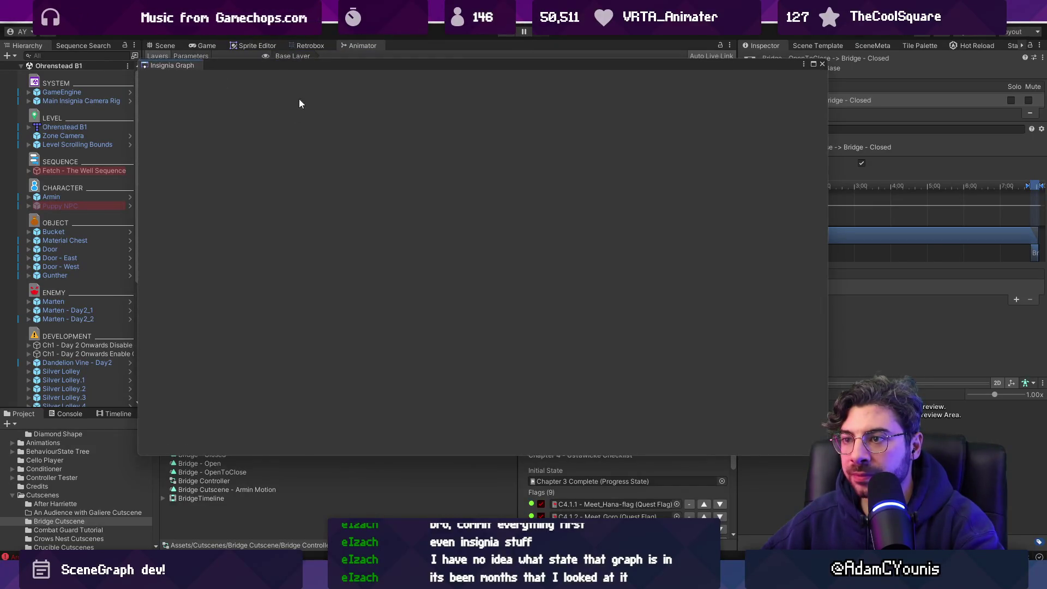
Open the console's CS0246 SerializedPort error at MapNode.cs line 254
{"action": "left_click", "coordinate": [68, 413]}
{"action": "left_click", "coordinate": [167, 446]}
{"action": "double_click", "coordinate": [221, 442]}
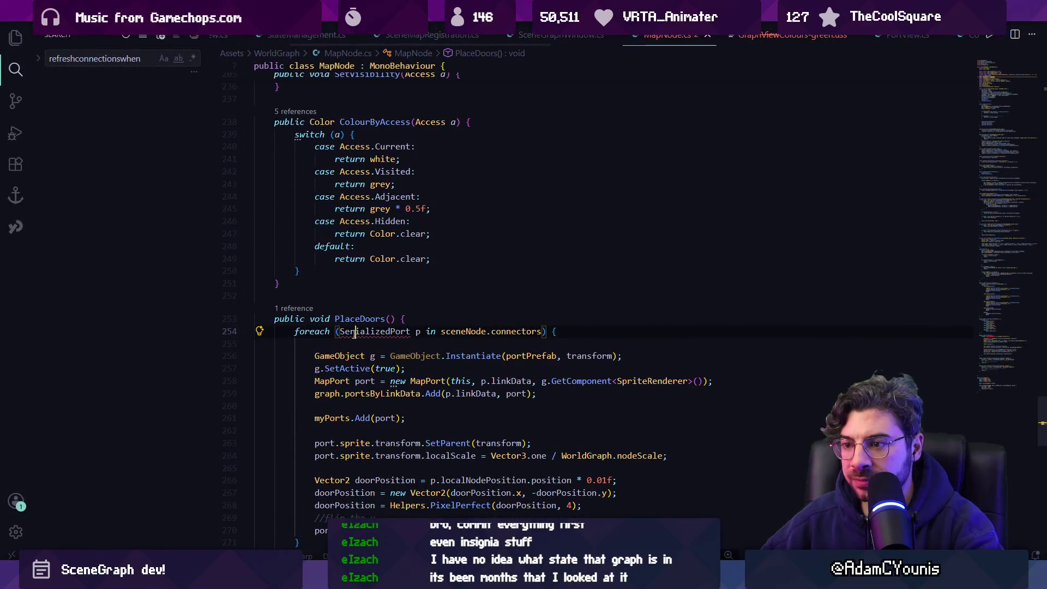
Inspect the unknown SerializedPort type on line 254 of MapNode.cs
{"action": "mouse_move", "coordinate": [375, 331]}
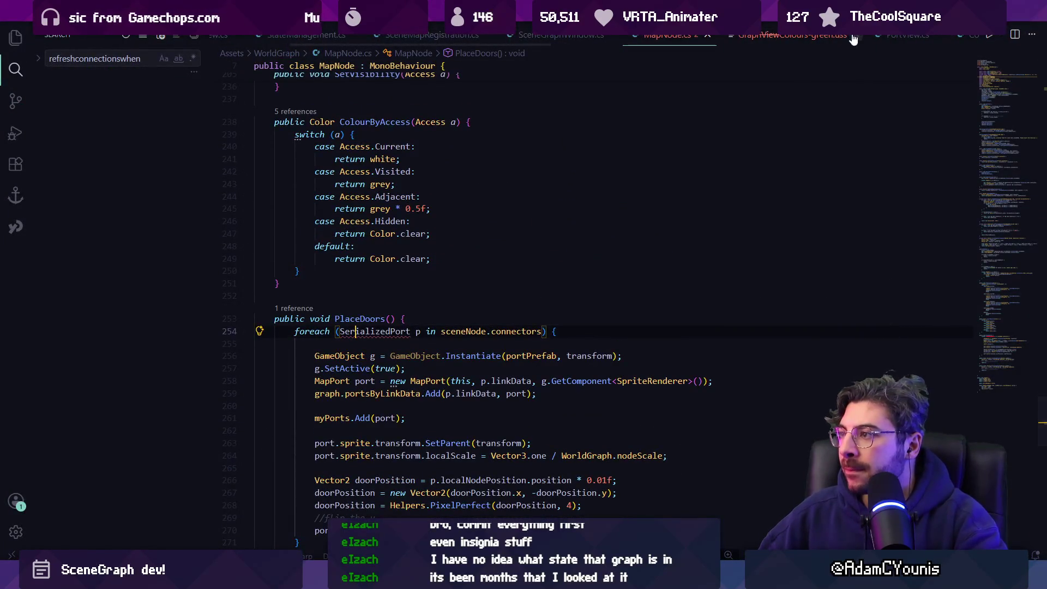
{"action": "scroll", "coordinate": [508, 323], "scroll_direction": "up", "scroll_amount": 2}
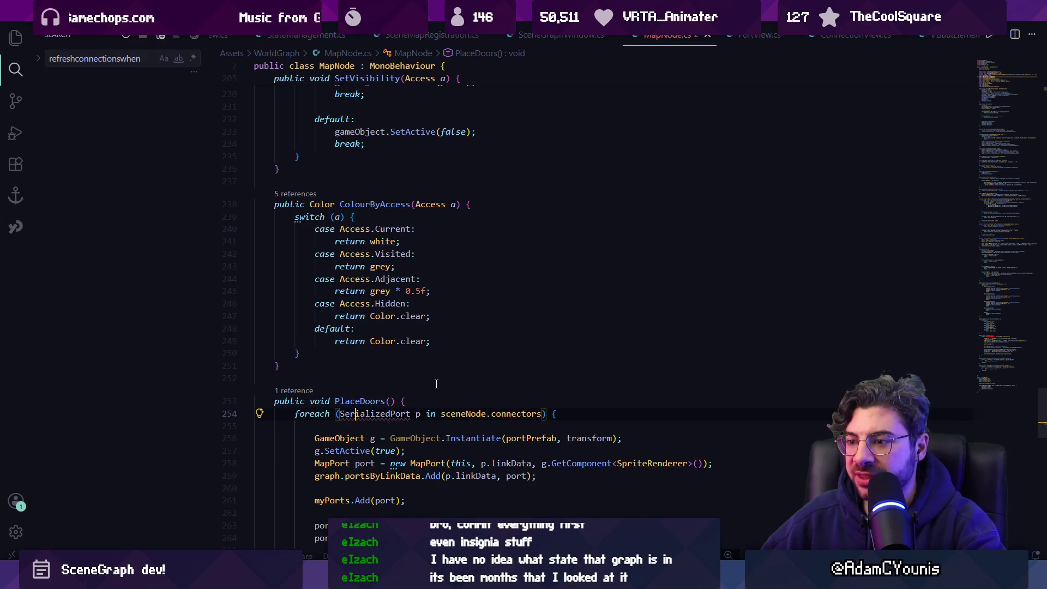
{"action": "scroll", "coordinate": [436, 384], "scroll_direction": "down", "scroll_amount": 2}
{"action": "left_click", "coordinate": [384, 360]}
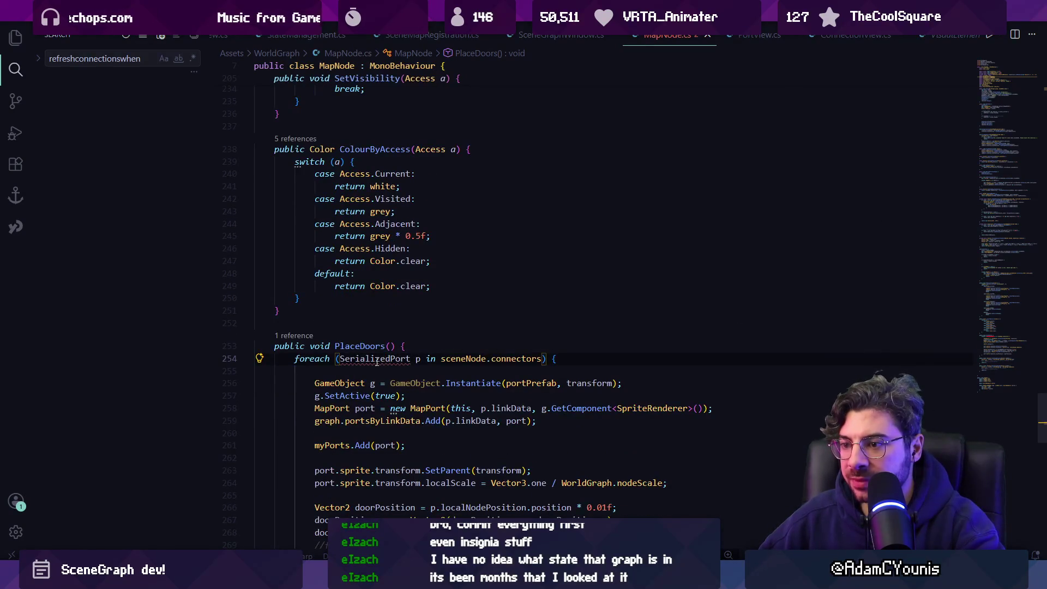
{"action": "mouse_move", "coordinate": [376, 362]}
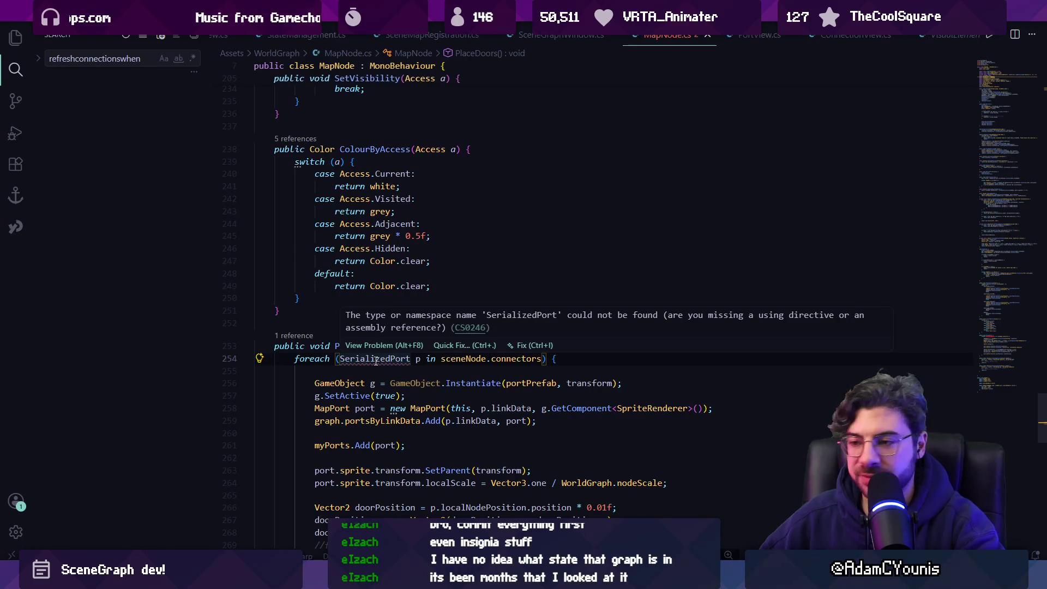
{"action": "scroll", "coordinate": [417, 232], "scroll_direction": "down", "scroll_amount": 5}
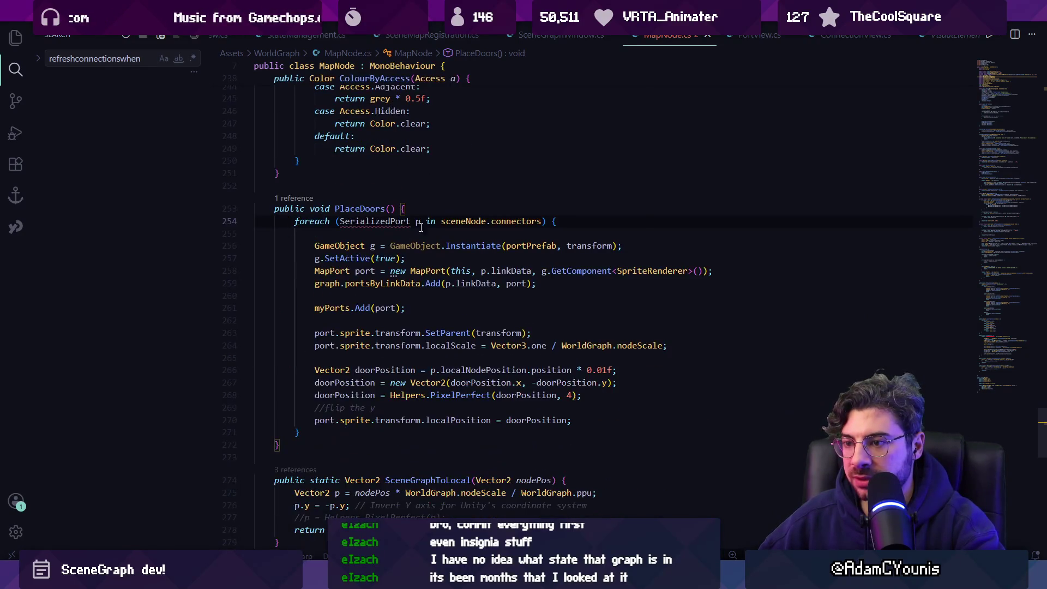
Wrap PlaceDoors' foreach loop in a /* */ block comment and return to Unity to recompile
{"action": "key", "text": "Return"}
{"action": "type", "text": "/*"}
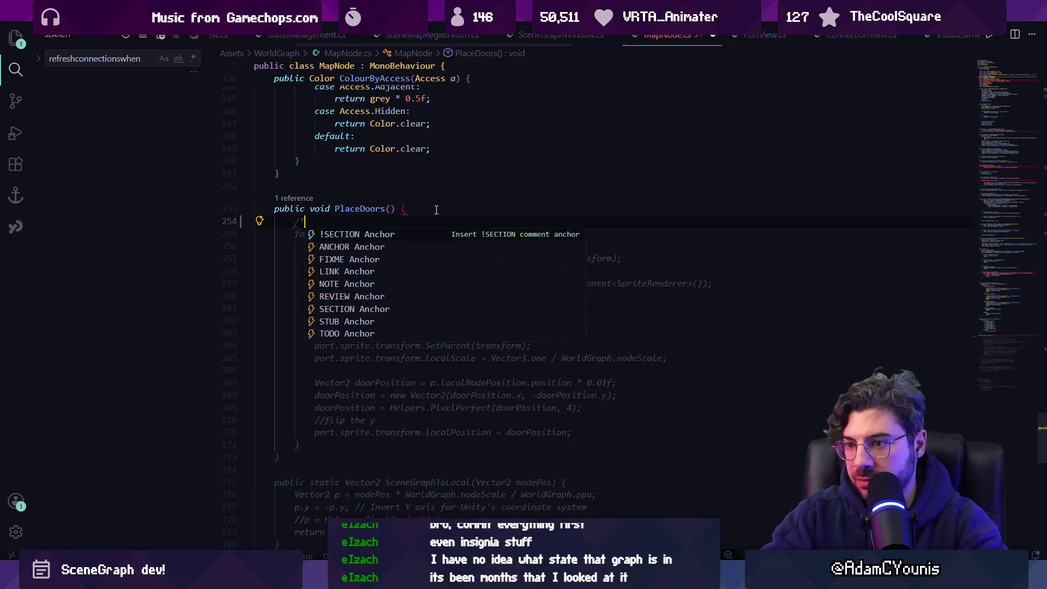
{"action": "type", "text": "*/"}
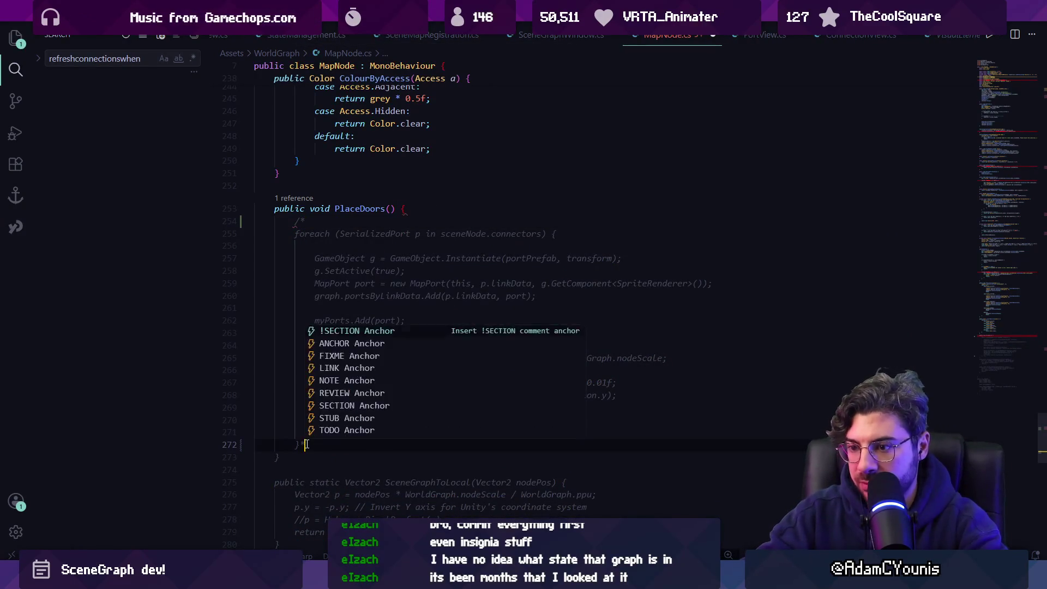
{"action": "left_click", "coordinate": [307, 444], "text": "shift"}
{"action": "key", "text": "BackSpace"}
{"action": "key", "text": "Return"}
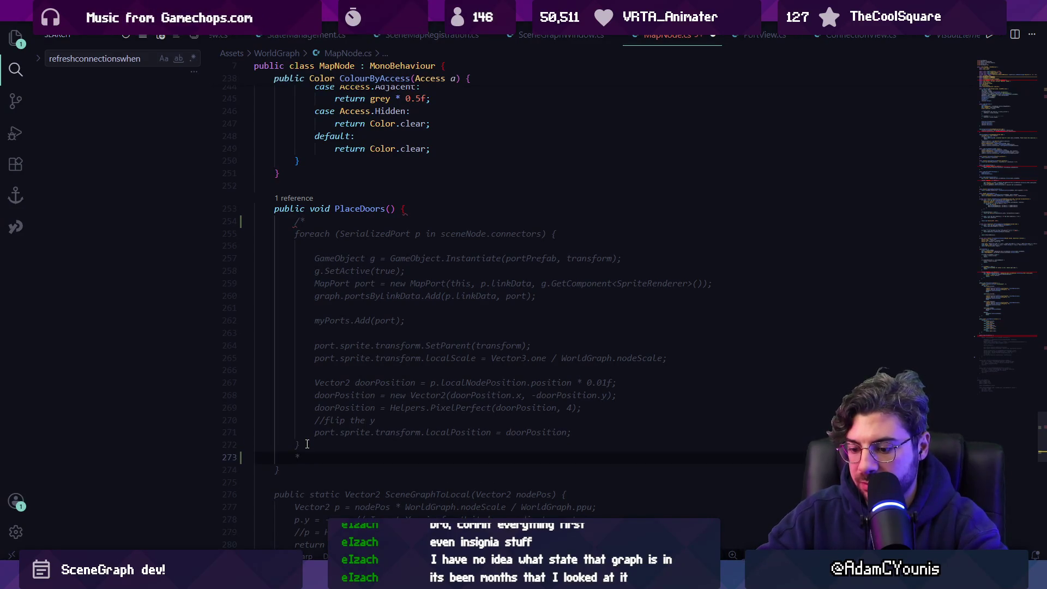
{"action": "type", "text": "/"}
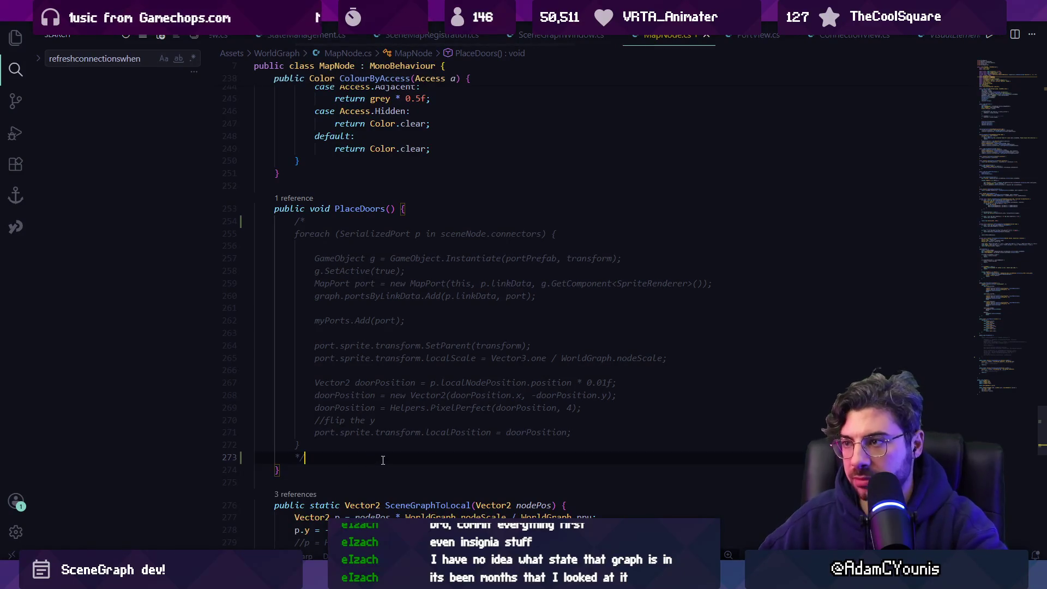
{"action": "key", "text": "alt+Tab"}
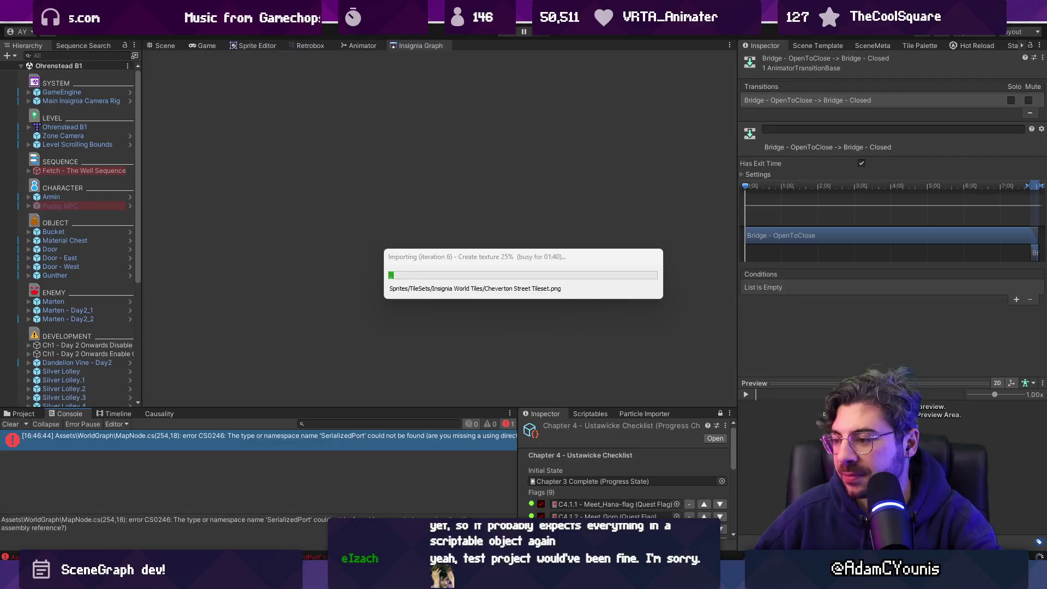
{"action": "key", "text": "ctrl+shift+Escape"}
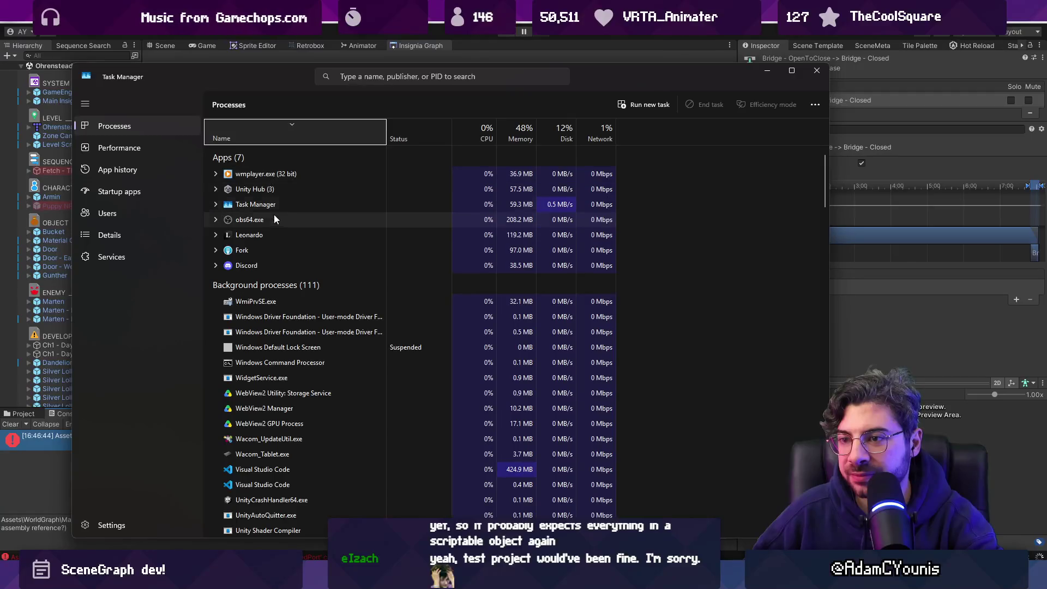
Force-quit the frozen Unity Editor process from Task Manager, then return to Fork
{"action": "left_click", "coordinate": [214, 205]}
{"action": "left_click", "coordinate": [215, 205]}
{"action": "left_click", "coordinate": [215, 234]}
{"action": "left_click", "coordinate": [329, 245]}
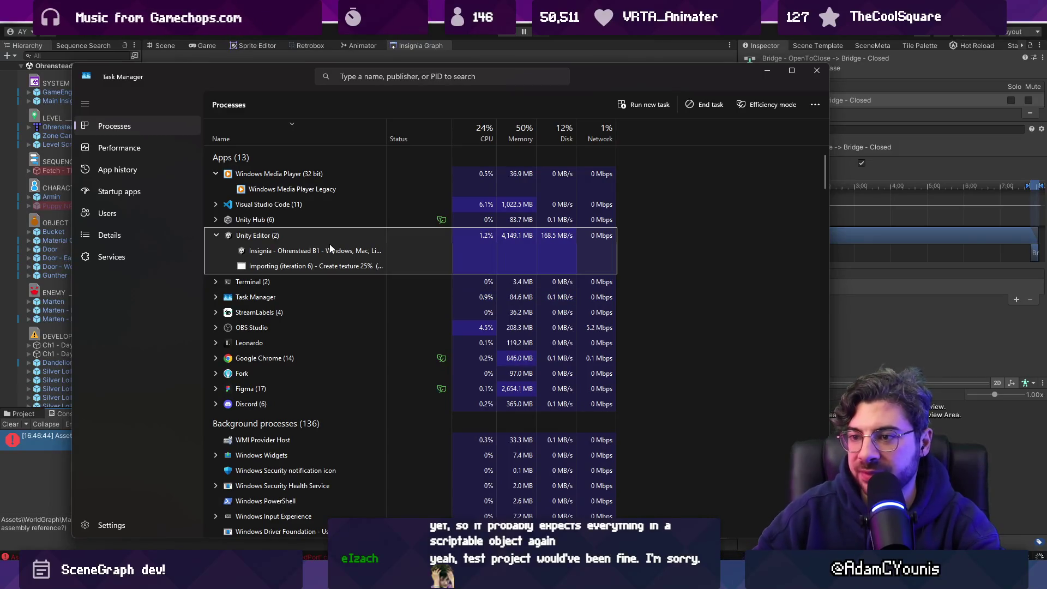
{"action": "key", "text": "Delete"}
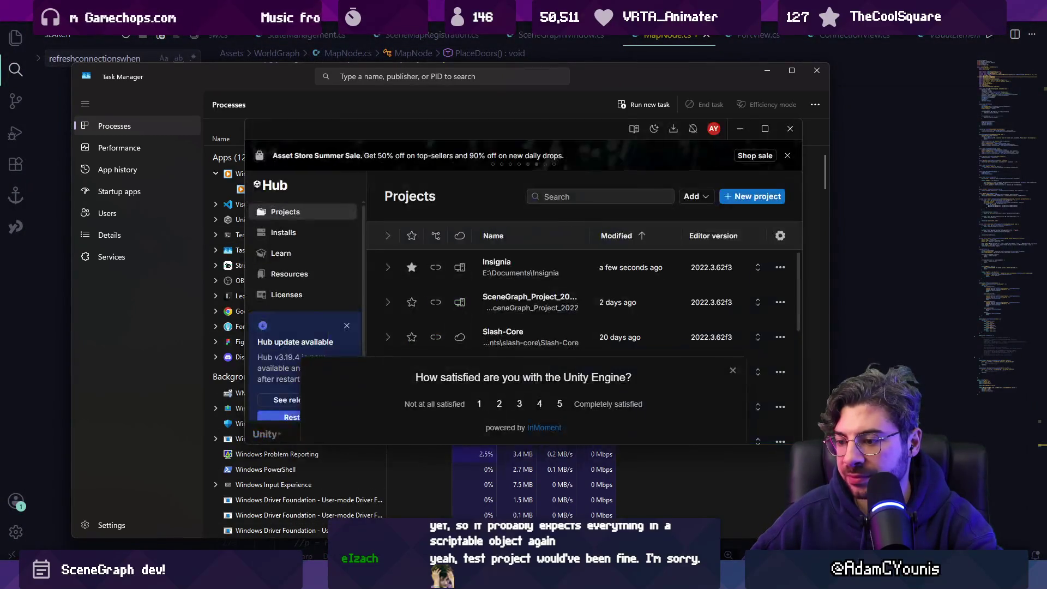
{"action": "key", "text": "alt+Tab"}
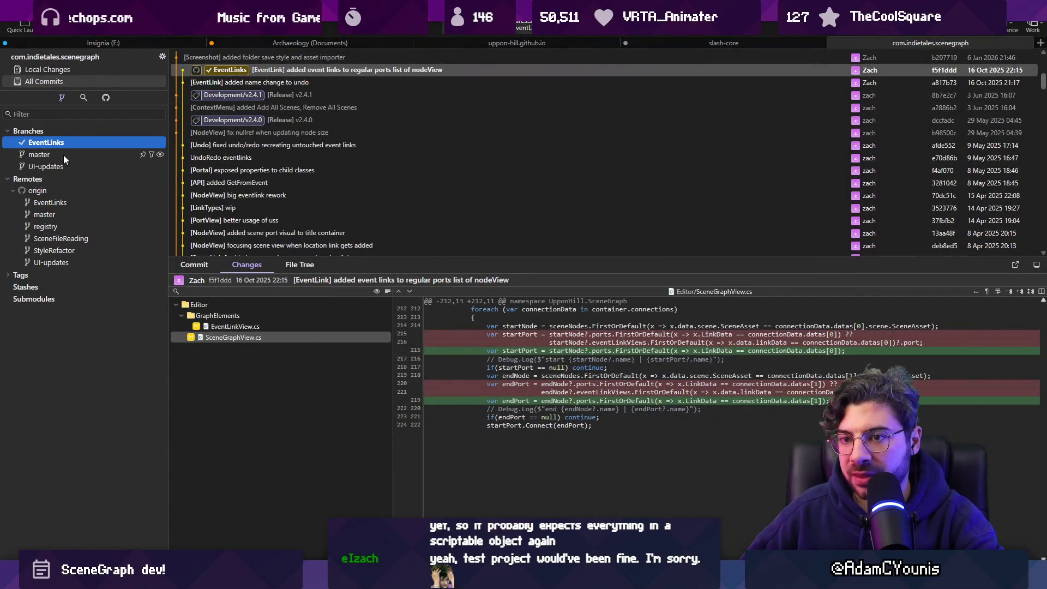
Check out UI-updates, relaunch Insignia from Unity Hub, and view Fork's Insignia (E:) repository
{"action": "double_click", "coordinate": [54, 165]}
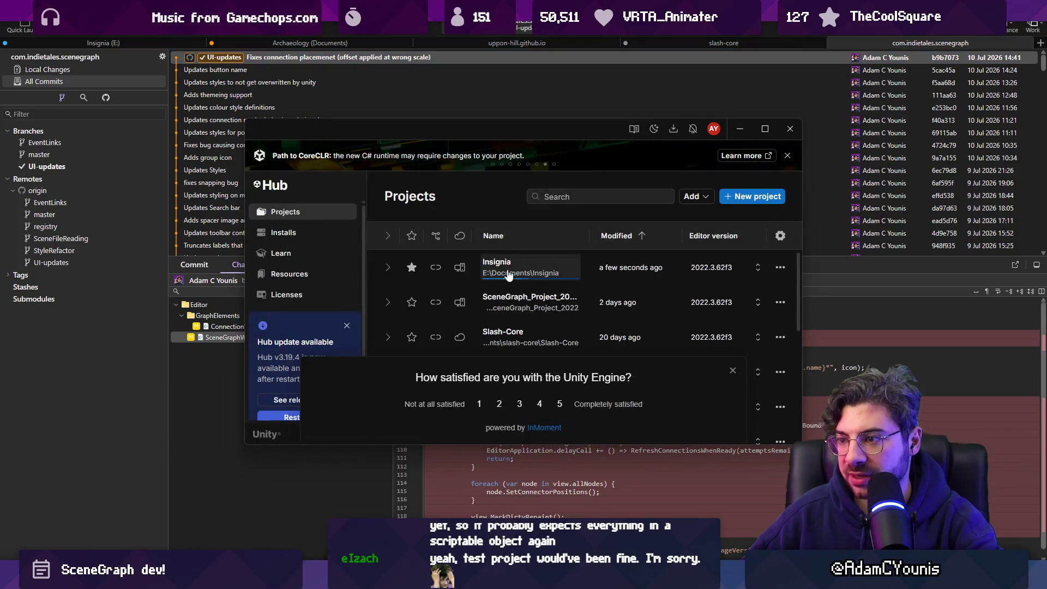
{"action": "left_click", "coordinate": [508, 272]}
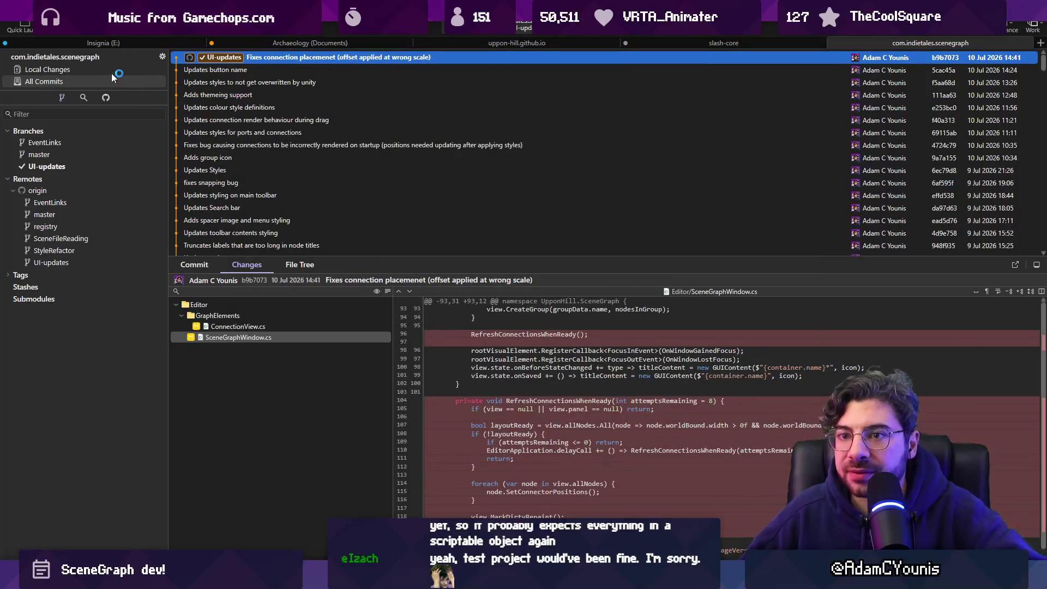
{"action": "left_click", "coordinate": [175, 39]}
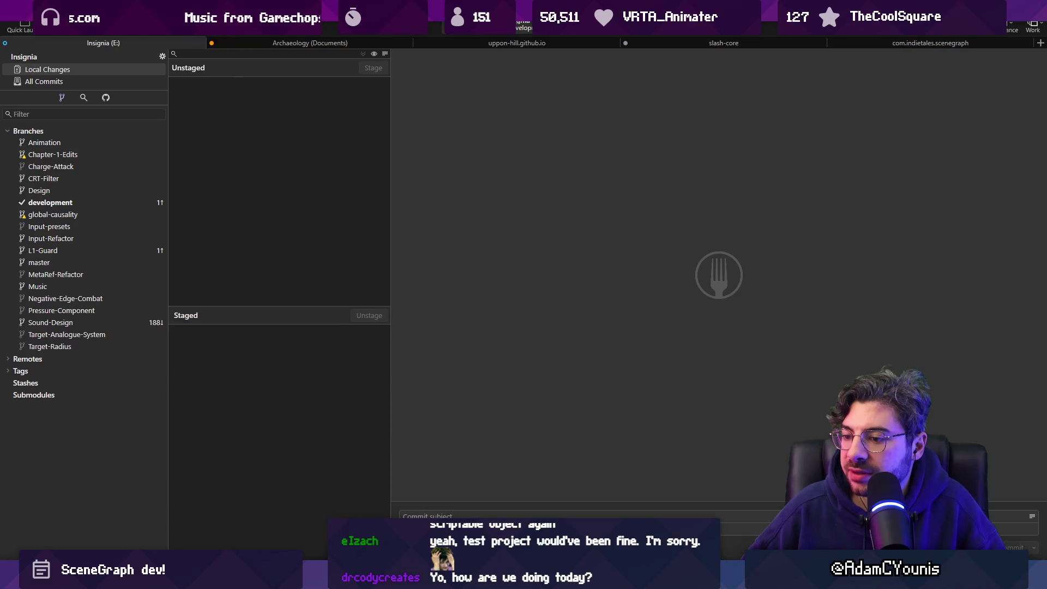
{"action": "mouse_move", "coordinate": [404, 579]}
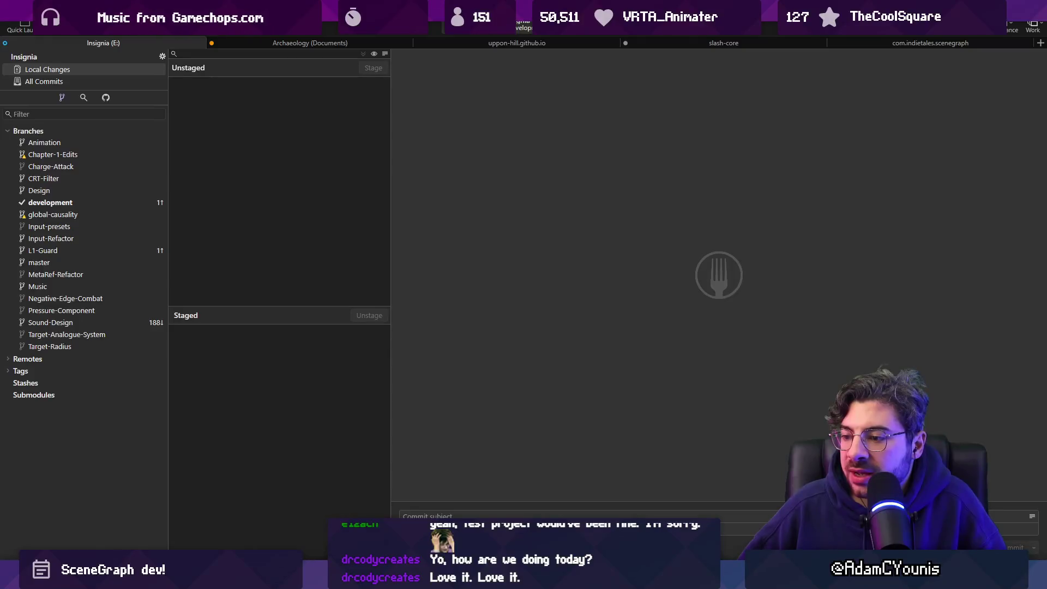
Dismiss the Hub survey, widen the window, and launch SceneGraph_Project_2022, then return to Fork
{"action": "left_click", "coordinate": [732, 371]}
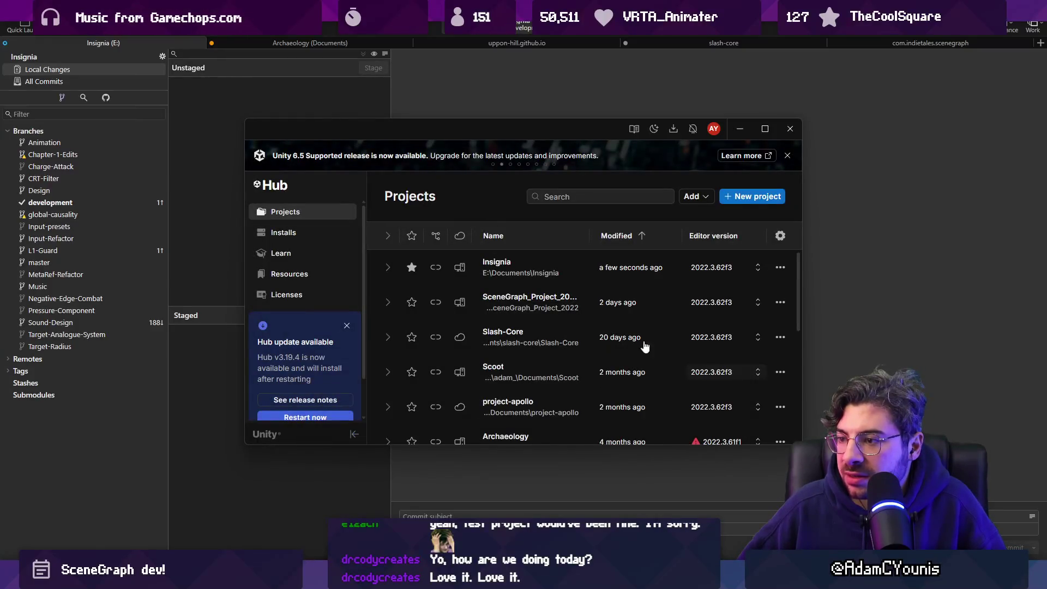
{"action": "left_click_drag", "start_coordinate": [802, 318], "coordinate": [962, 319]}
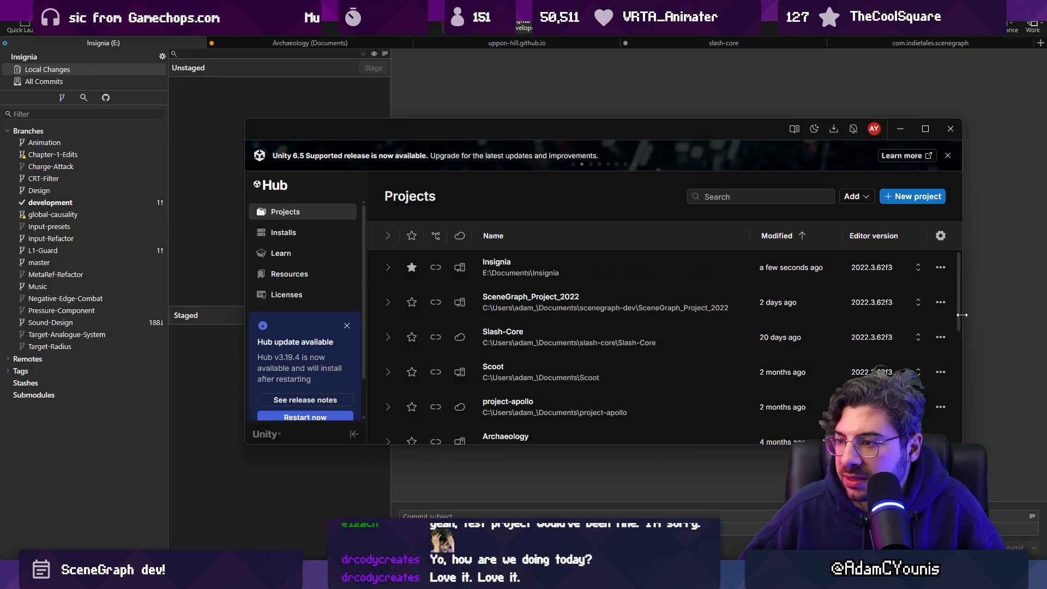
{"action": "left_click", "coordinate": [589, 303]}
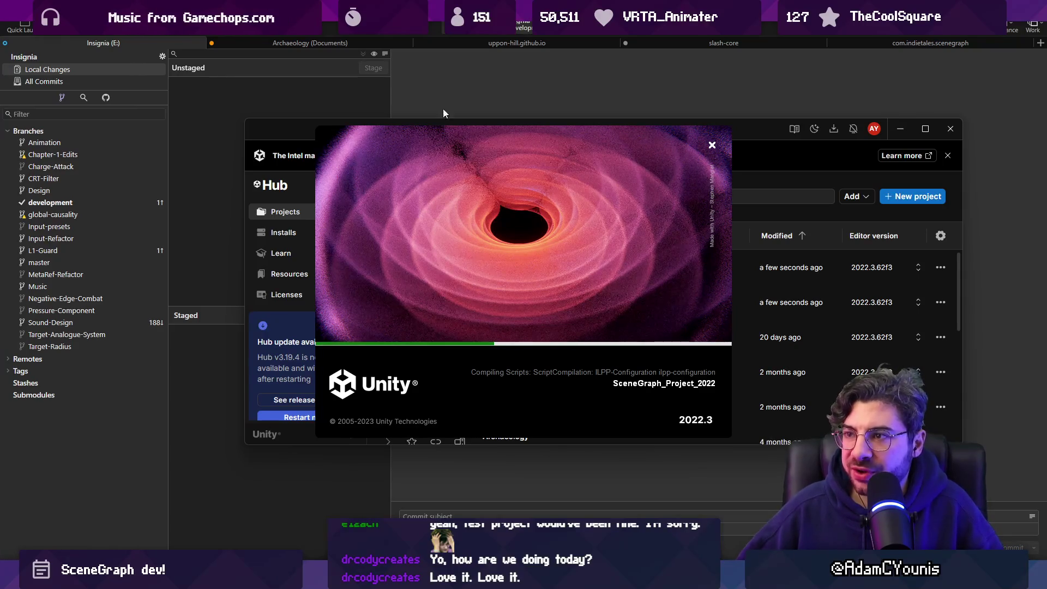
{"action": "left_click", "coordinate": [449, 36]}
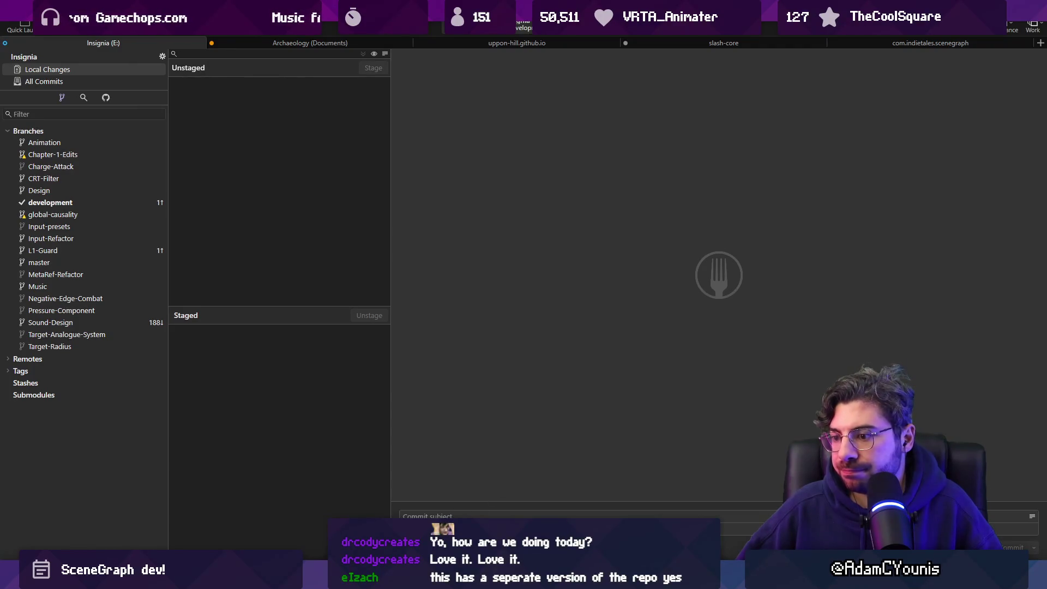
Open the scenegraph-dev repository and the com.indietales.scenegraph submodule's own commit history
{"action": "left_click", "coordinate": [22, 25]}
{"action": "type", "text": "scenegraph"}
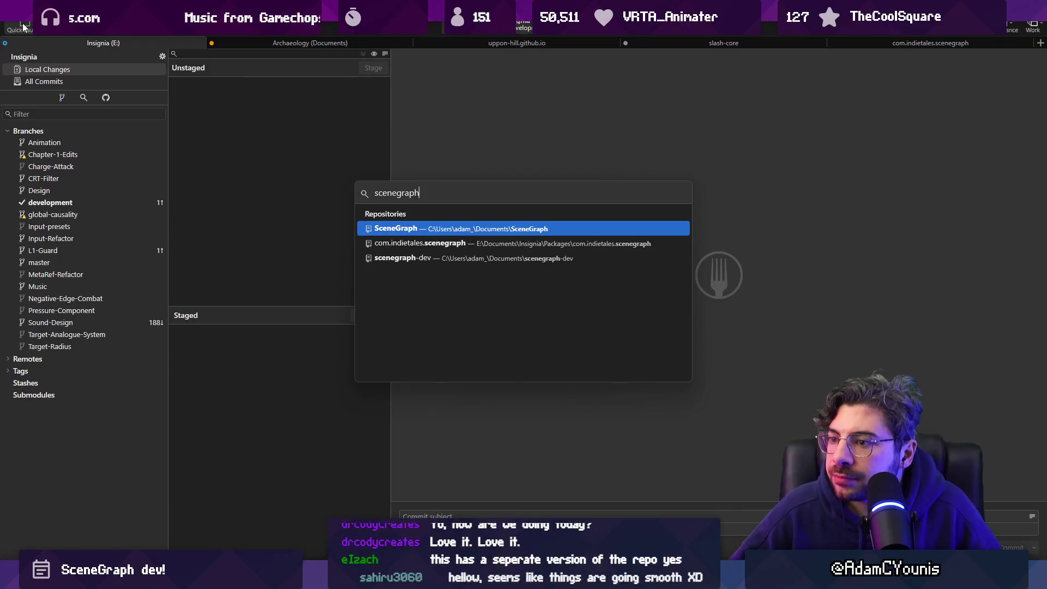
{"action": "key", "text": "Down"}
{"action": "key", "text": "Down"}
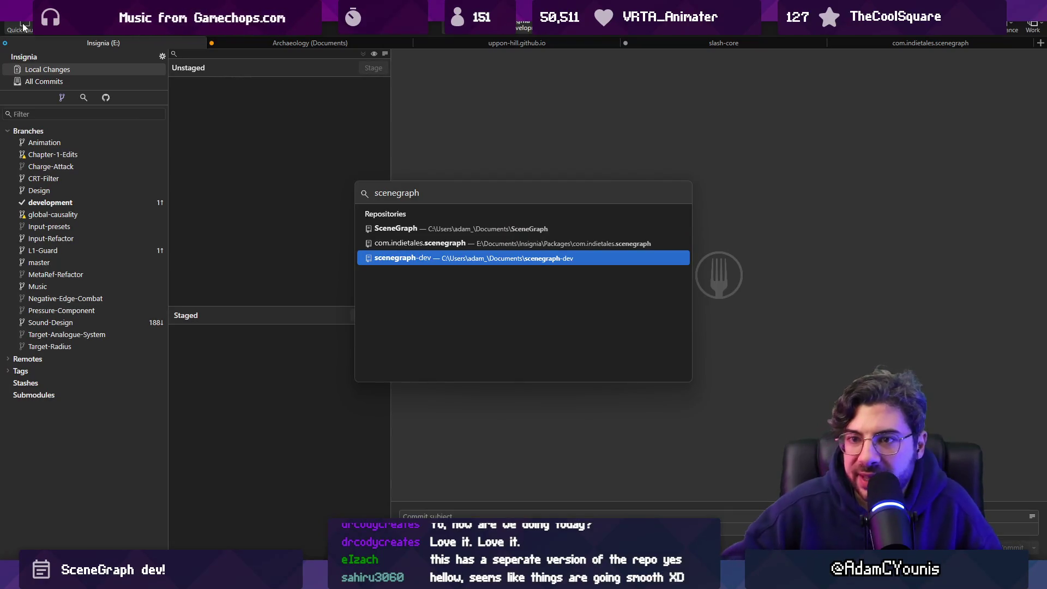
{"action": "key", "text": "Return"}
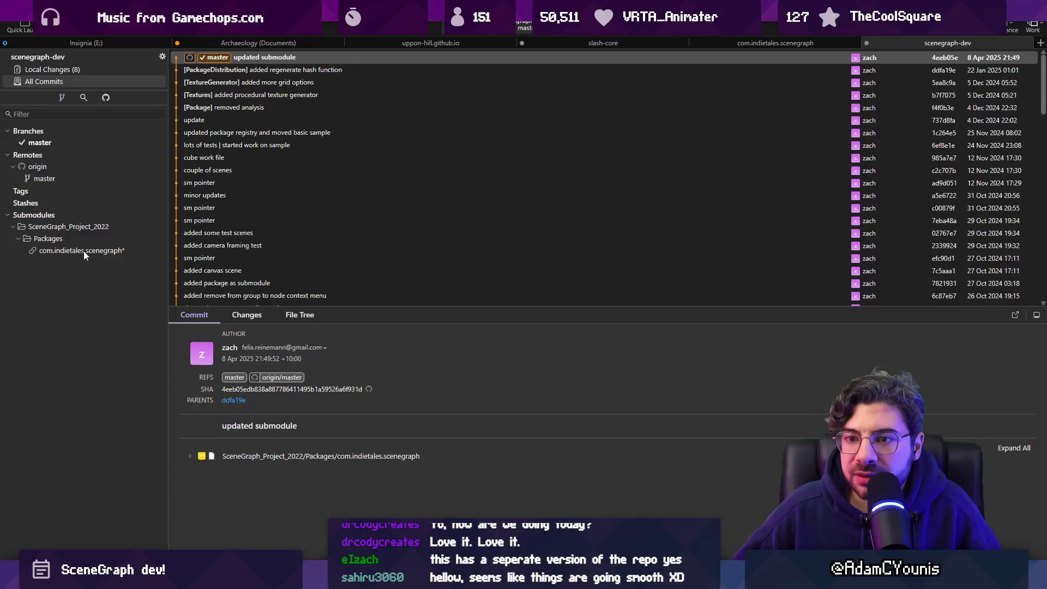
{"action": "left_click", "coordinate": [83, 251]}
{"action": "double_click", "coordinate": [83, 251]}
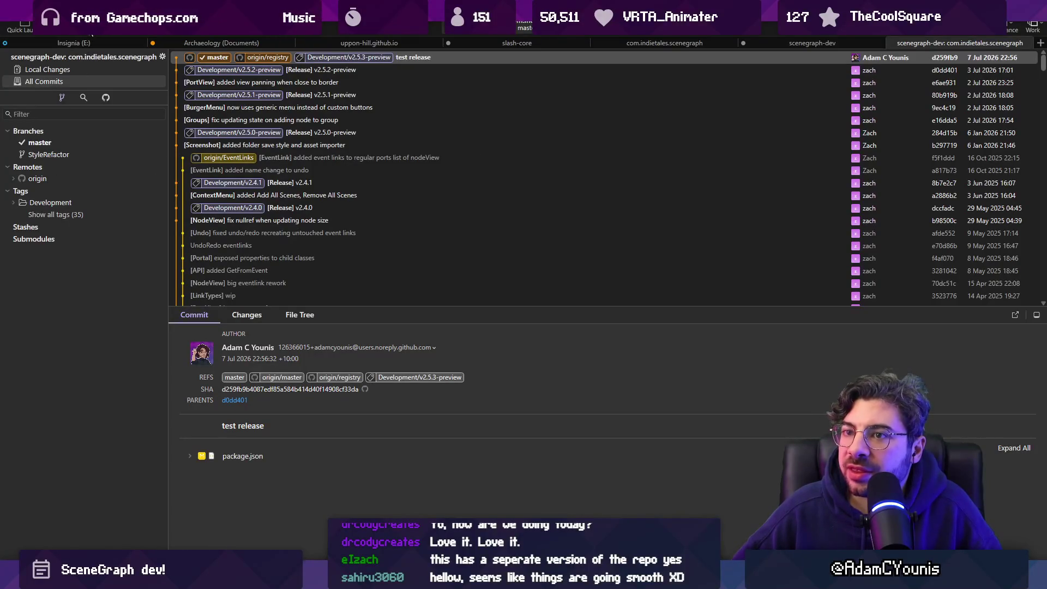
Skip the fetch and check out a local EventLinks branch tracking origin/EventLinks
{"action": "key", "text": "ctrl+shift+f"}
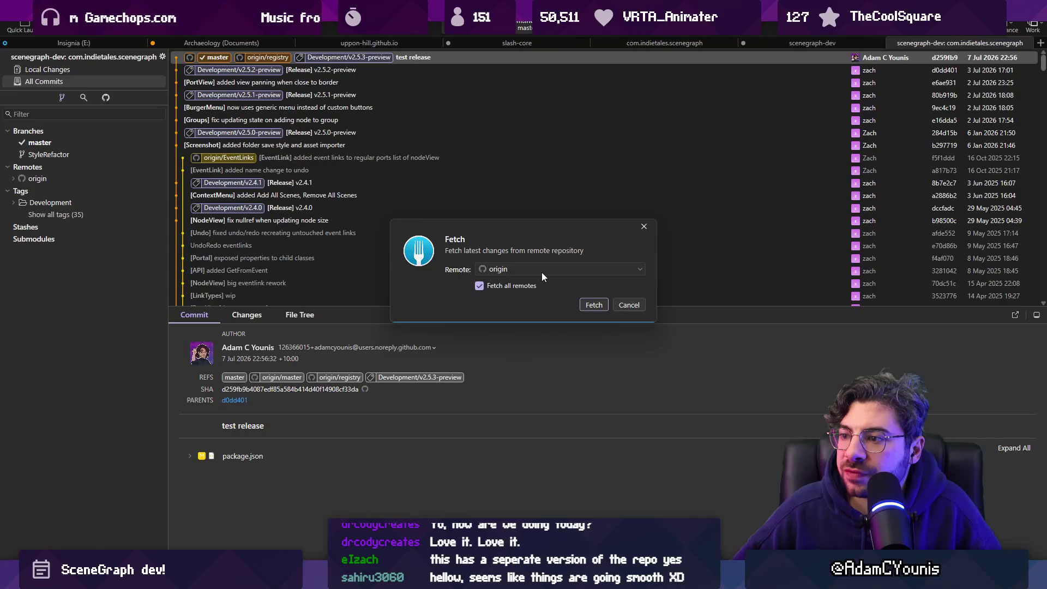
{"action": "left_click", "coordinate": [631, 306]}
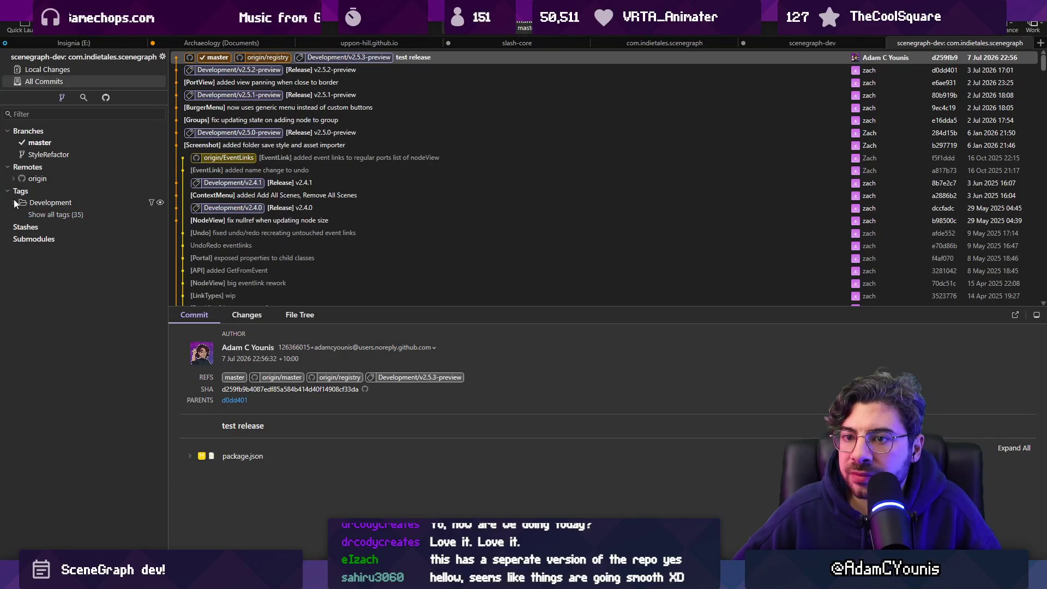
{"action": "left_click", "coordinate": [13, 179]}
{"action": "double_click", "coordinate": [48, 191]}
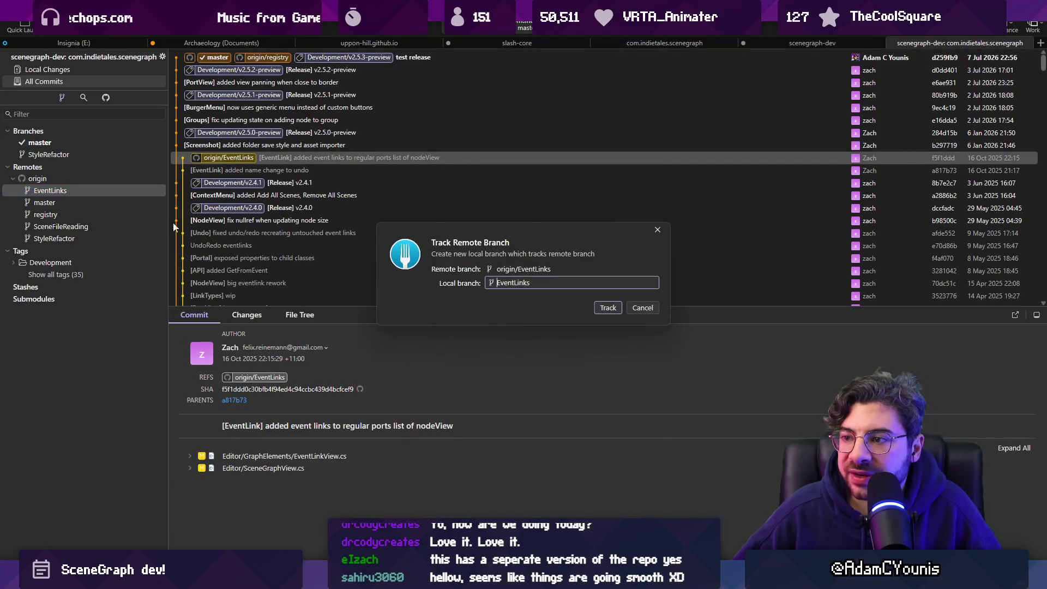
{"action": "left_click", "coordinate": [608, 308]}
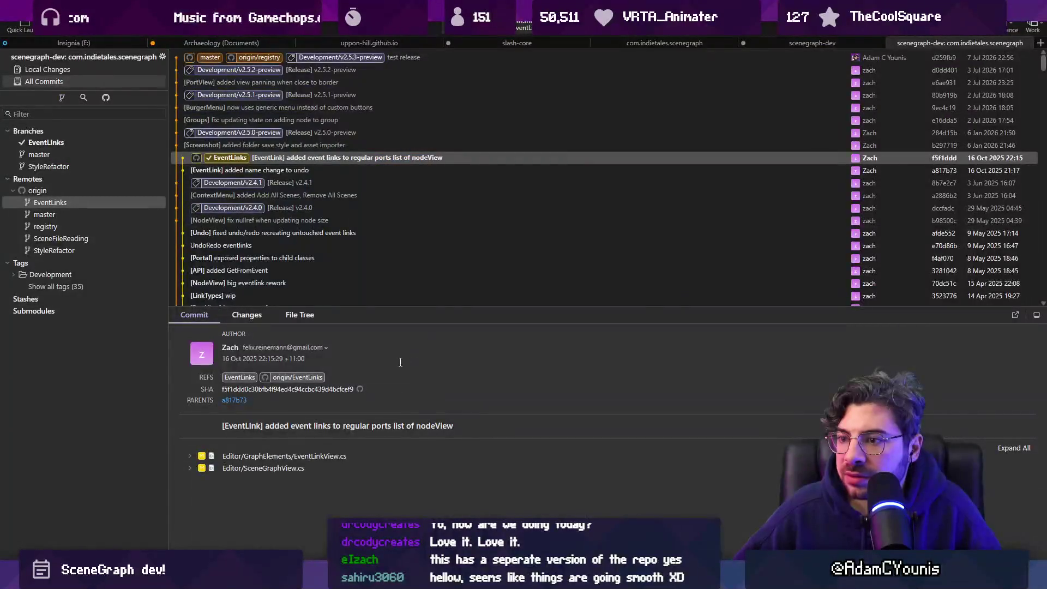
{"action": "mouse_move", "coordinate": [365, 518]}
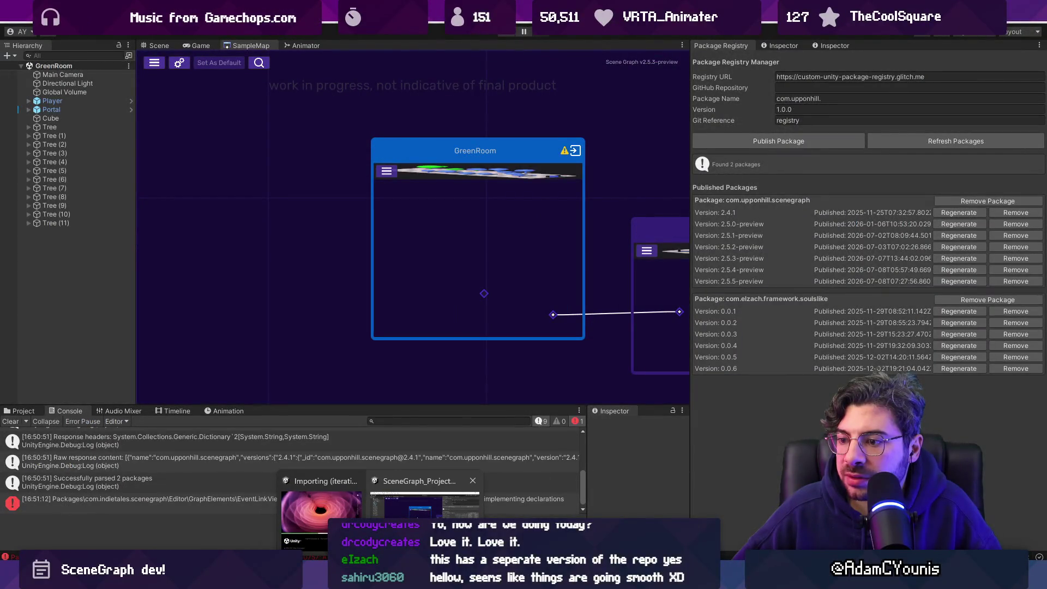
Close Scene Graph Setup, filter the Console to errors, and open the CS0757 error's source
{"action": "left_click", "coordinate": [419, 517]}
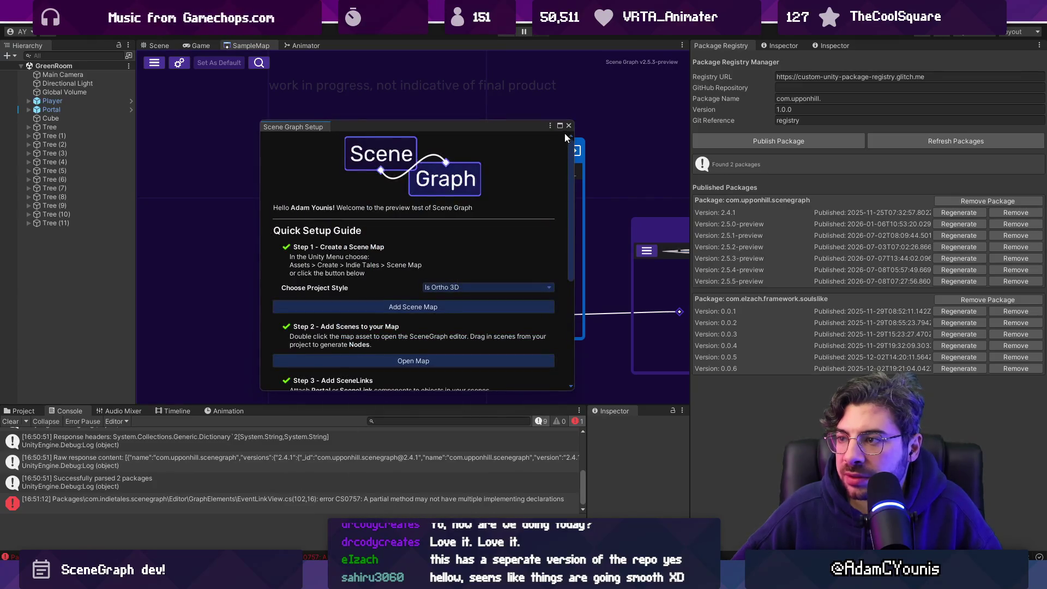
{"action": "left_click", "coordinate": [569, 125]}
{"action": "left_click", "coordinate": [10, 421]}
{"action": "left_click", "coordinate": [160, 436]}
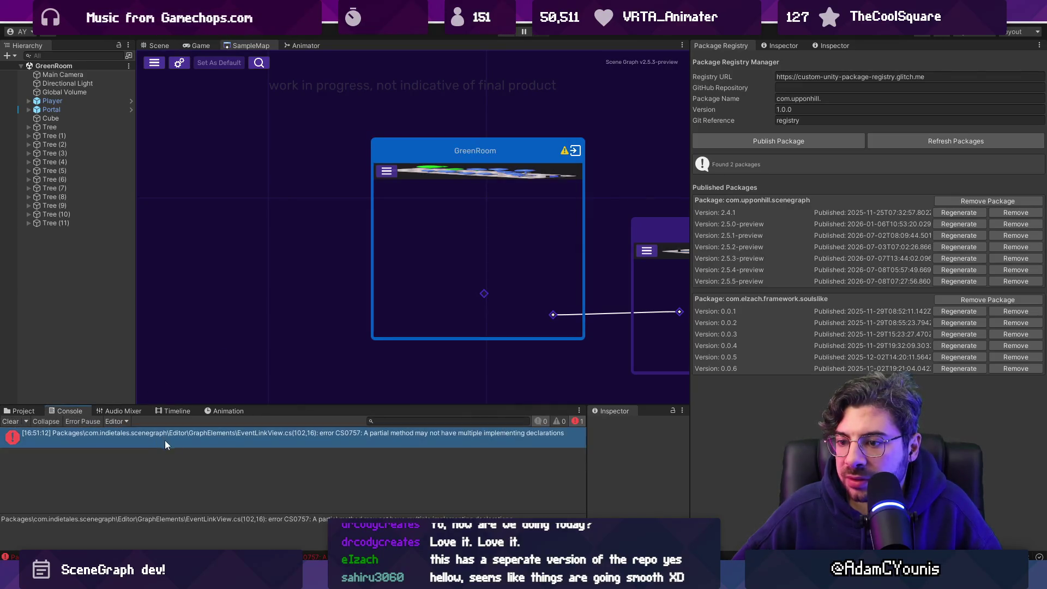
{"action": "double_click", "coordinate": [250, 439]}
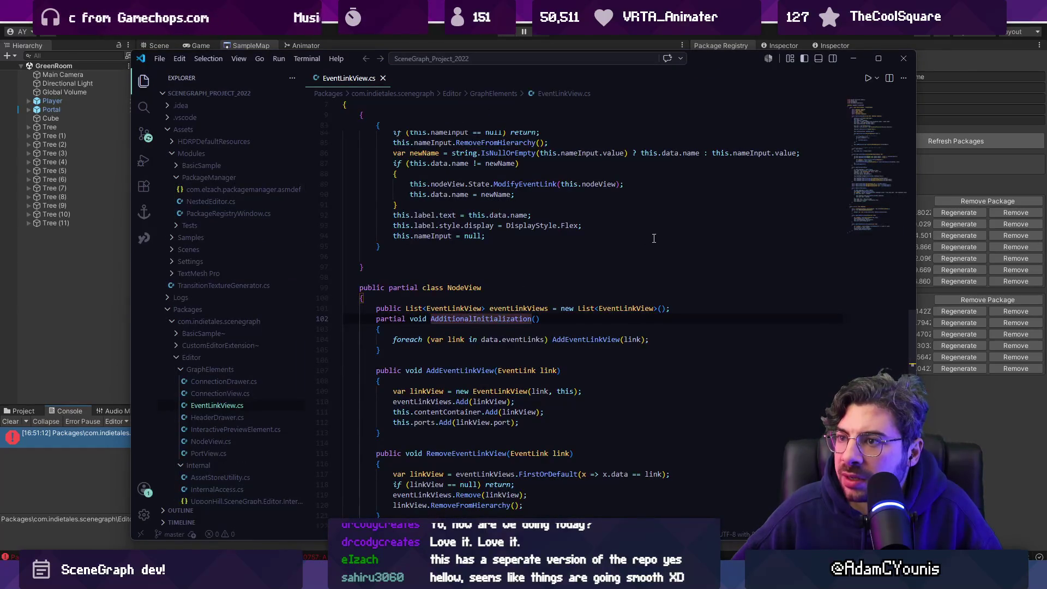
Confirm the local EventLinks branch in Fork, then reopen the CS0757 error in the code editor
{"action": "left_click", "coordinate": [904, 59]}
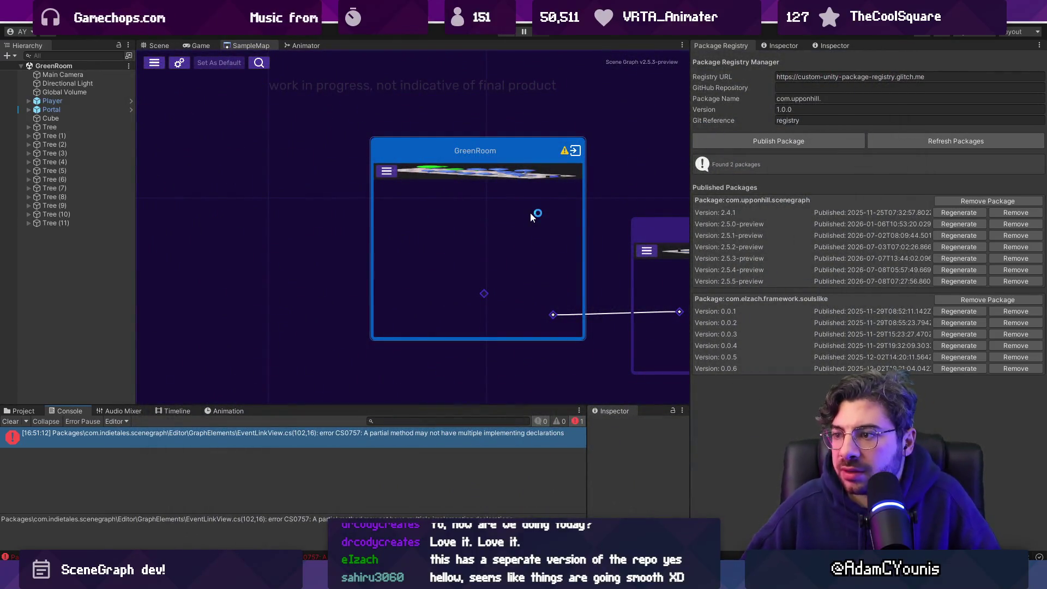
{"action": "key", "text": "alt+Tab"}
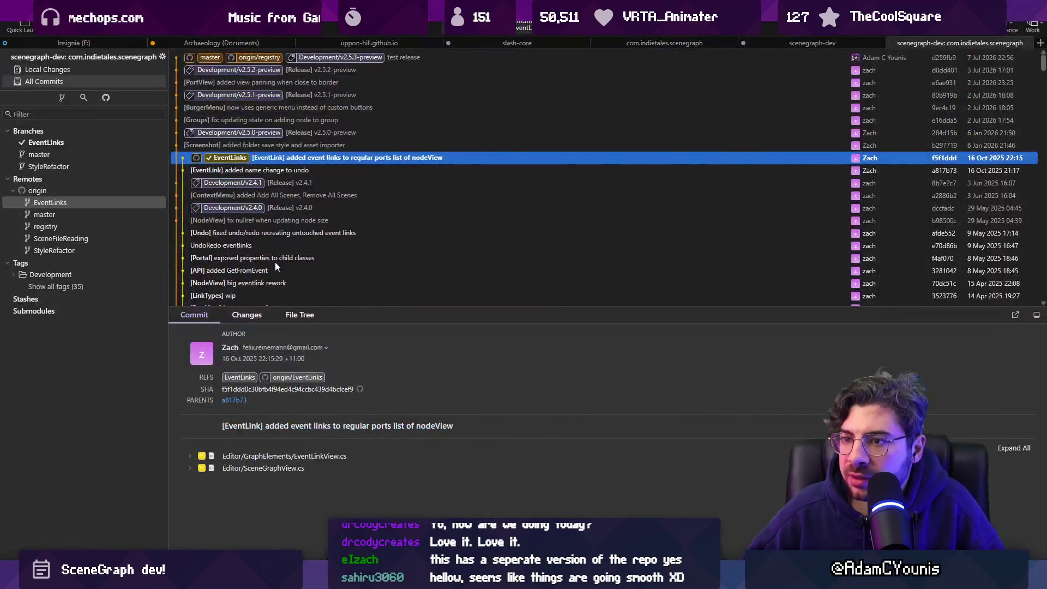
{"action": "left_click", "coordinate": [80, 143]}
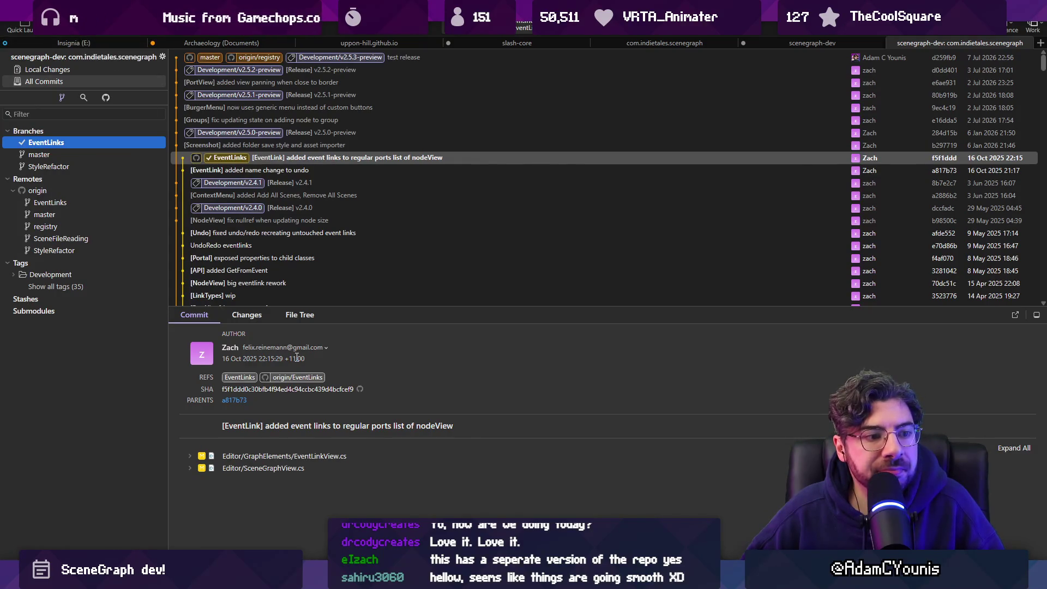
{"action": "left_click", "coordinate": [437, 578]}
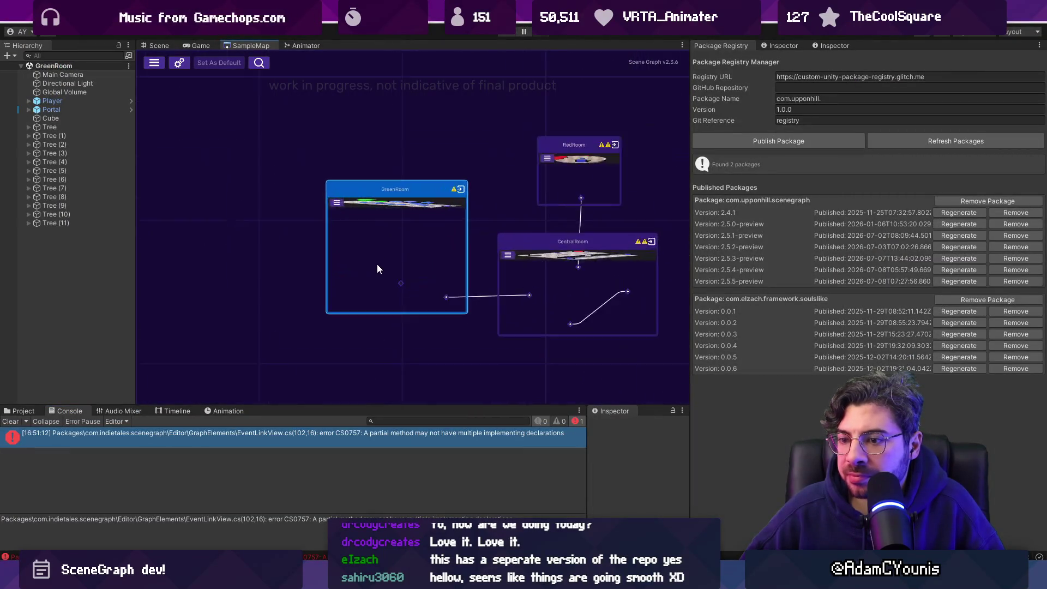
{"action": "double_click", "coordinate": [97, 439]}
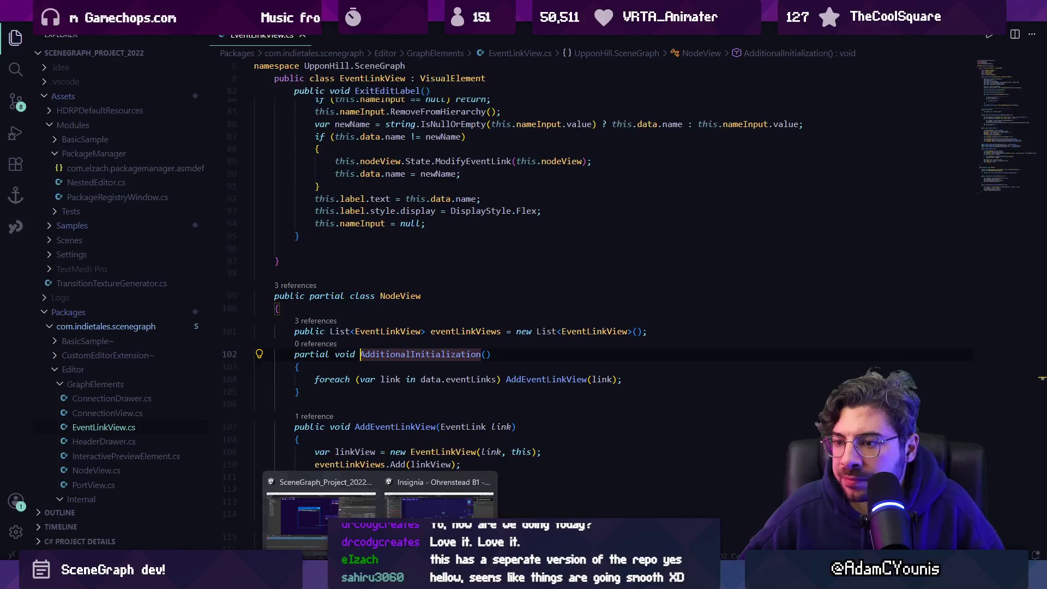
Reopen EventLinkView.cs at the error line 102 from the Unity console
{"action": "key", "text": "super+3"}
{"action": "key", "text": "super+3"}
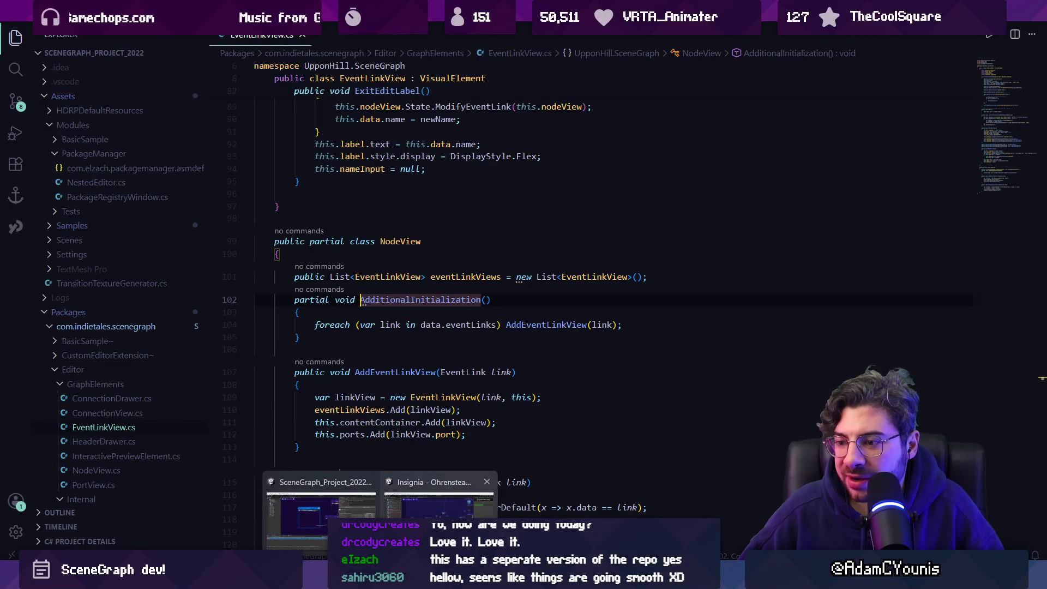
{"action": "key", "text": "super+3"}
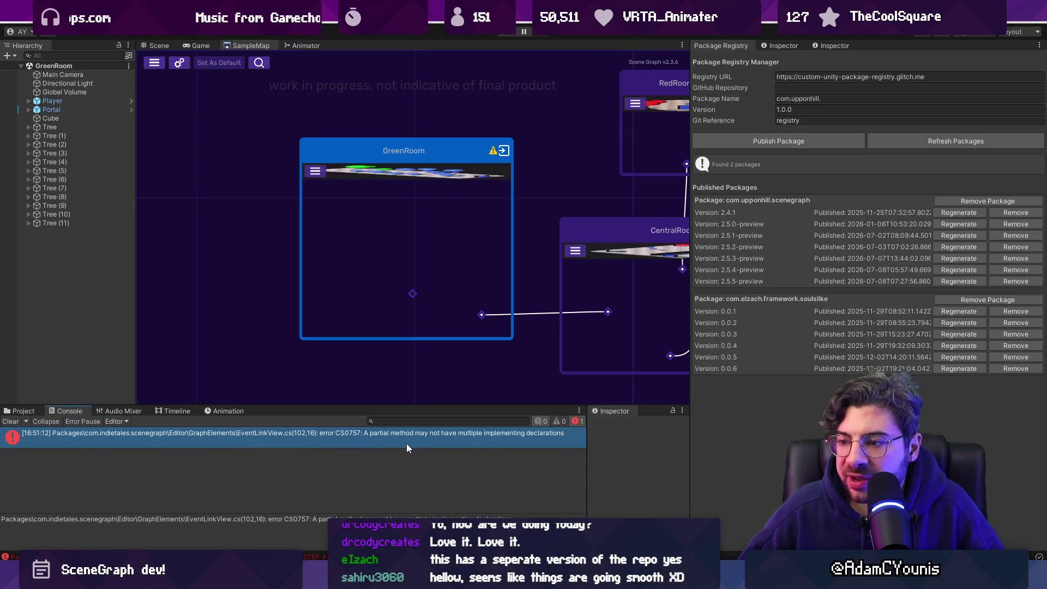
{"action": "double_click", "coordinate": [431, 439]}
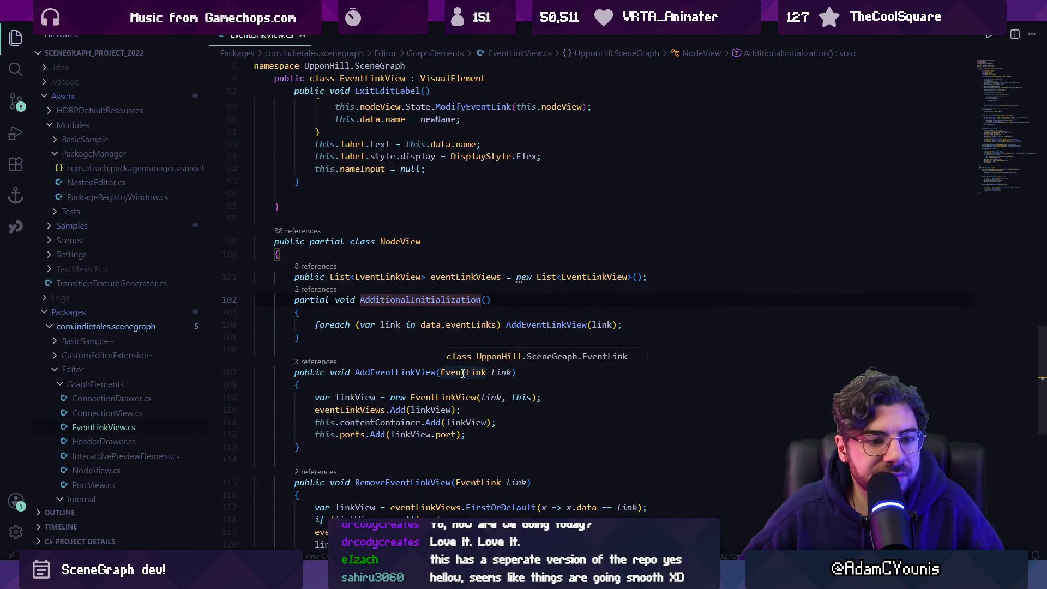
{"action": "scroll", "coordinate": [413, 311], "scroll_direction": "down", "scroll_amount": 1}
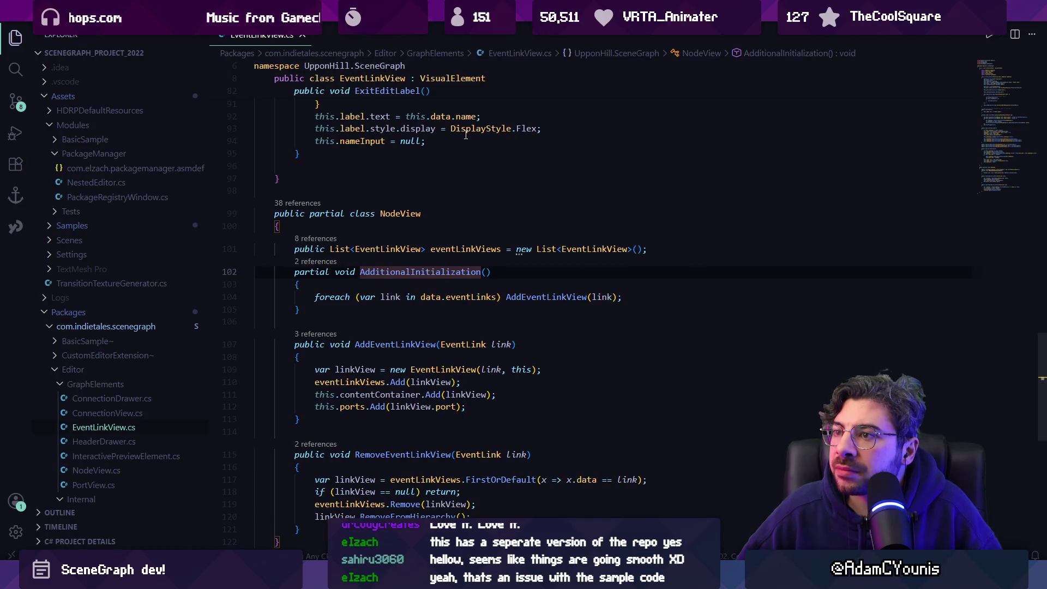
{"action": "mouse_move", "coordinate": [466, 135]}
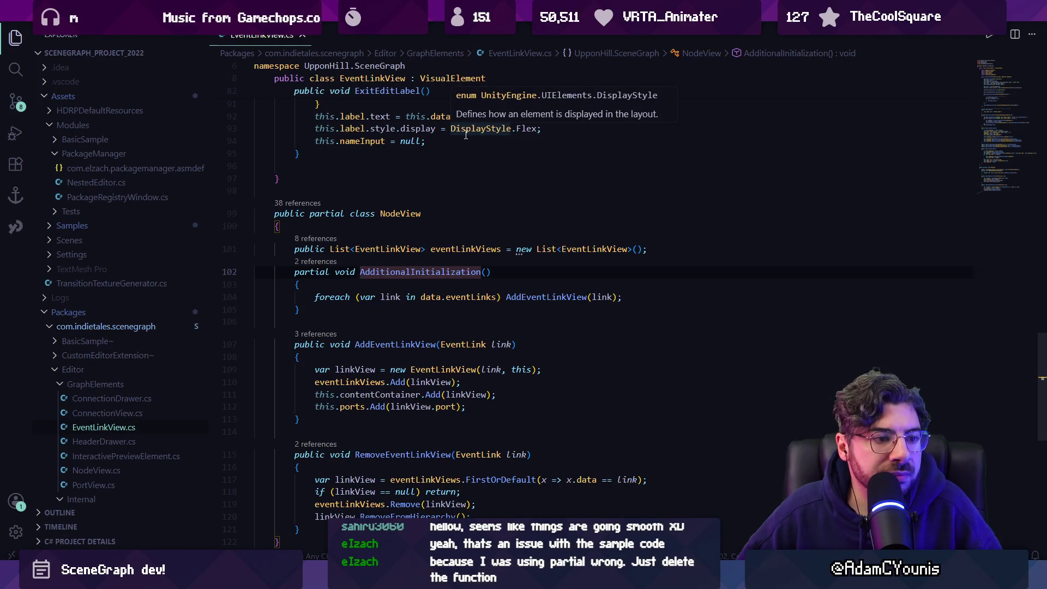
Select the AdditionalInitialization partial method on lines 102–105 and delete it
{"action": "left_click_drag", "start_coordinate": [307, 315], "coordinate": [259, 271]}
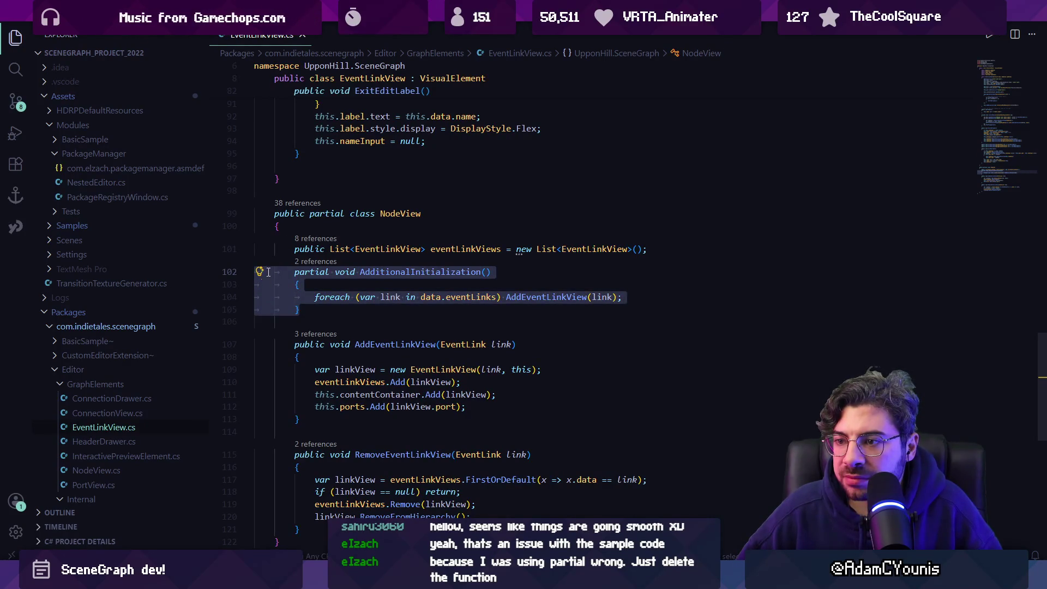
{"action": "mouse_move", "coordinate": [256, 214]}
{"action": "left_mouse_down"}
{"action": "mouse_move", "coordinate": [352, 229]}
{"action": "mouse_move", "coordinate": [303, 419]}
{"action": "left_mouse_up"}
{"action": "left_click_drag", "start_coordinate": [304, 310], "coordinate": [256, 271]}
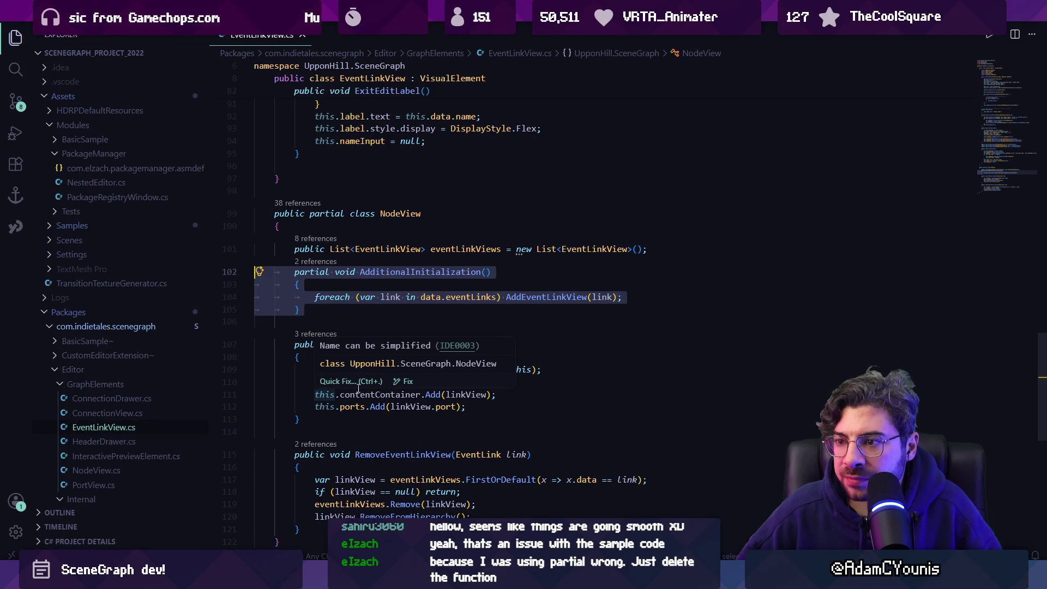
{"action": "left_click", "coordinate": [533, 297]}
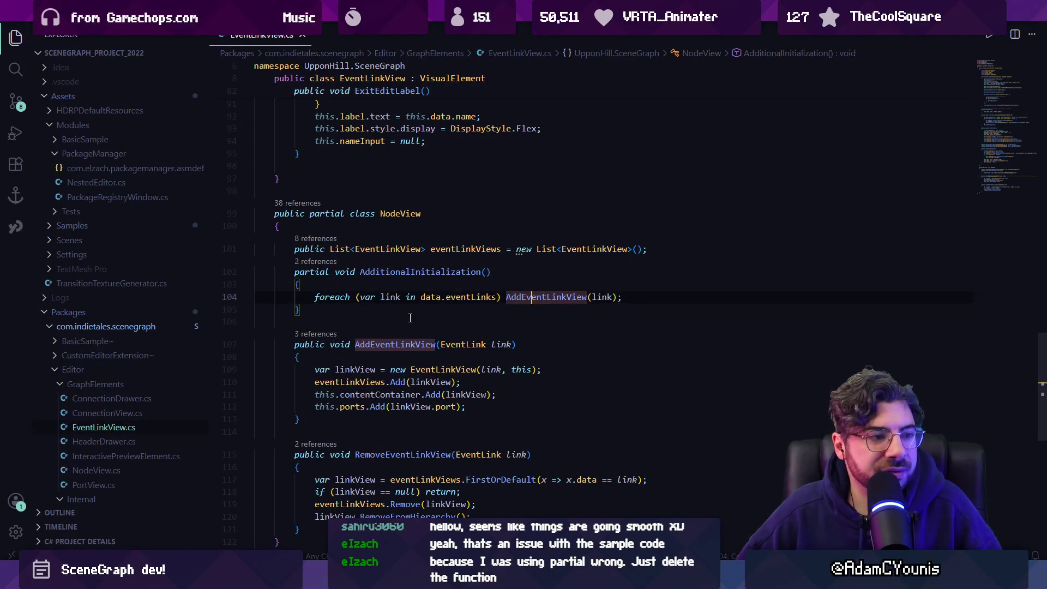
{"action": "left_click_drag", "start_coordinate": [344, 312], "coordinate": [264, 272]}
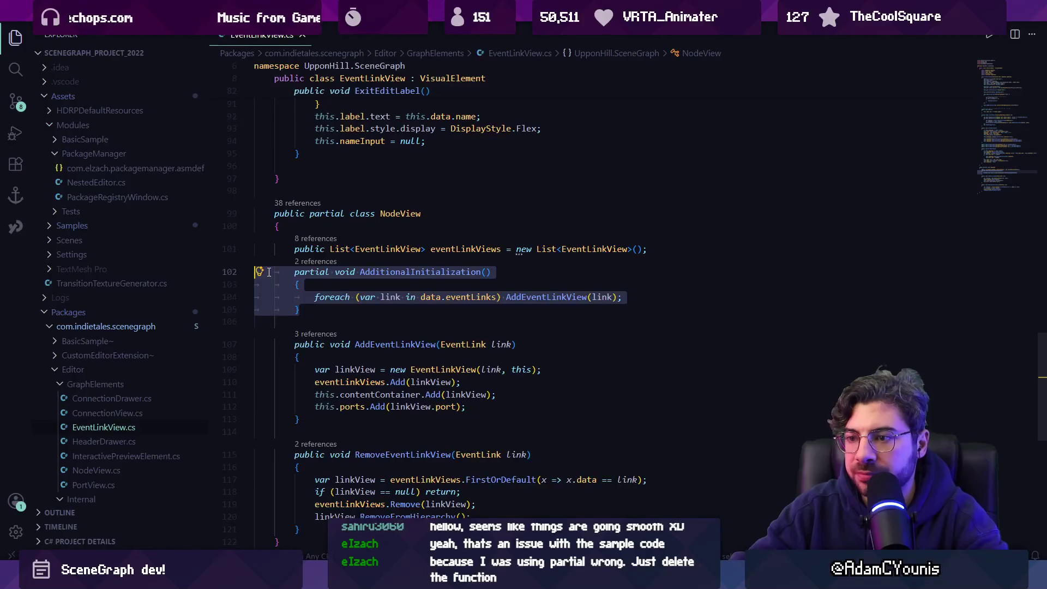
{"action": "key", "text": "Delete"}
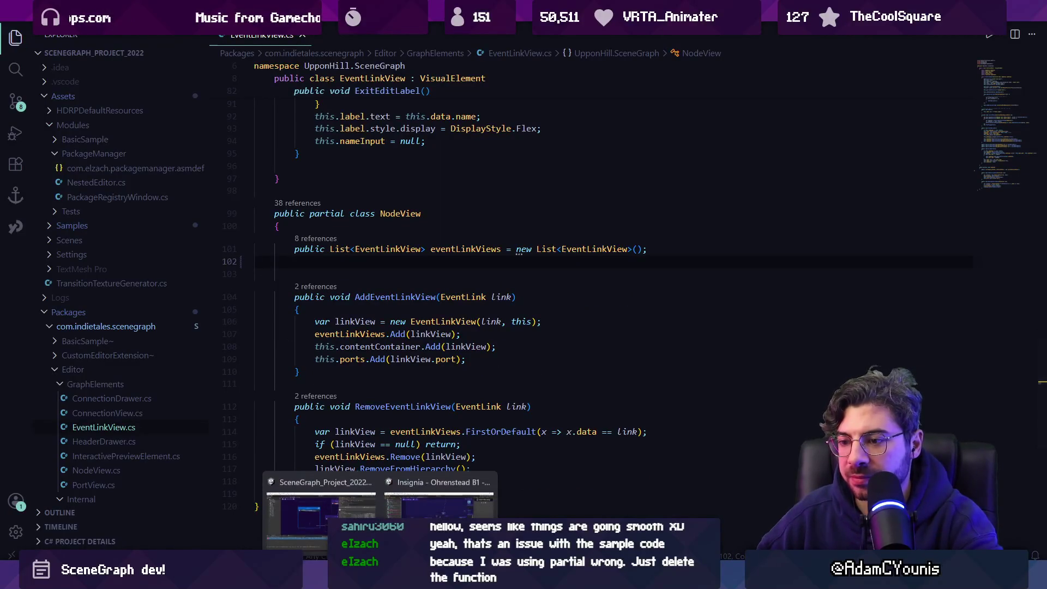
{"action": "left_click", "coordinate": [392, 516]}
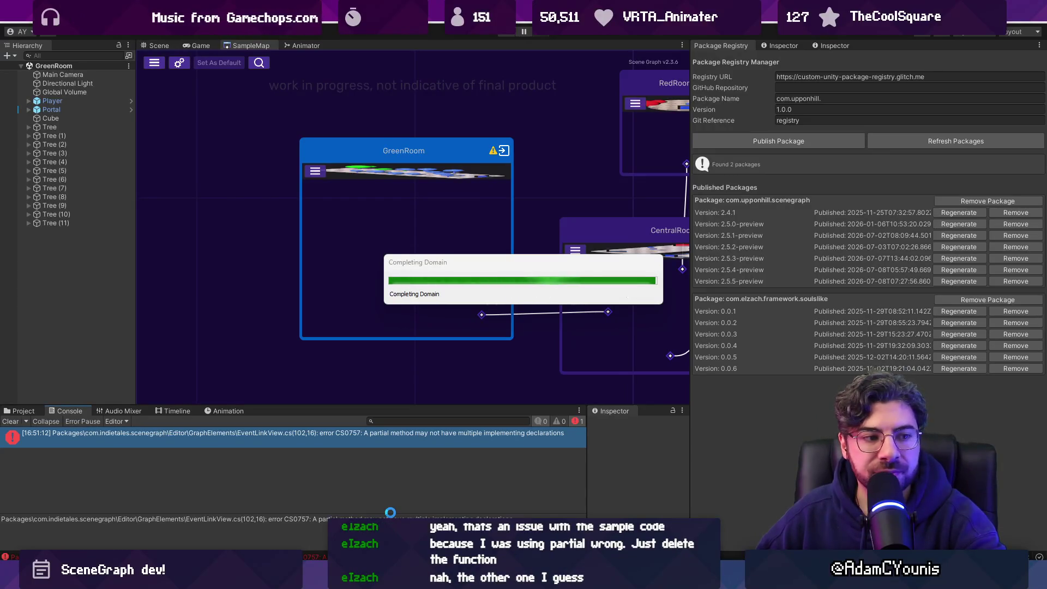
Let Unity recompile and reimport, then come back to EventLinkView.cs in VS Code
{"action": "mouse_move", "coordinate": [380, 578]}
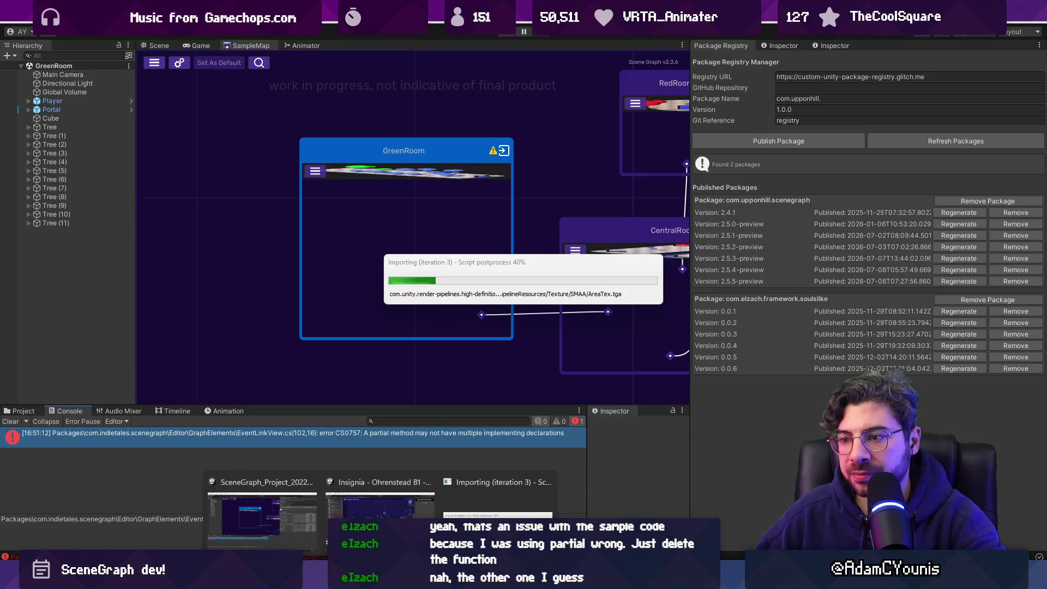
{"action": "mouse_move", "coordinate": [387, 495]}
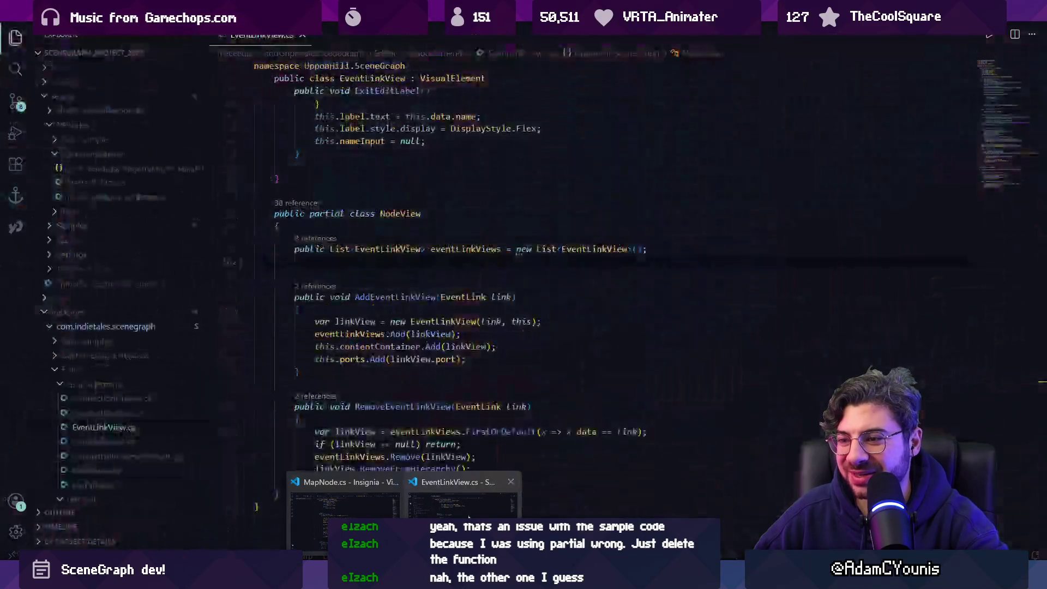
{"action": "left_click", "coordinate": [463, 504]}
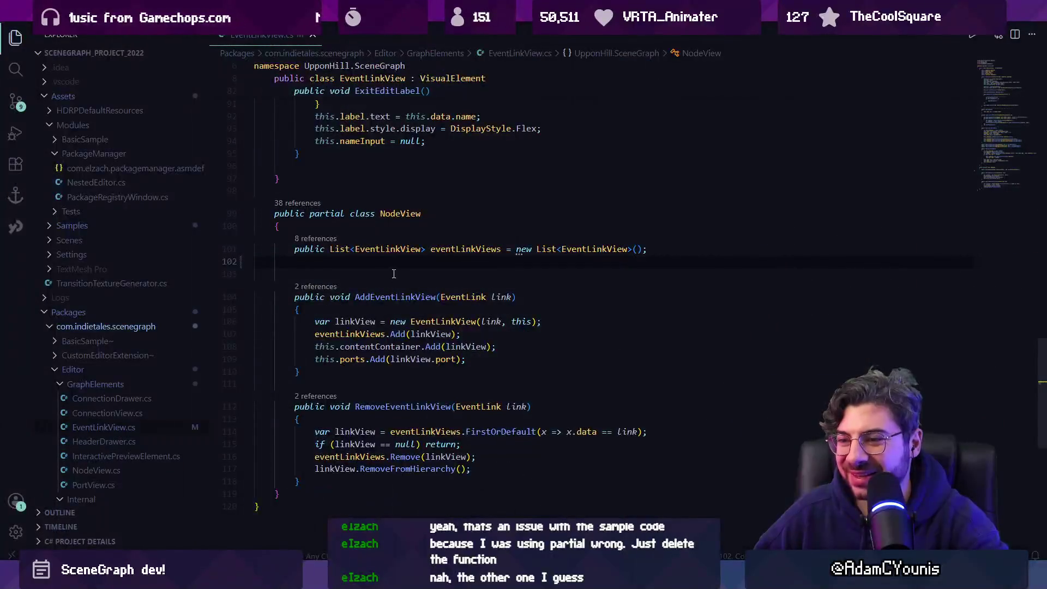
Restore the AdditionalInitialization method and open NodeView.cs from its references in its own tab
{"action": "key", "text": "ctrl+z"}
{"action": "left_click", "coordinate": [380, 274]}
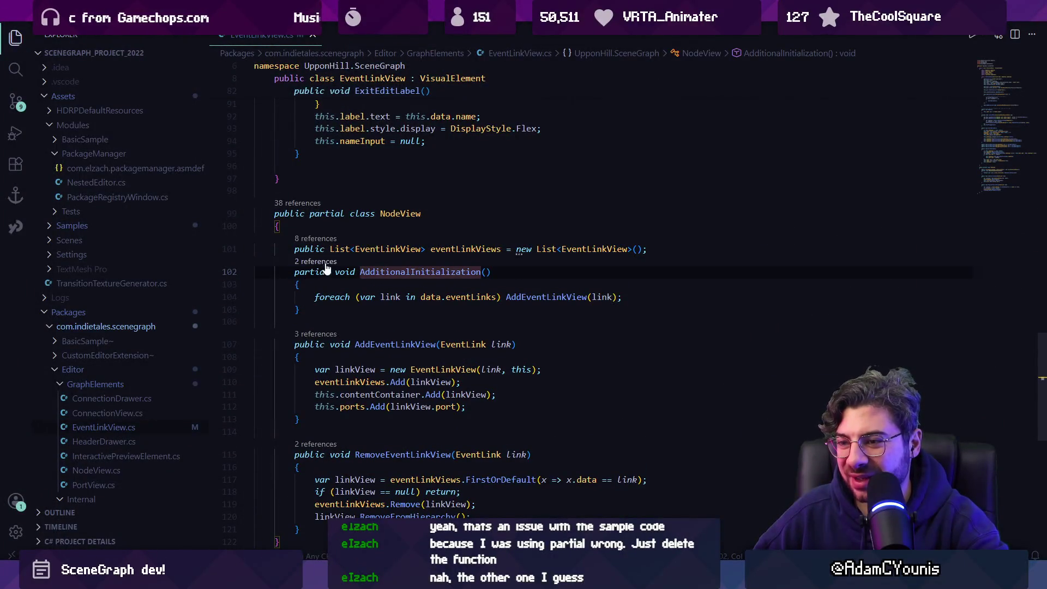
{"action": "left_click", "coordinate": [322, 263]}
{"action": "left_click", "coordinate": [615, 326]}
{"action": "left_click", "coordinate": [392, 340]}
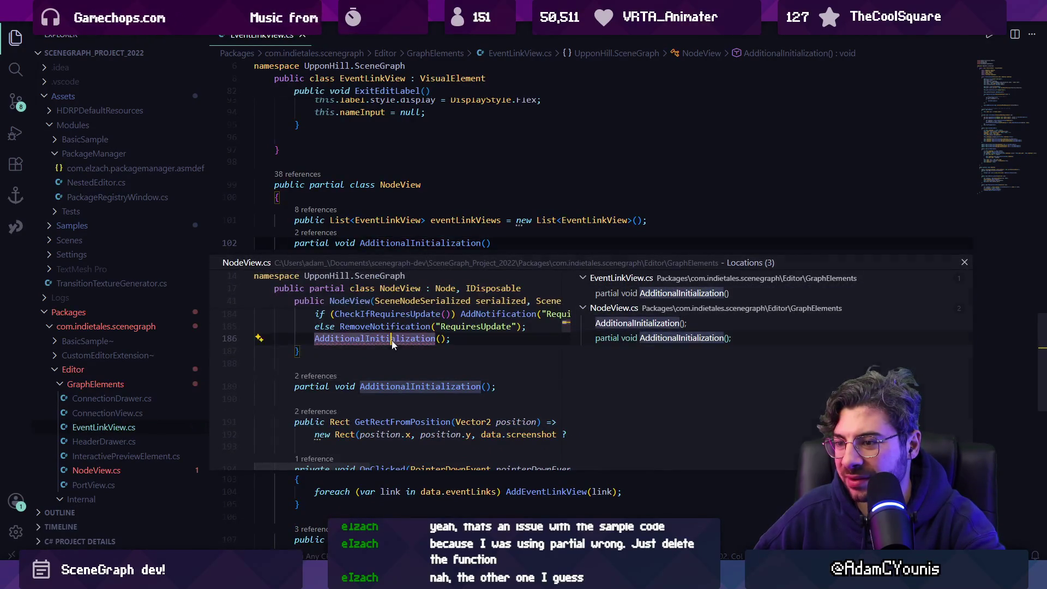
{"action": "double_click", "coordinate": [391, 340]}
{"action": "double_click", "coordinate": [467, 358]}
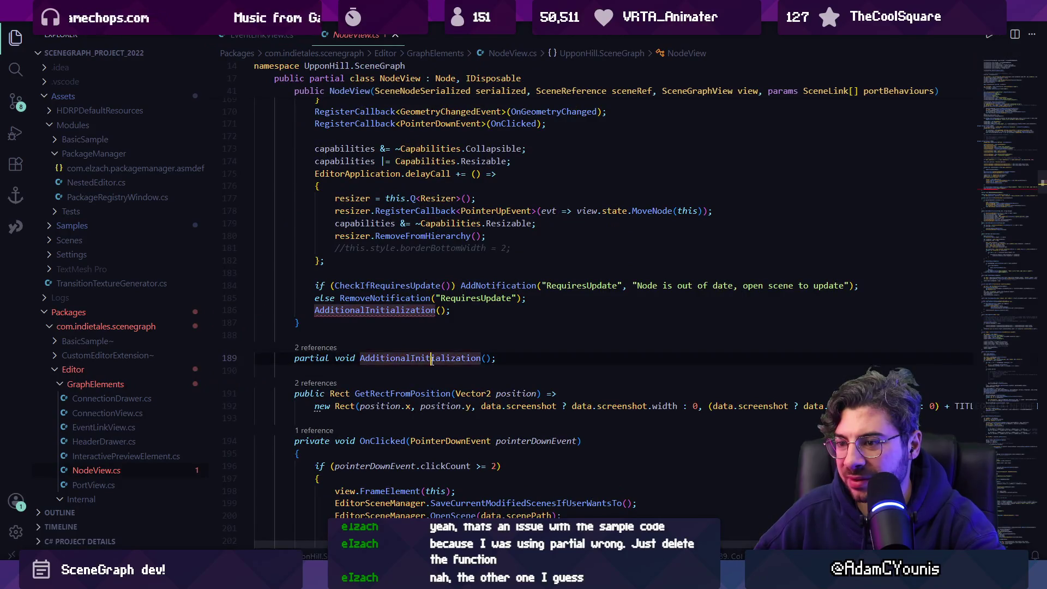
Try deleting NodeView's AdditionalInitialization declaration, undo, and compare with EventLinkView.cs's implementation
{"action": "triple_click", "coordinate": [466, 358]}
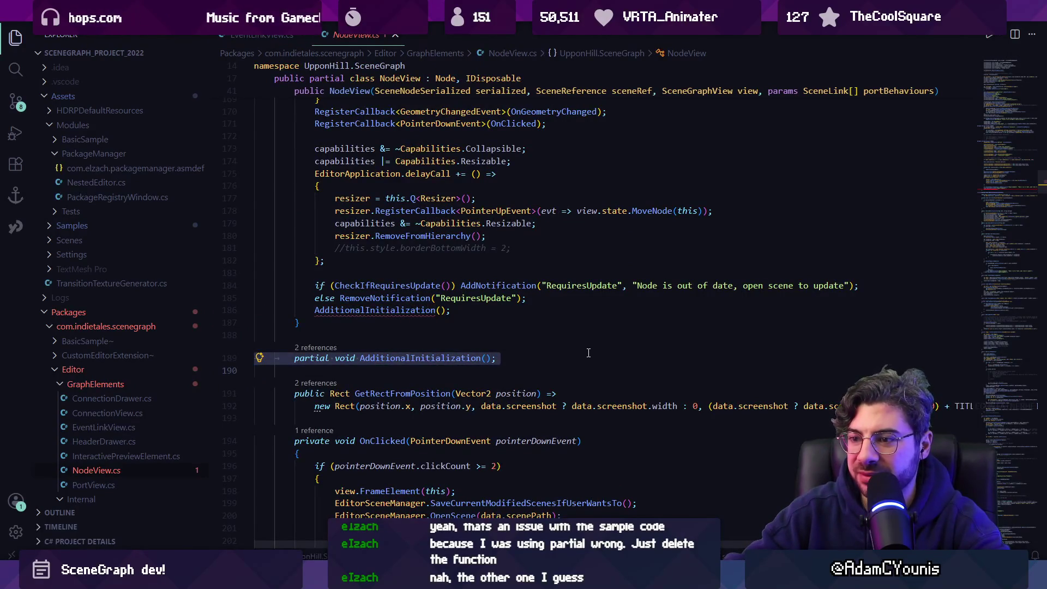
{"action": "key", "text": "Left"}
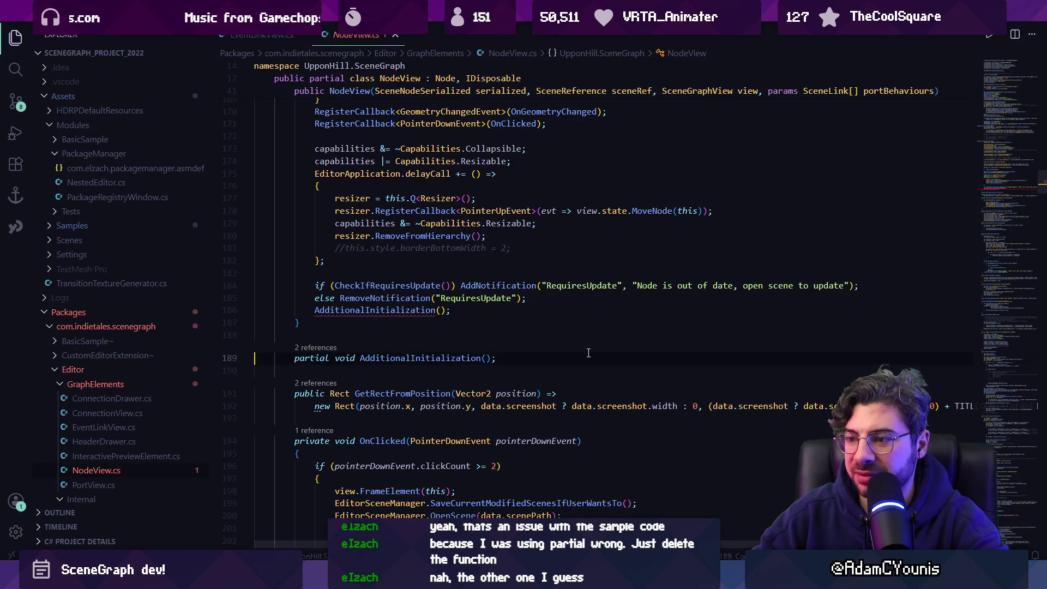
{"action": "key", "text": "shift+Down"}
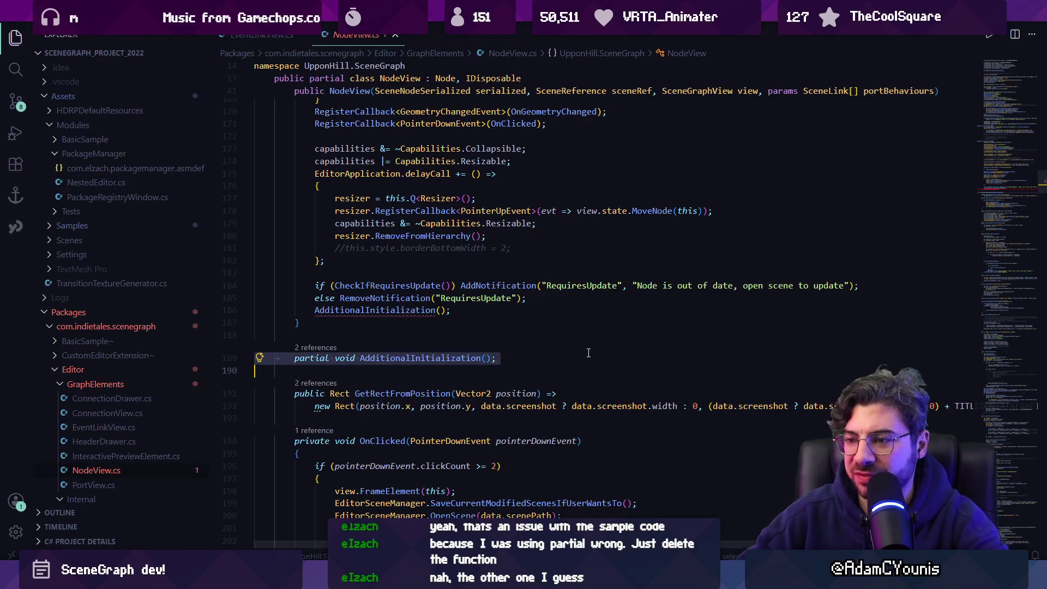
{"action": "key", "text": "Delete"}
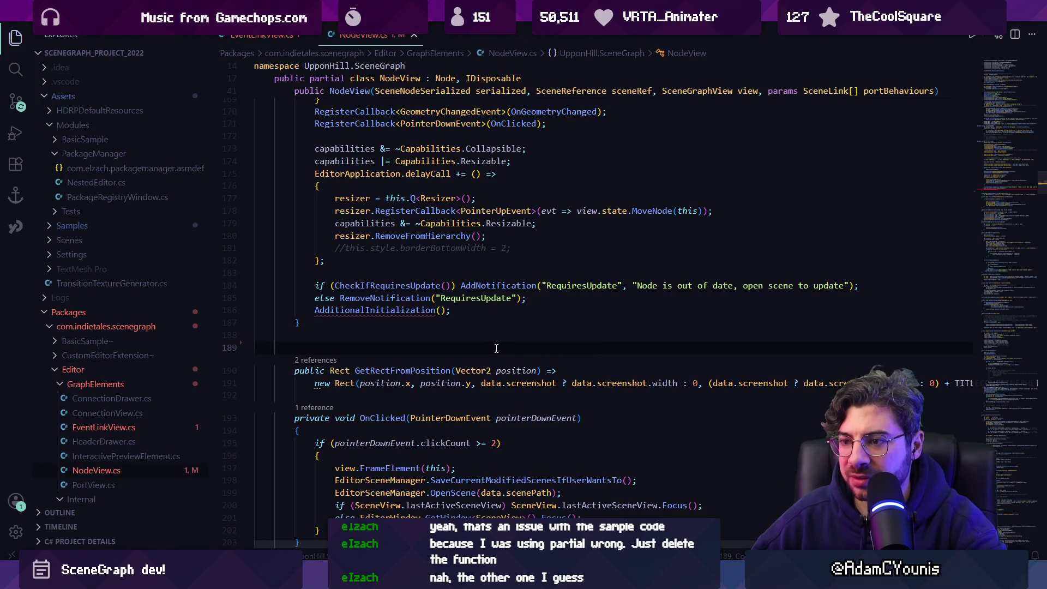
{"action": "key", "text": "ctrl+z"}
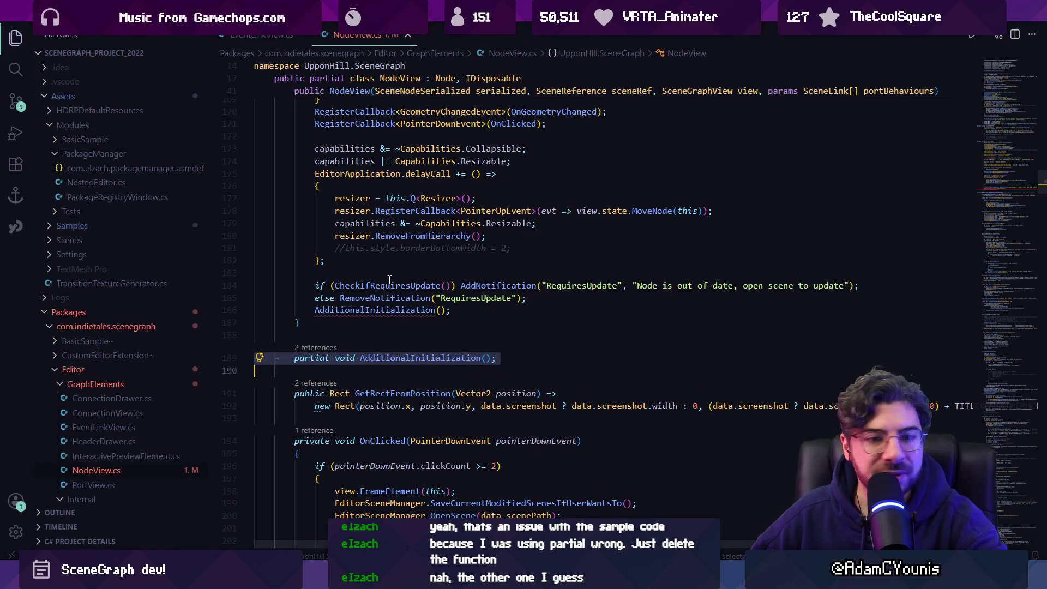
{"action": "left_click", "coordinate": [262, 34]}
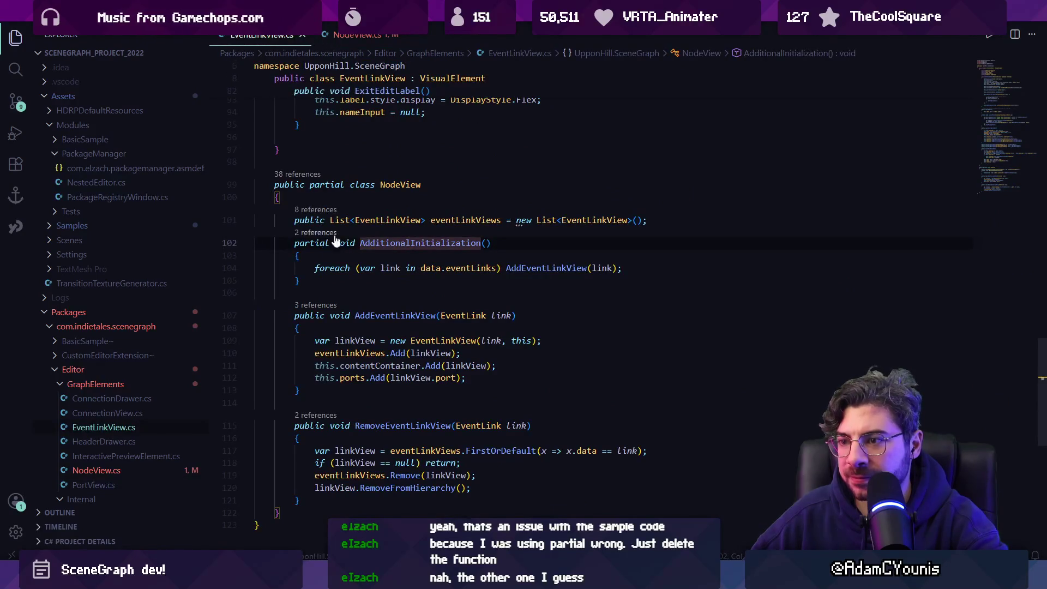
{"action": "left_click", "coordinate": [342, 260]}
{"action": "left_click", "coordinate": [355, 36]}
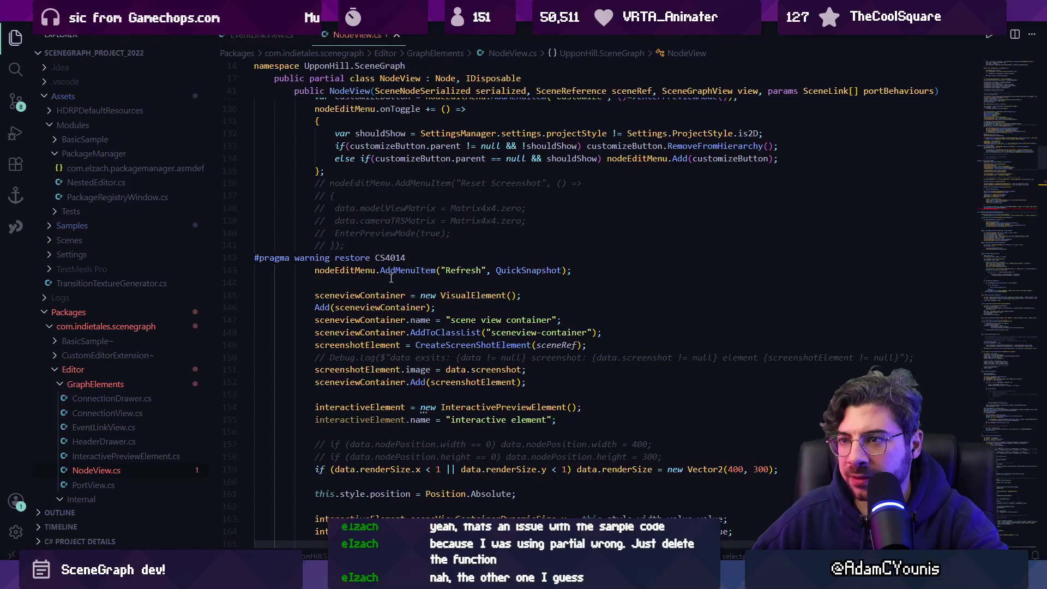
Delete and restore the line 189 declaration, keep it, and return to the SceneGraph Unity project
{"action": "scroll", "coordinate": [390, 280], "scroll_direction": "down", "scroll_amount": 13}
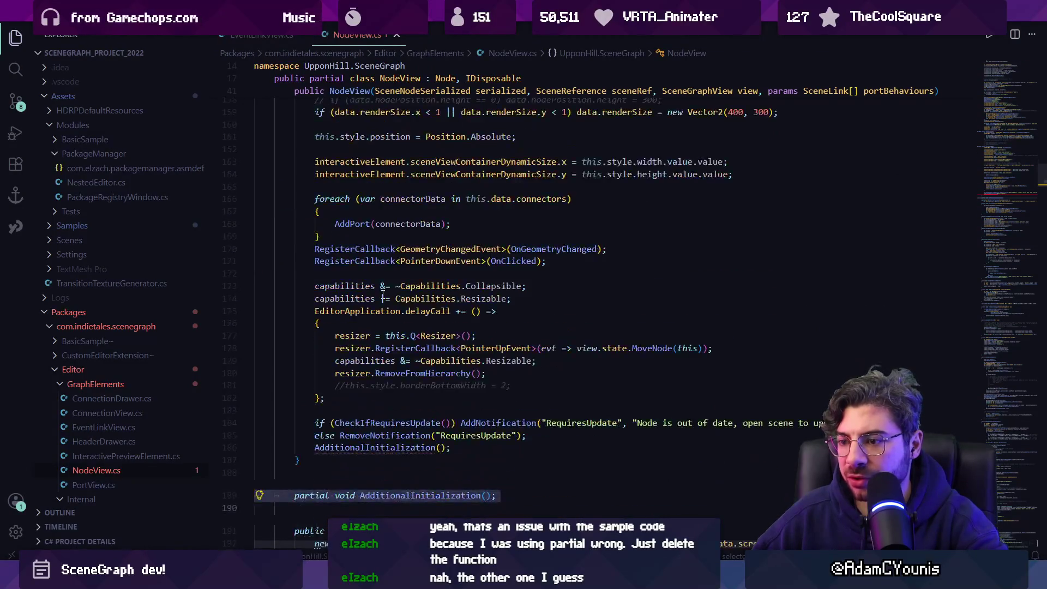
{"action": "left_click", "coordinate": [328, 358]}
{"action": "triple_click", "coordinate": [344, 358]}
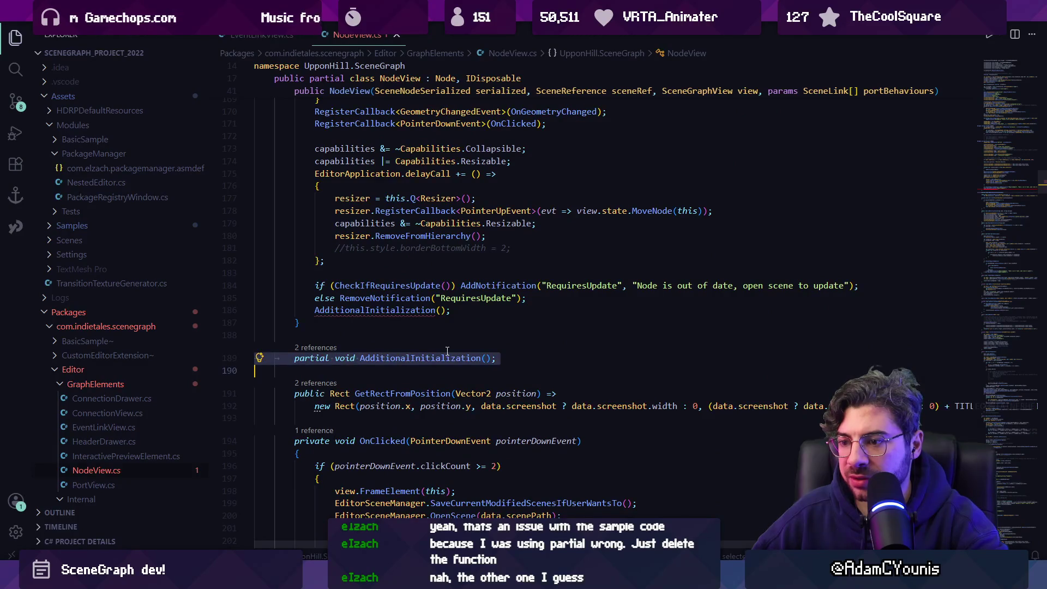
{"action": "key", "text": "BackSpace"}
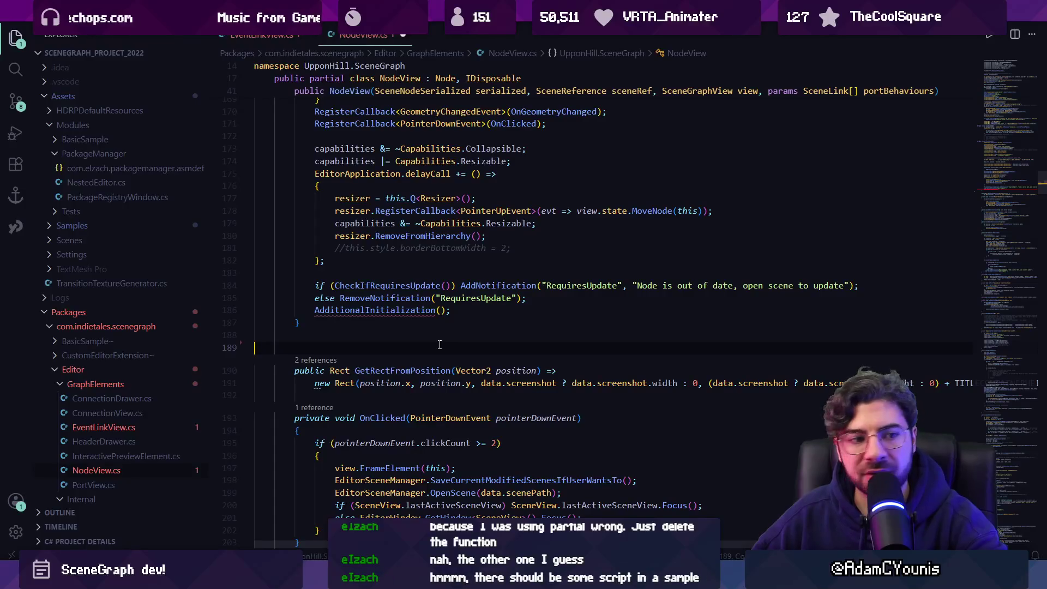
{"action": "key", "text": "ctrl+z"}
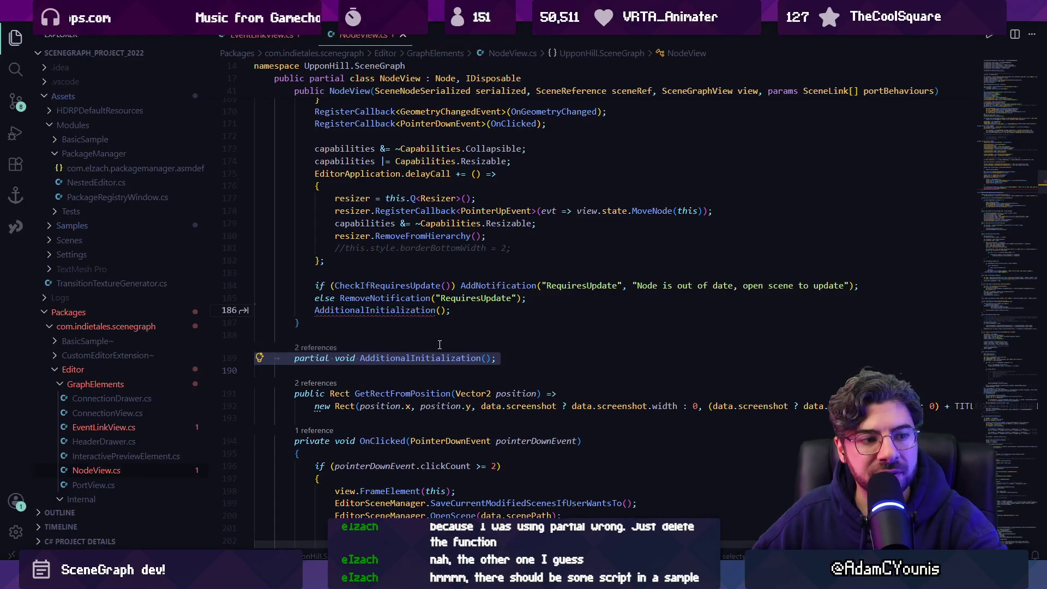
{"action": "left_click", "coordinate": [442, 344]}
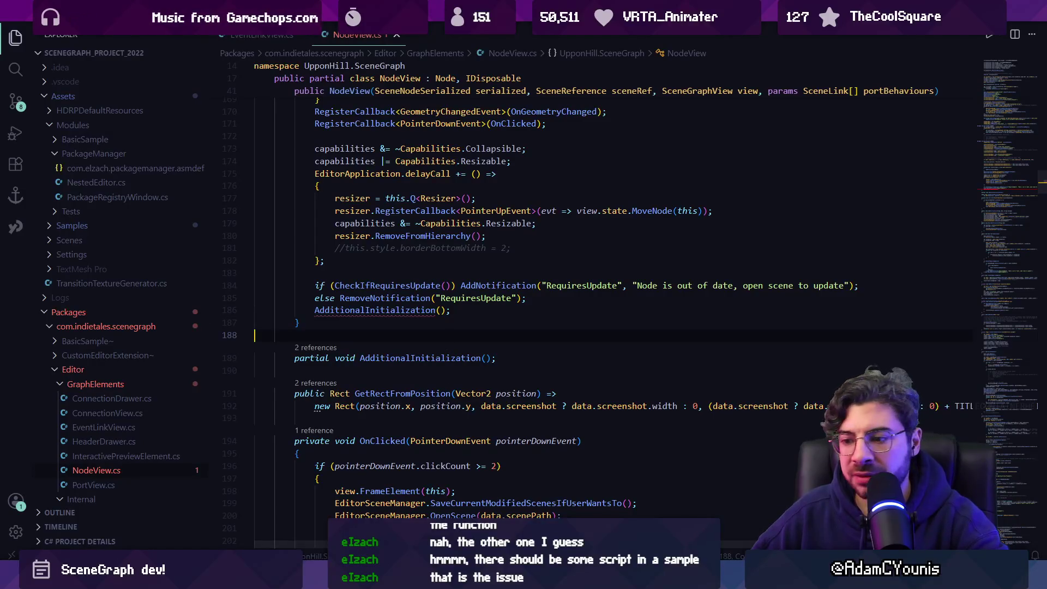
{"action": "left_click", "coordinate": [439, 507]}
{"action": "left_click", "coordinate": [321, 518]}
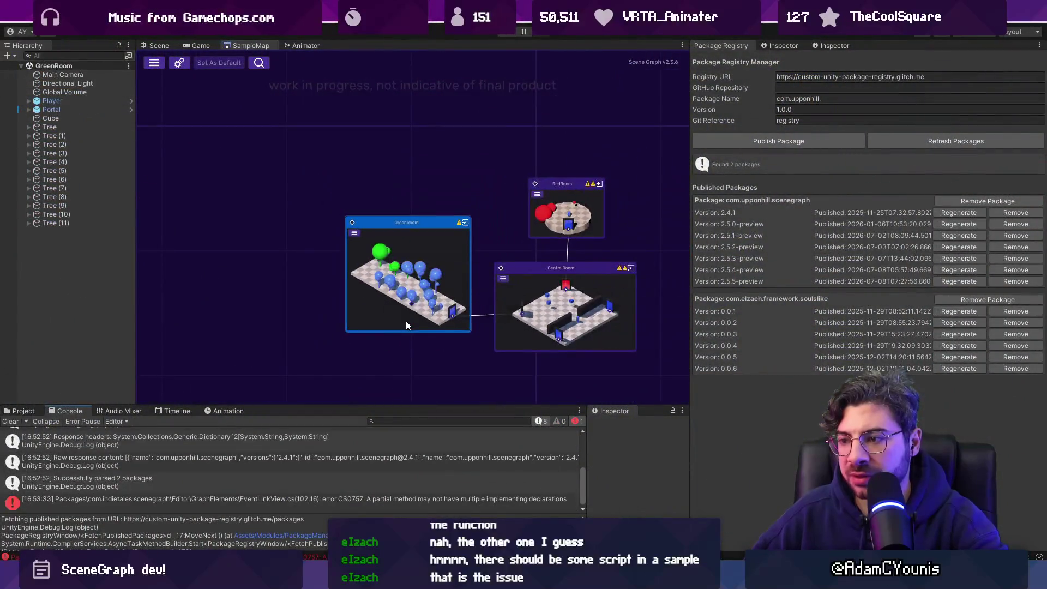
Enlarge and clear the Console, then search the Project for samples and open Samples
{"action": "left_click_drag", "start_coordinate": [401, 407], "coordinate": [405, 379]}
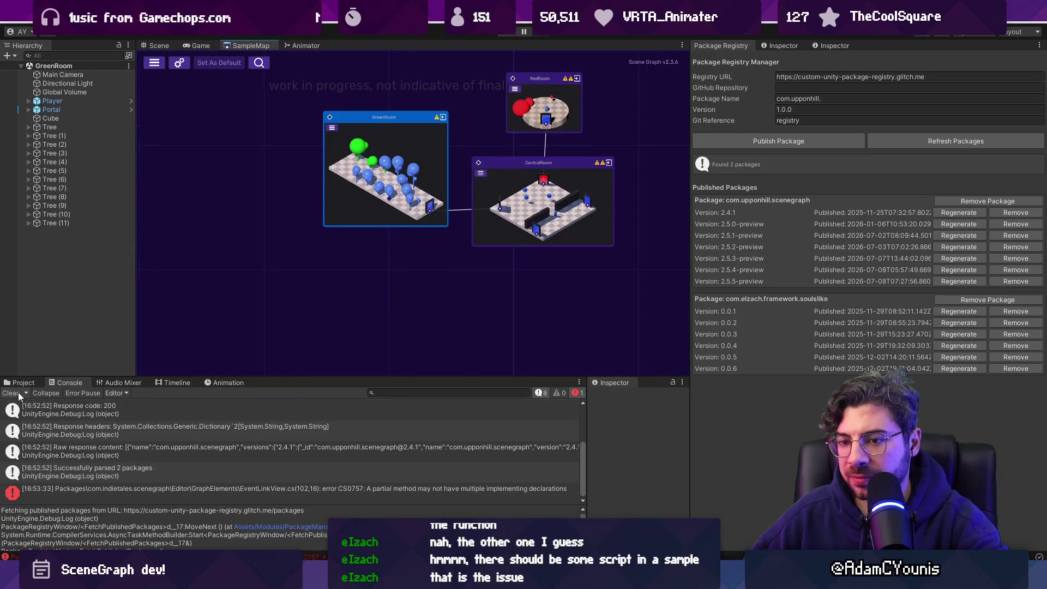
{"action": "left_click", "coordinate": [11, 393]}
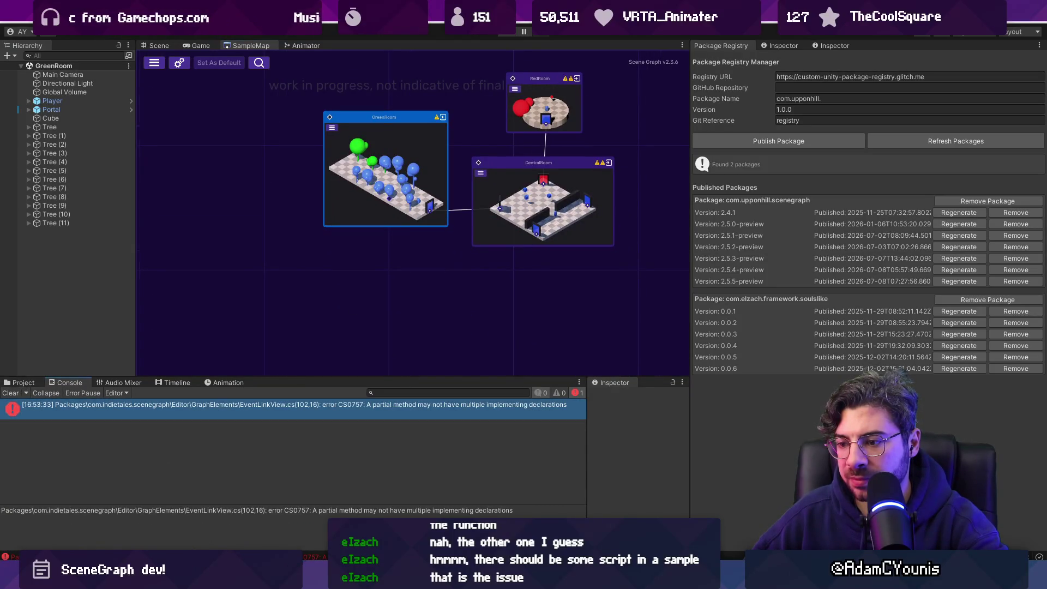
{"action": "mouse_move", "coordinate": [403, 569]}
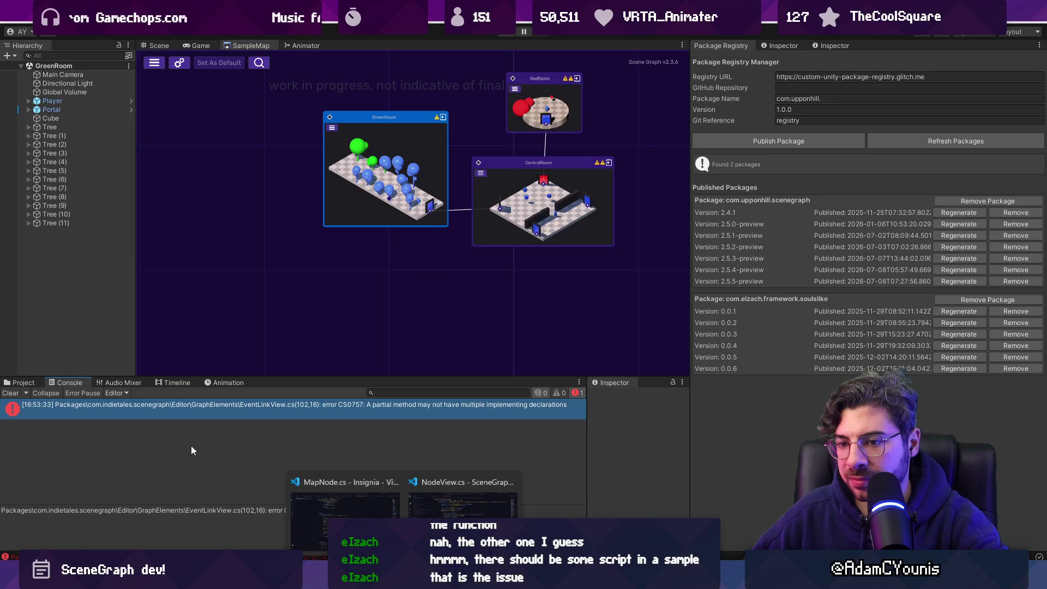
{"action": "left_click", "coordinate": [23, 382]}
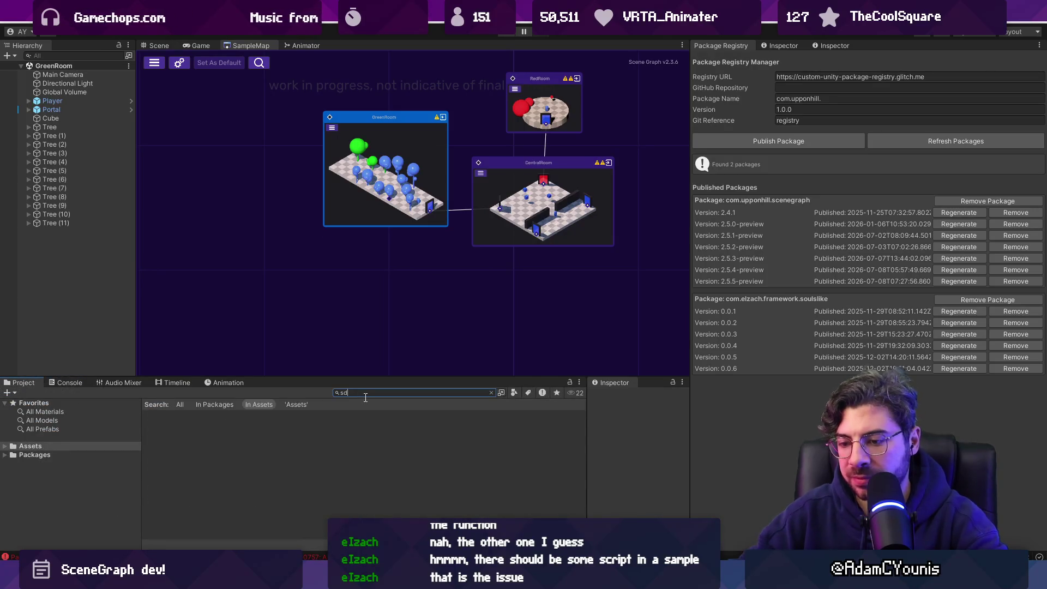
{"action": "type", "text": "s"}
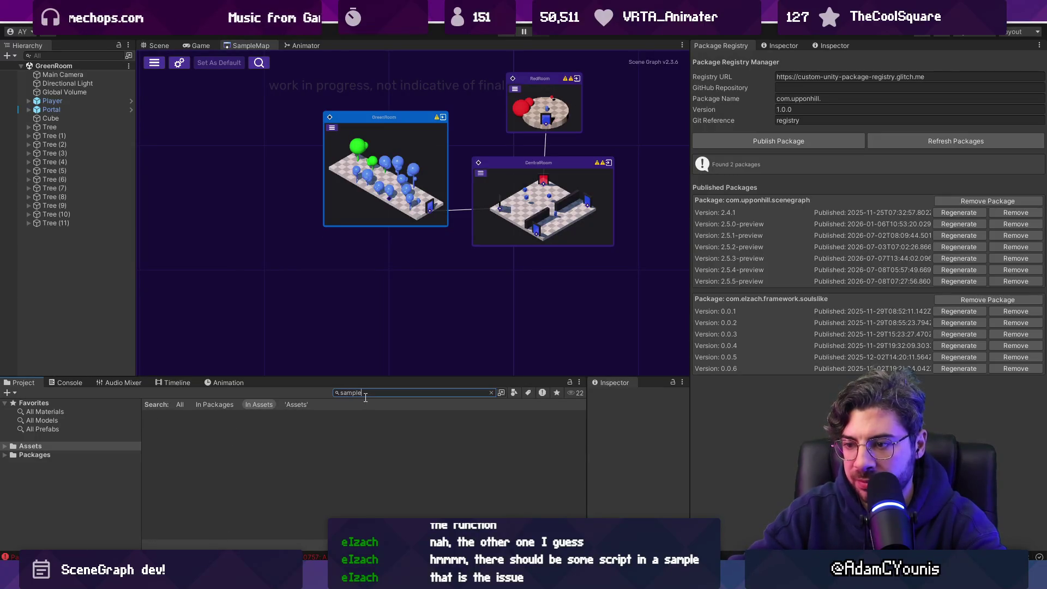
{"action": "double_click", "coordinate": [183, 433]}
Browse Scene Graph > 2.1.0 > Custom Node Extension and open NodeViewSampleExtension.cs
{"action": "left_click_drag", "start_coordinate": [266, 386], "coordinate": [266, 275]}
{"action": "double_click", "coordinate": [182, 303]}
{"action": "left_click", "coordinate": [203, 305]}
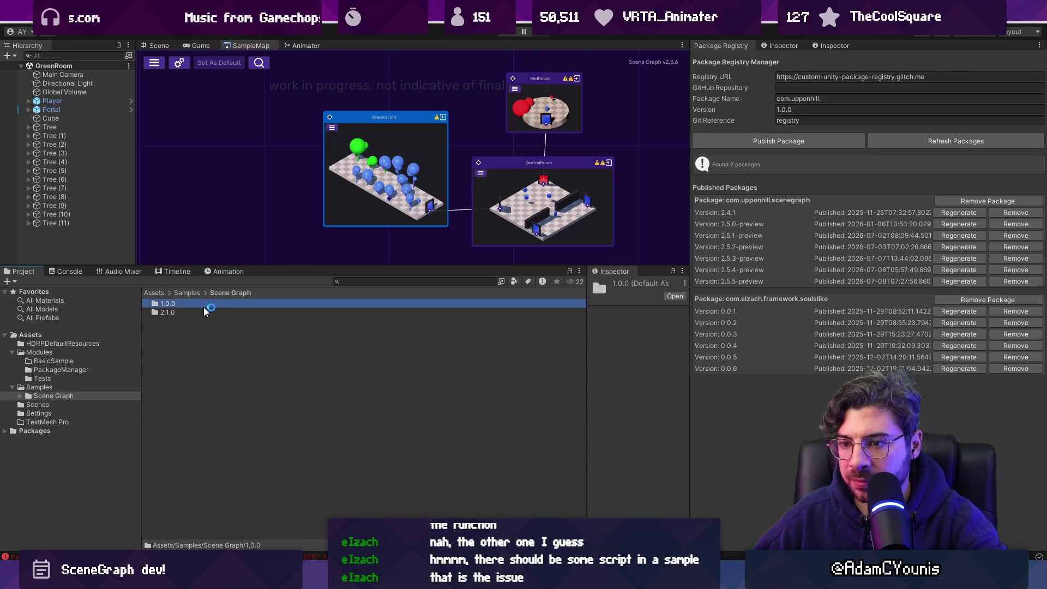
{"action": "double_click", "coordinate": [205, 312]}
{"action": "left_click", "coordinate": [225, 304]}
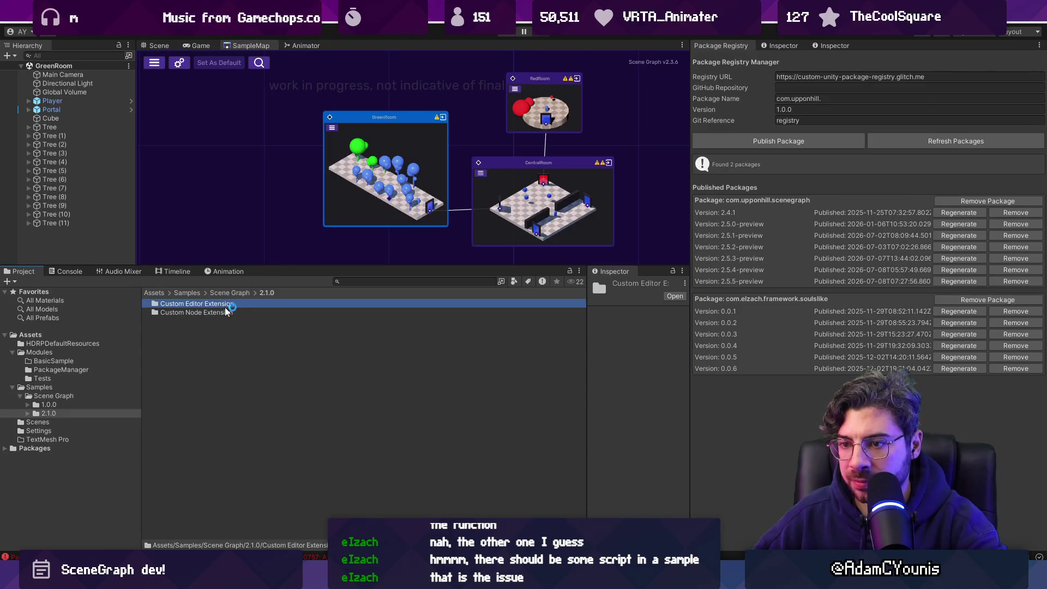
{"action": "double_click", "coordinate": [220, 312]}
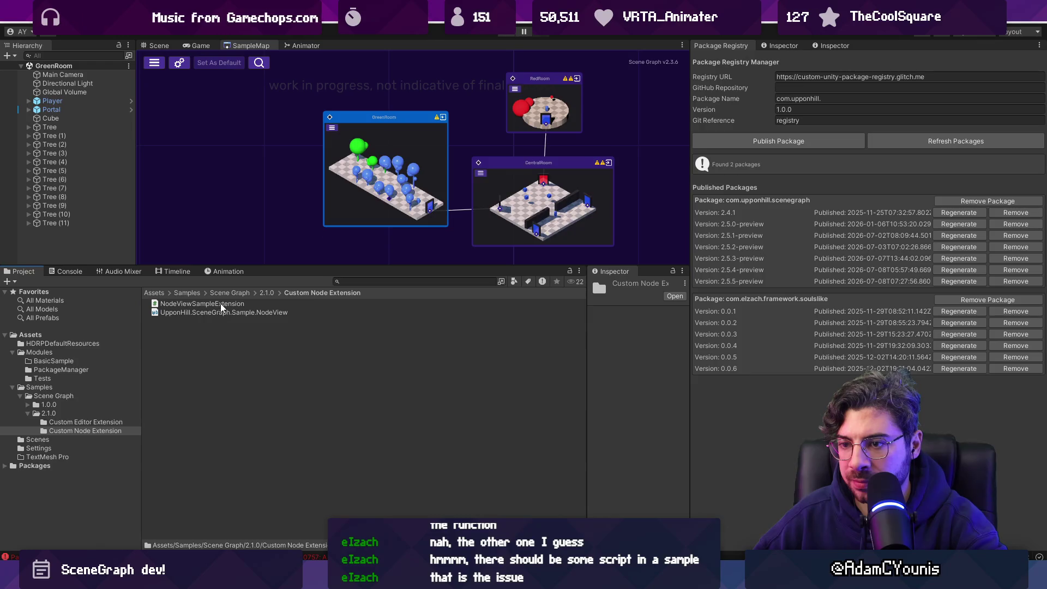
{"action": "double_click", "coordinate": [256, 301]}
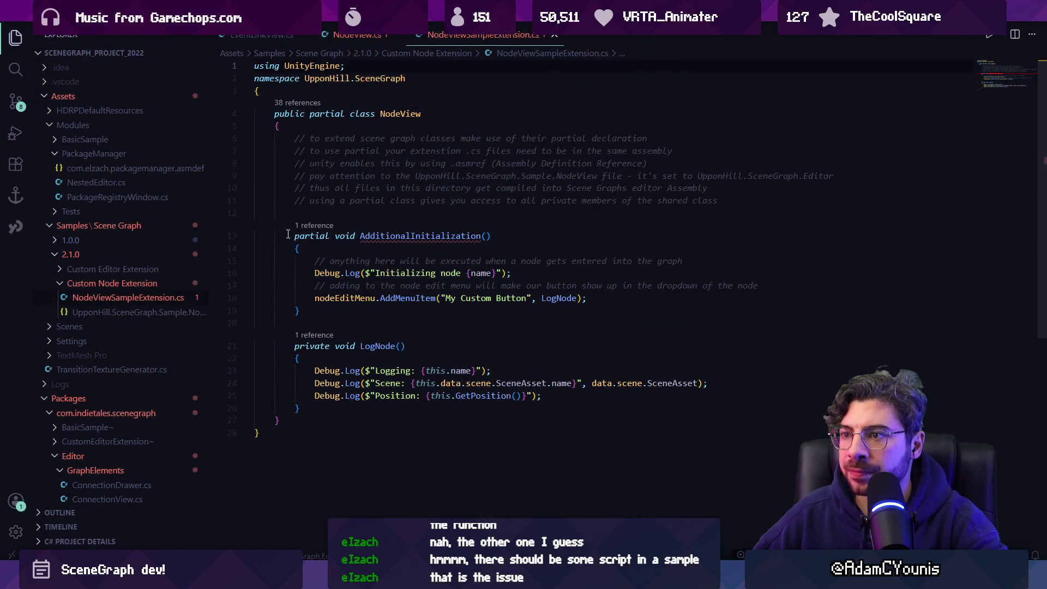
Wrap the AdditionalInitialization method in /* */ from line 12 to 19, then return to Unity
{"action": "left_click", "coordinate": [293, 217]}
{"action": "type", "text": "/*"}
{"action": "key", "text": "Escape"}
{"action": "left_click", "coordinate": [331, 301]}
{"action": "type", "text": "*/"}
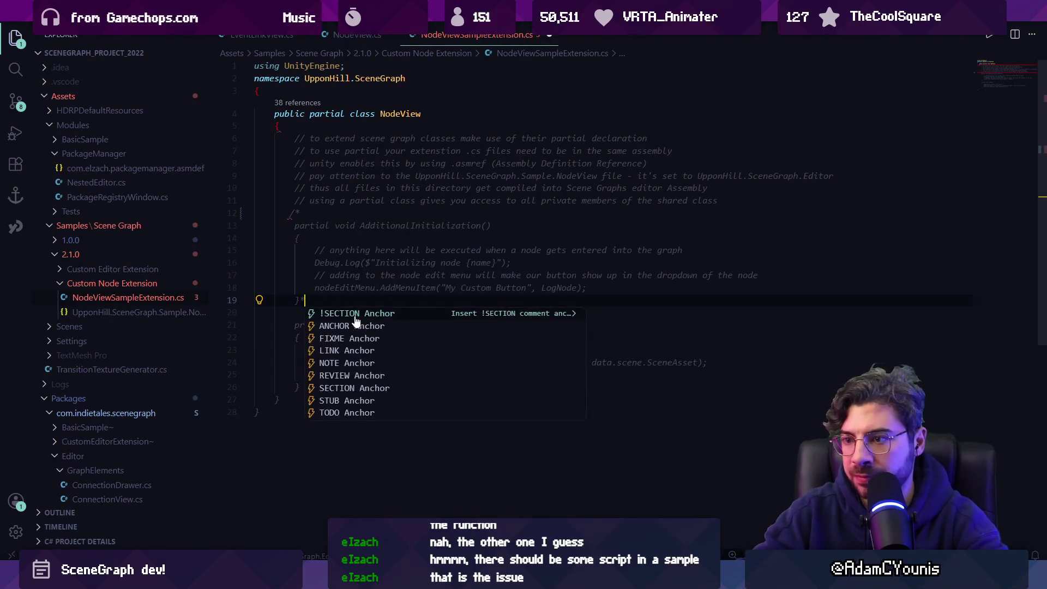
{"action": "key", "text": "Escape"}
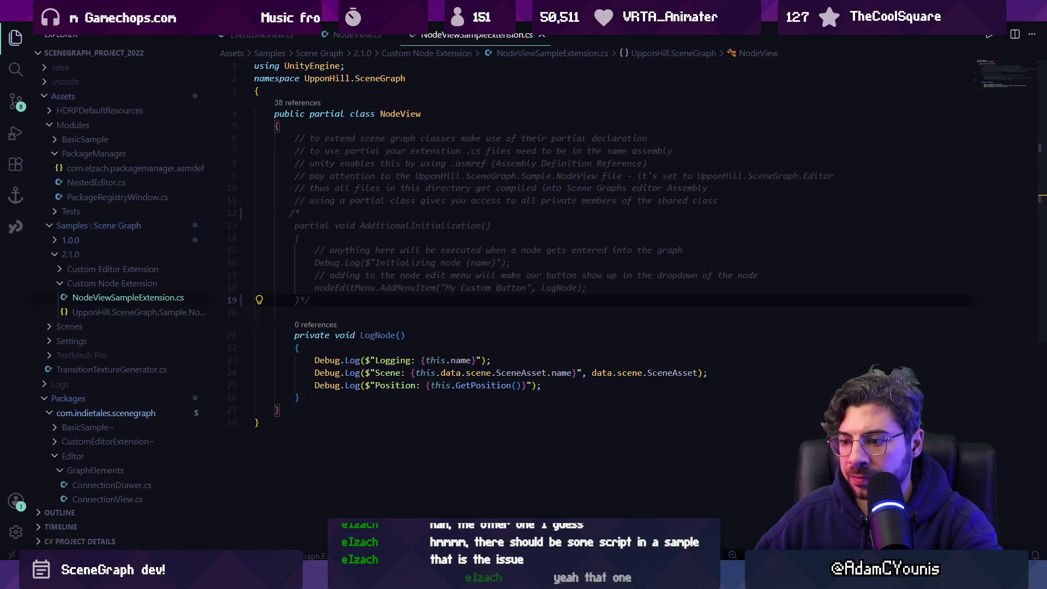
{"action": "mouse_move", "coordinate": [380, 578]}
{"action": "left_click", "coordinate": [383, 499]}
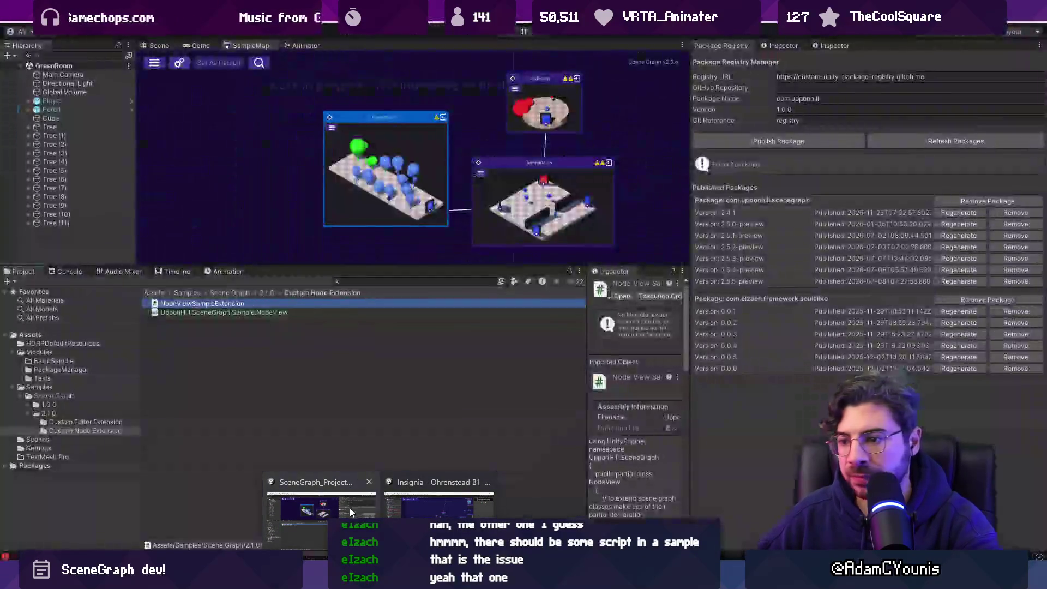
Check the Console for remaining errors and resize panels to widen the scene graph
{"action": "left_click", "coordinate": [349, 508]}
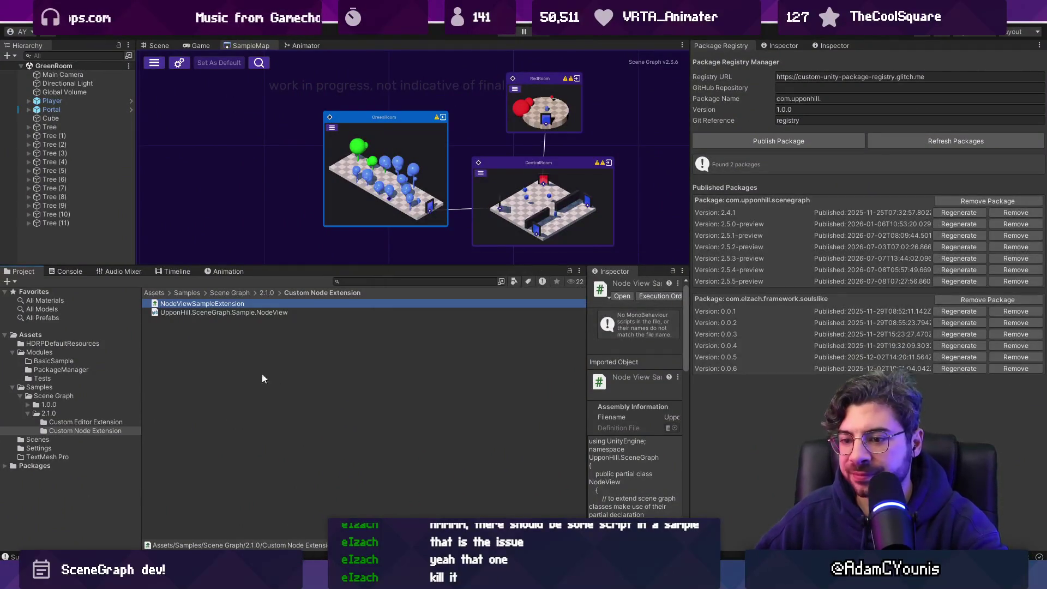
{"action": "left_click", "coordinate": [76, 272]}
{"action": "left_click", "coordinate": [20, 275]}
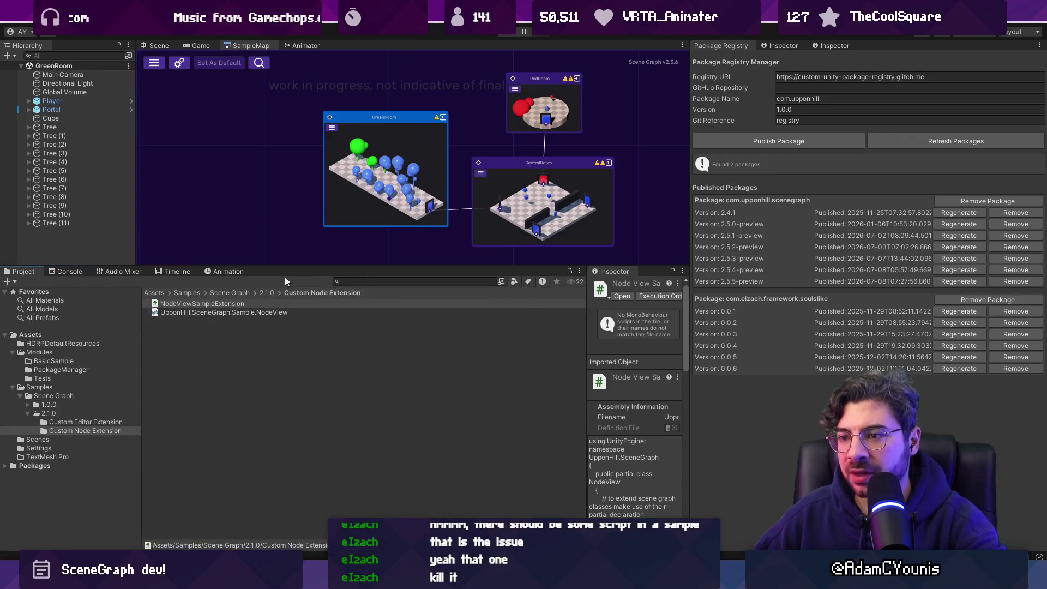
{"action": "left_click_drag", "start_coordinate": [281, 266], "coordinate": [281, 350]}
{"action": "mouse_move", "coordinate": [694, 212]}
{"action": "left_mouse_down"}
{"action": "mouse_move", "coordinate": [660, 212]}
{"action": "mouse_move", "coordinate": [851, 213]}
{"action": "left_mouse_up"}
Inspect the canvas and GreenRoom menus, then open and close the Scene Graph project settings
{"action": "right_click", "coordinate": [299, 274]}
{"action": "right_click", "coordinate": [412, 156]}
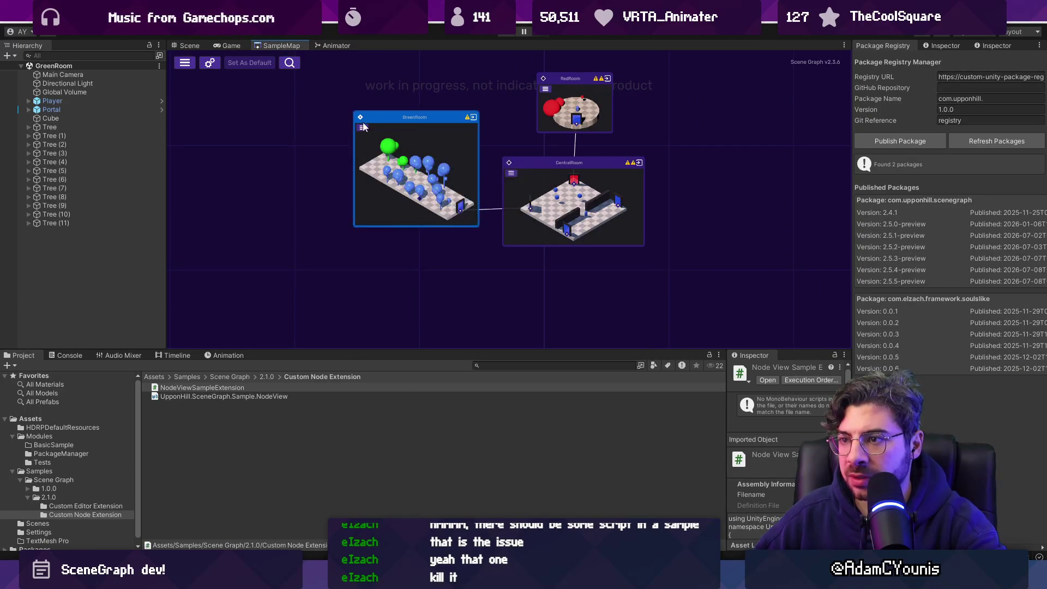
{"action": "scroll", "coordinate": [363, 130], "scroll_direction": "up", "scroll_amount": 3}
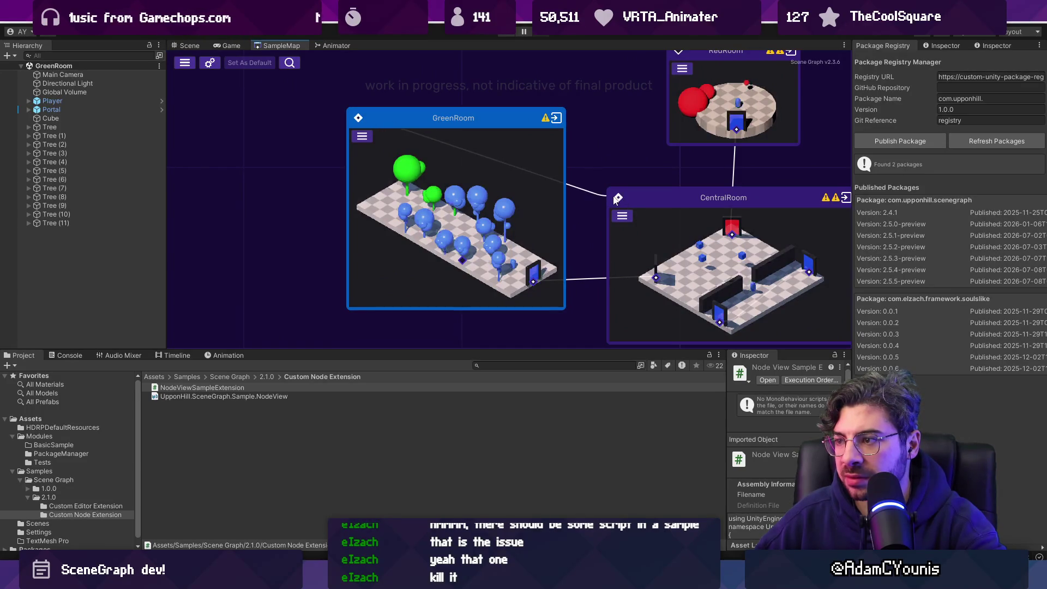
{"action": "scroll", "coordinate": [446, 197], "scroll_direction": "down", "scroll_amount": 3}
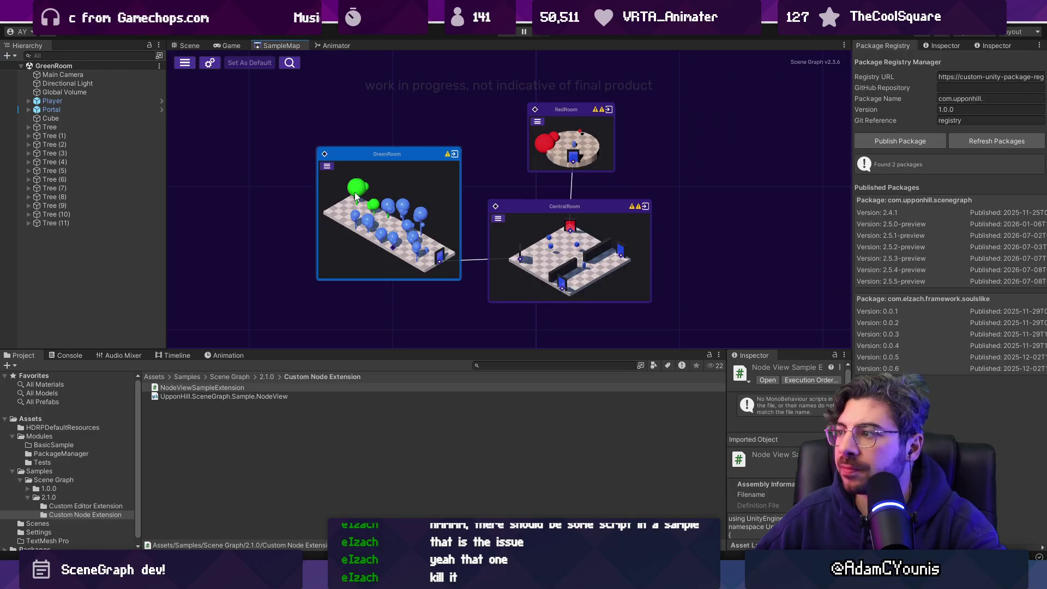
{"action": "left_click", "coordinate": [199, 63]}
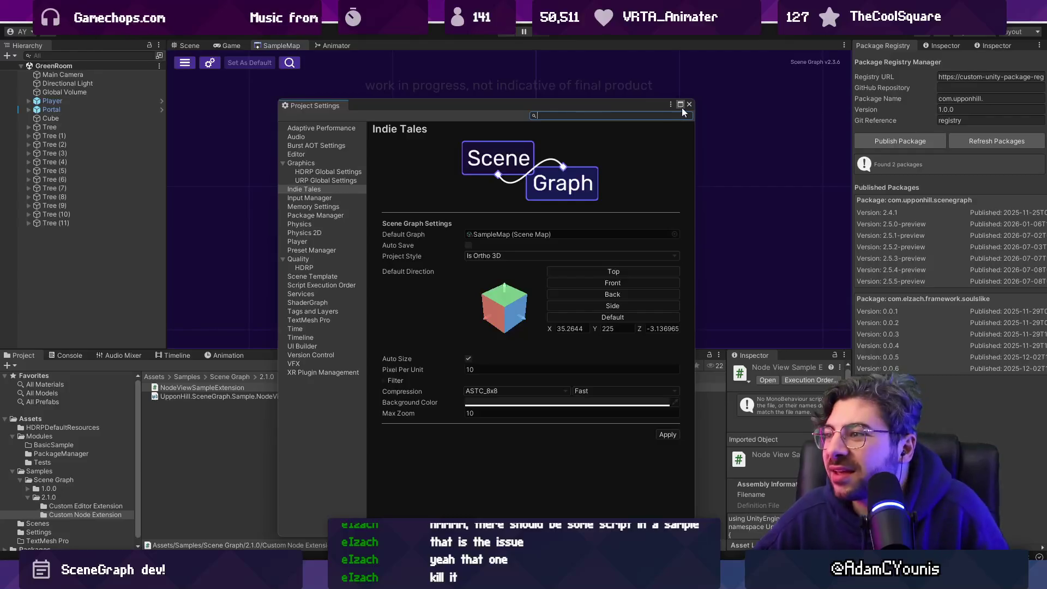
{"action": "left_click", "coordinate": [688, 104]}
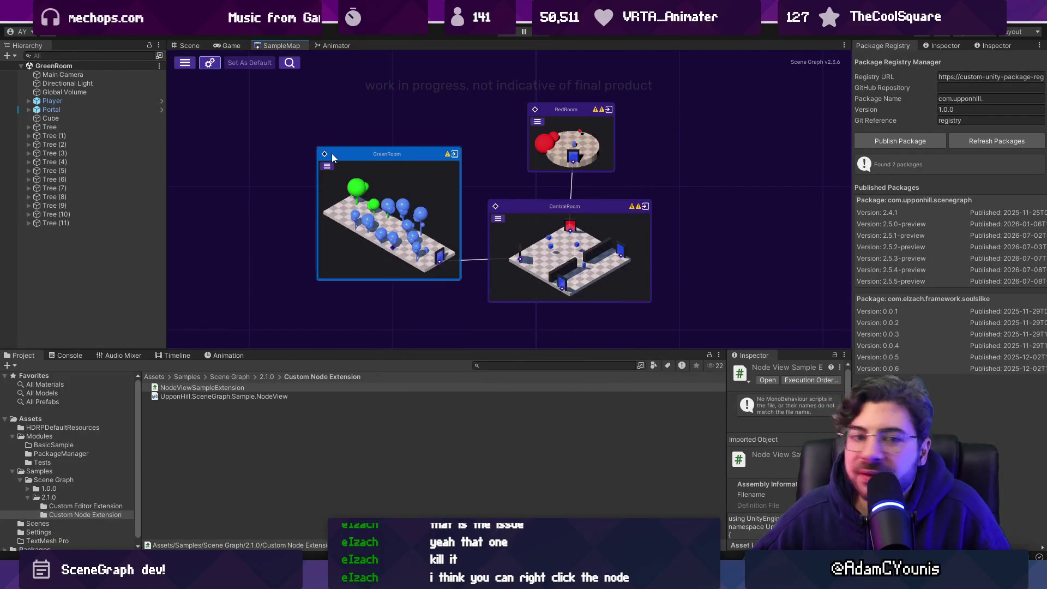
Add an event link to the GreenRoom node
{"action": "scroll", "coordinate": [331, 156], "scroll_direction": "up", "scroll_amount": 3}
{"action": "right_click", "coordinate": [351, 157]}
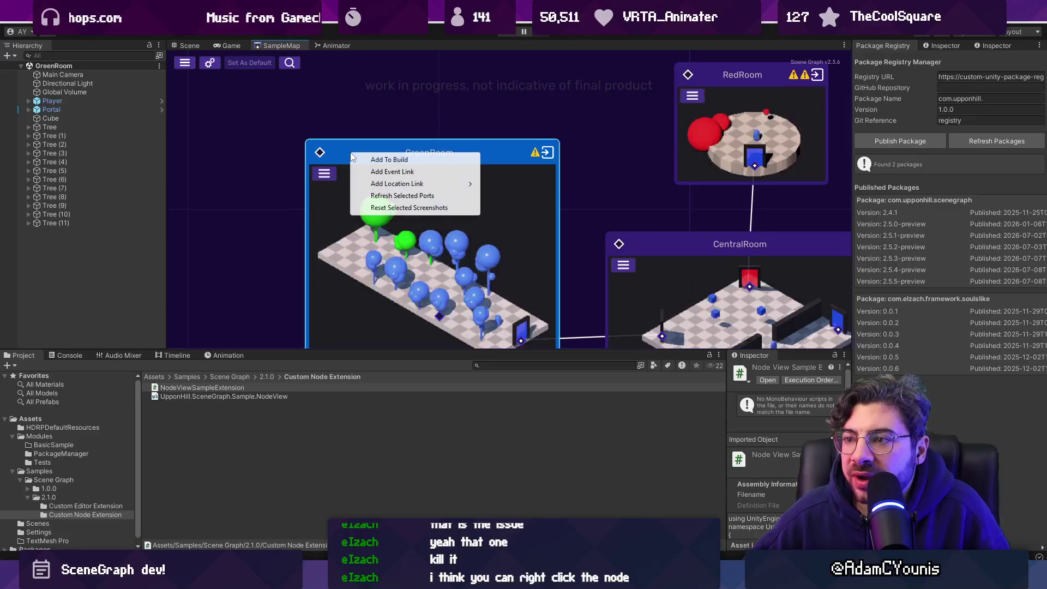
{"action": "mouse_move", "coordinate": [400, 185]}
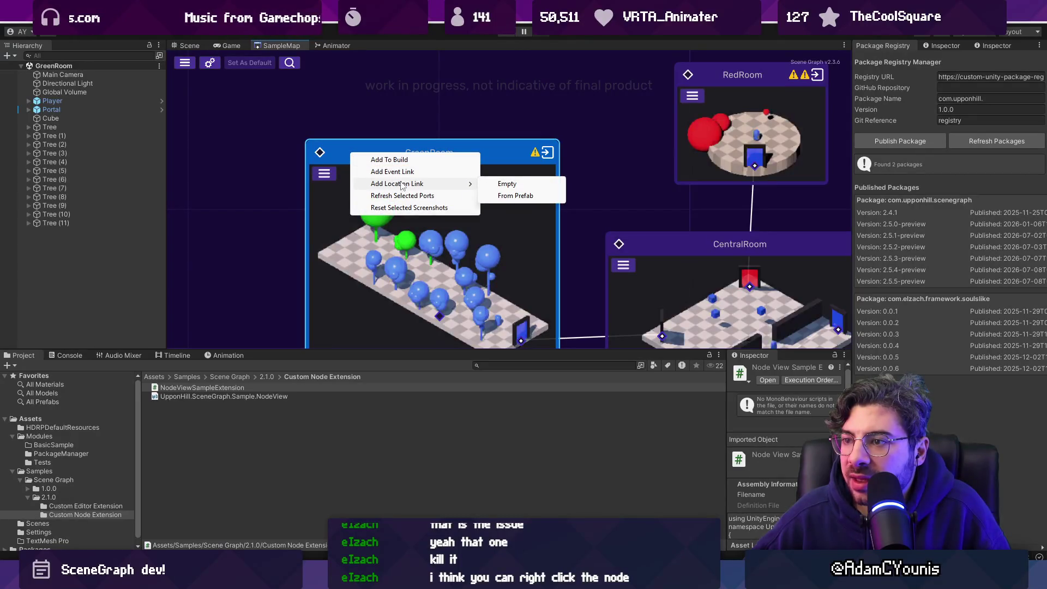
{"action": "left_click", "coordinate": [428, 171]}
{"action": "scroll", "coordinate": [507, 193], "scroll_direction": "down", "scroll_amount": 3}
{"action": "scroll", "coordinate": [534, 207], "scroll_direction": "up", "scroll_amount": 3}
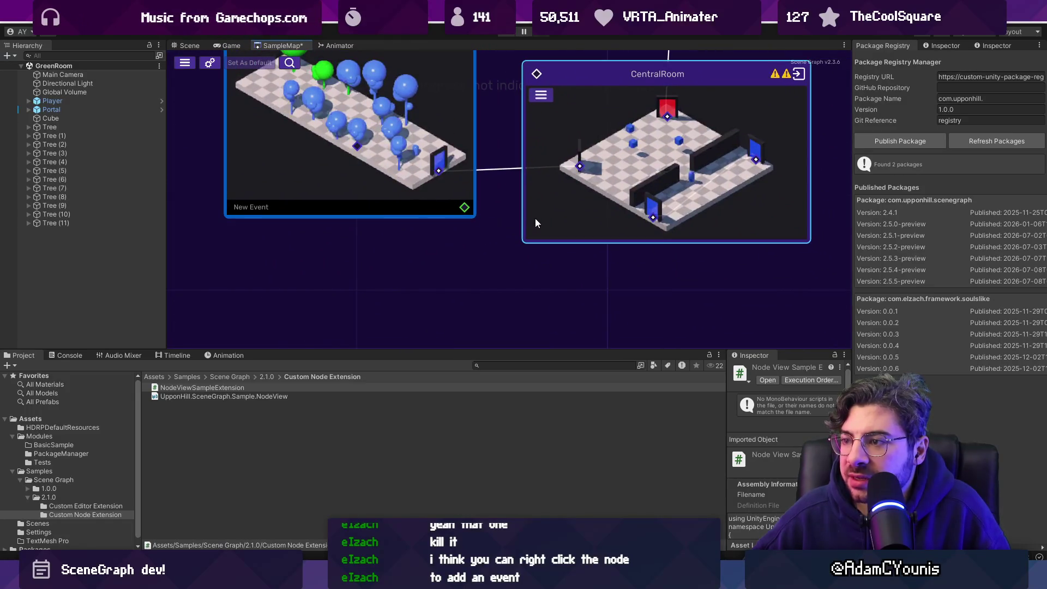
{"action": "right_click", "coordinate": [535, 218]}
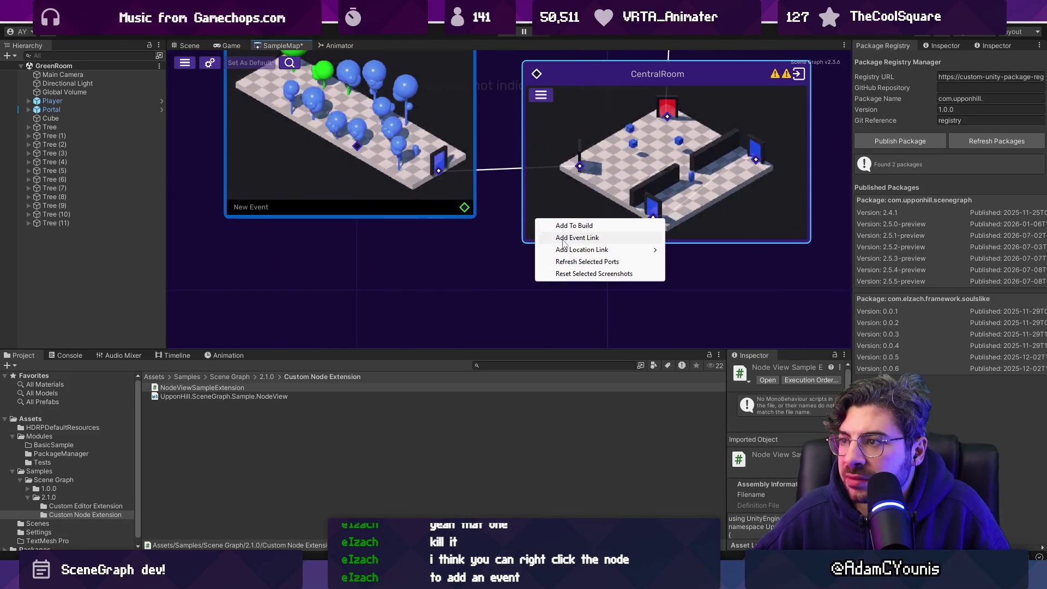
{"action": "left_click", "coordinate": [564, 238]}
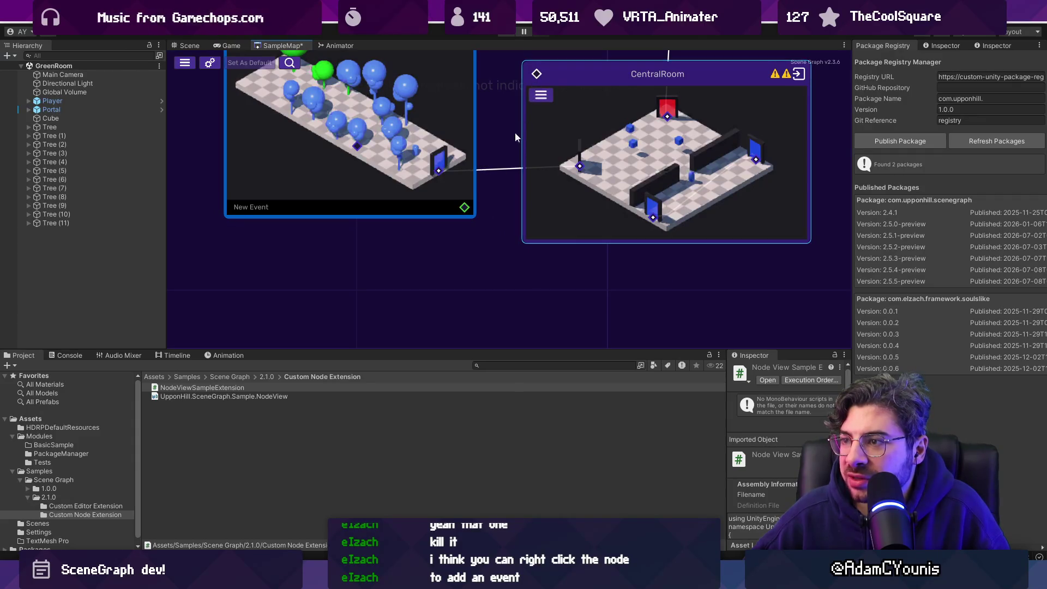
Rename the New Event link to ThisIsAnEvent
{"action": "double_click", "coordinate": [267, 208]}
{"action": "type", "text": "T"}
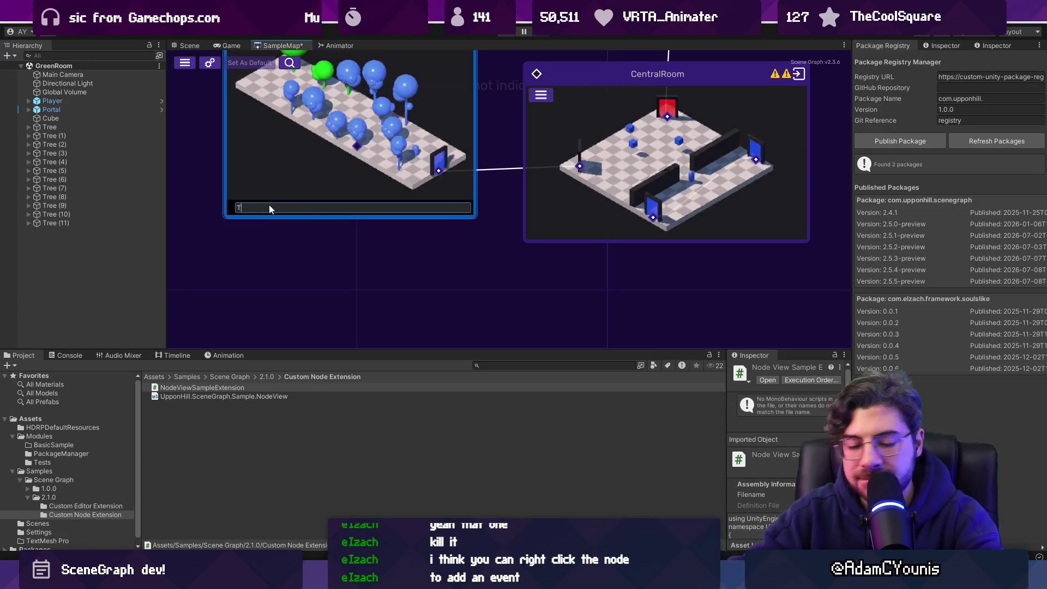
{"action": "type", "text": "nt"}
{"action": "key", "text": "Return"}
{"action": "mouse_move", "coordinate": [530, 112]}
{"action": "left_mouse_down"}
{"action": "mouse_move", "coordinate": [482, 198]}
{"action": "mouse_move", "coordinate": [467, 201]}
{"action": "left_mouse_up"}
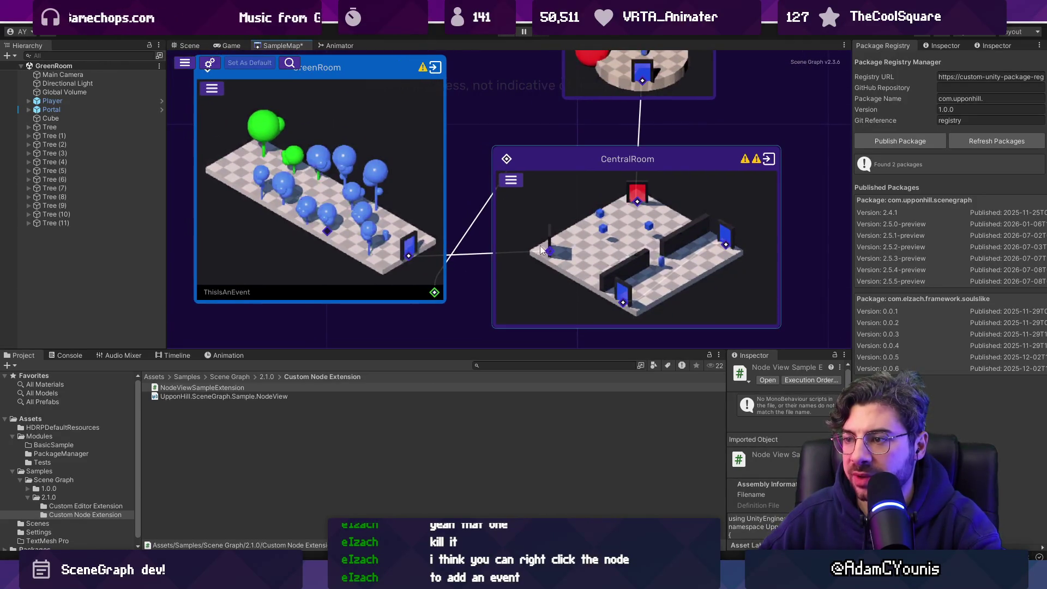
{"action": "scroll", "coordinate": [545, 275], "scroll_direction": "down", "scroll_amount": 5}
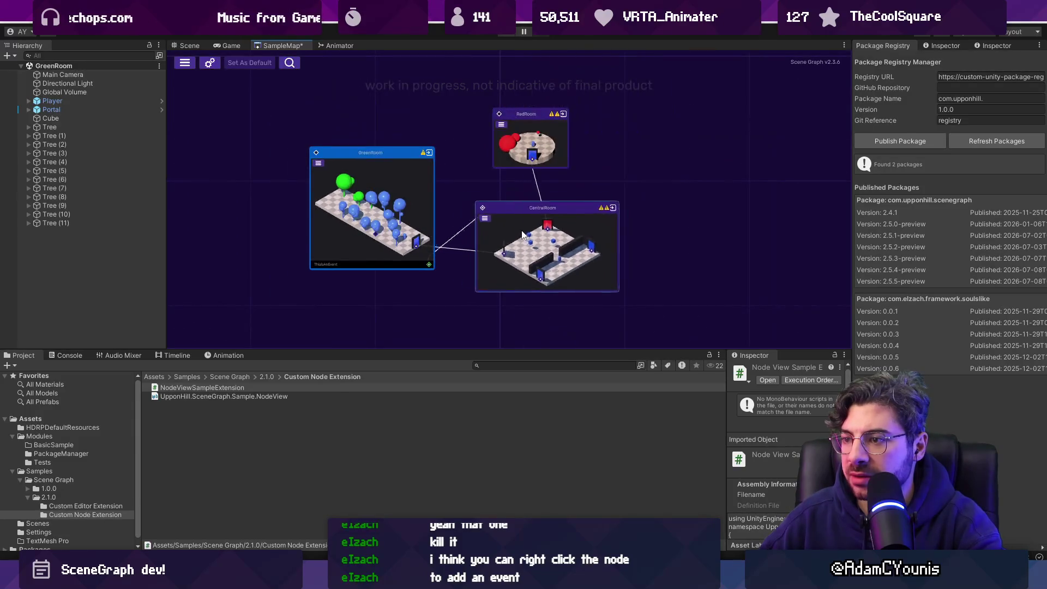
Add four more event links to the GreenRoom node
{"action": "scroll", "coordinate": [455, 238], "scroll_direction": "up", "scroll_amount": 4}
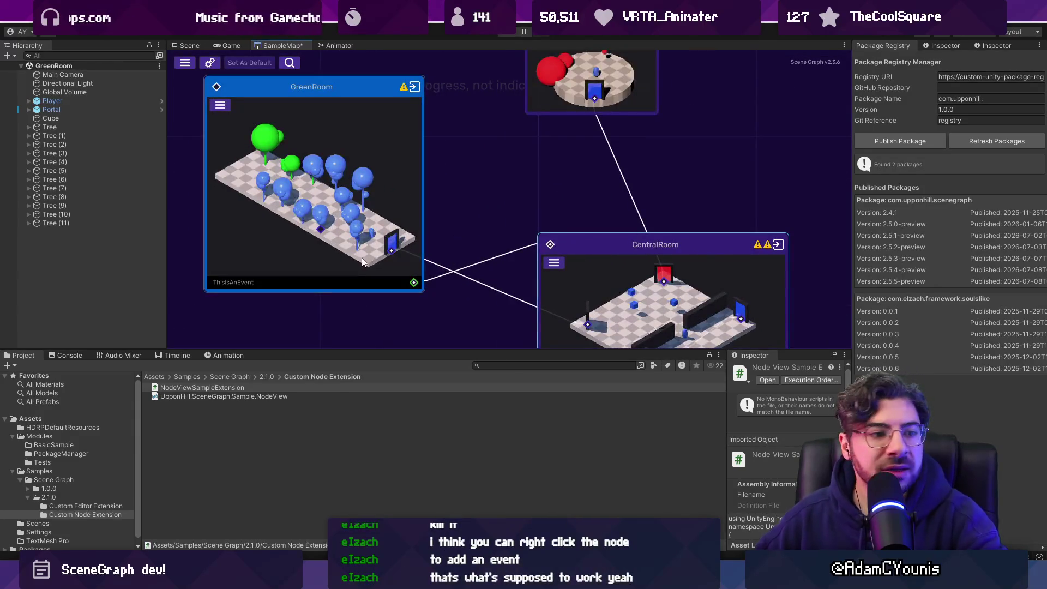
{"action": "scroll", "coordinate": [330, 263], "scroll_direction": "up", "scroll_amount": 2}
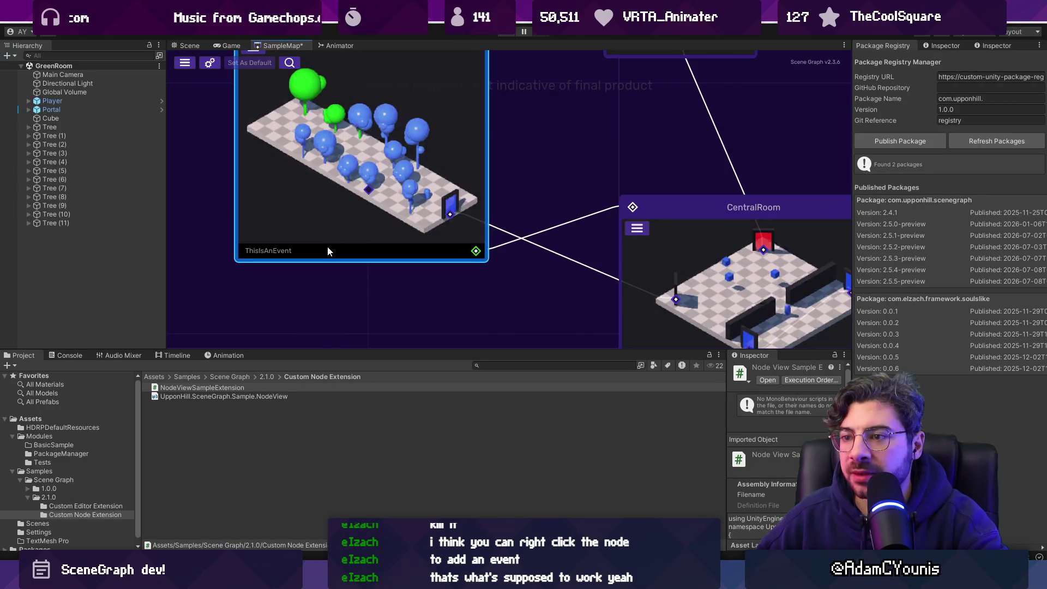
{"action": "right_click", "coordinate": [283, 163]}
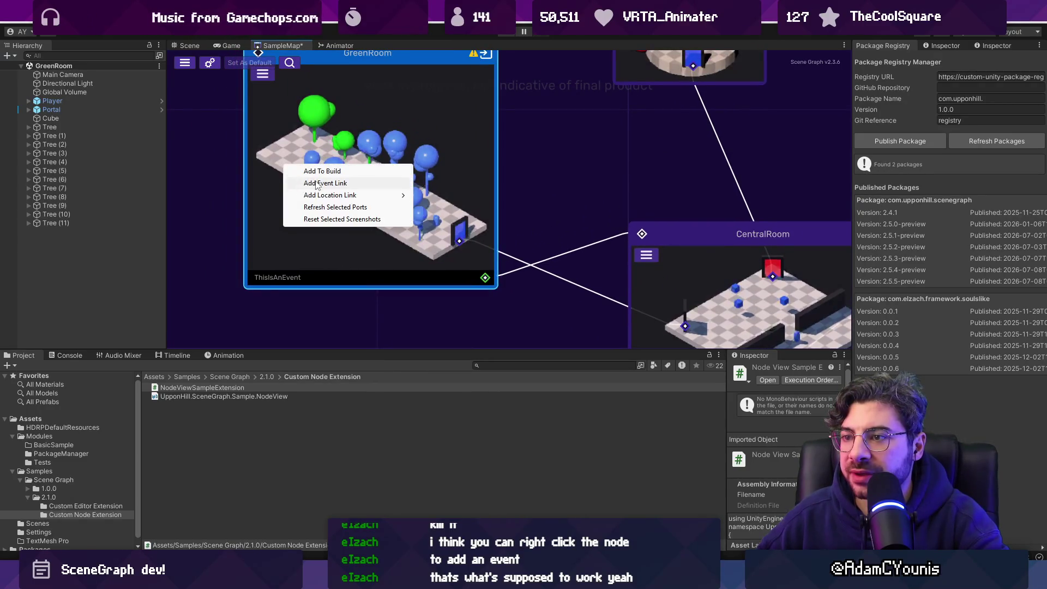
{"action": "left_click", "coordinate": [316, 184]}
{"action": "right_click", "coordinate": [337, 190]}
{"action": "left_click", "coordinate": [357, 210]}
{"action": "right_click", "coordinate": [345, 233]}
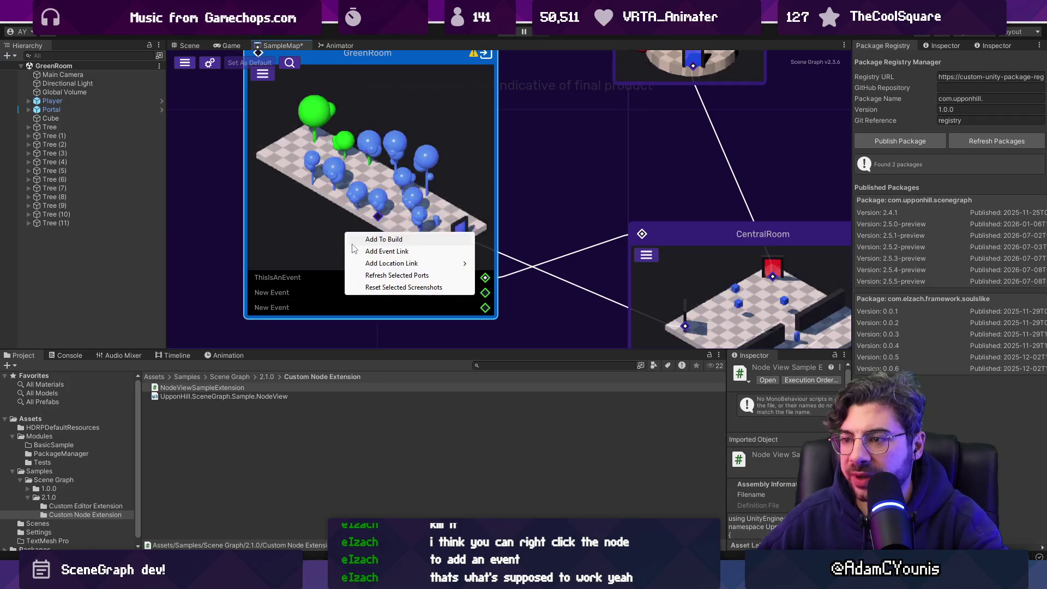
{"action": "left_click", "coordinate": [355, 251]}
{"action": "right_click", "coordinate": [347, 261]}
{"action": "left_click", "coordinate": [360, 275]}
Rename the new event rows asd, asfsafaf, asdasfasf and asfasgf
{"action": "double_click", "coordinate": [280, 297]}
{"action": "type", "text": "asd"}
{"action": "key", "text": "Return"}
{"action": "double_click", "coordinate": [292, 320]}
{"action": "type", "text": "asfsafaf"}
{"action": "left_click_drag", "start_coordinate": [311, 322], "coordinate": [303, 257]}
{"action": "double_click", "coordinate": [290, 271]}
{"action": "type", "text": "asdasfasf"}
{"action": "double_click", "coordinate": [283, 289]}
{"action": "type", "text": "asfasgf"}
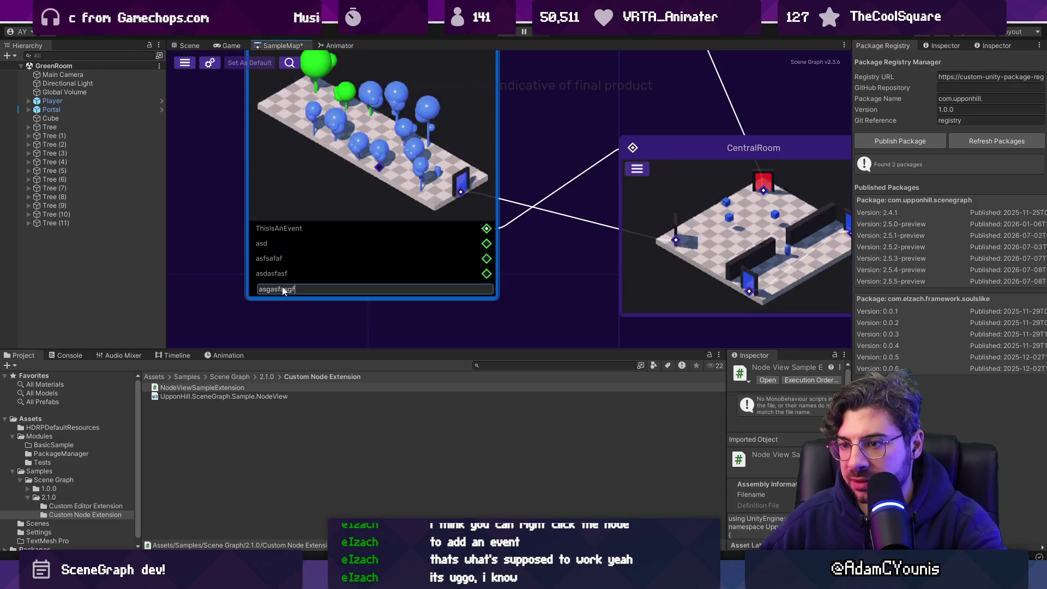
{"action": "key", "text": "Return"}
Connect GreenRoom's event ports to CentralRoom's input
{"action": "left_click_drag", "start_coordinate": [533, 196], "coordinate": [566, 153]}
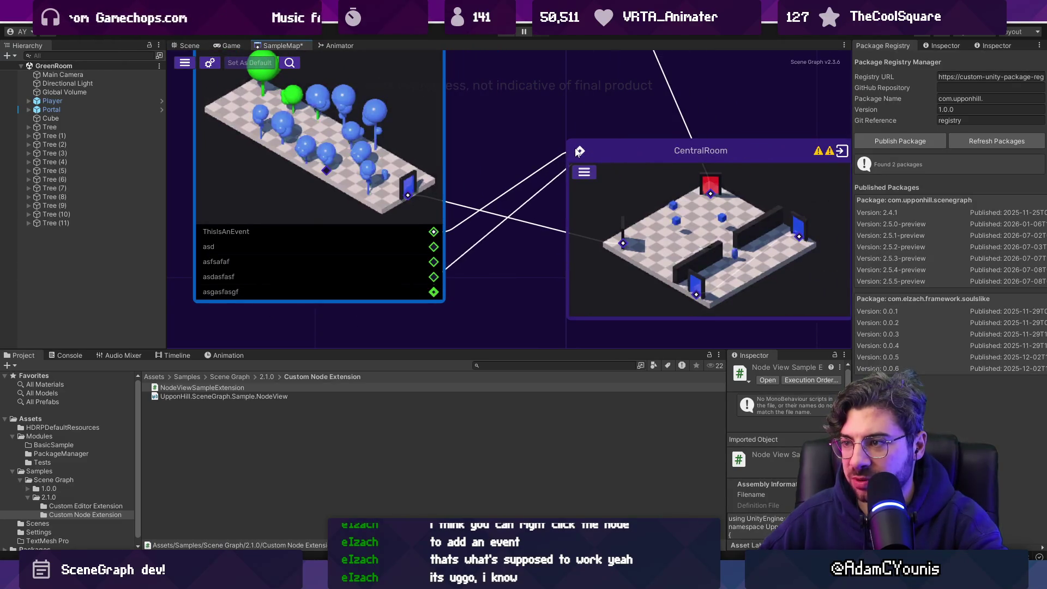
{"action": "left_click_drag", "start_coordinate": [436, 262], "coordinate": [565, 153]}
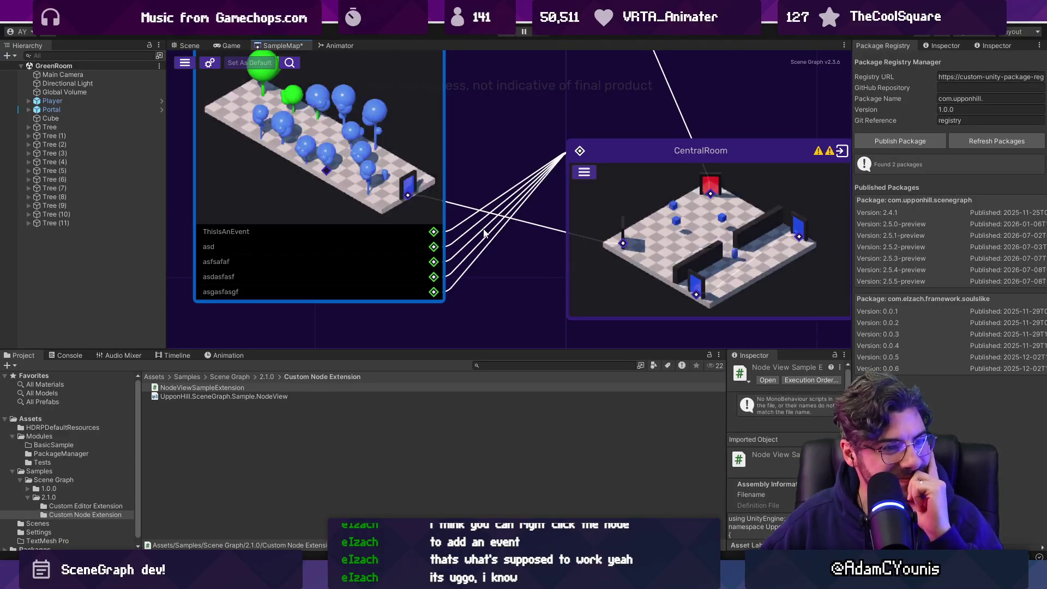
{"action": "scroll", "coordinate": [484, 233], "scroll_direction": "down", "scroll_amount": 5}
{"action": "scroll", "coordinate": [480, 234], "scroll_direction": "up", "scroll_amount": 4}
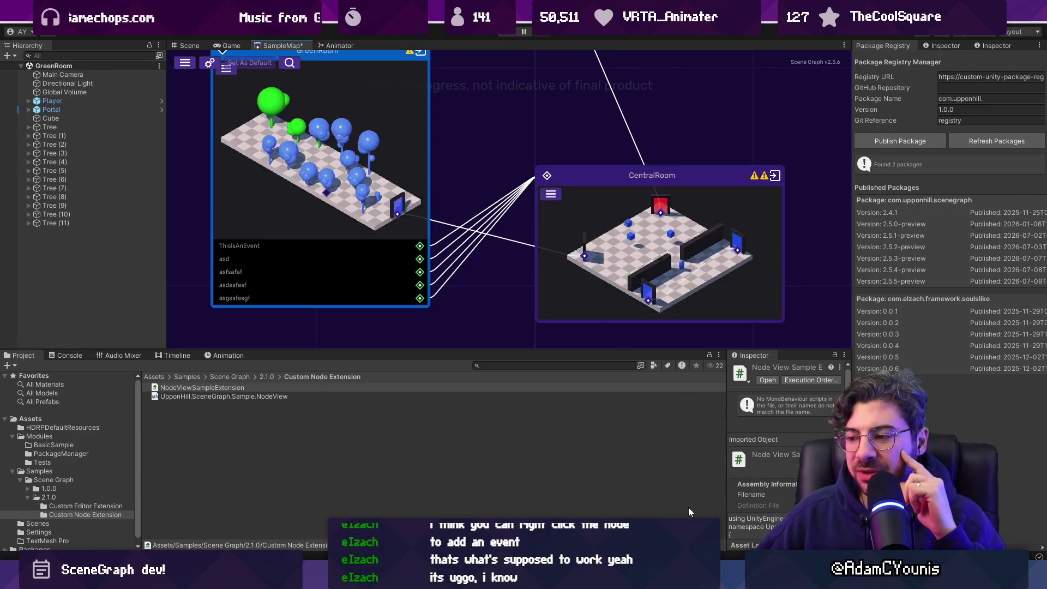
{"action": "left_click", "coordinate": [524, 507]}
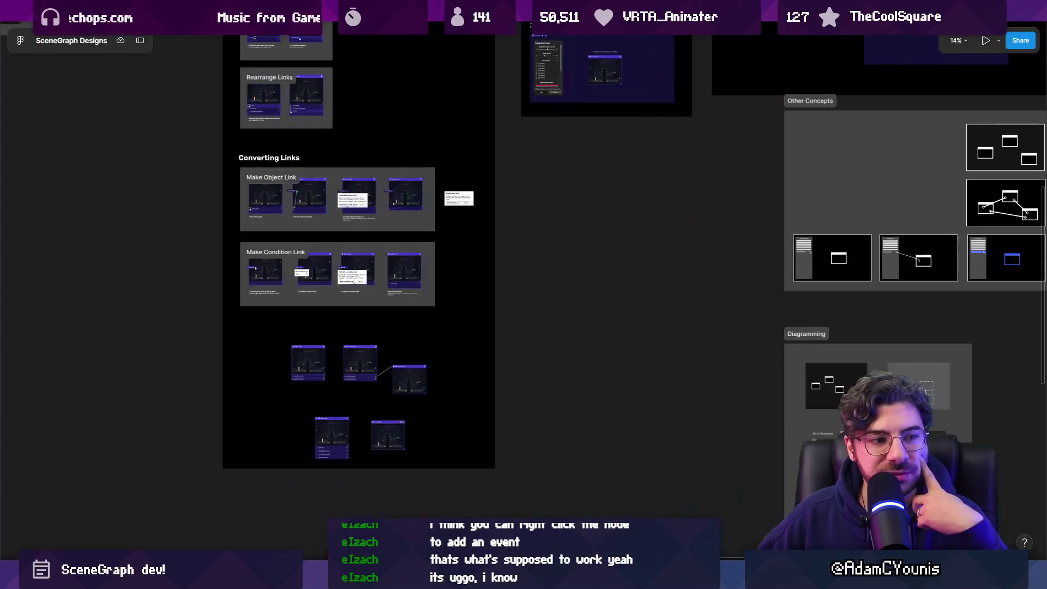
Duplicate the bottom node rectangle to make a second node frame on the right
{"action": "scroll", "coordinate": [491, 289], "scroll_direction": "down", "scroll_amount": 5}
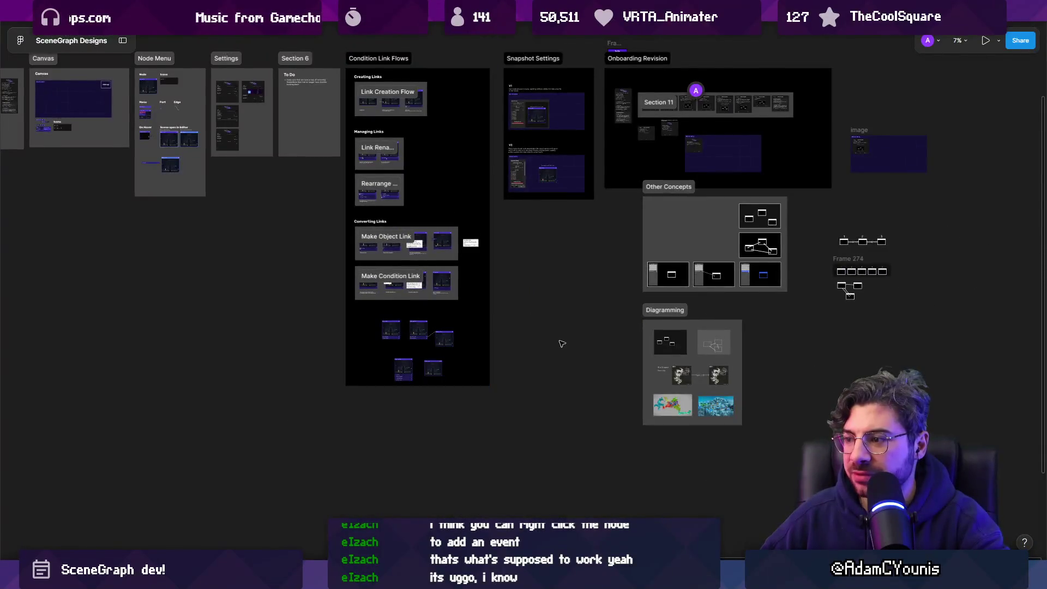
{"action": "scroll", "coordinate": [785, 272], "scroll_direction": "up", "scroll_amount": 10}
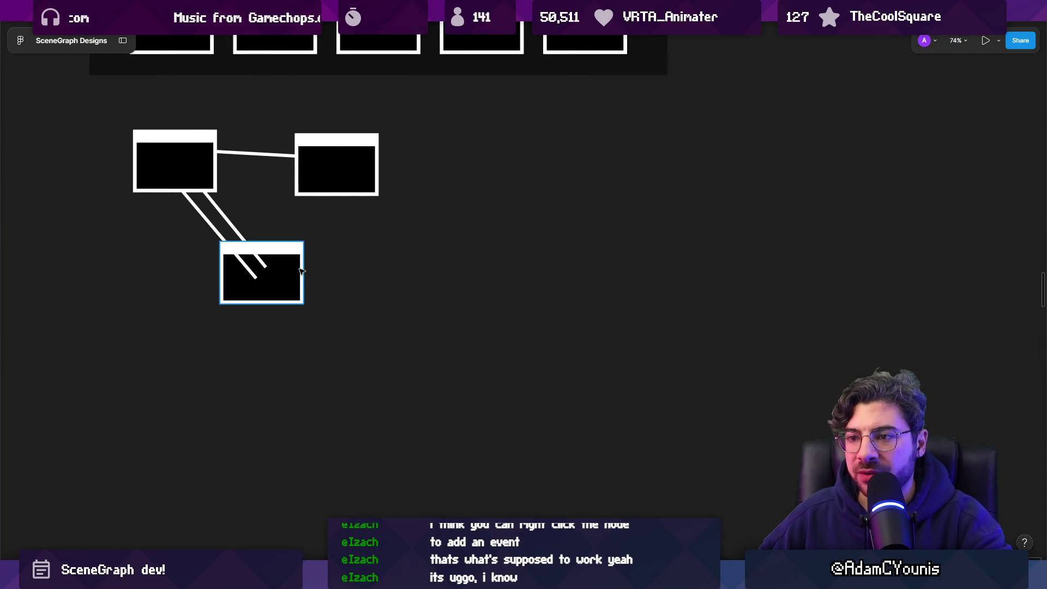
{"action": "left_click", "coordinate": [293, 273]}
{"action": "left_click_drag", "start_coordinate": [292, 272], "coordinate": [595, 275], "text": "alt"}
{"action": "scroll", "coordinate": [320, 280], "scroll_direction": "up", "scroll_amount": 4}
{"action": "left_click", "coordinate": [177, 203]}
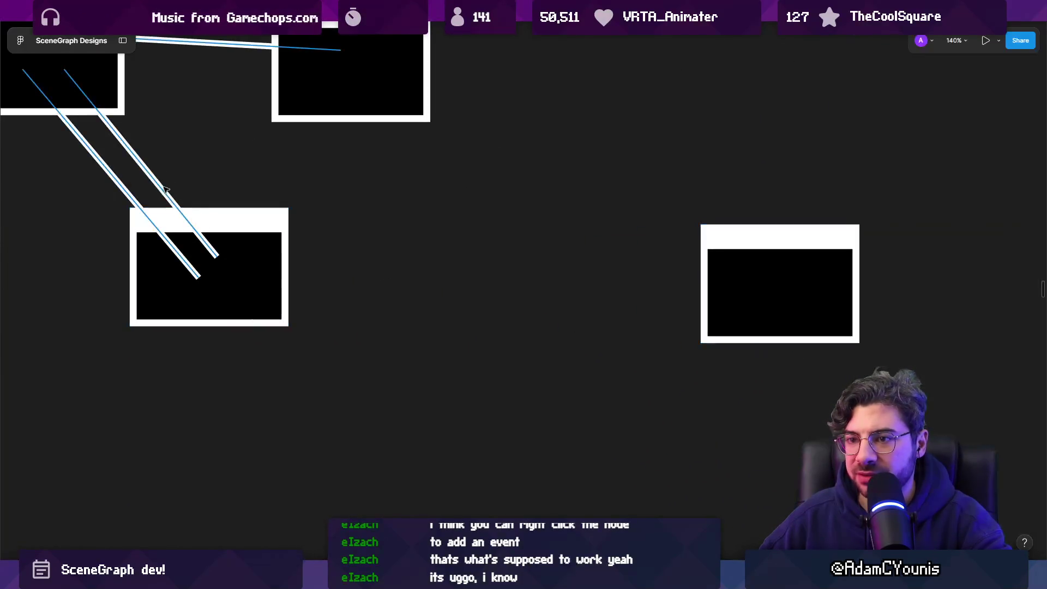
{"action": "left_click", "coordinate": [248, 302]}
{"action": "mouse_move", "coordinate": [248, 302]}
{"action": "left_mouse_down"}
{"action": "mouse_move", "coordinate": [614, 437]}
{"action": "mouse_move", "coordinate": [632, 425]}
{"action": "left_mouse_up"}
{"action": "scroll", "coordinate": [561, 218], "scroll_direction": "right", "scroll_amount": 4}
{"action": "left_click_drag", "start_coordinate": [561, 217], "coordinate": [632, 274]}
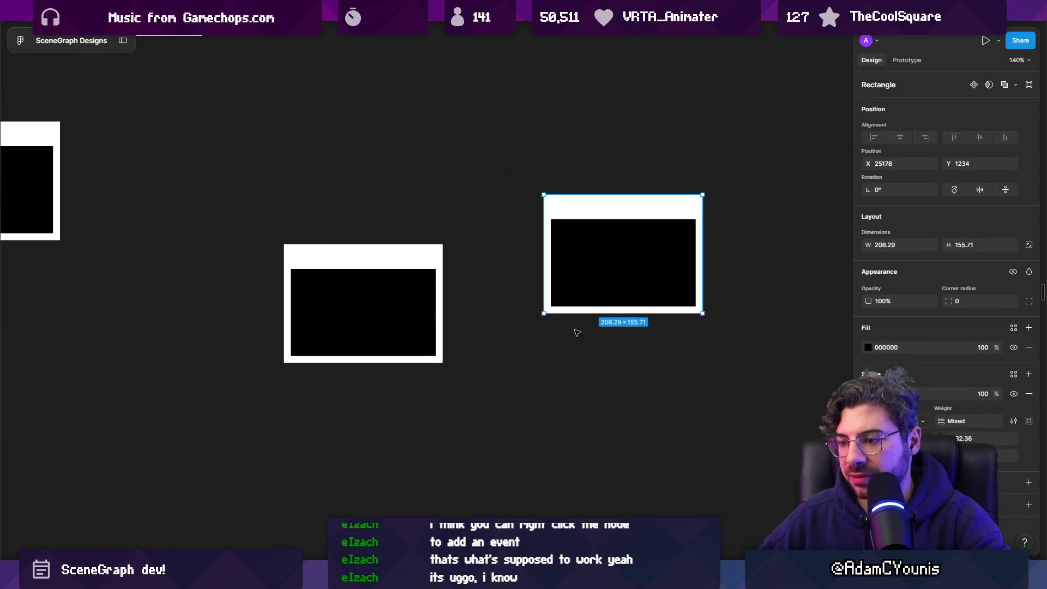
{"action": "scroll", "coordinate": [417, 382], "scroll_direction": "up", "scroll_amount": 5, "text": "ctrl"}
Draw a link line from below the left frame into the right frame, then realign both frames
{"action": "key", "text": "p"}
{"action": "left_click", "coordinate": [445, 368]}
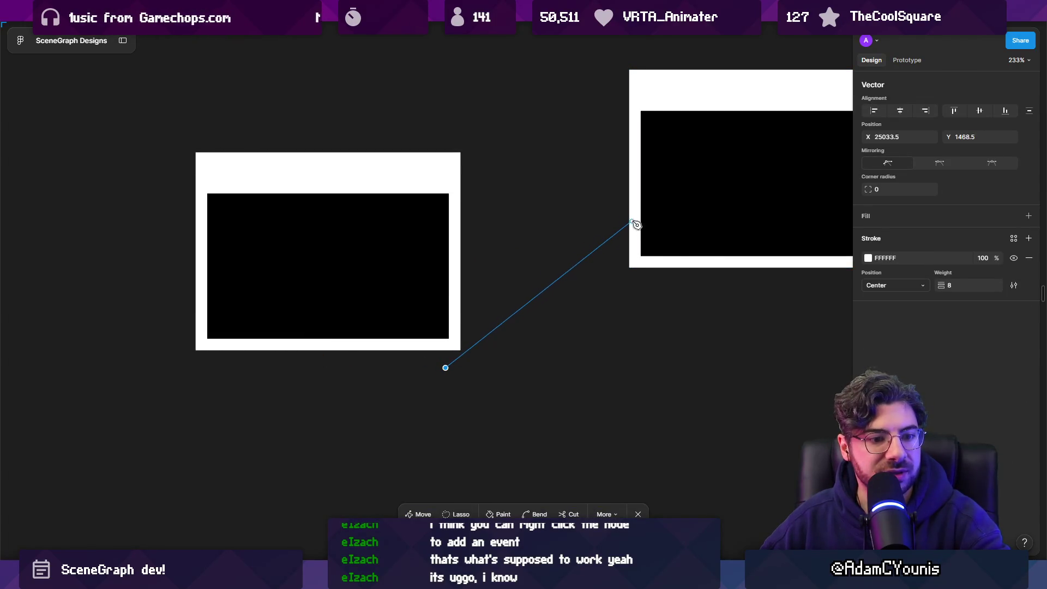
{"action": "left_click", "coordinate": [765, 184]}
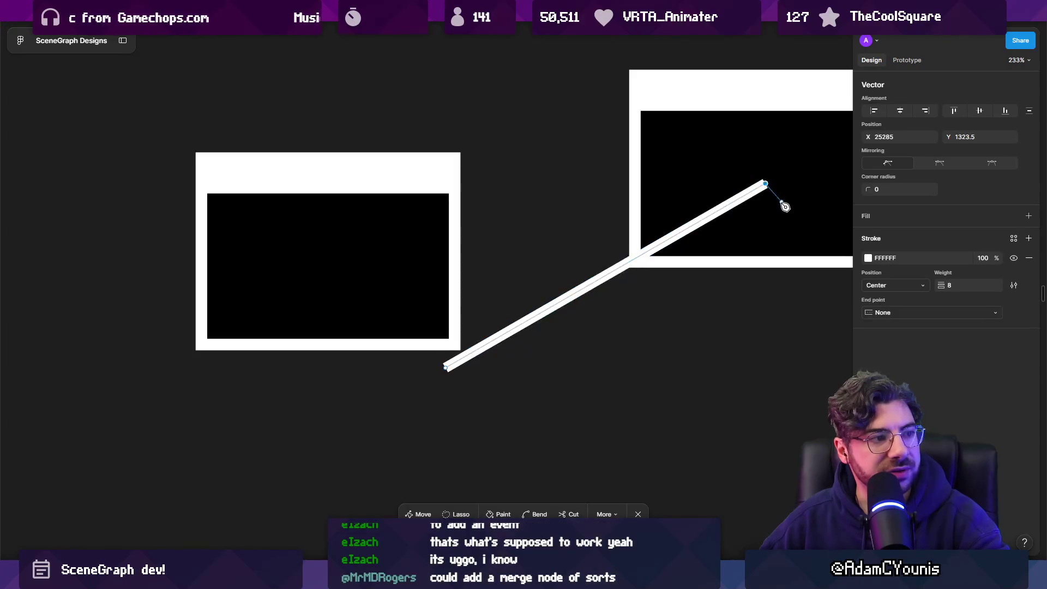
{"action": "scroll", "coordinate": [785, 204], "scroll_direction": "right", "scroll_amount": 3}
{"action": "key", "text": "Escape"}
{"action": "key", "text": "ctrl"}
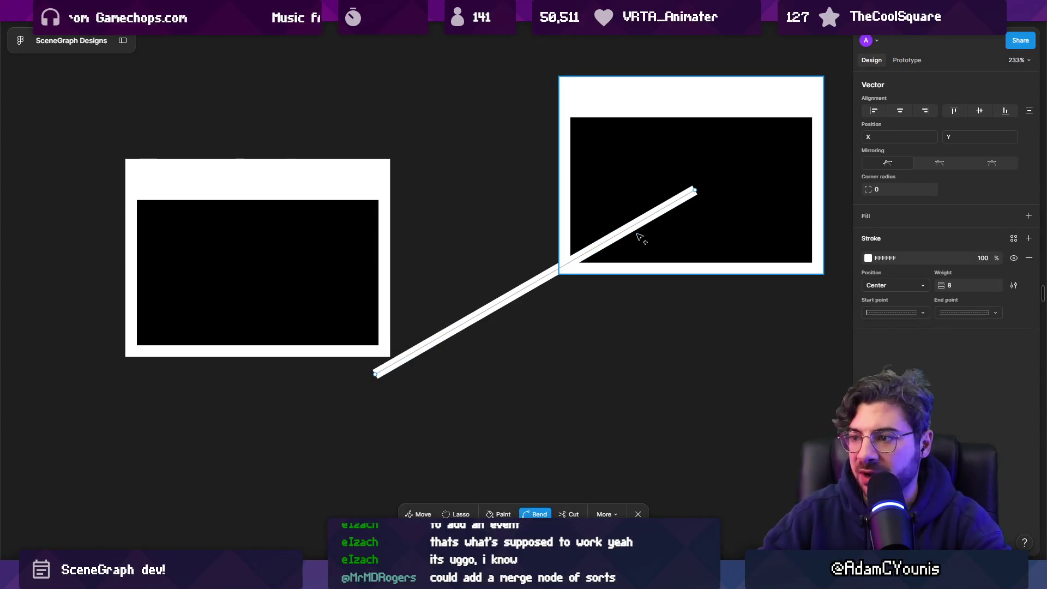
{"action": "key", "text": "Escape"}
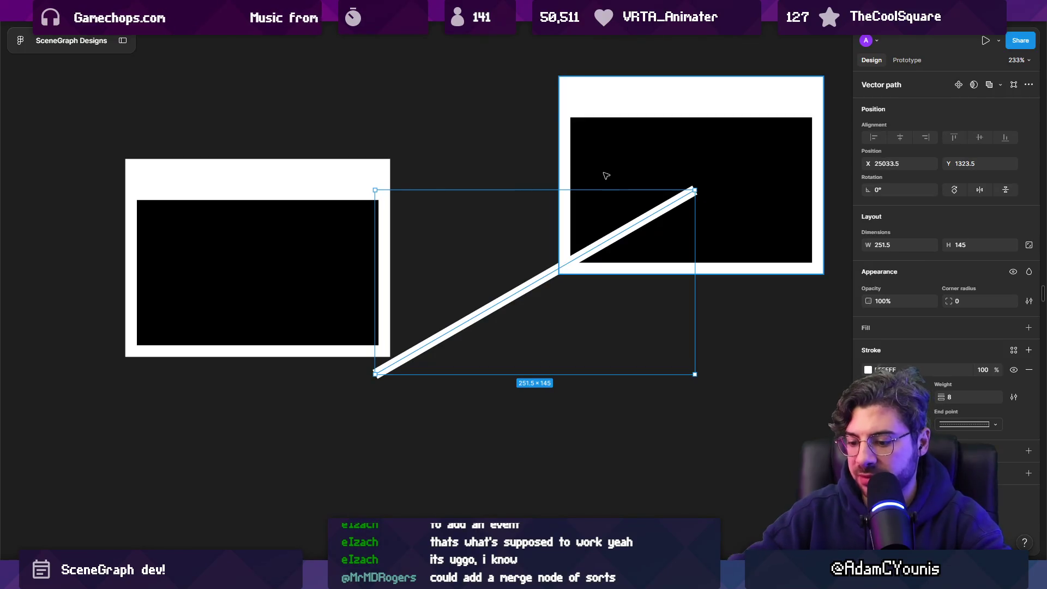
{"action": "left_click_drag", "start_coordinate": [652, 173], "coordinate": [654, 187]}
{"action": "left_click_drag", "start_coordinate": [348, 227], "coordinate": [339, 272]}
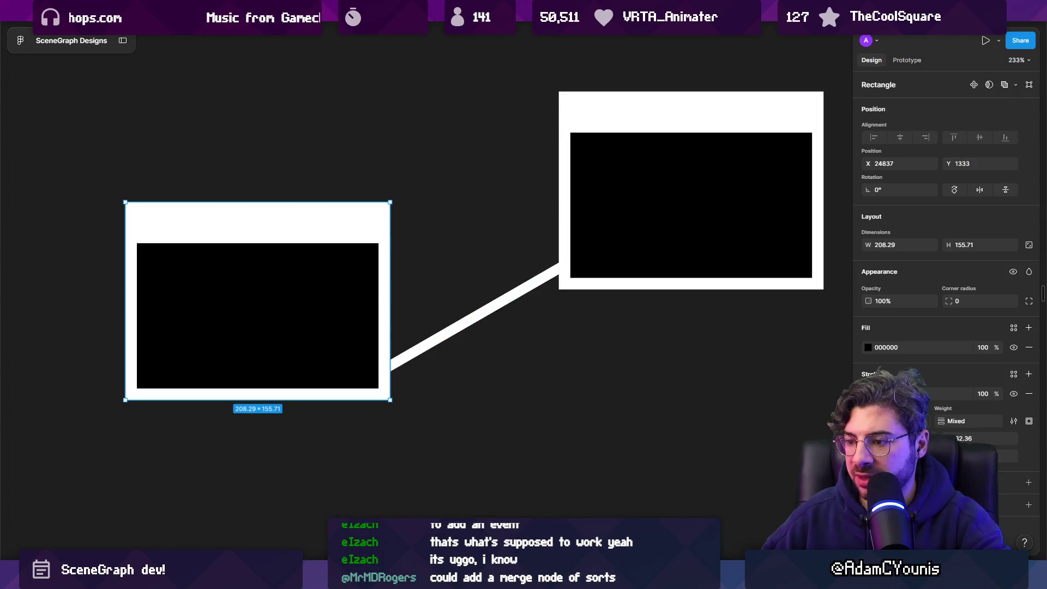
Add a small white circle capping the link line at the right frame's edge
{"action": "left_click", "coordinate": [474, 554]}
{"action": "left_click", "coordinate": [496, 485]}
{"action": "left_click_drag", "start_coordinate": [538, 266], "coordinate": [559, 286]}
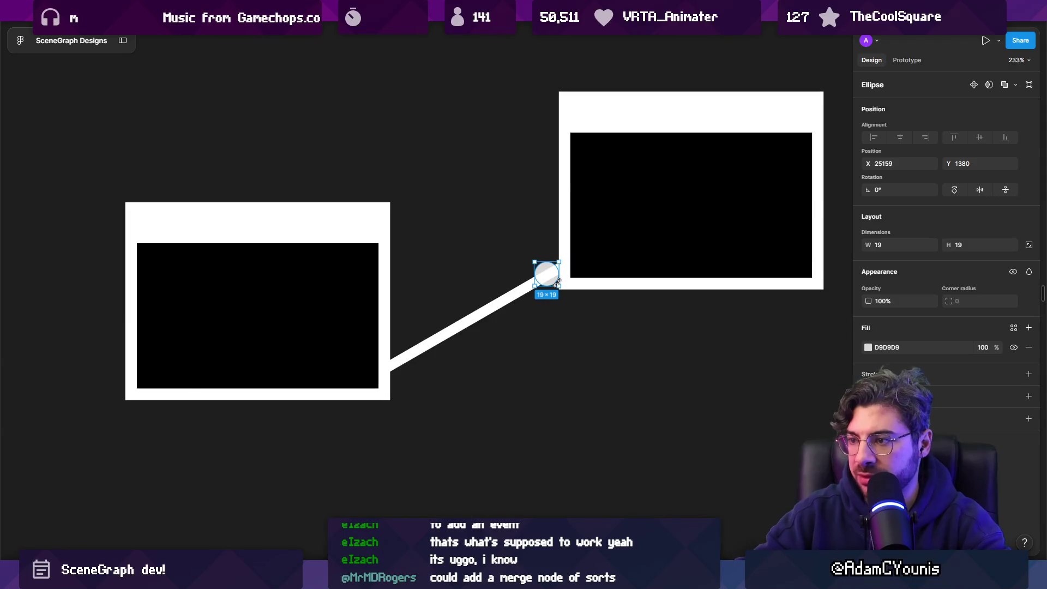
{"action": "left_click", "coordinate": [568, 217]}
{"action": "left_click_drag", "start_coordinate": [547, 275], "coordinate": [567, 270]}
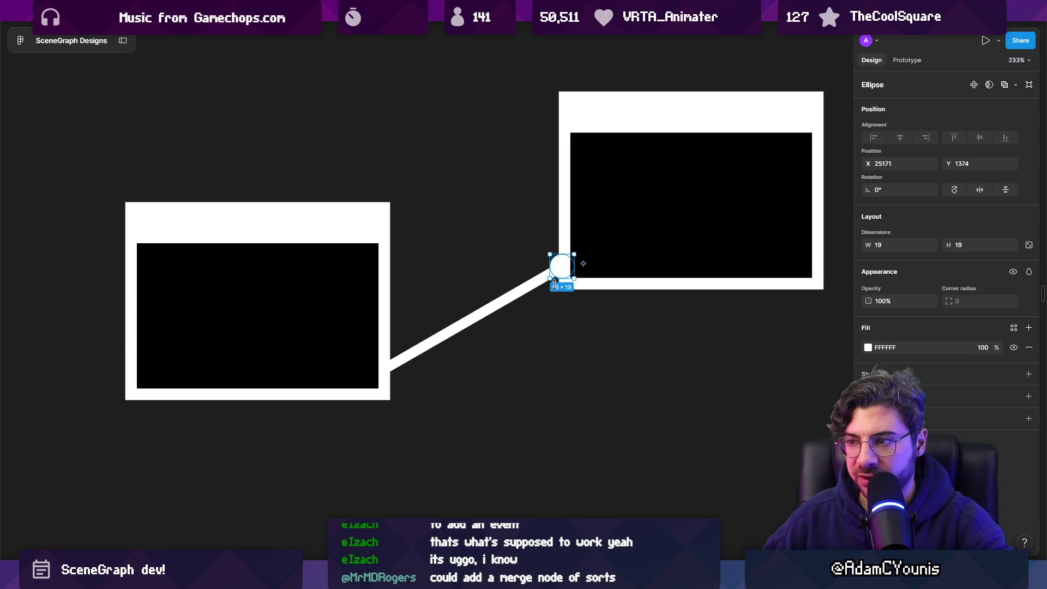
{"action": "left_click", "coordinate": [581, 388]}
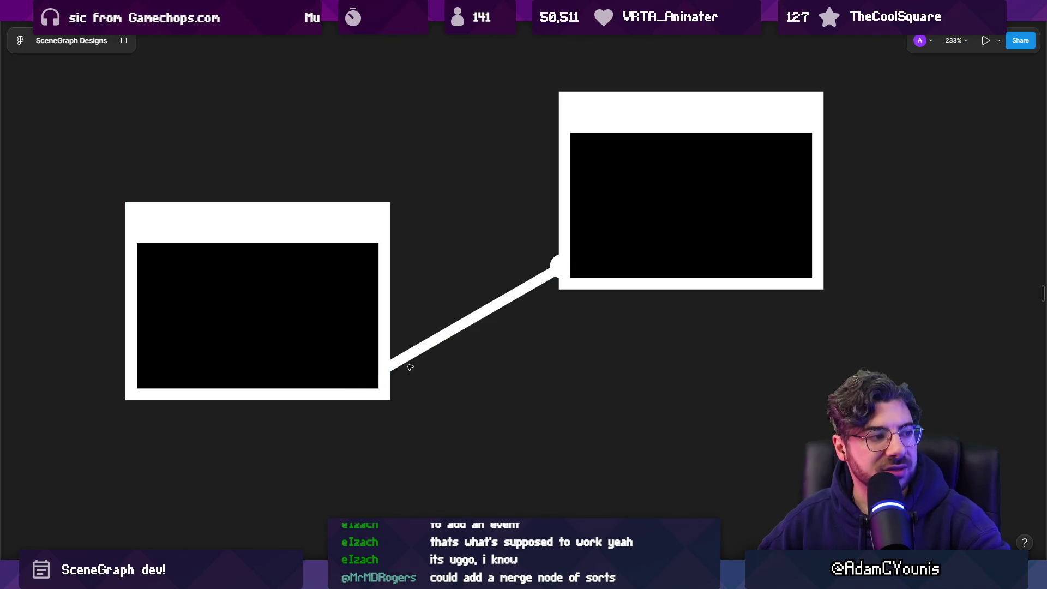
{"action": "mouse_move", "coordinate": [351, 350]}
{"action": "left_mouse_down"}
{"action": "mouse_move", "coordinate": [338, 346]}
{"action": "mouse_move", "coordinate": [347, 344]}
{"action": "left_mouse_up"}
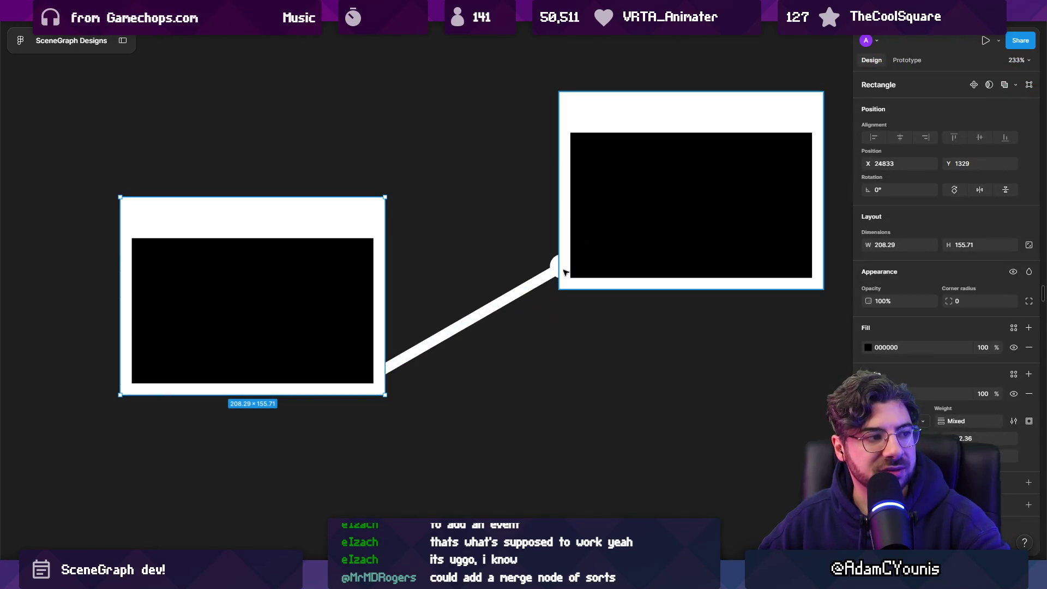
Extend the connector's lower end further down below the left node
{"action": "left_click", "coordinate": [525, 298]}
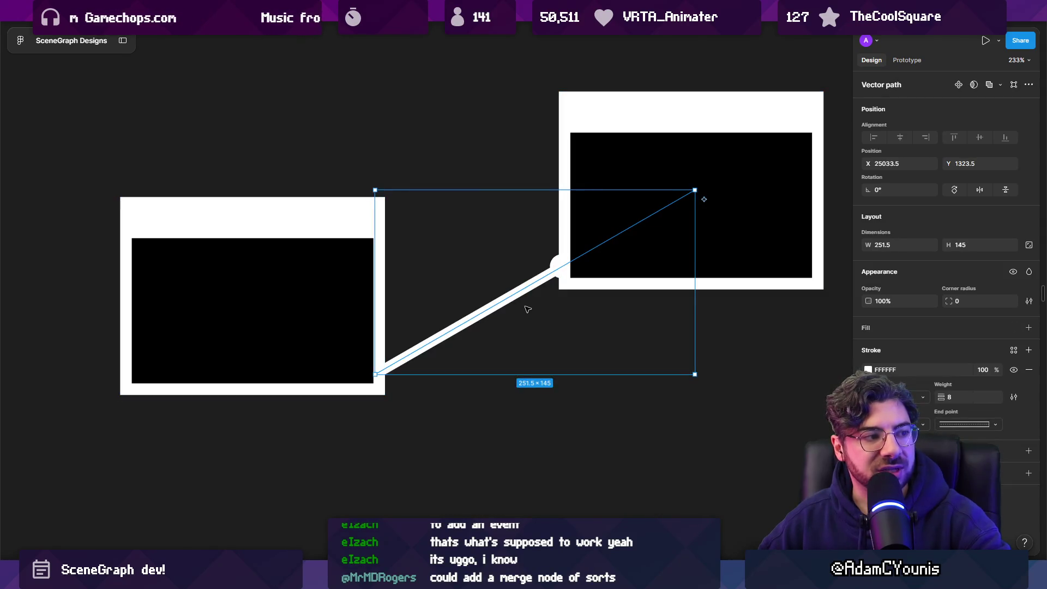
{"action": "left_click", "coordinate": [523, 440]}
{"action": "scroll", "coordinate": [529, 409], "scroll_direction": "down", "scroll_amount": 3}
{"action": "scroll", "coordinate": [536, 355], "scroll_direction": "up", "scroll_amount": 4}
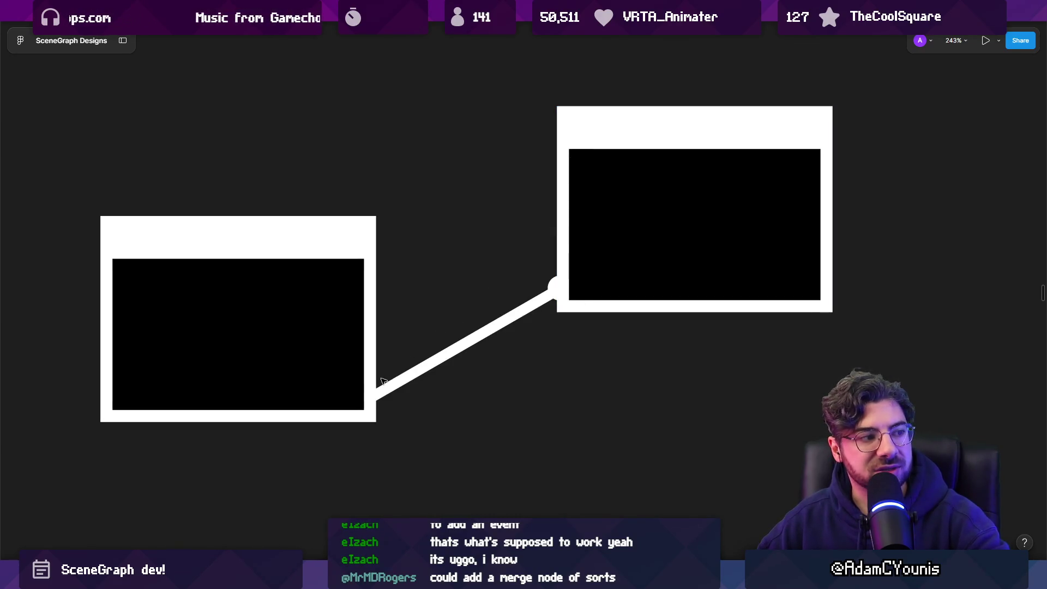
{"action": "scroll", "coordinate": [383, 393], "scroll_direction": "left", "scroll_amount": 3}
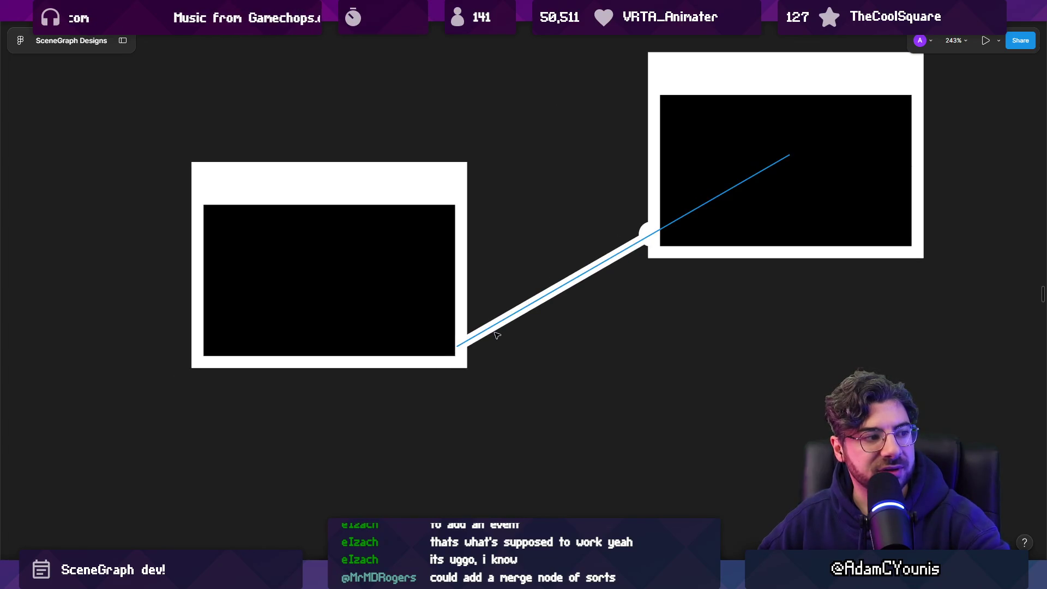
{"action": "double_click", "coordinate": [461, 340]}
{"action": "left_click_drag", "start_coordinate": [460, 341], "coordinate": [462, 387]}
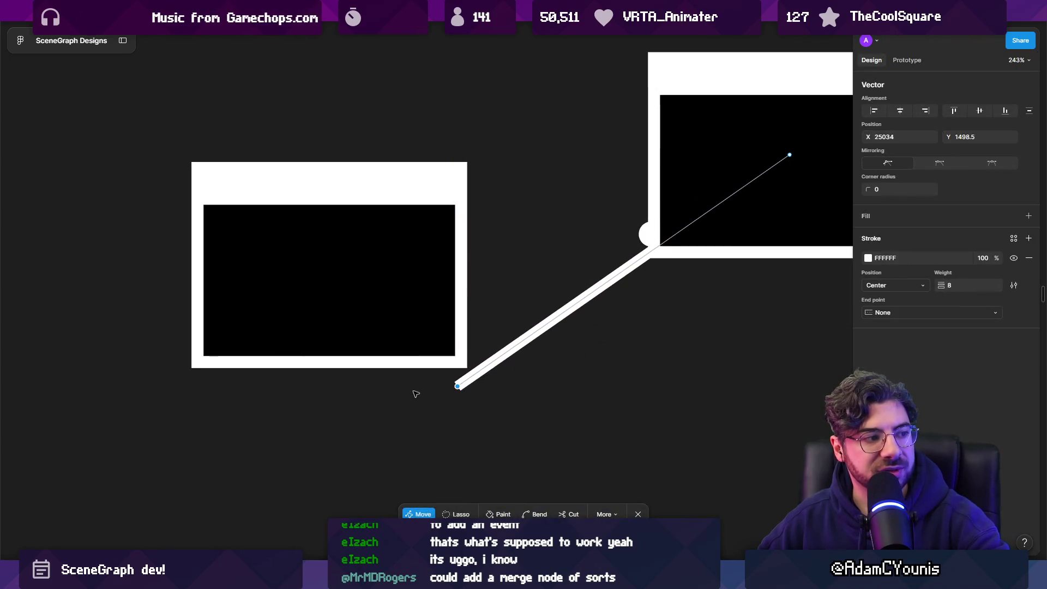
{"action": "key", "text": "Escape"}
{"action": "key", "text": "Escape"}
Draw a 208×34 event row under the left node and reattach its connector and end circle to the right node
{"action": "key", "text": "f"}
{"action": "left_click_drag", "start_coordinate": [194, 374], "coordinate": [467, 420]}
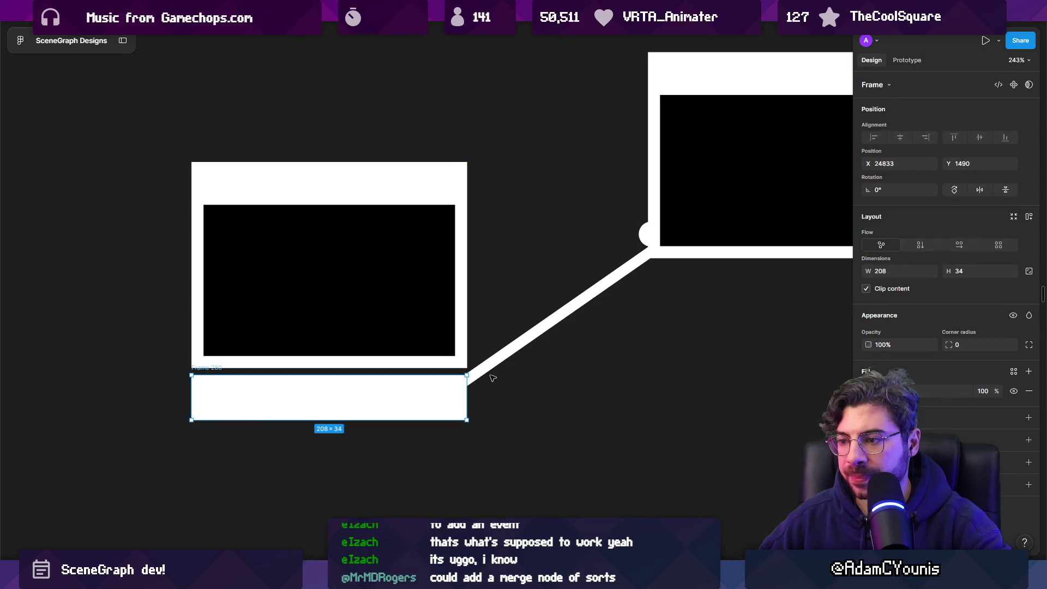
{"action": "scroll", "coordinate": [492, 378], "scroll_direction": "down", "scroll_amount": 5}
{"action": "left_click", "coordinate": [555, 294]}
{"action": "left_click_drag", "start_coordinate": [554, 295], "coordinate": [555, 305]}
{"action": "scroll", "coordinate": [556, 305], "scroll_direction": "up", "scroll_amount": 5}
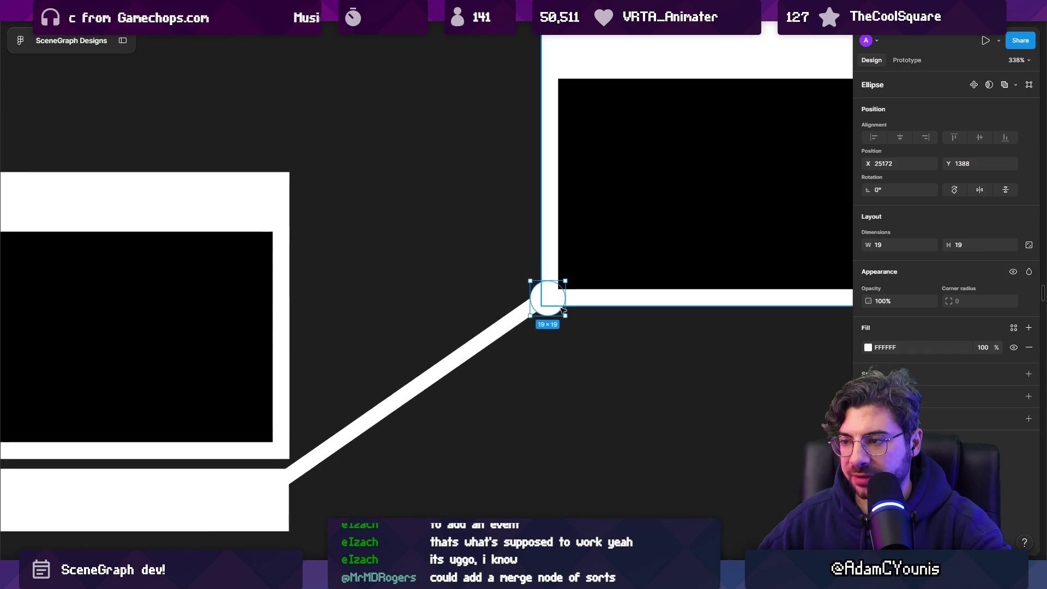
{"action": "scroll", "coordinate": [647, 285], "scroll_direction": "down", "scroll_amount": 3}
{"action": "left_click_drag", "start_coordinate": [630, 180], "coordinate": [631, 286]}
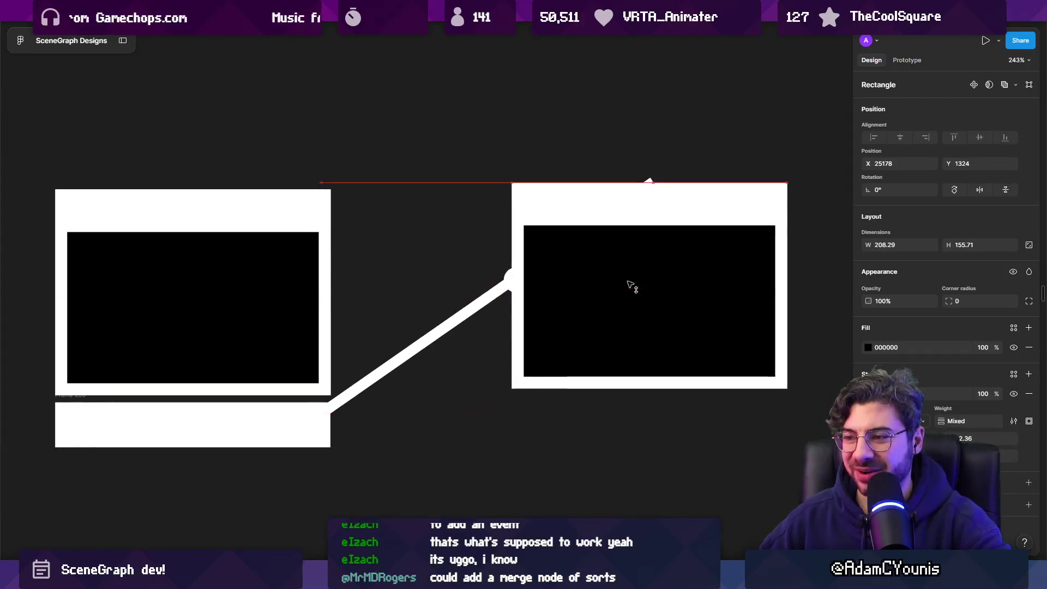
{"action": "mouse_move", "coordinate": [648, 187]}
{"action": "left_mouse_down"}
{"action": "mouse_move", "coordinate": [664, 278]}
{"action": "mouse_move", "coordinate": [648, 289]}
{"action": "left_mouse_up"}
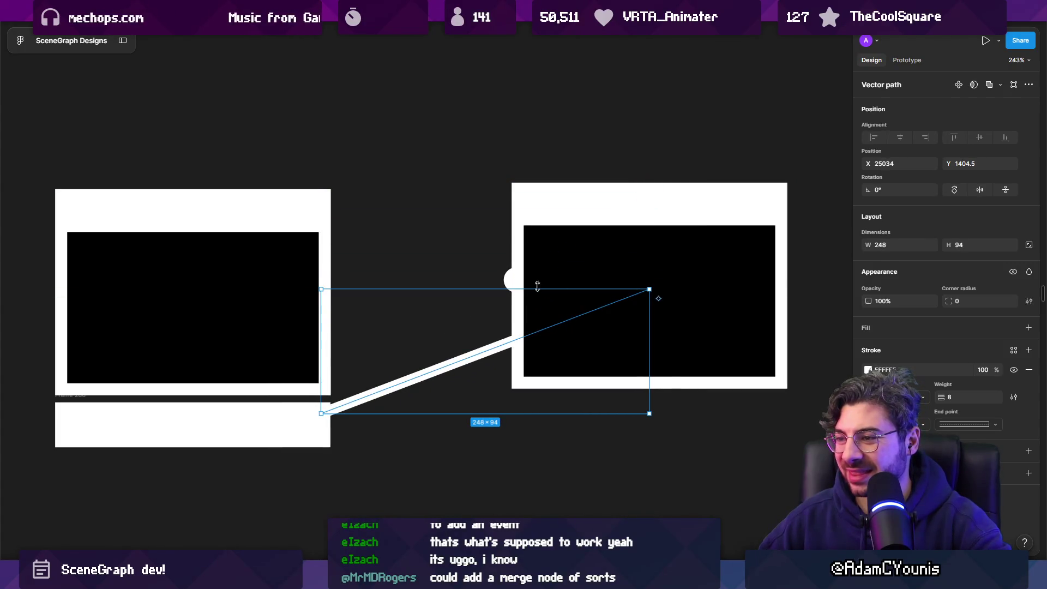
{"action": "left_click", "coordinate": [508, 281]}
{"action": "left_click_drag", "start_coordinate": [519, 285], "coordinate": [512, 339]}
{"action": "left_click", "coordinate": [500, 442]}
Duplicate the event row and connector below, raising the new line's end and circle into the right node
{"action": "scroll", "coordinate": [555, 385], "scroll_direction": "down", "scroll_amount": 5}
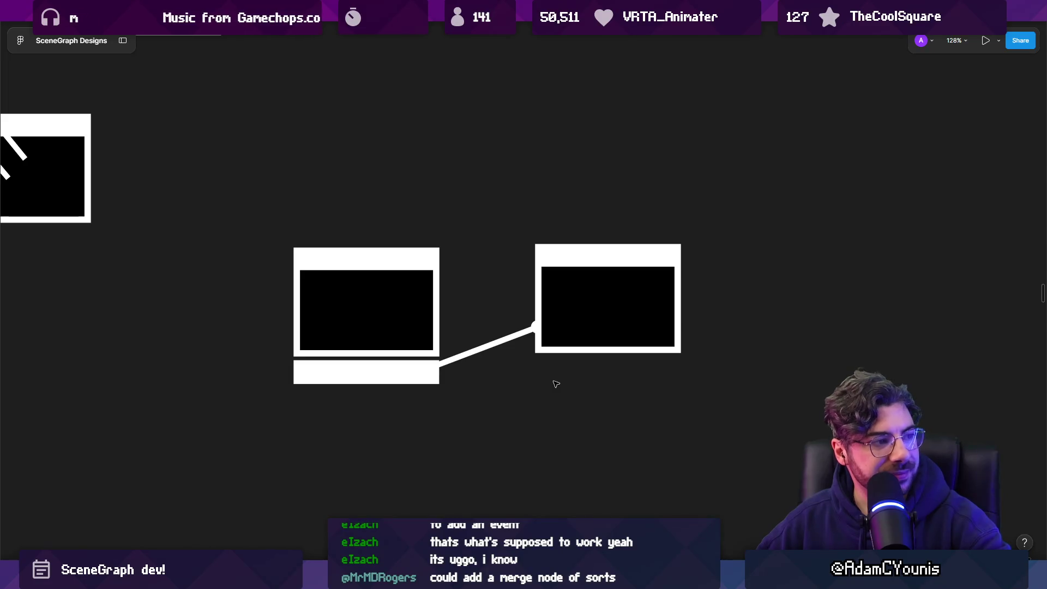
{"action": "scroll", "coordinate": [469, 364], "scroll_direction": "down", "scroll_amount": 2}
{"action": "scroll", "coordinate": [469, 364], "scroll_direction": "left", "scroll_amount": 2}
{"action": "mouse_move", "coordinate": [479, 351]}
{"action": "left_mouse_down"}
{"action": "mouse_move", "coordinate": [480, 318]}
{"action": "mouse_move", "coordinate": [479, 348]}
{"action": "left_mouse_up"}
{"action": "left_click", "coordinate": [650, 280]}
{"action": "double_click", "coordinate": [645, 292]}
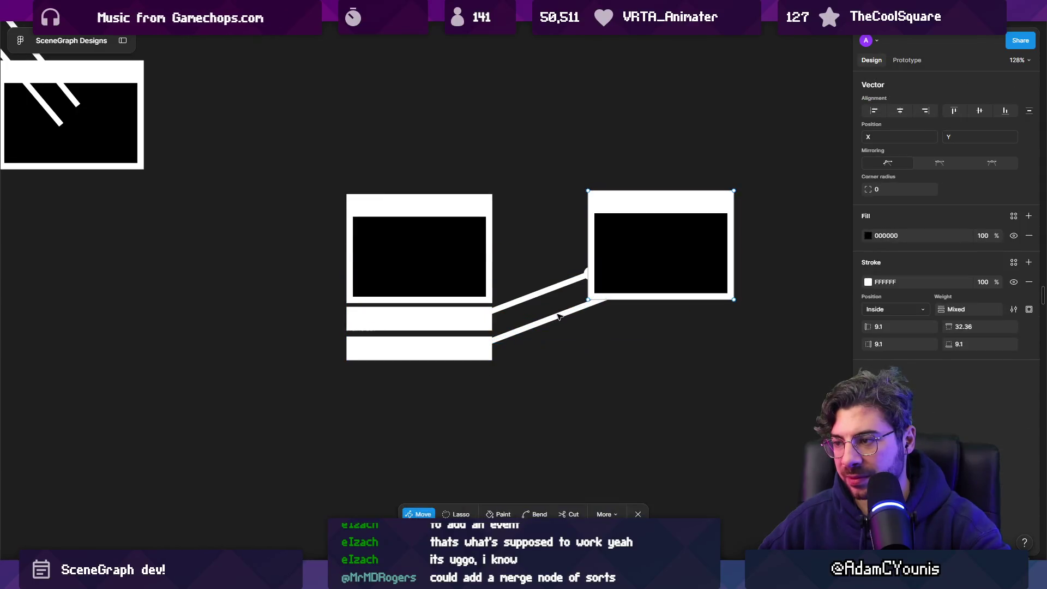
{"action": "left_click", "coordinate": [661, 276]}
{"action": "left_click_drag", "start_coordinate": [661, 275], "coordinate": [656, 253]}
{"action": "scroll", "coordinate": [563, 287], "scroll_direction": "up", "scroll_amount": 5}
{"action": "key", "text": "Escape"}
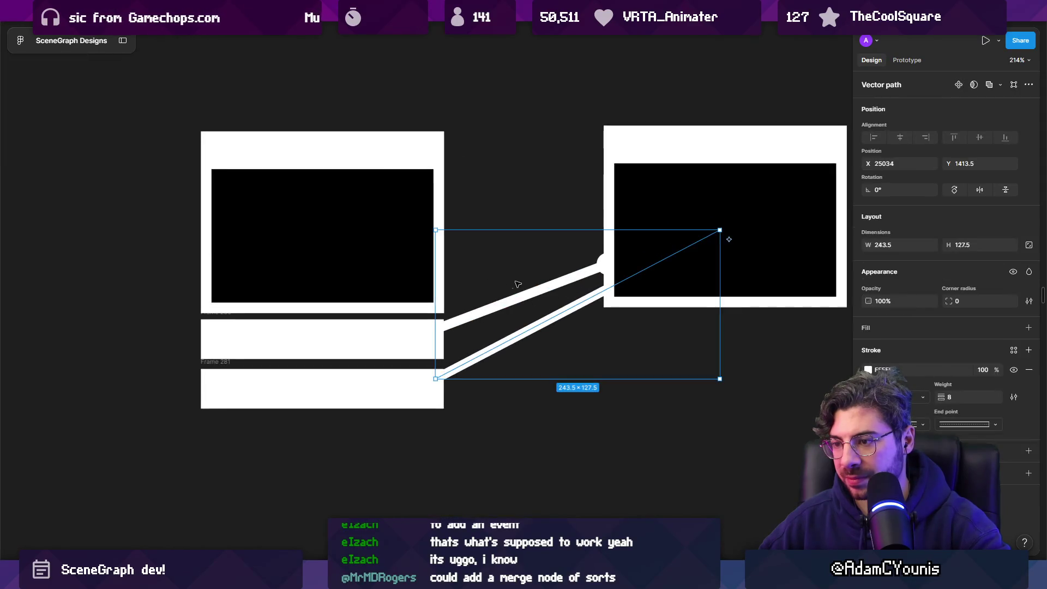
{"action": "key", "text": "Escape"}
{"action": "left_click_drag", "start_coordinate": [601, 260], "coordinate": [603, 297]}
{"action": "key", "text": "Escape"}
{"action": "scroll", "coordinate": [600, 357], "scroll_direction": "down", "scroll_amount": 10}
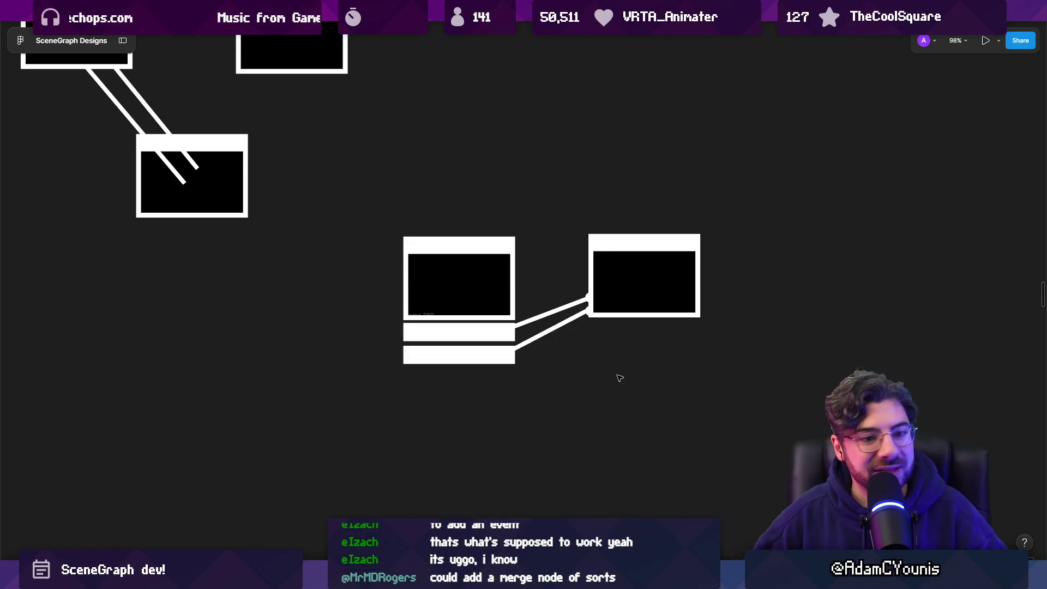
Switch to the Unity Insignia project and open the Animator window
{"action": "mouse_move", "coordinate": [382, 581]}
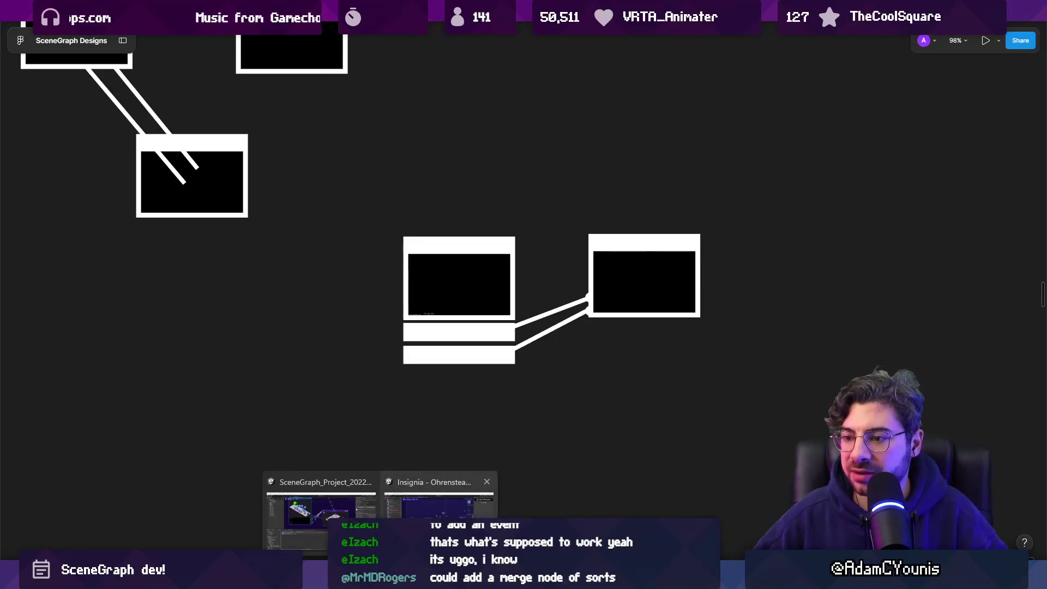
{"action": "left_click", "coordinate": [439, 501]}
{"action": "left_click", "coordinate": [388, 19]}
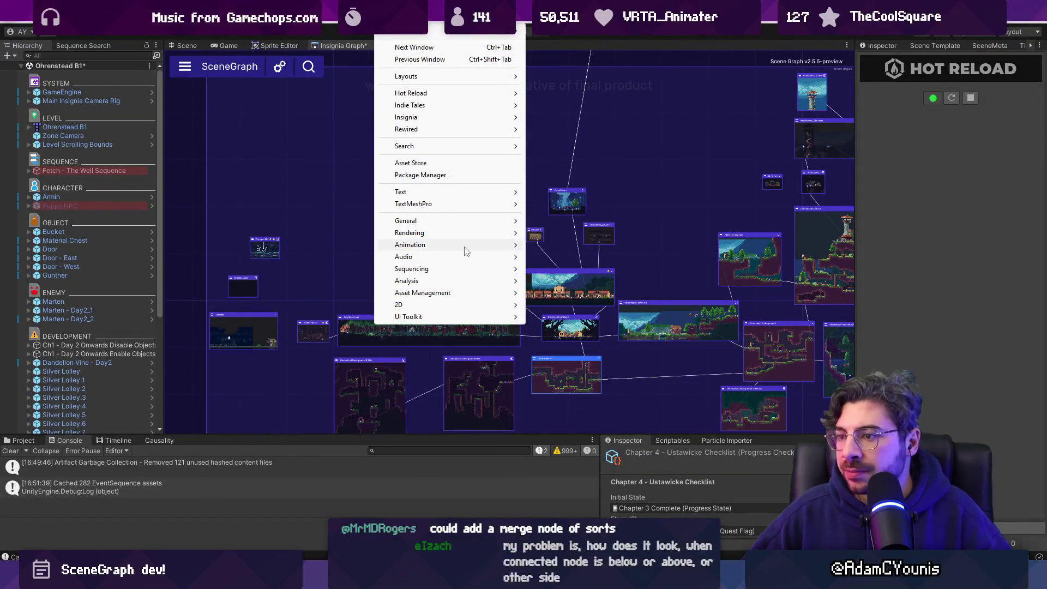
{"action": "mouse_move", "coordinate": [466, 250]}
{"action": "left_click", "coordinate": [567, 257]}
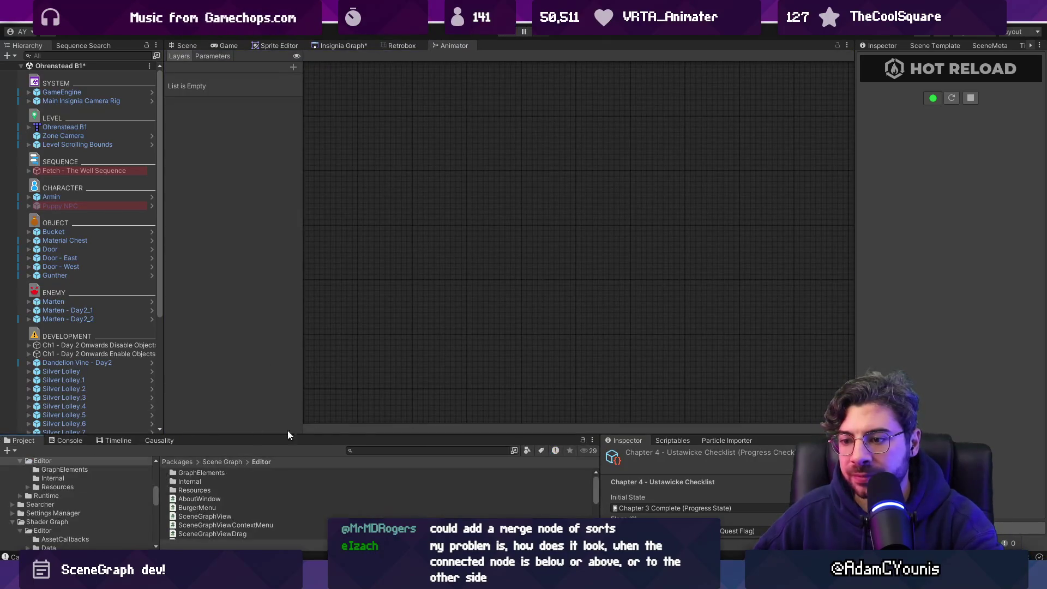
Search the Project panel for t:AnimatorController to list the controller assets
{"action": "type", "text": "t:AnimatorController"}
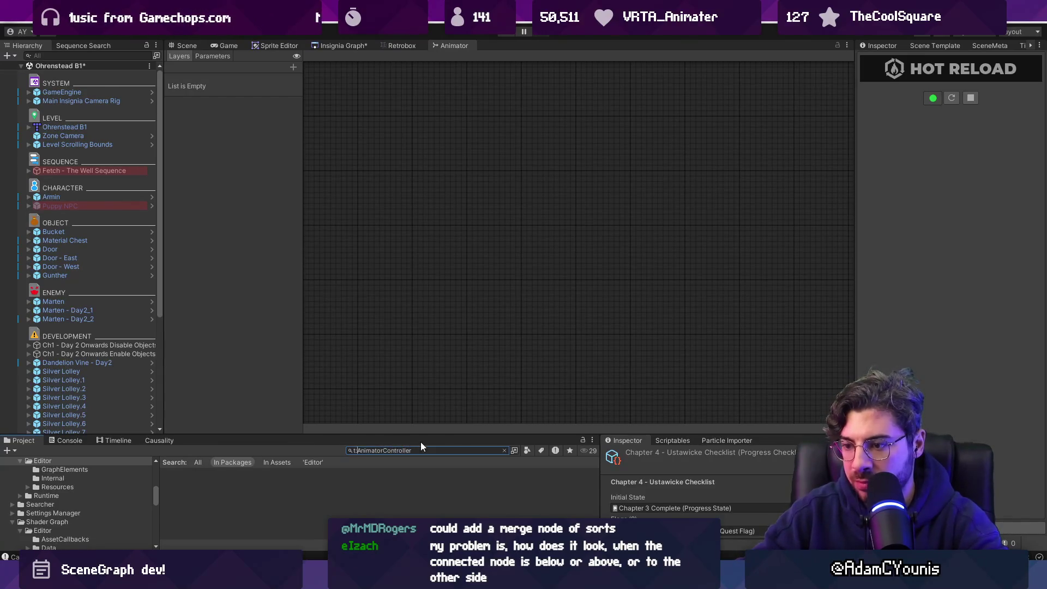
{"action": "key", "text": "Delete"}
{"action": "key", "text": "Delete"}
{"action": "key", "text": "Delete"}
{"action": "type", "text": "tion"}
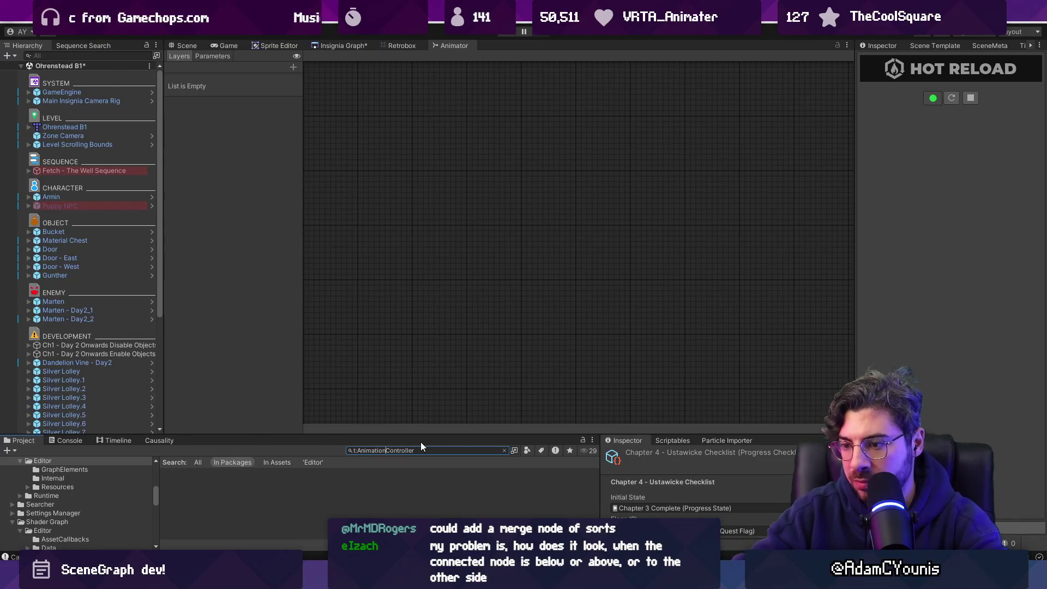
{"action": "key", "text": "End"}
{"action": "key", "text": "BackSpace"}
{"action": "key", "text": "BackSpace"}
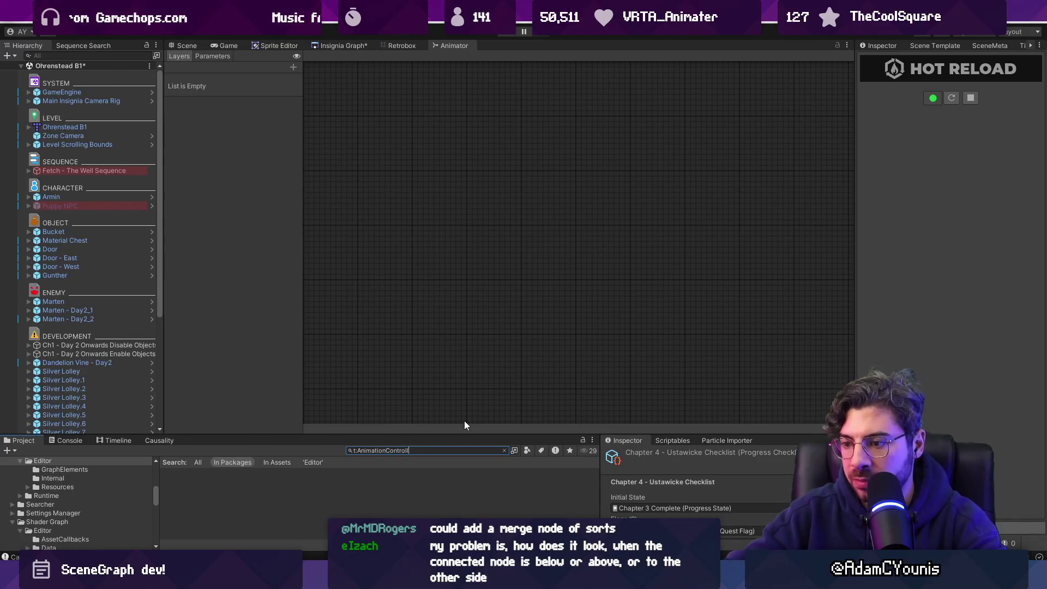
{"action": "key", "text": "ctrl+shift+Left"}
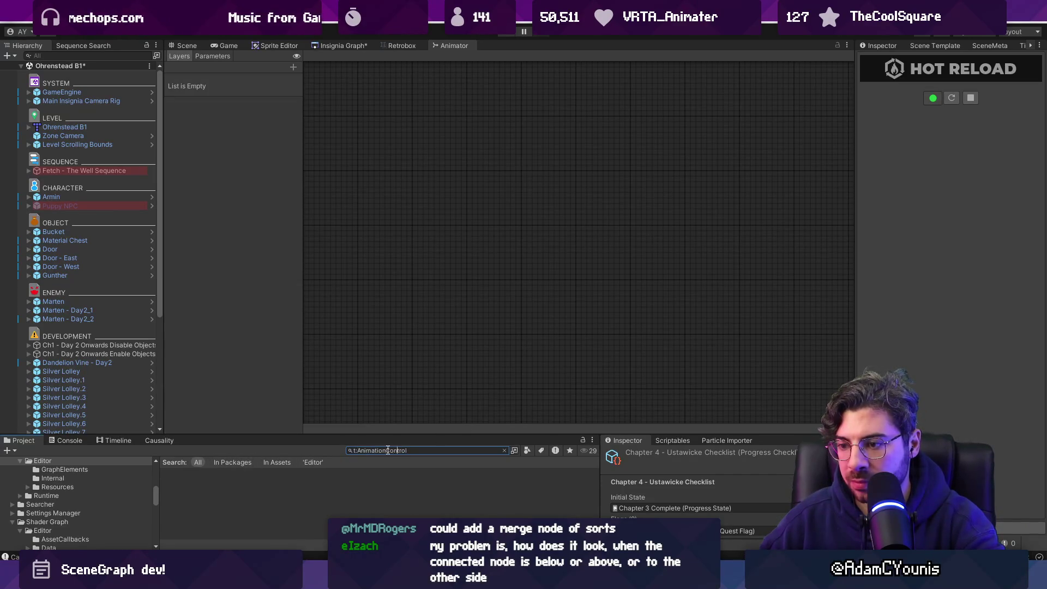
{"action": "key", "text": "BackSpace"}
{"action": "key", "text": "BackSpace"}
{"action": "key", "text": "BackSpace"}
{"action": "type", "text": "o"}
{"action": "key", "text": "Right"}
Open Black Bars Animated's state graph, zoom it, then bring back the SceneGraph_Project window
{"action": "type", "text": "ler"}
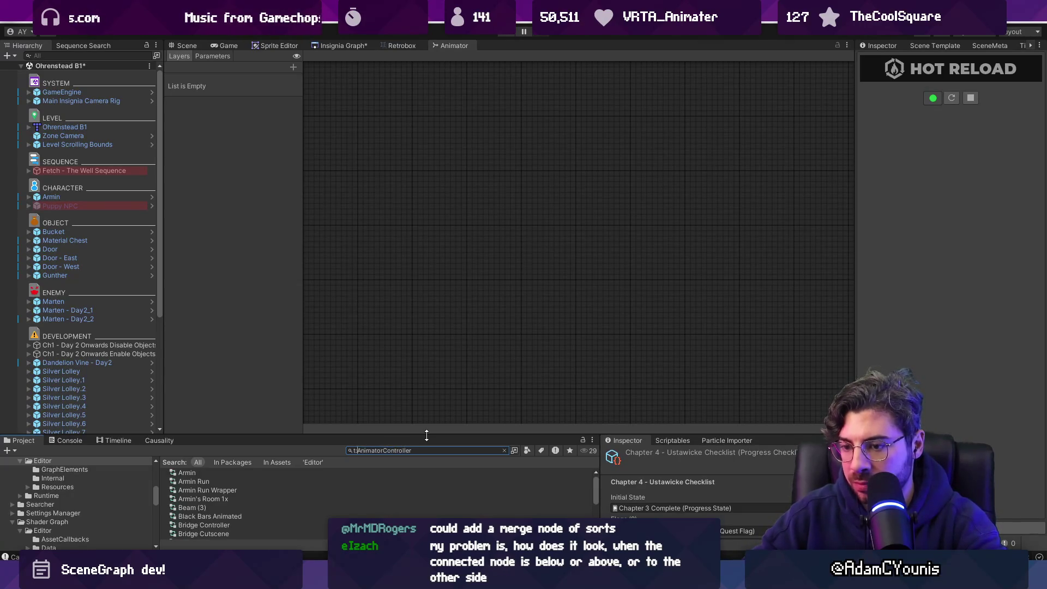
{"action": "left_click", "coordinate": [210, 516]}
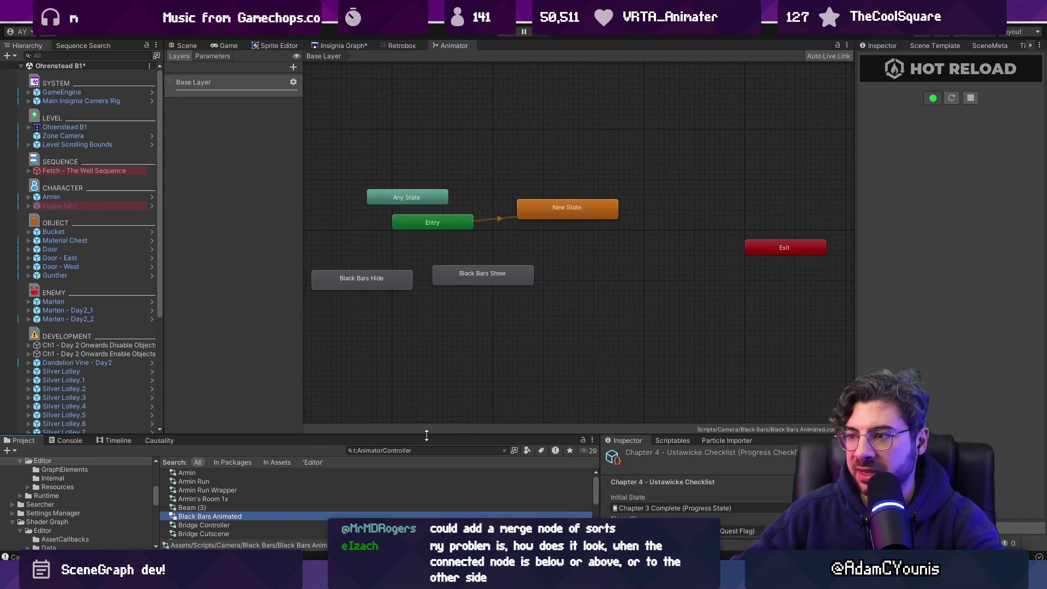
{"action": "scroll", "coordinate": [488, 183], "scroll_direction": "up", "scroll_amount": 5}
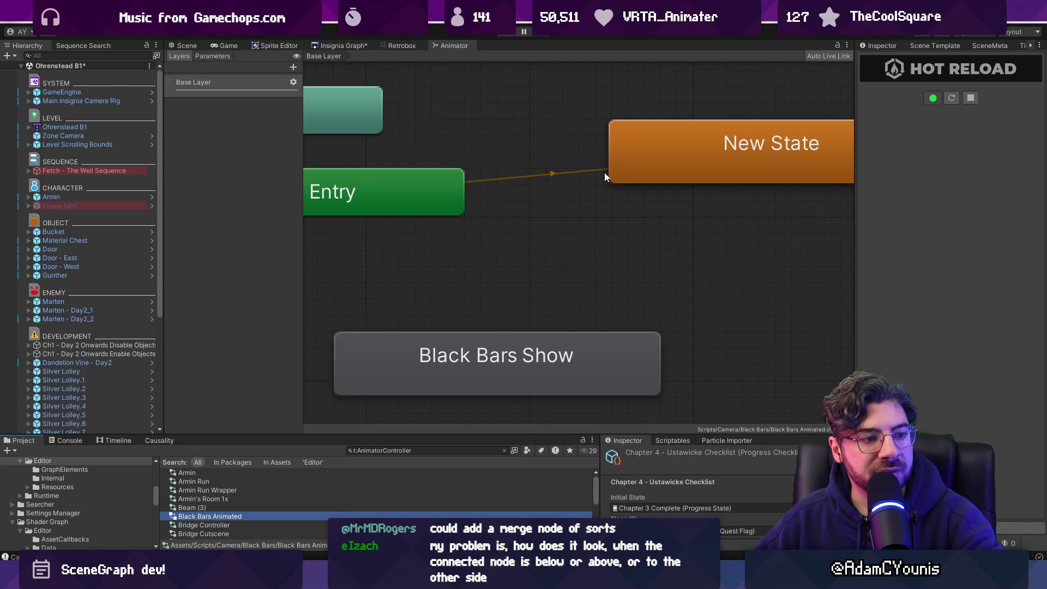
{"action": "scroll", "coordinate": [582, 220], "scroll_direction": "down", "scroll_amount": 5}
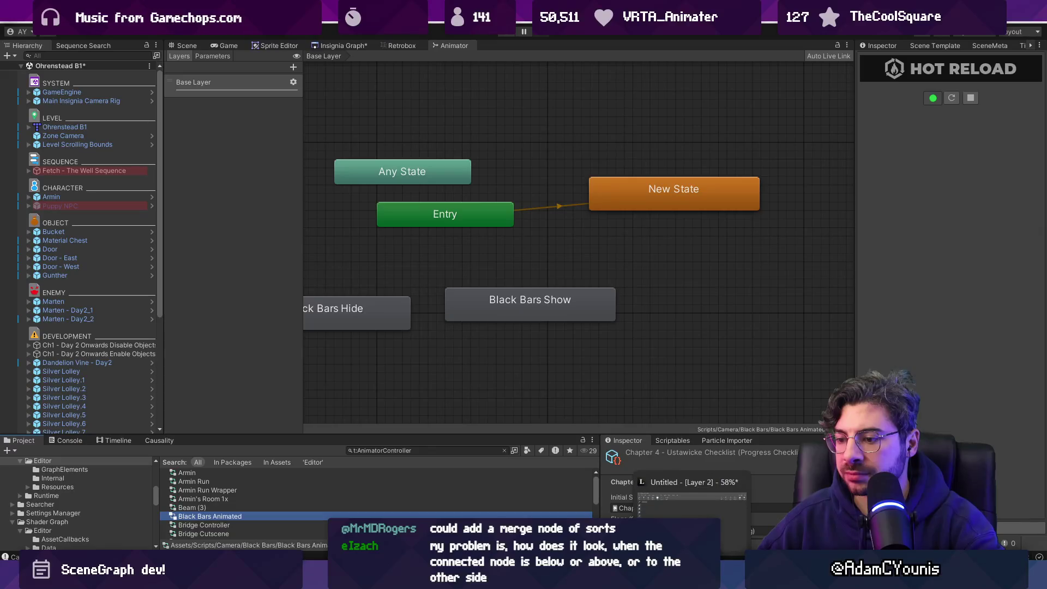
{"action": "mouse_move", "coordinate": [380, 579]}
{"action": "left_click", "coordinate": [322, 507]}
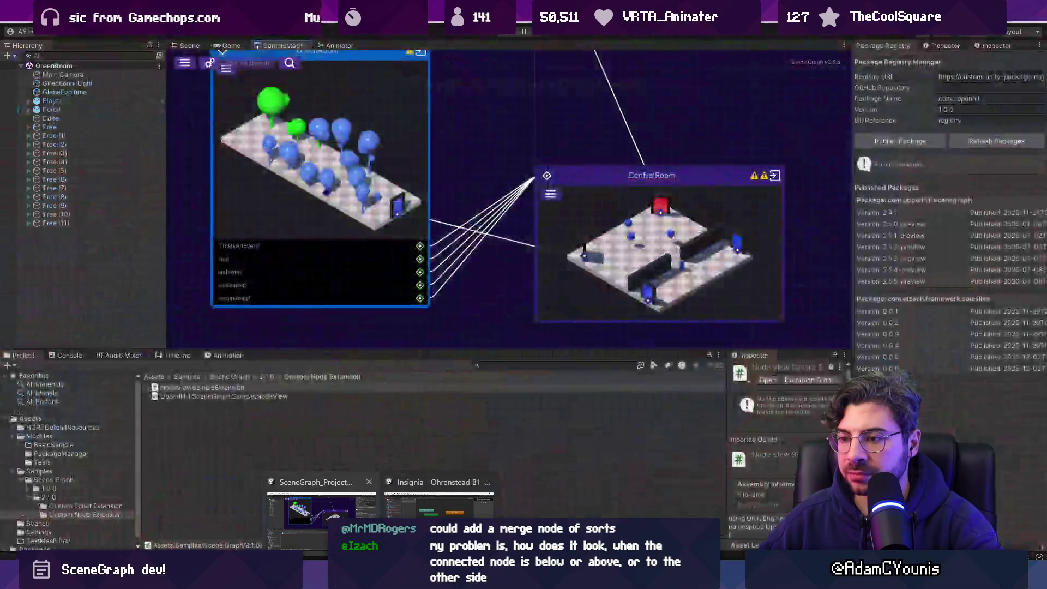